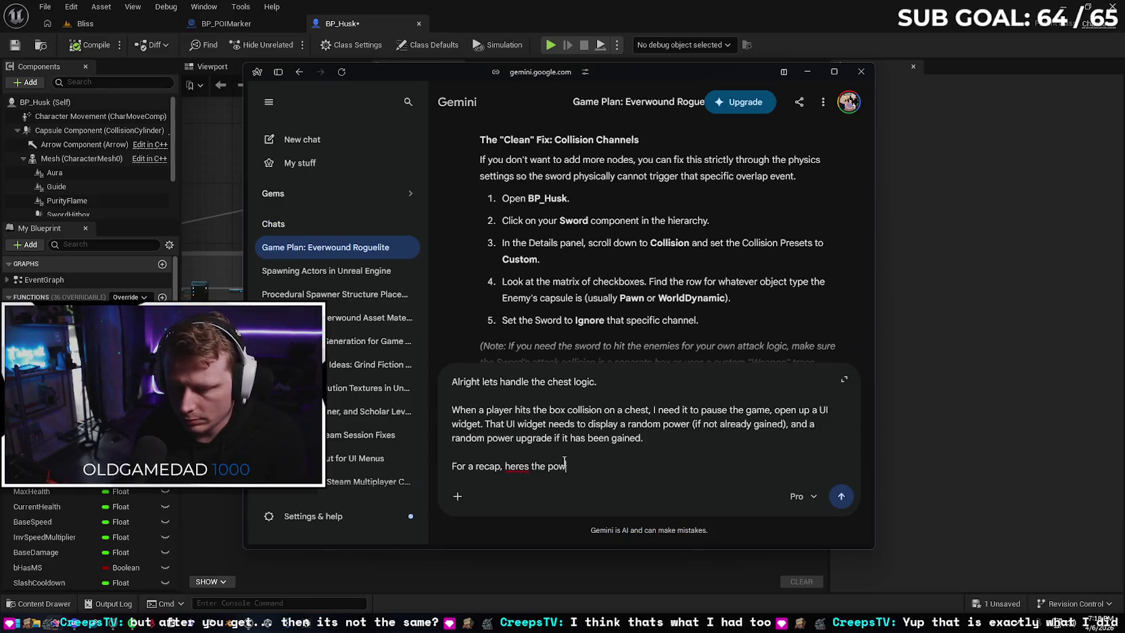
Type the recap of Malevolent Slash's Slash variables and add a 'Blood Lightning:' heading
text(what )
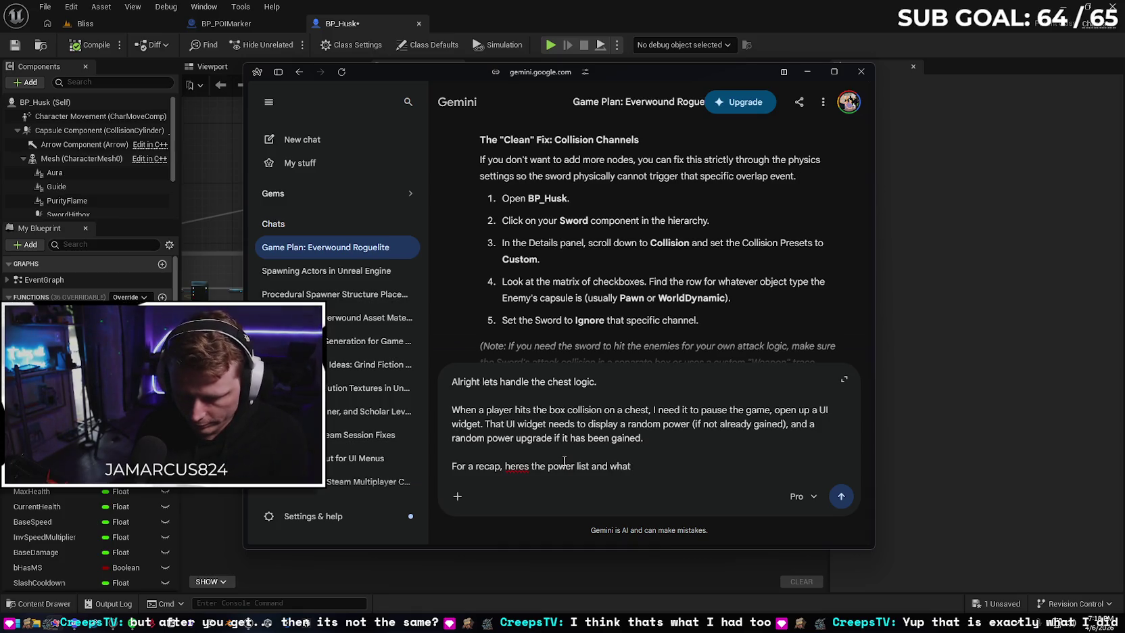
text(iablewe made upgrade them:  Malevolent Slash: -SlashCooldown -SlashDamage -SlashRangeMultipliae)
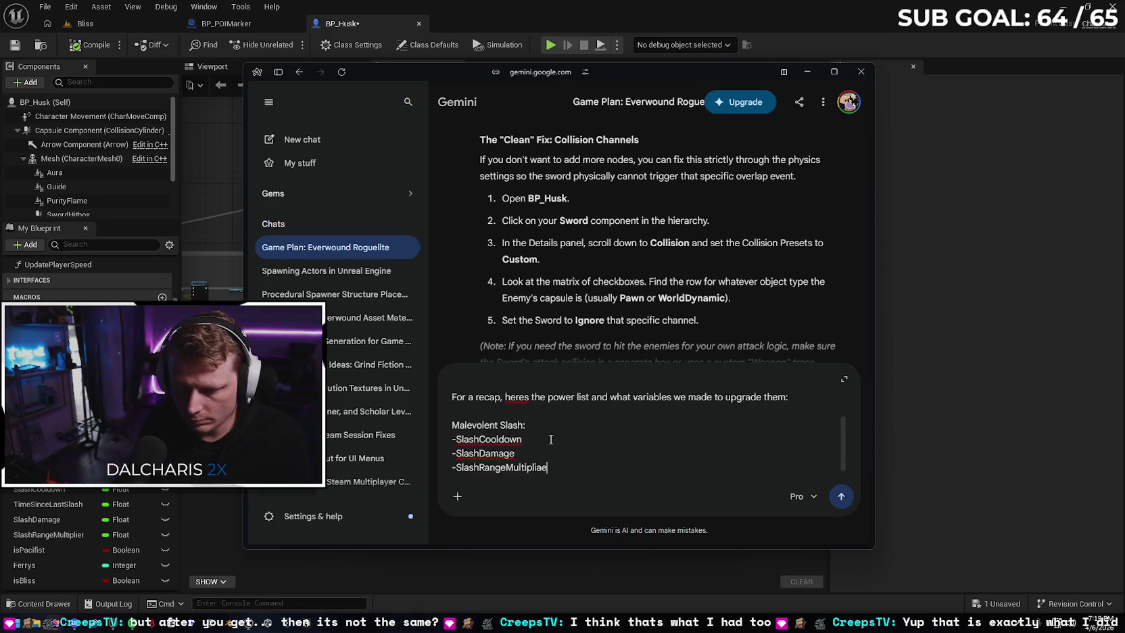
key(BackSpace)
key(BackSpace)
text(er)
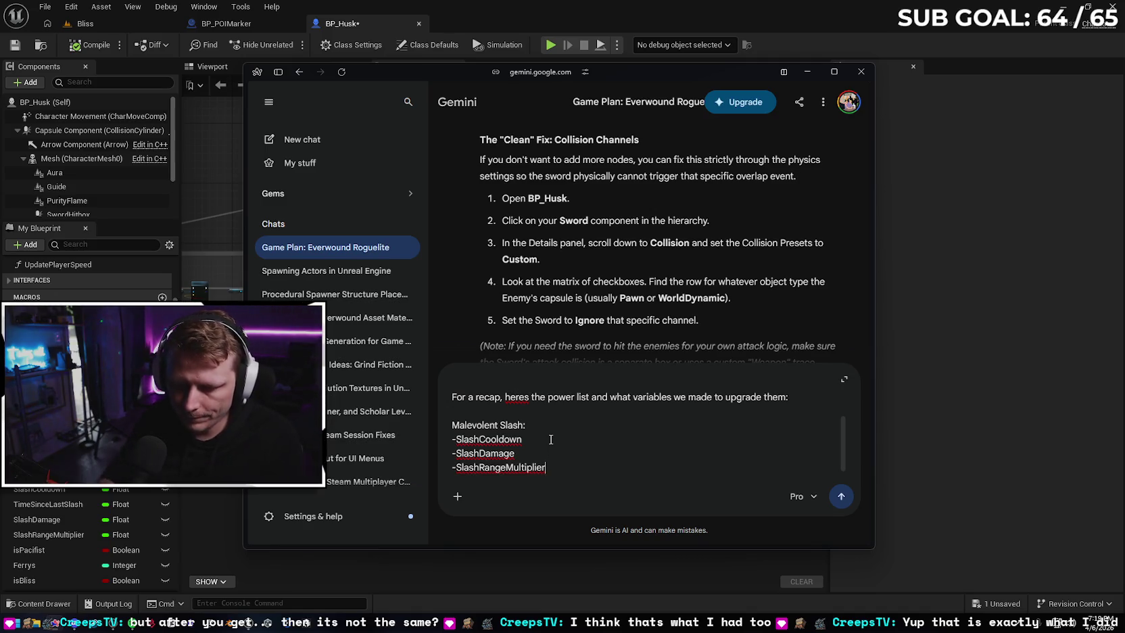
key(shift+Return)
key(shift+Return)
text(Blood Light)
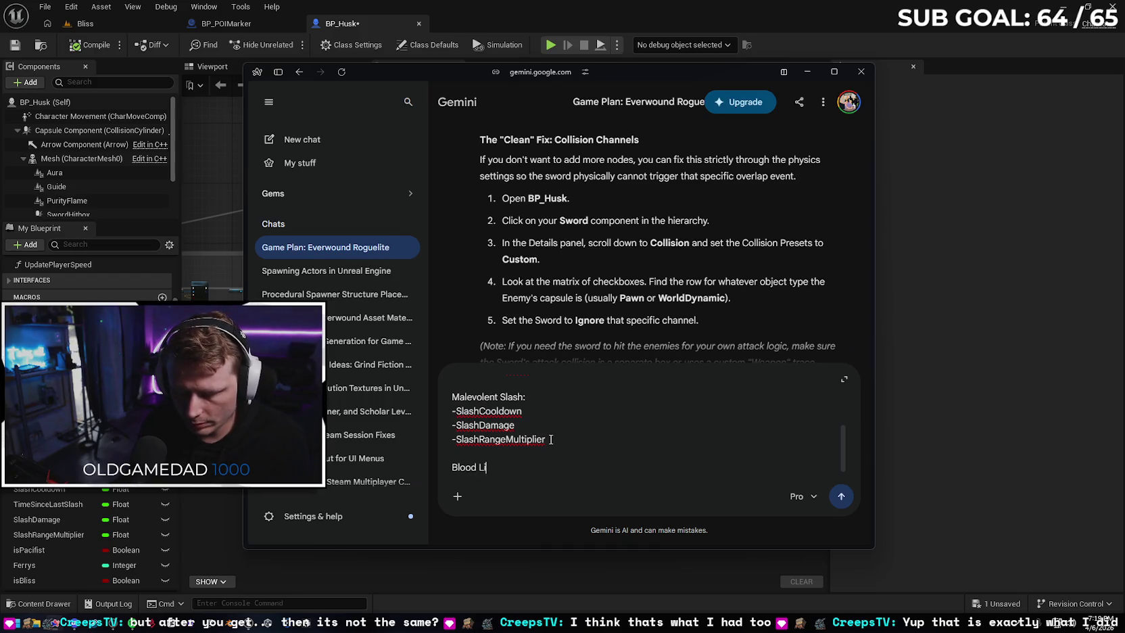
text(ning:)
key(shift+Return)
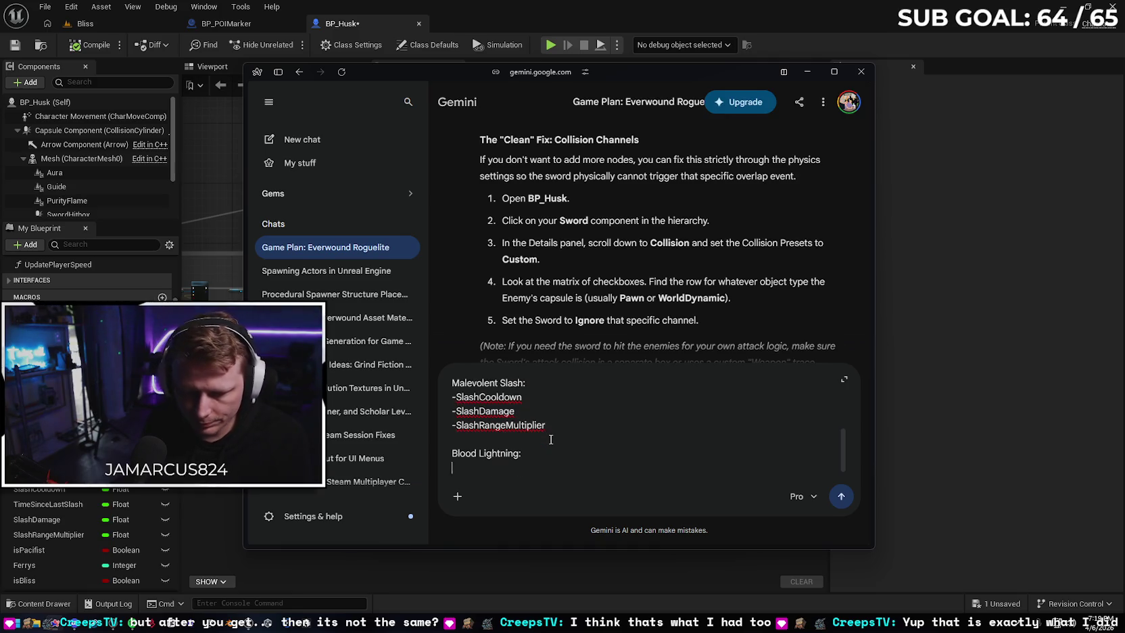
scroll(88, 378, down, 3)
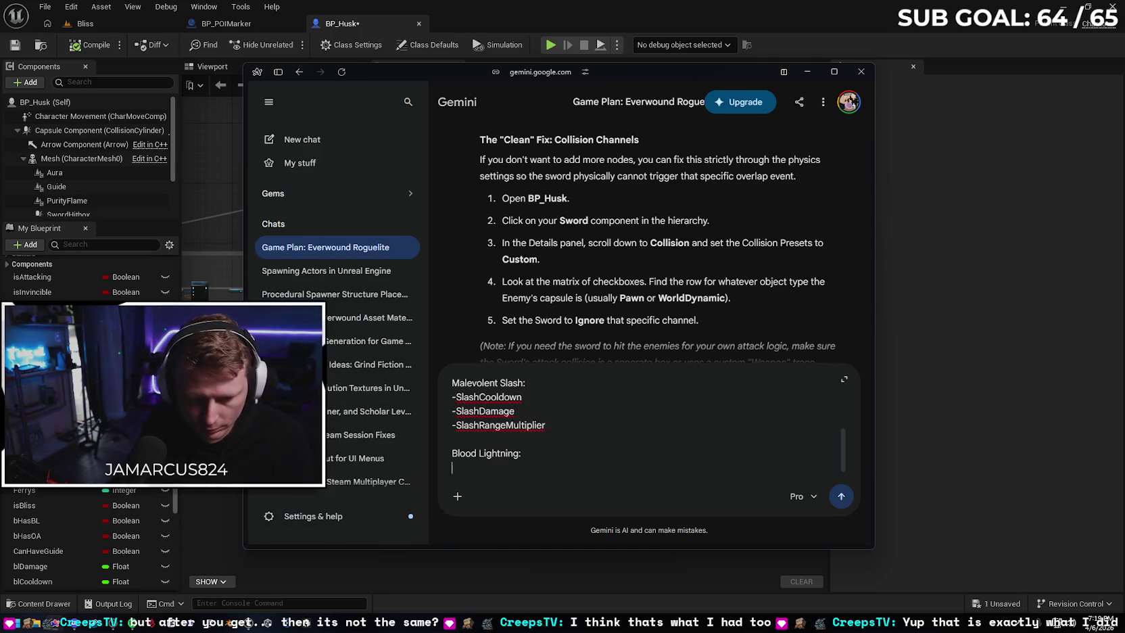
scroll(88, 540, down, 2)
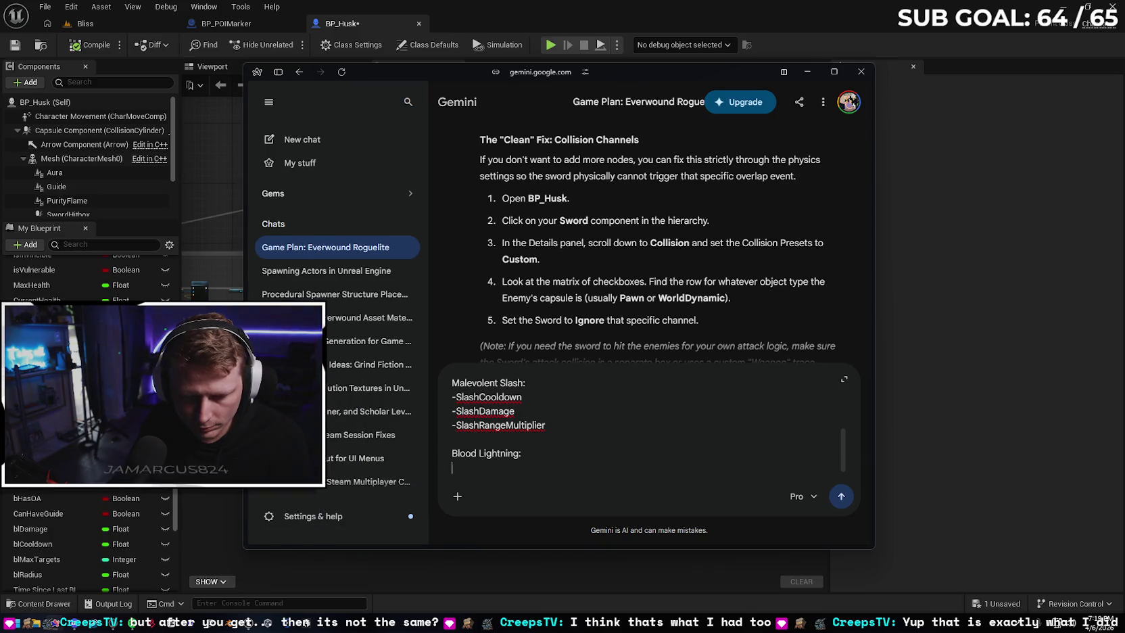
scroll(88, 541, down, 2)
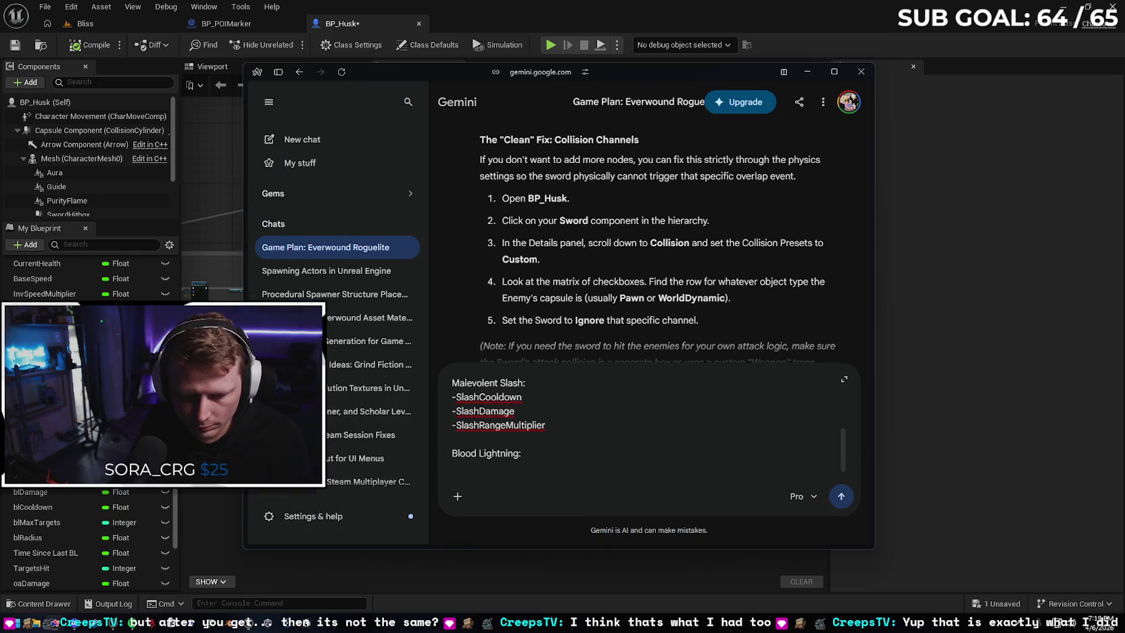
List BLDamage, BLMaxTargets and BLRadius under the Blood Lightning heading
click(568, 454)
key(shift+Return)
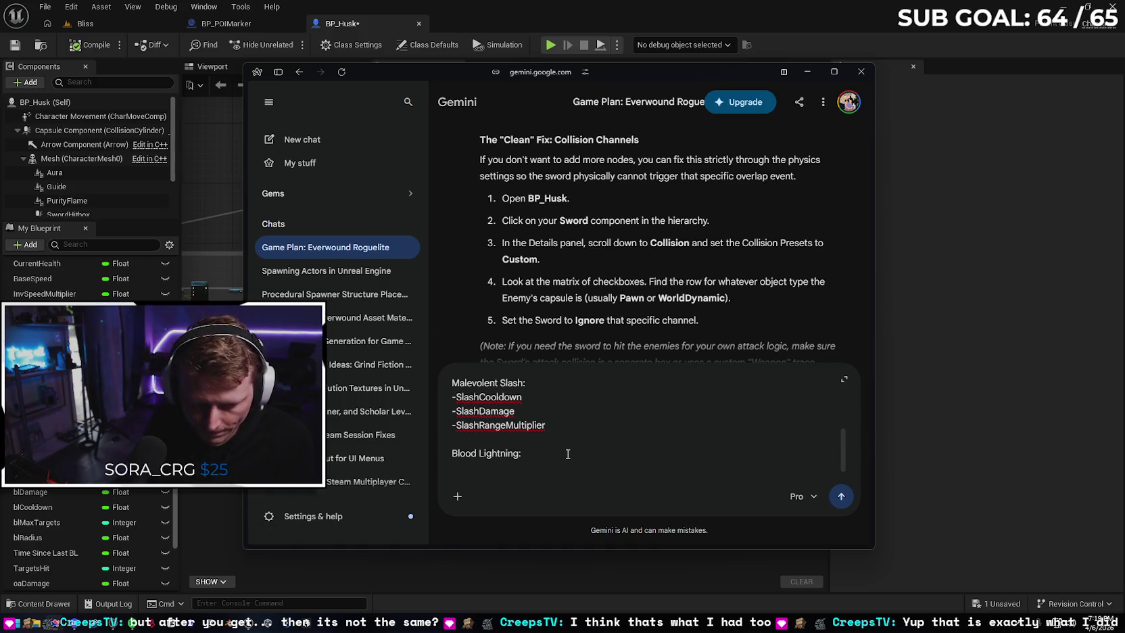
text(-)
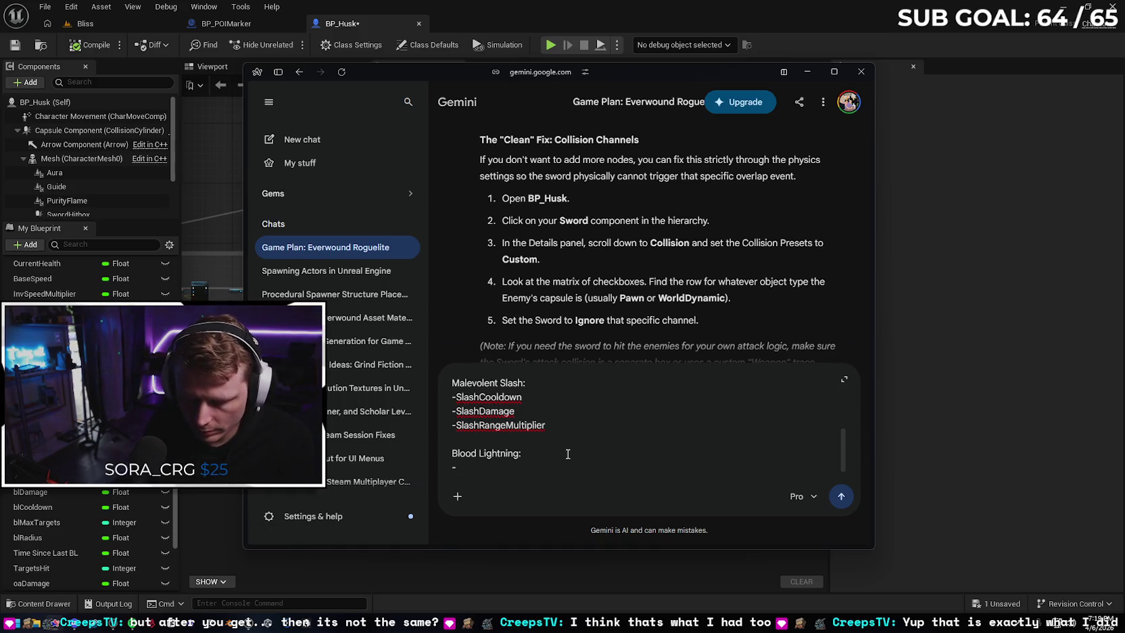
text(BL)
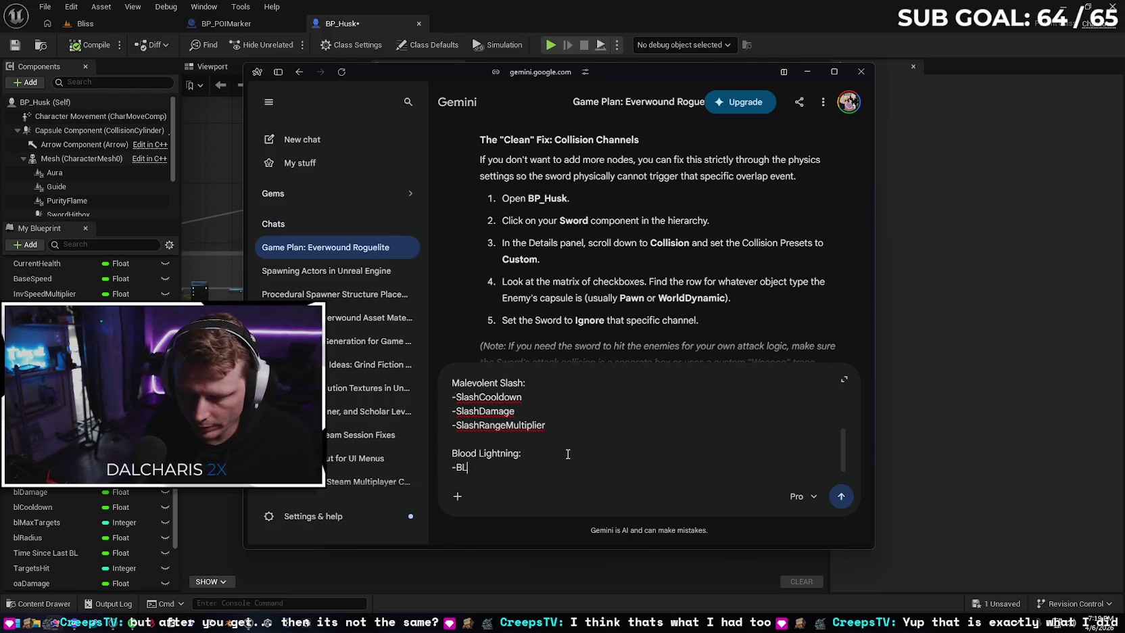
text(Damage)
key(shift+Return)
text(-)
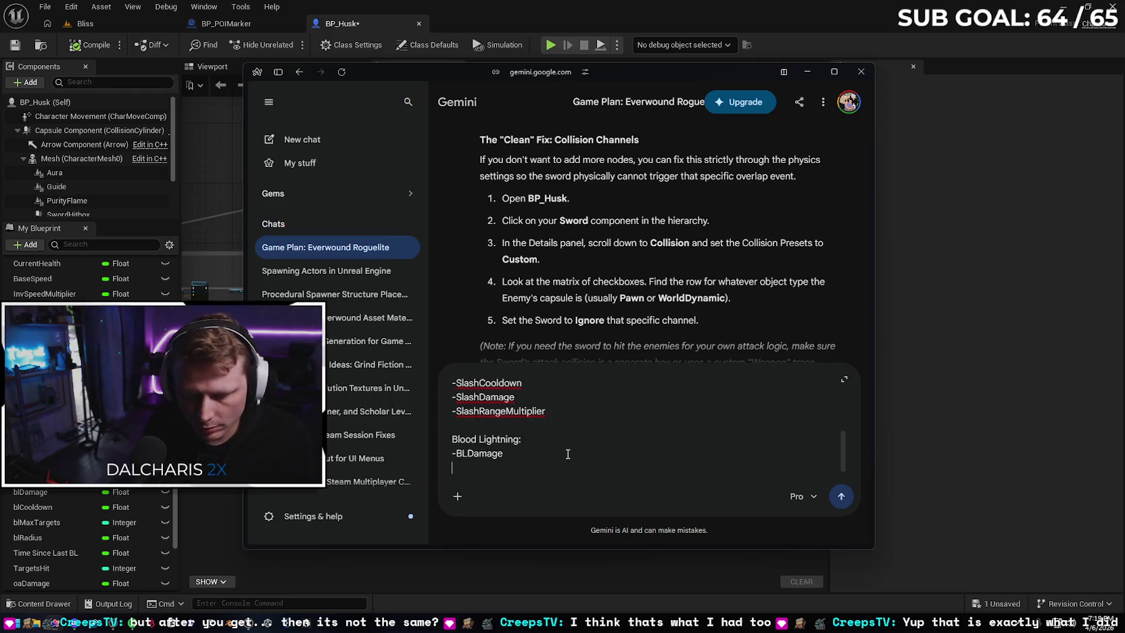
text(BLMaxTargets)
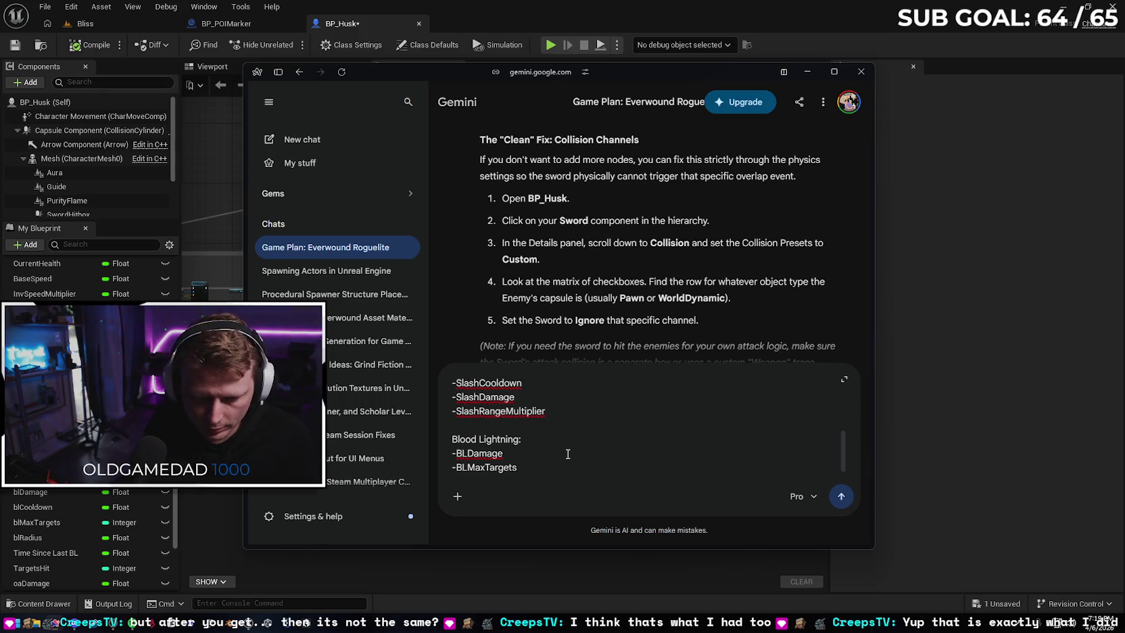
key(shift+Return)
text(BL)
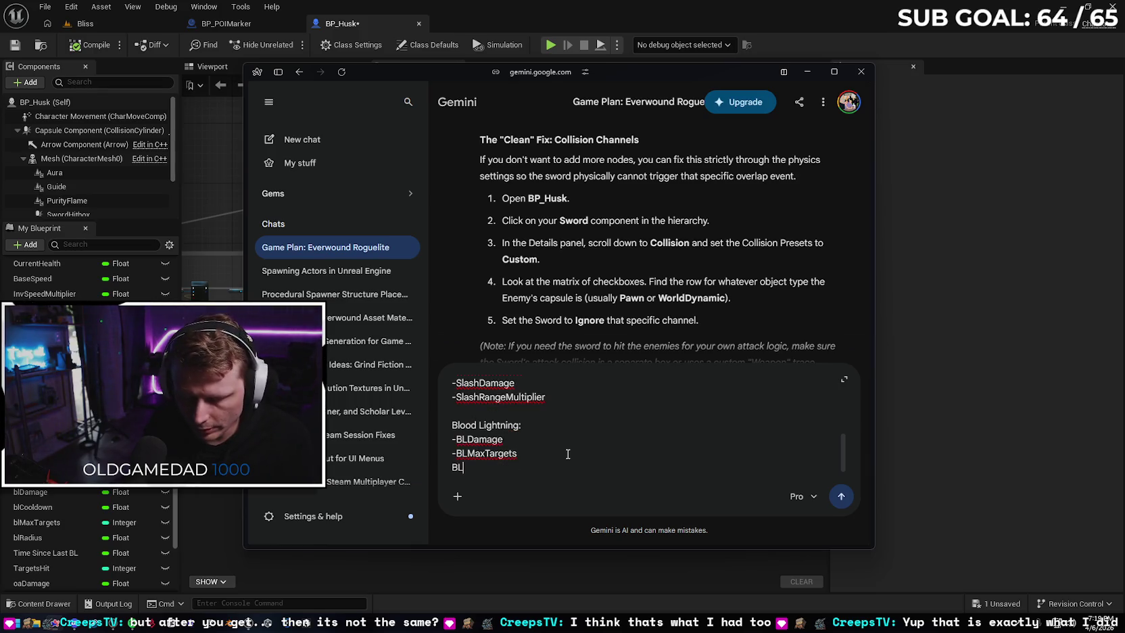
text(-)
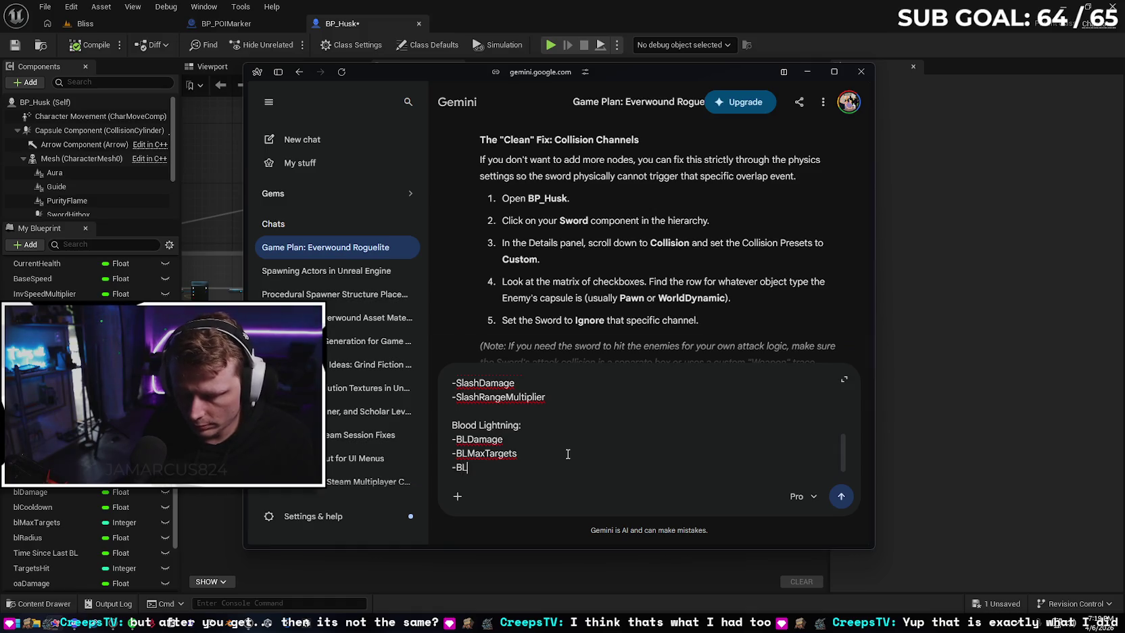
text(Radius)
key(shift+Return)
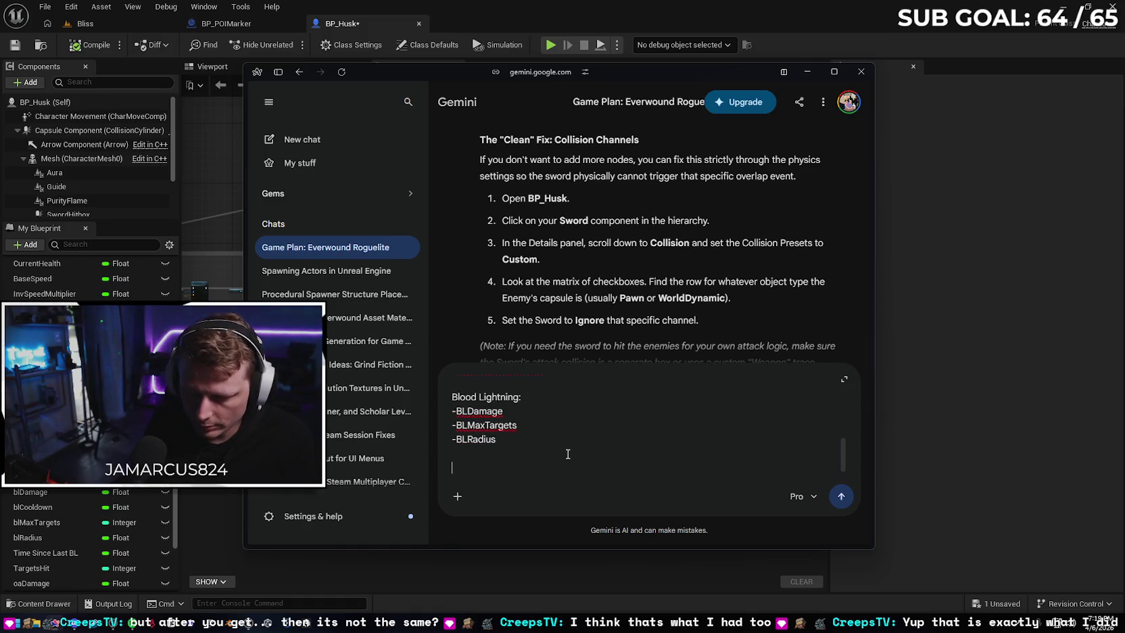
Add an 'Obsidian Aura:' heading with a -OADamage list item
text(Obsidia)
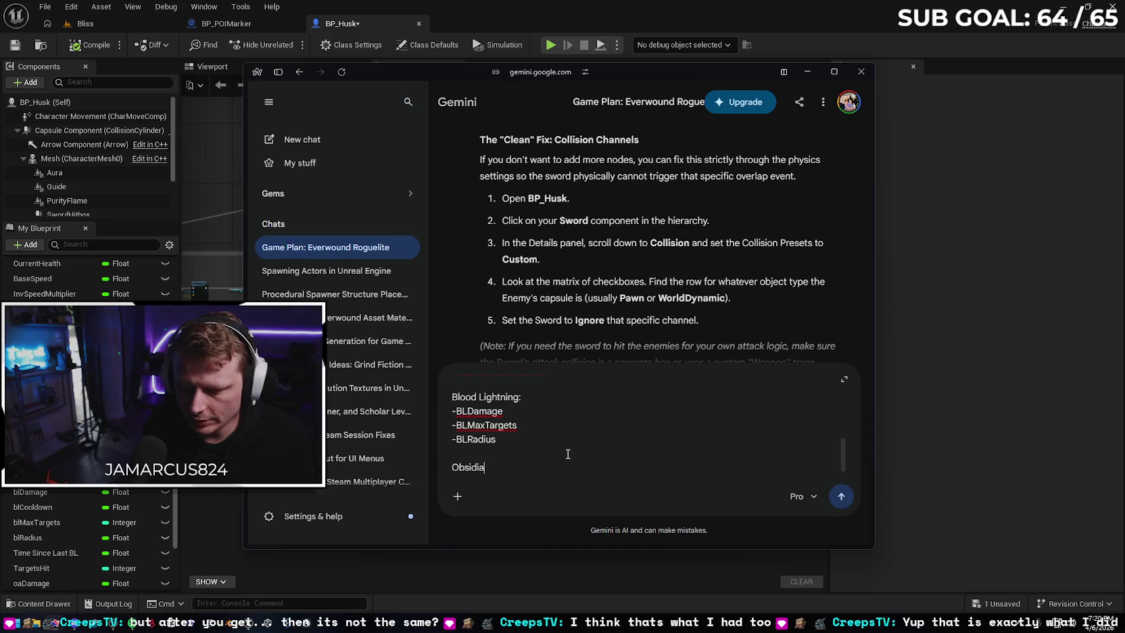
text(n Aura:)
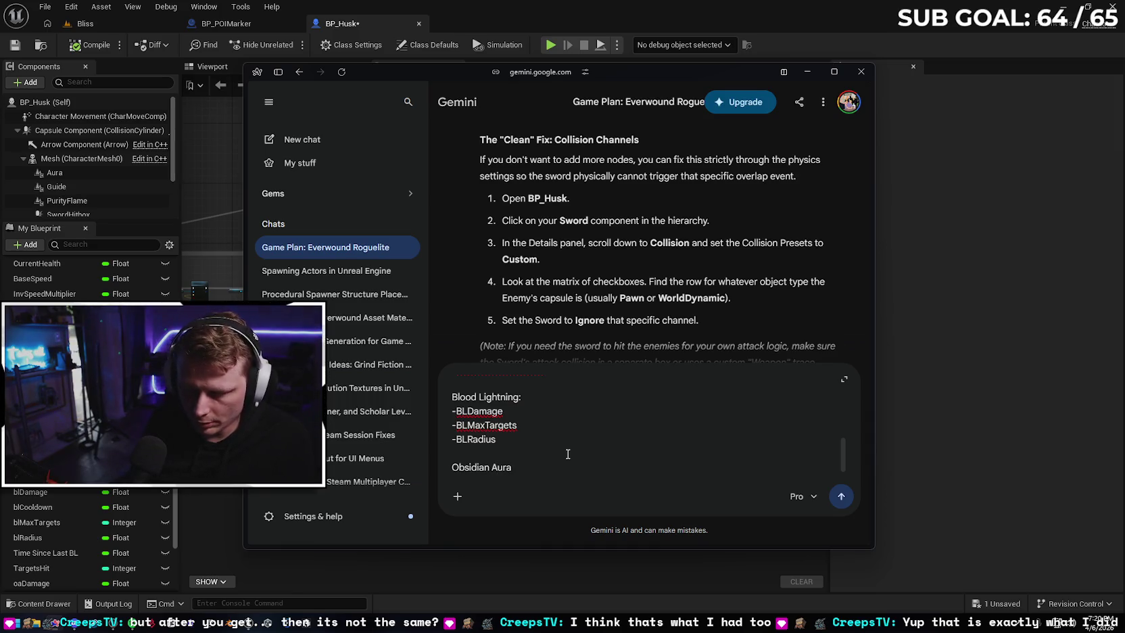
key(shift+Return)
scroll(87, 534, down, 3)
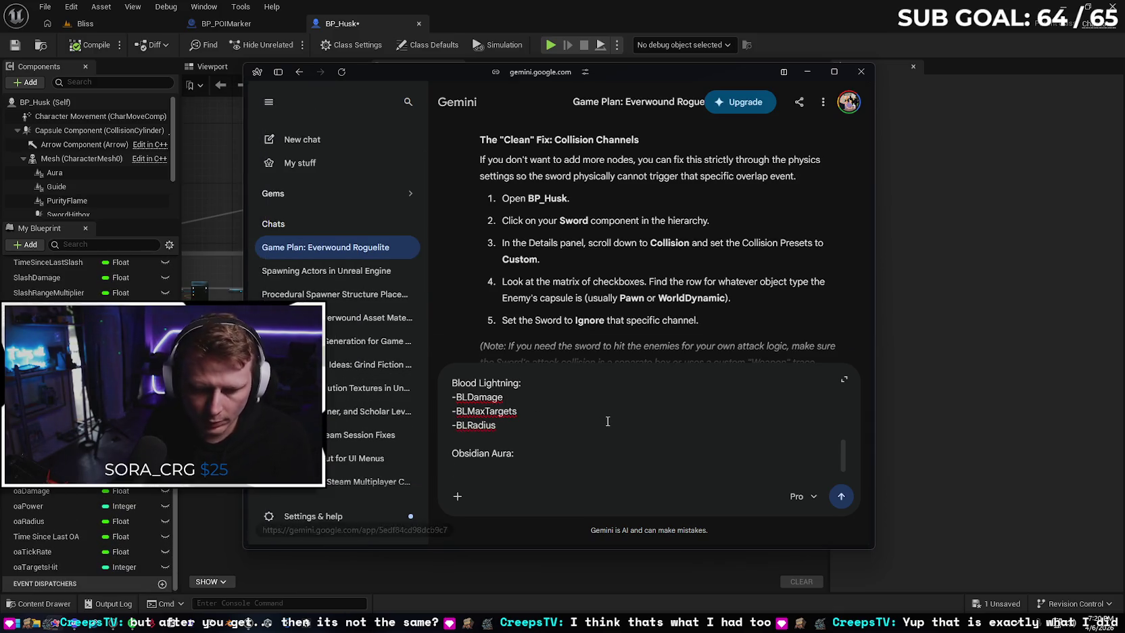
text(OA)
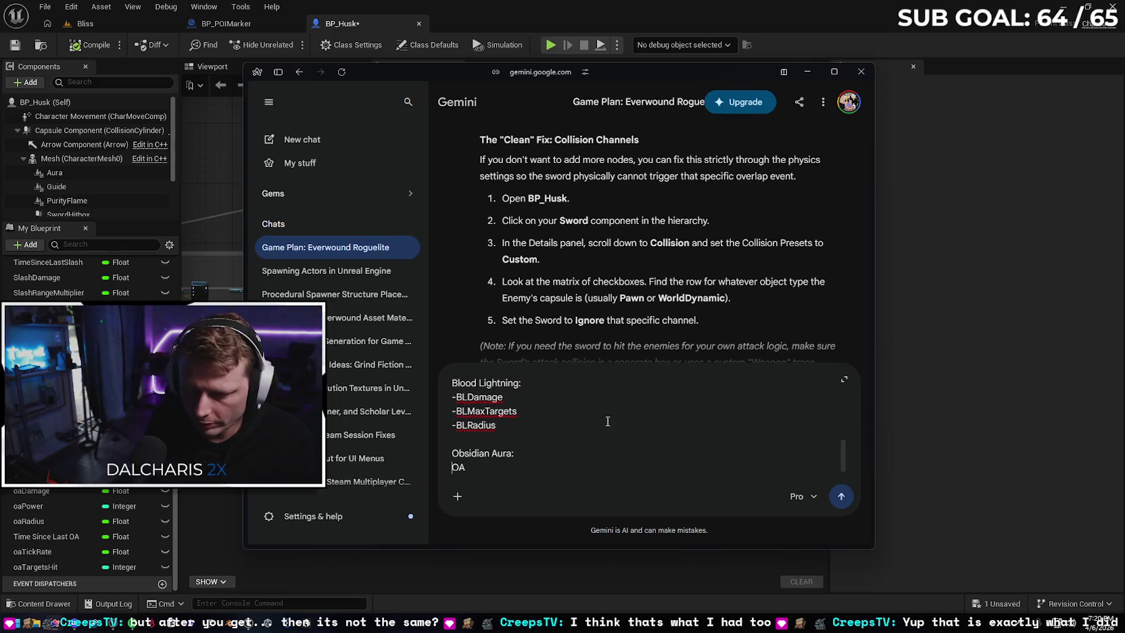
key(BackSpace)
key(BackSpace)
text(-OADama)
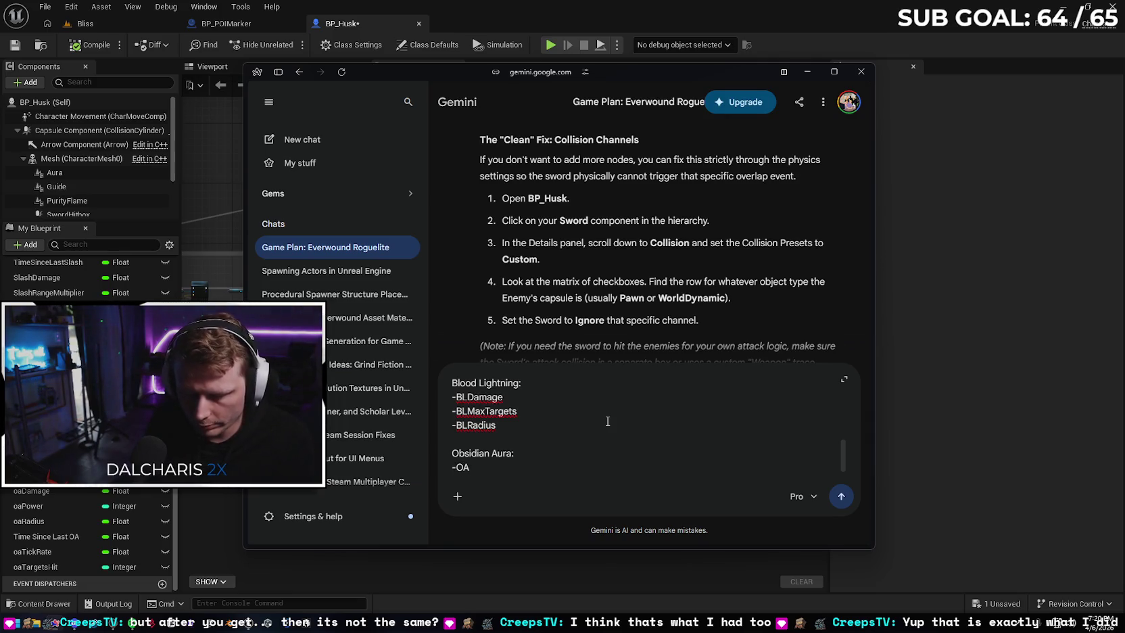
text(ge)
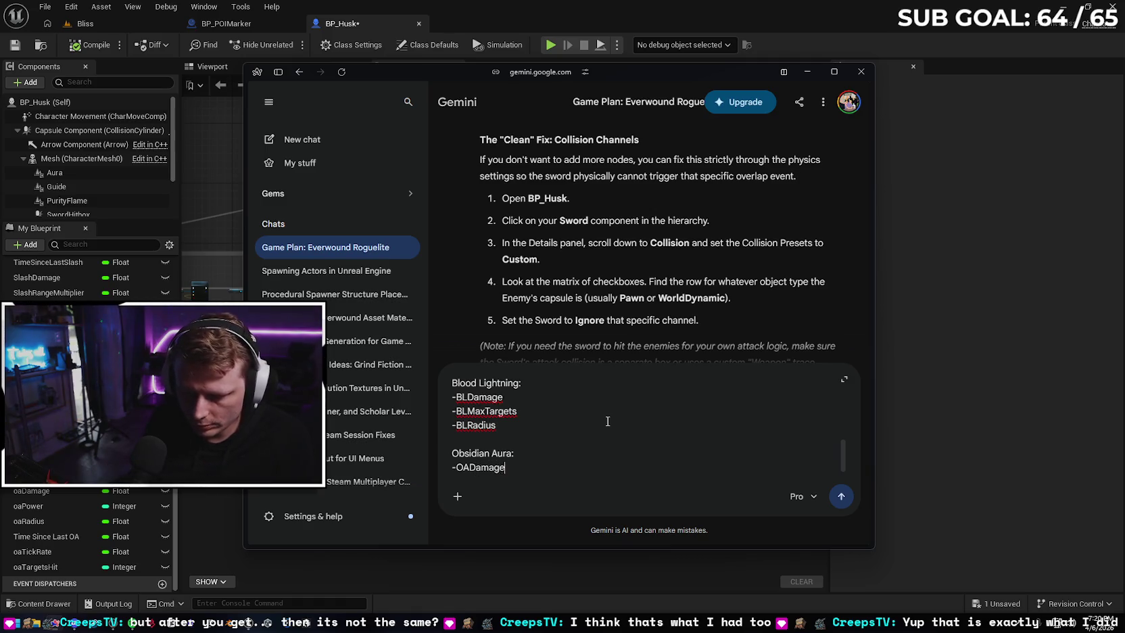
List -OAPower, described as the number of enemies it can affect at a time, and -OARadius
key(Return)
text(-OA)
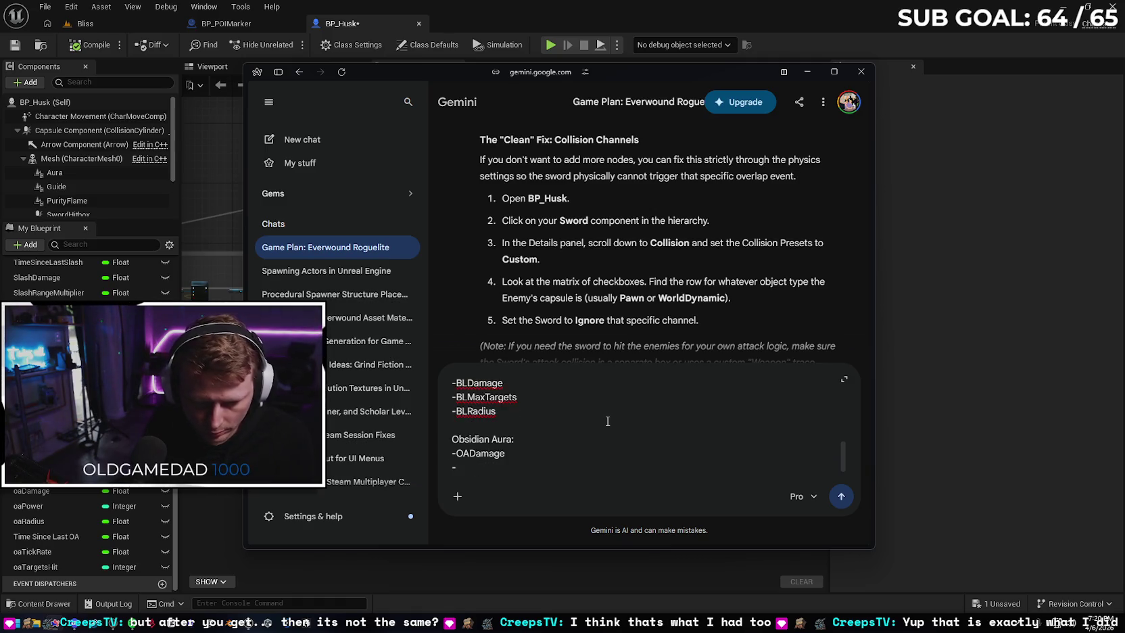
text(Power)
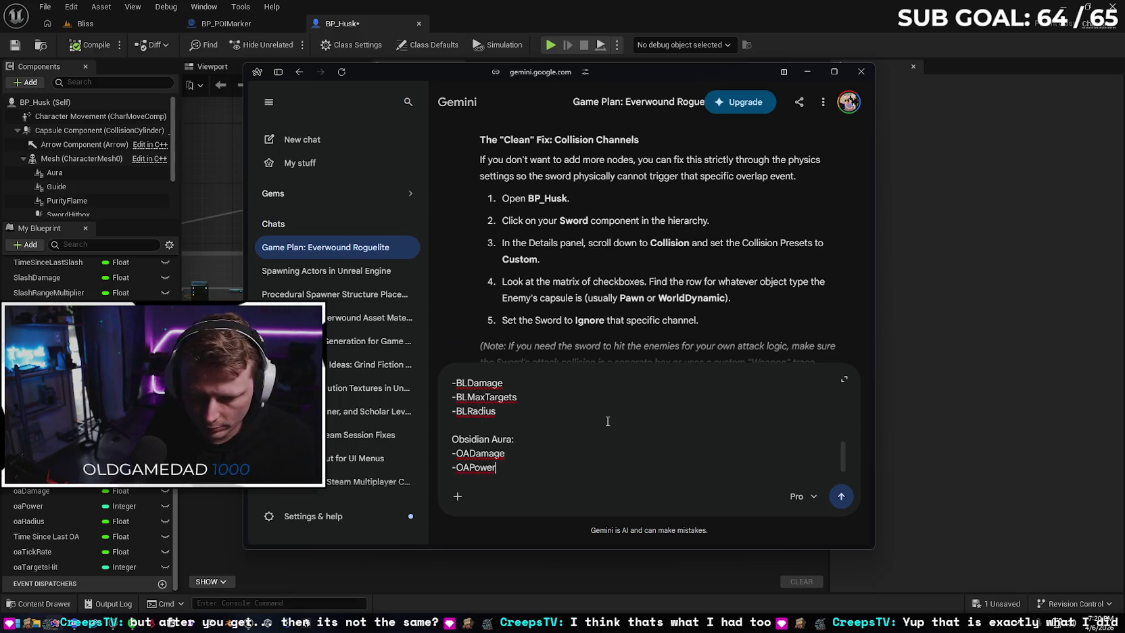
key(Return)
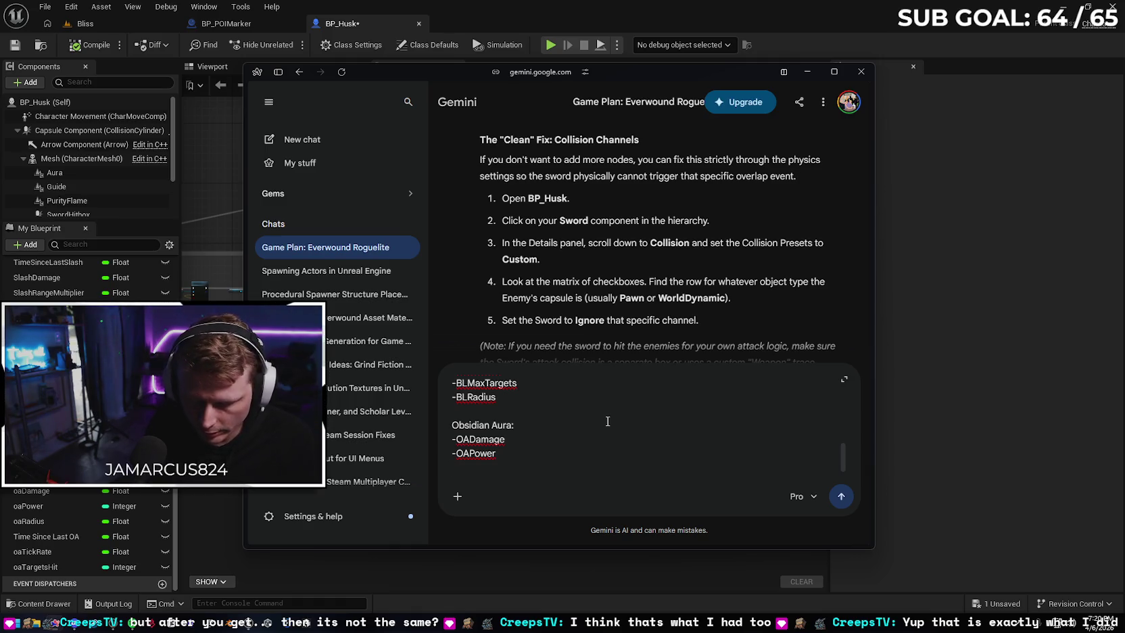
text(-OA)
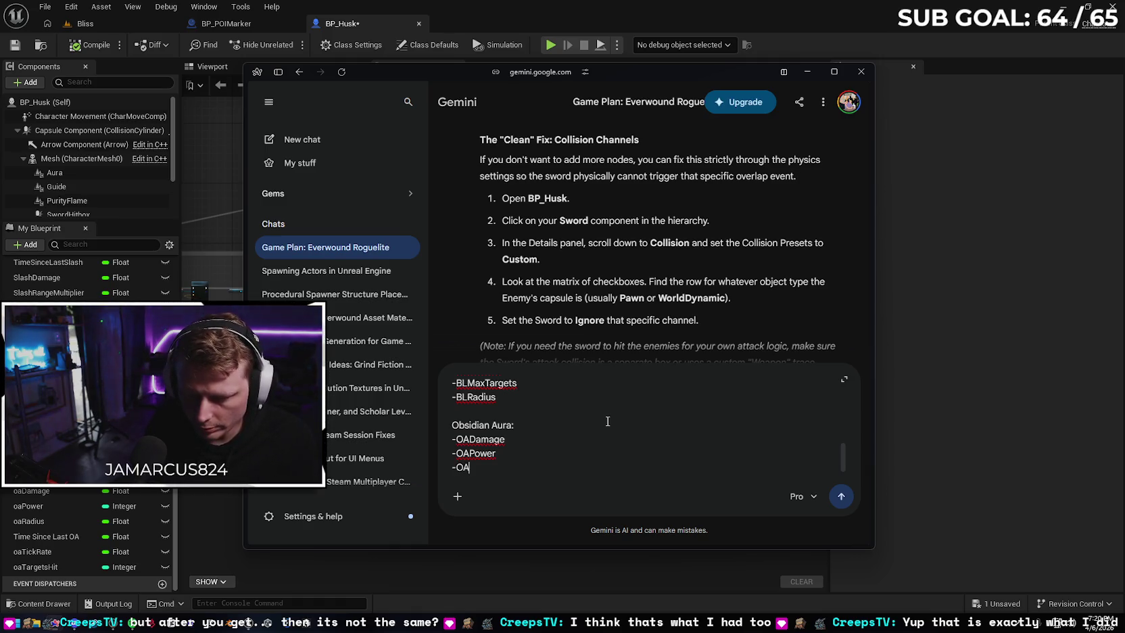
text(Radius)
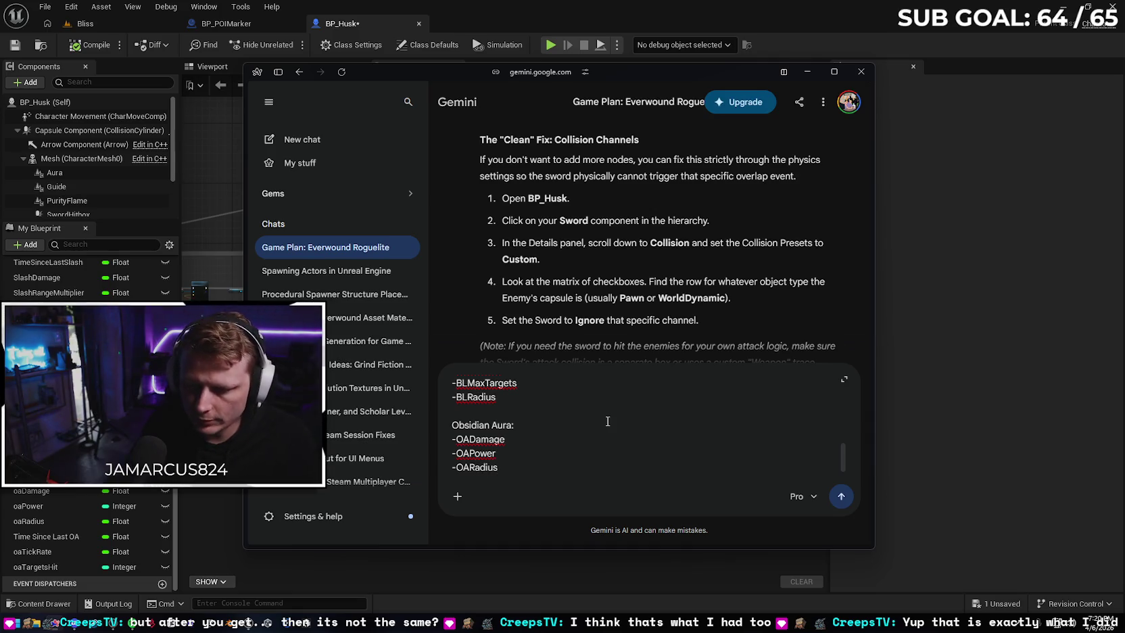
click(526, 455)
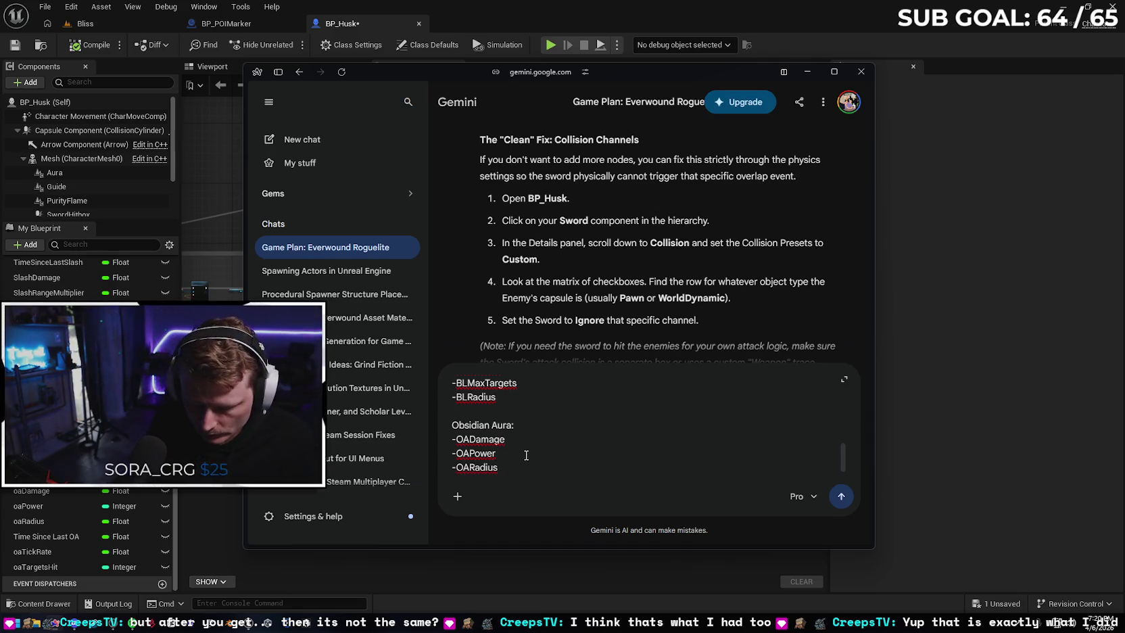
text( (number of ene)
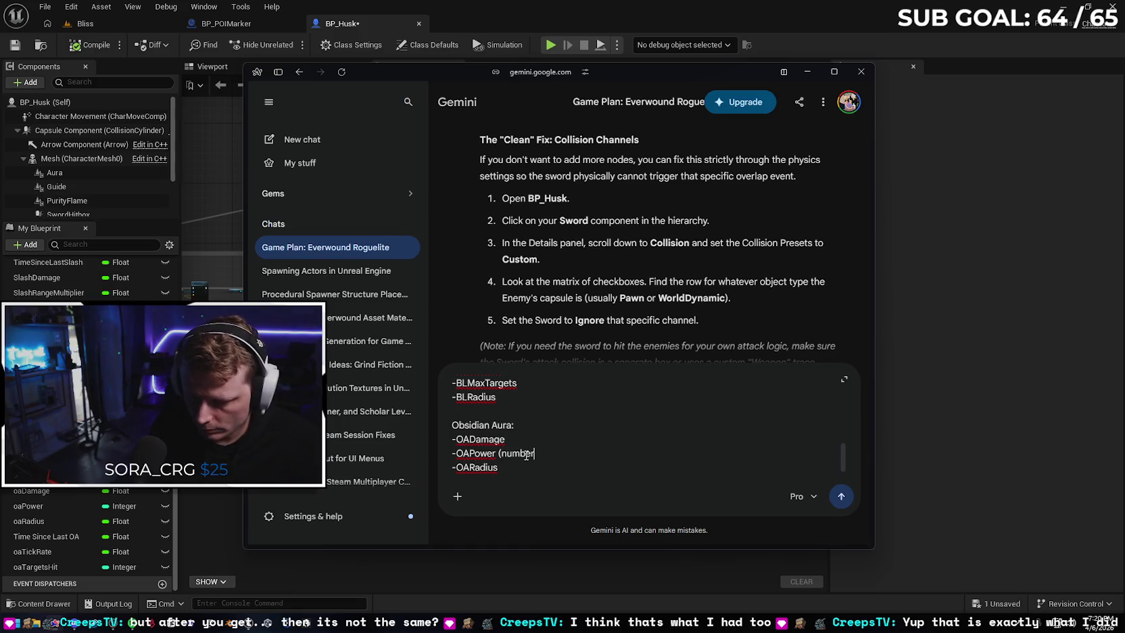
text(mies it can a)
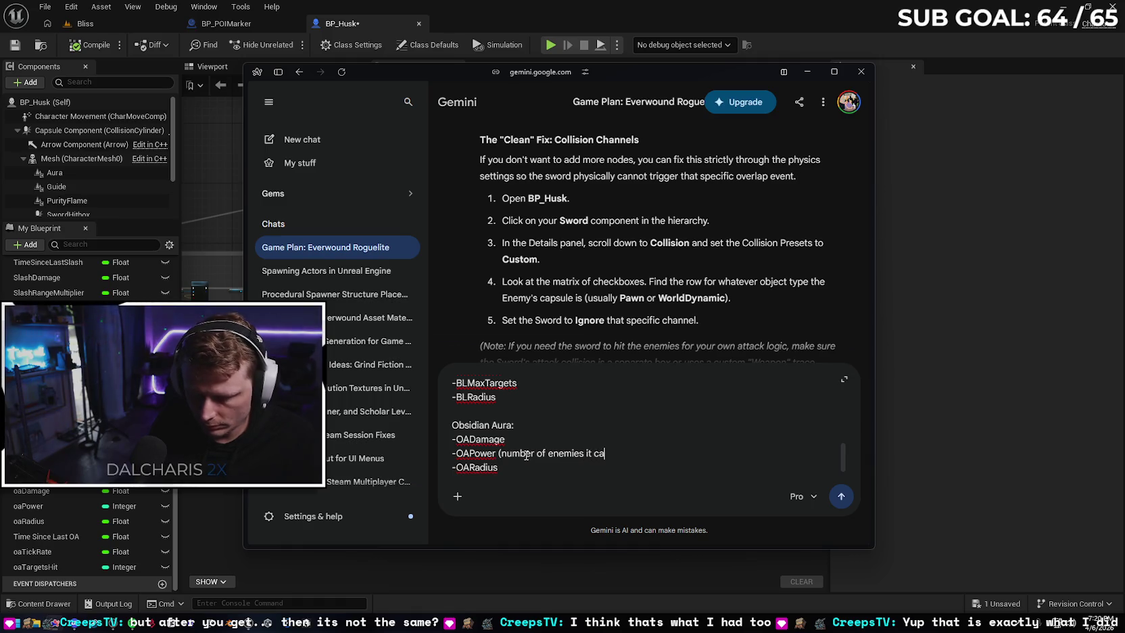
text(ffec)
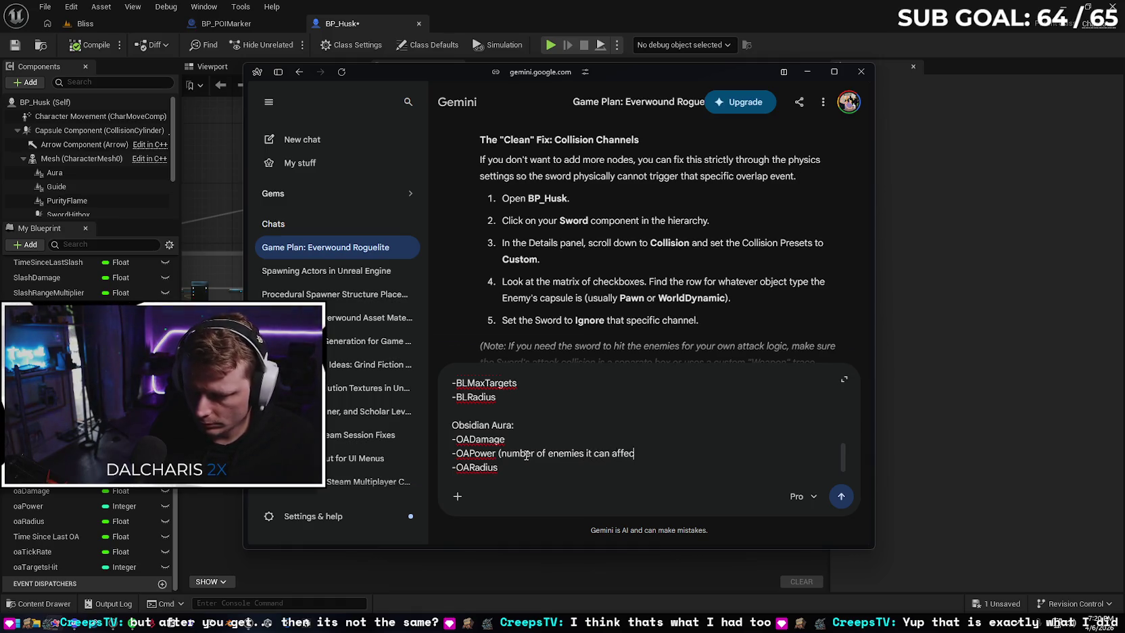
text(t at a time))
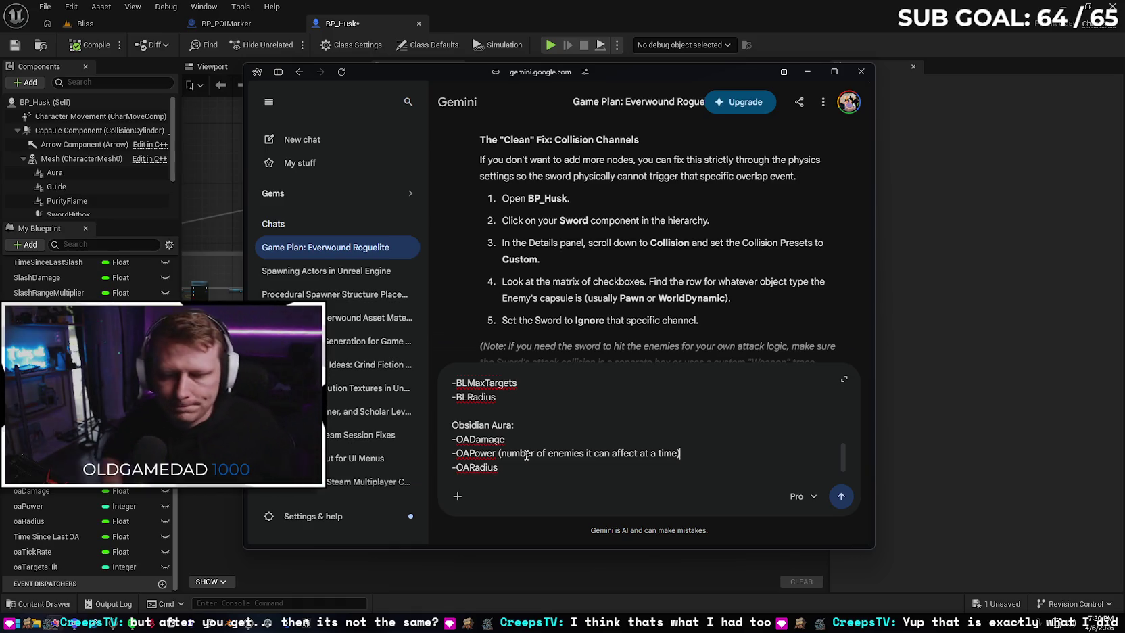
scroll(633, 433, up, 2)
Insert 'already' into the prompt intro and start a new paragraph below the power list
scroll(632, 432, up, 5)
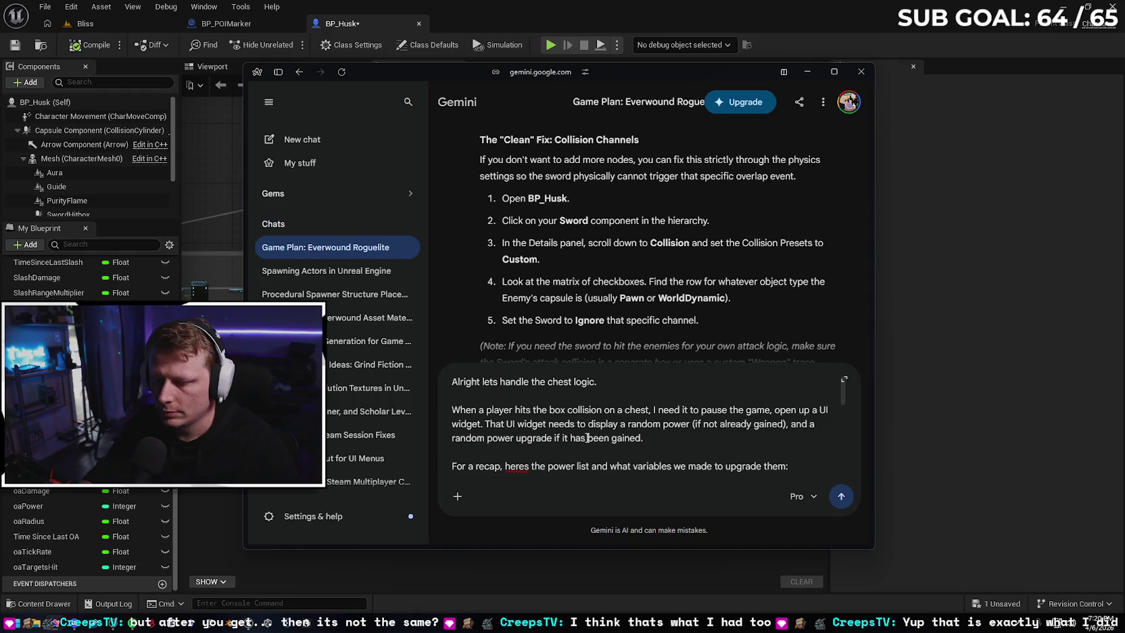
text(already)
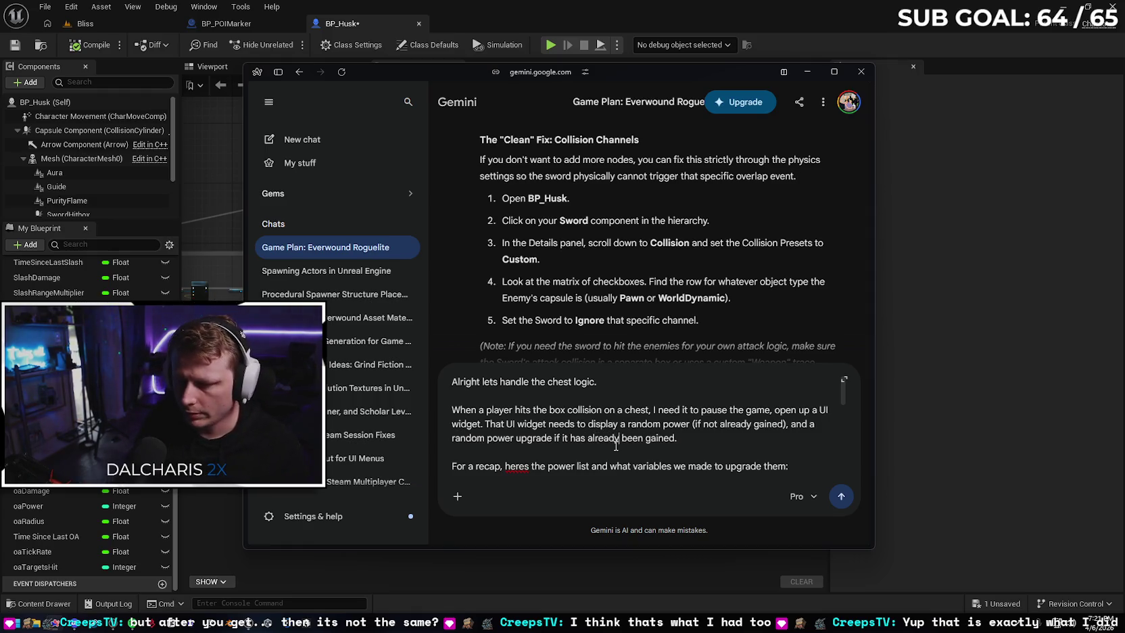
scroll(595, 452, down, 5)
click(544, 470)
key(shift+Return)
key(shift+Return)
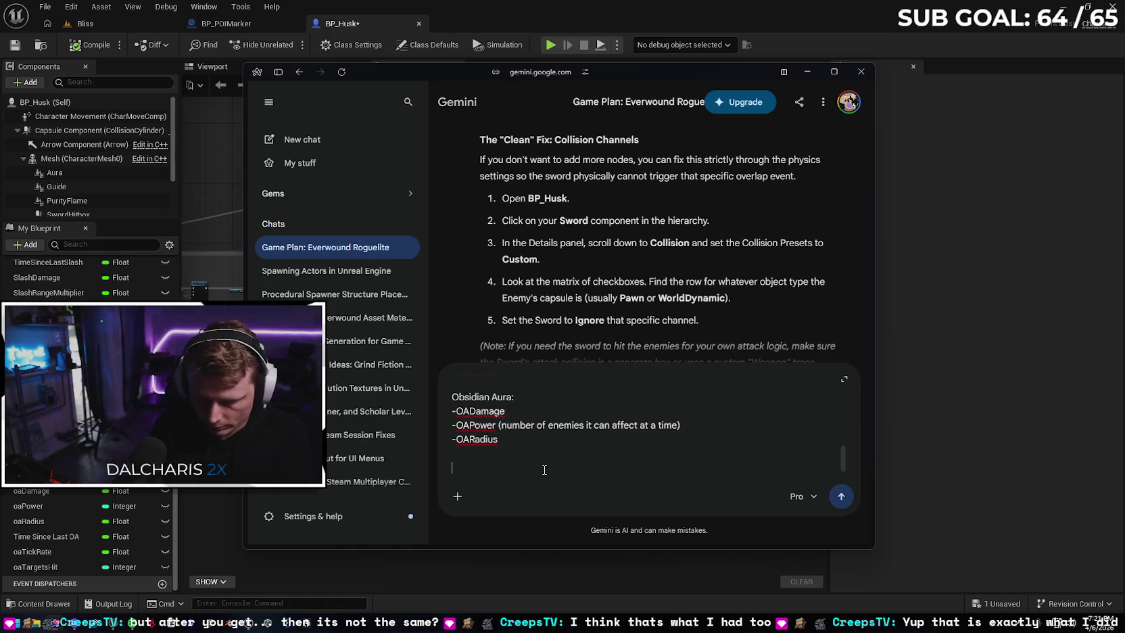
Add the rule that options should not duplicate, so the first chest shows all three powers
text(N)
key(BackSpace)
text(Optionms)
key(BackSpace)
text(s)
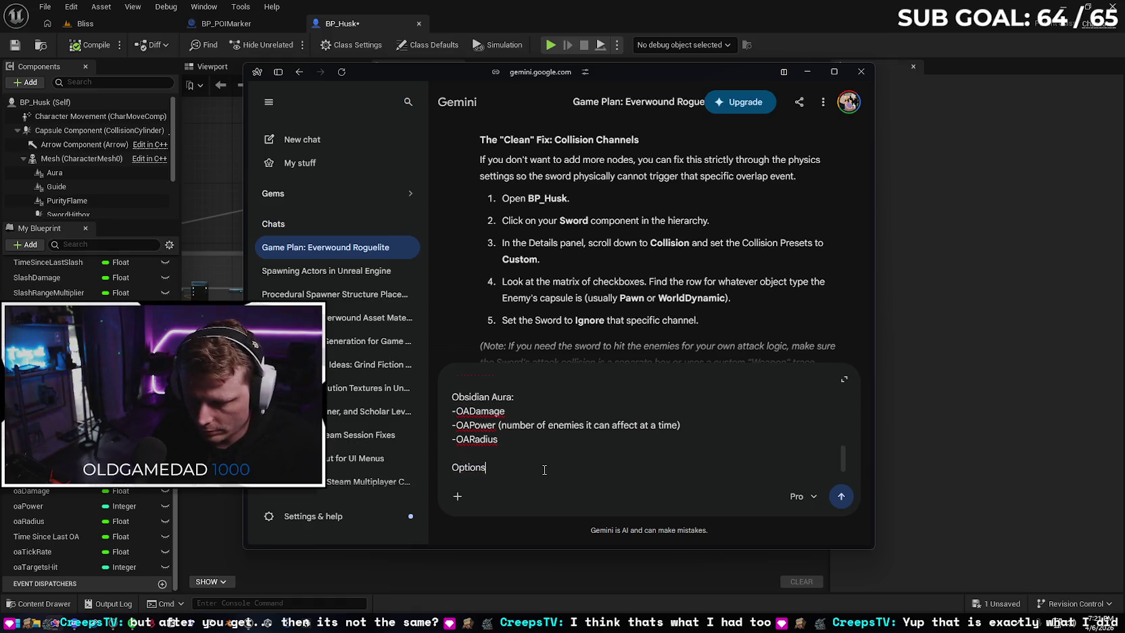
text( should not)
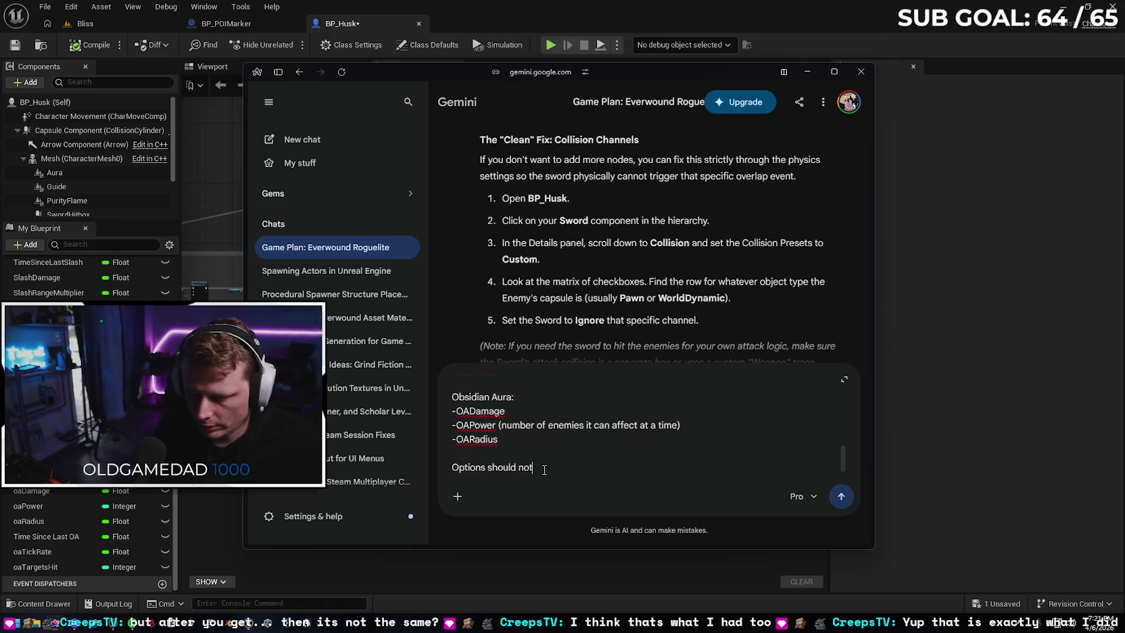
text( duplicate (so in theory)
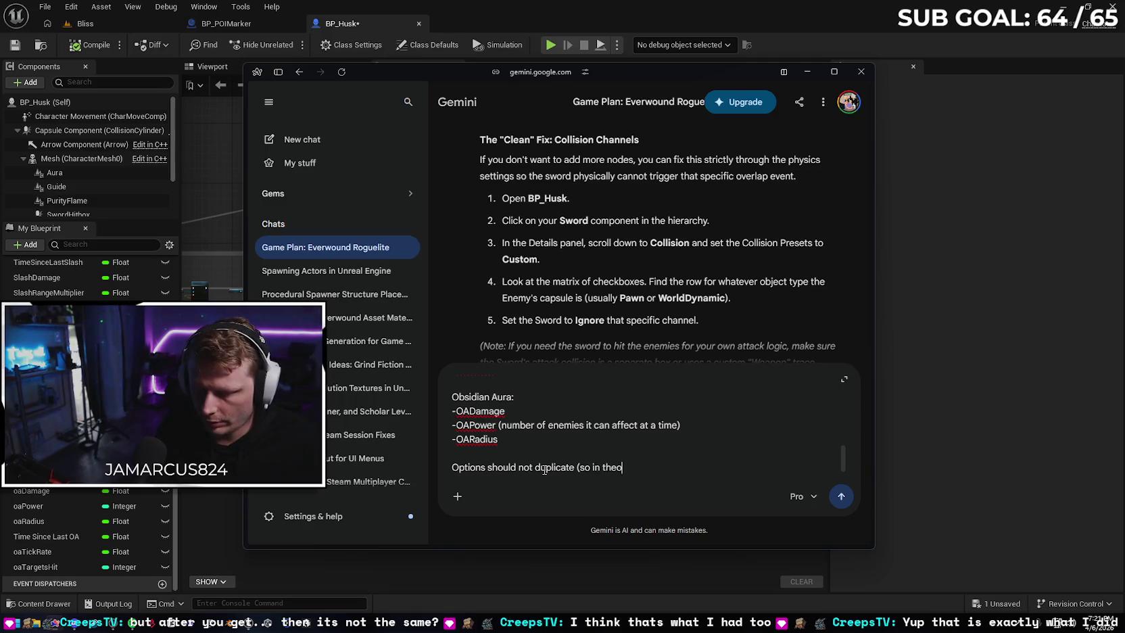
text(, the firs)
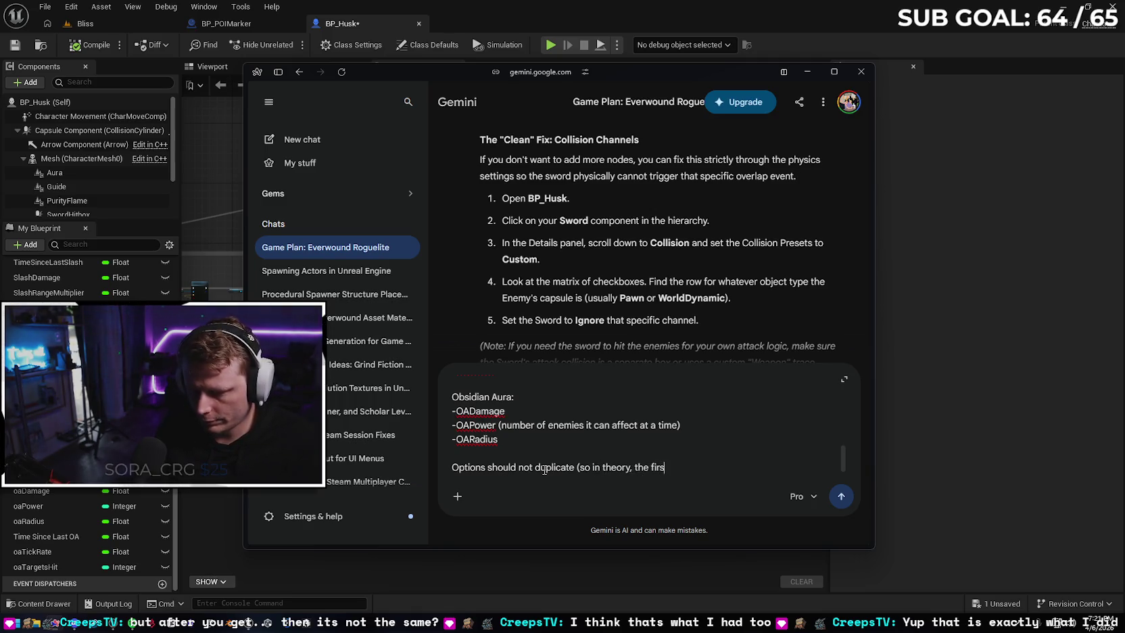
text(t chest can only show all three powers since none )
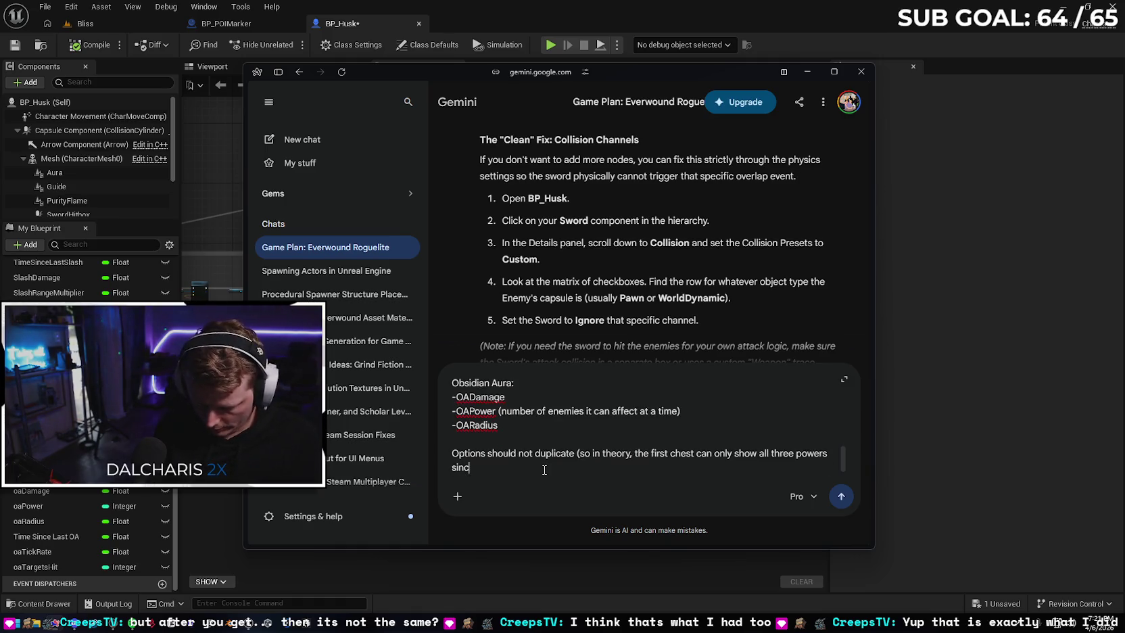
text(have )
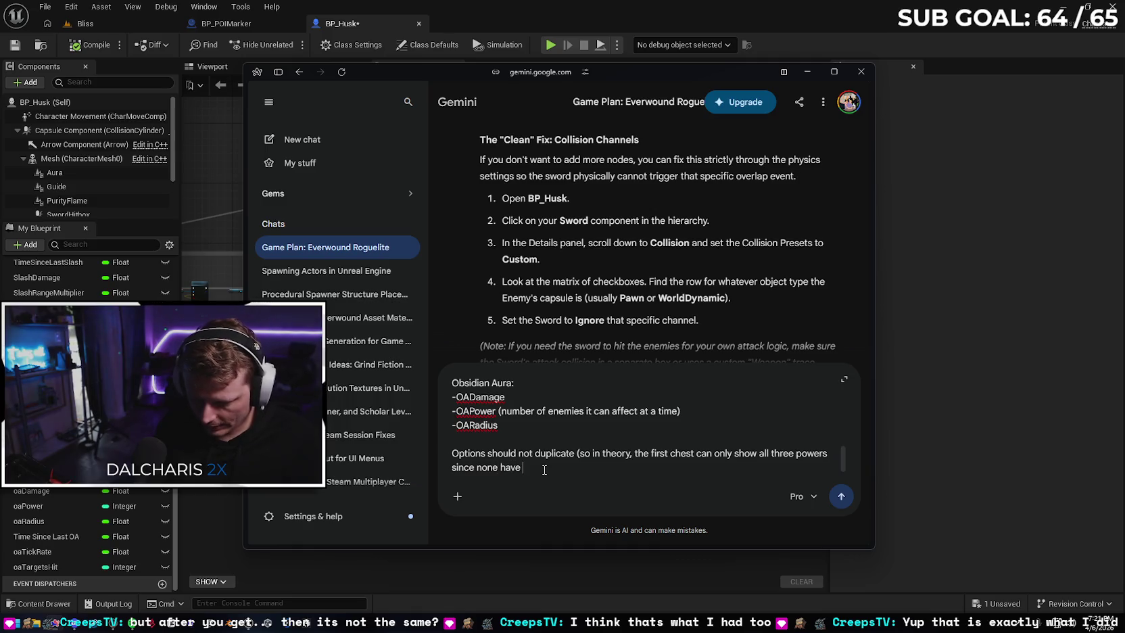
text(been gained)
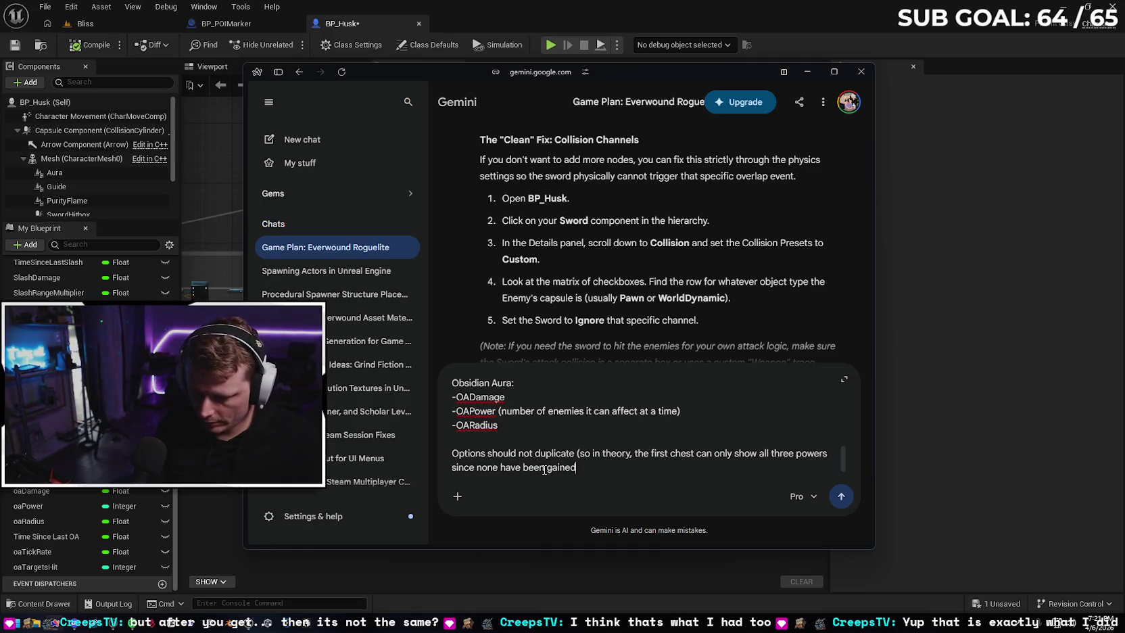
text( yet to )
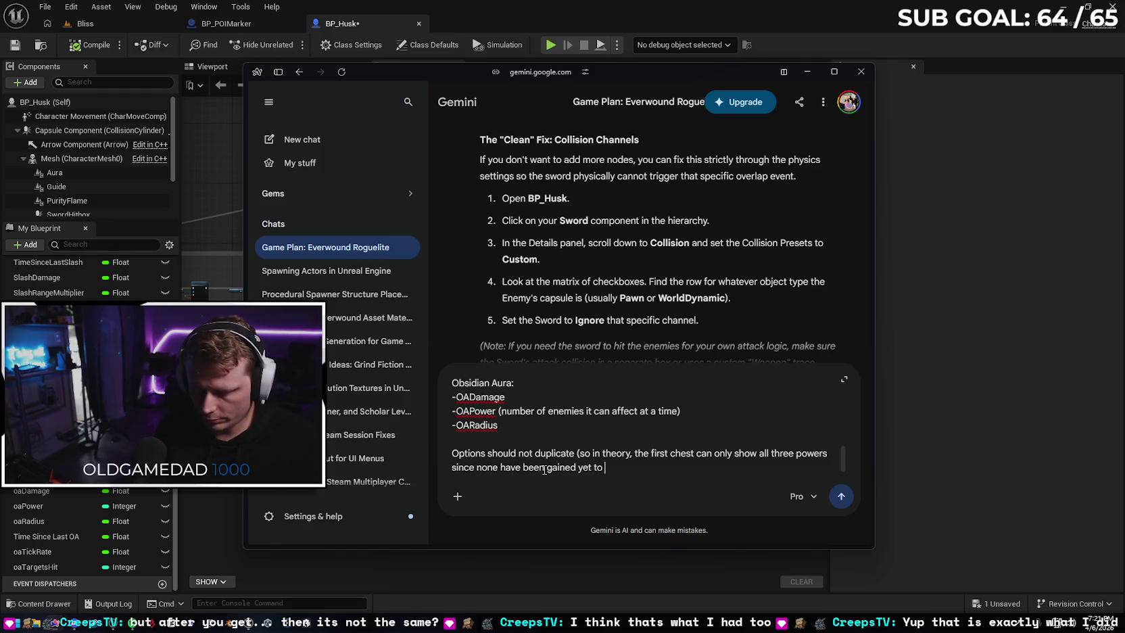
text(upgrade and)
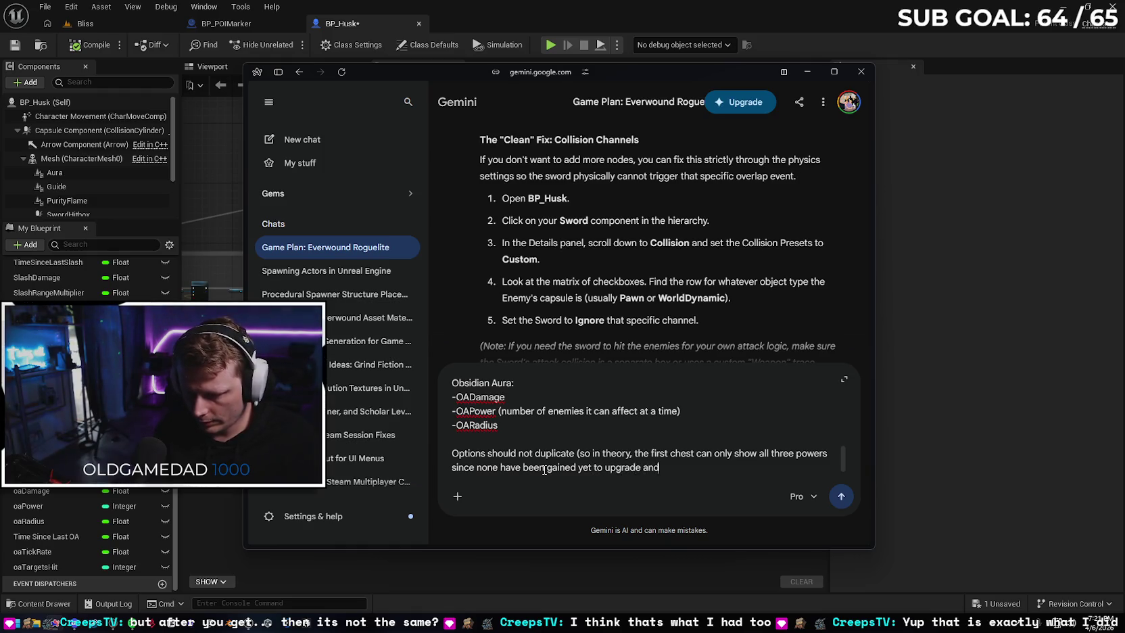
text( they cannot )
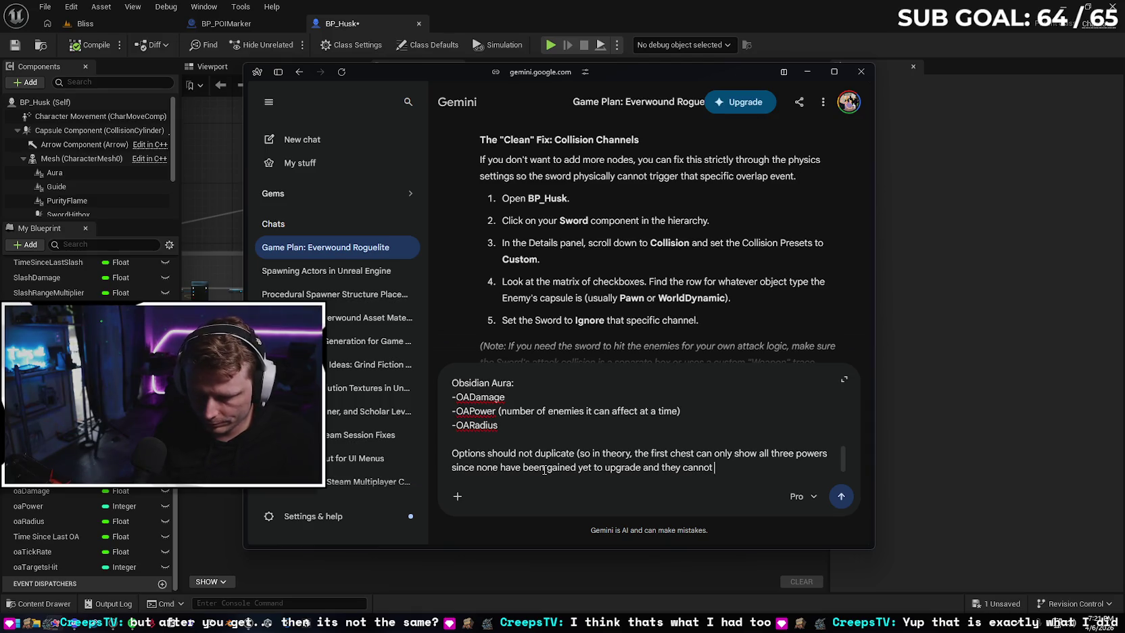
text(duplicate).)
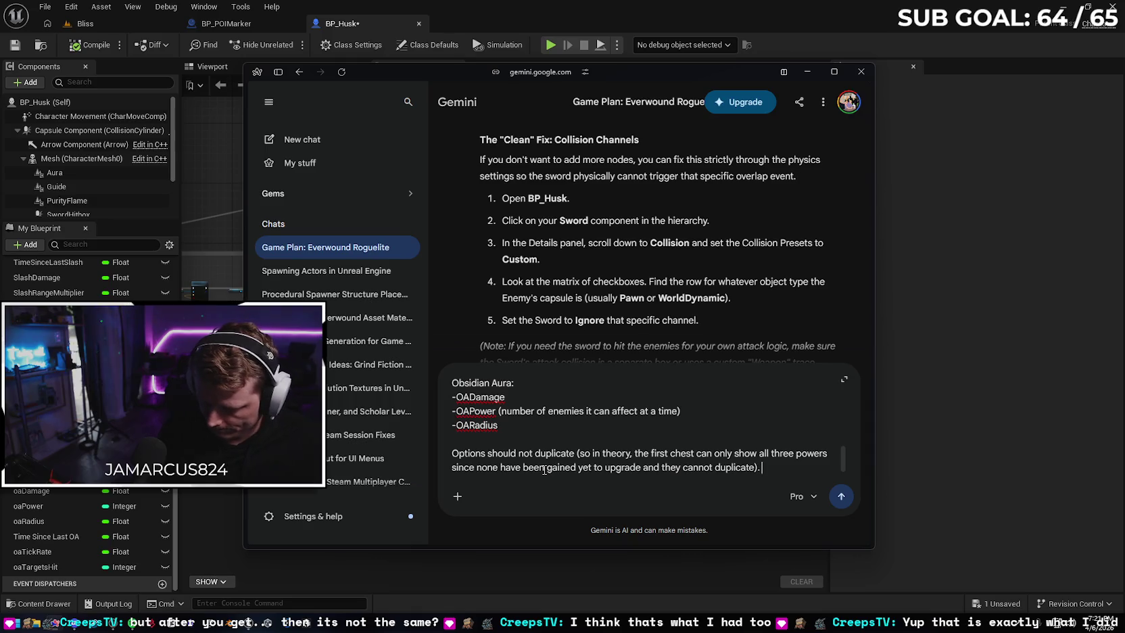
text( The se)
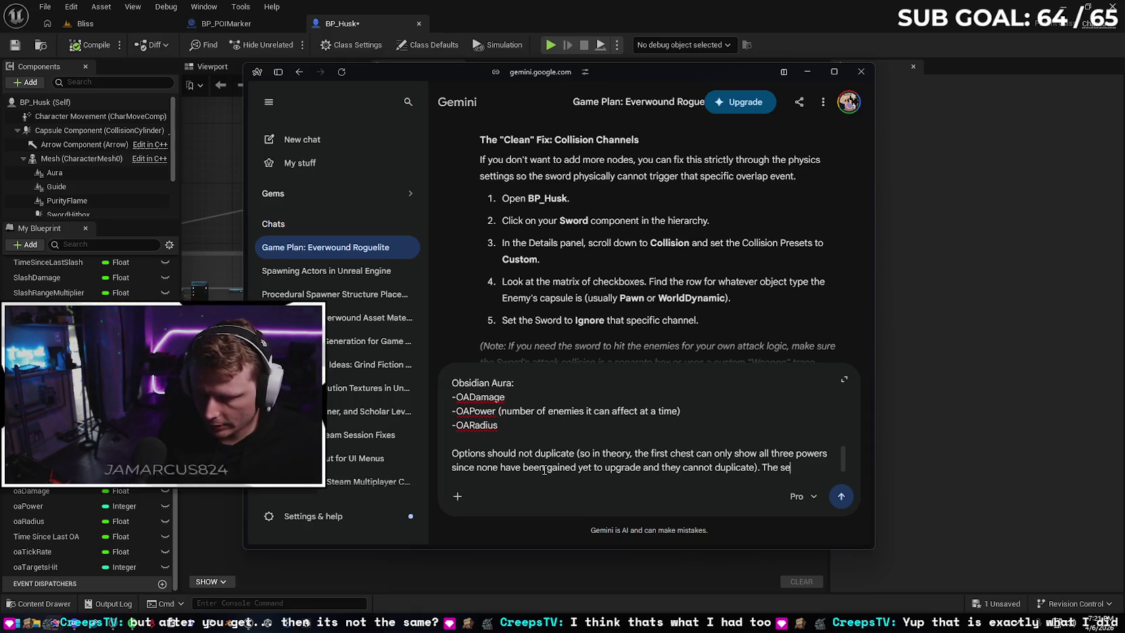
text(cond chest c)
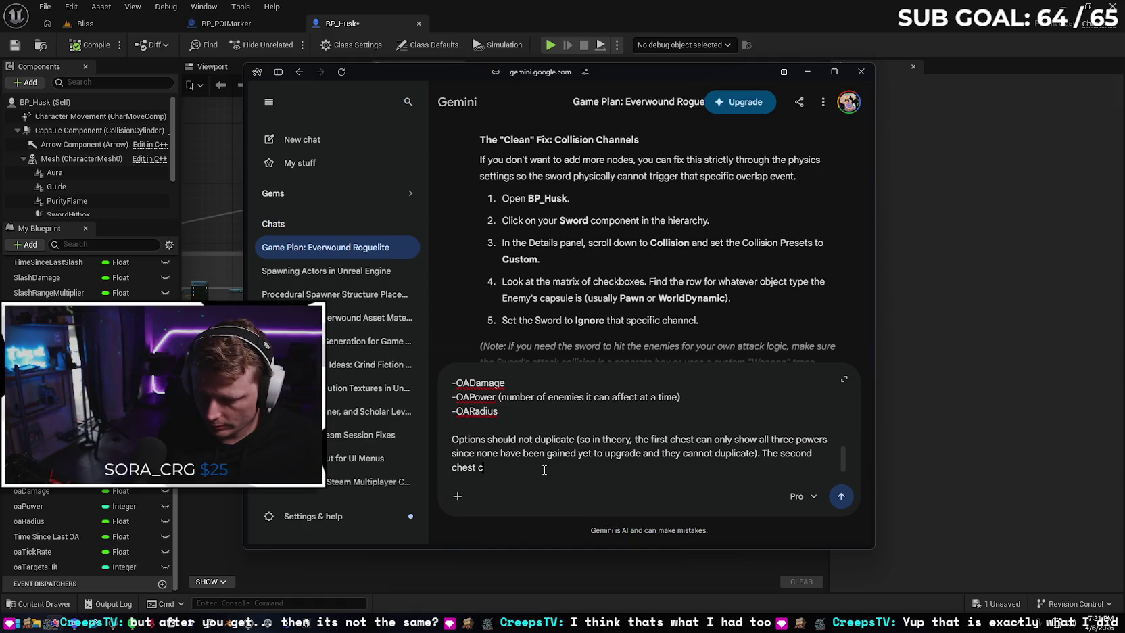
text(an show )
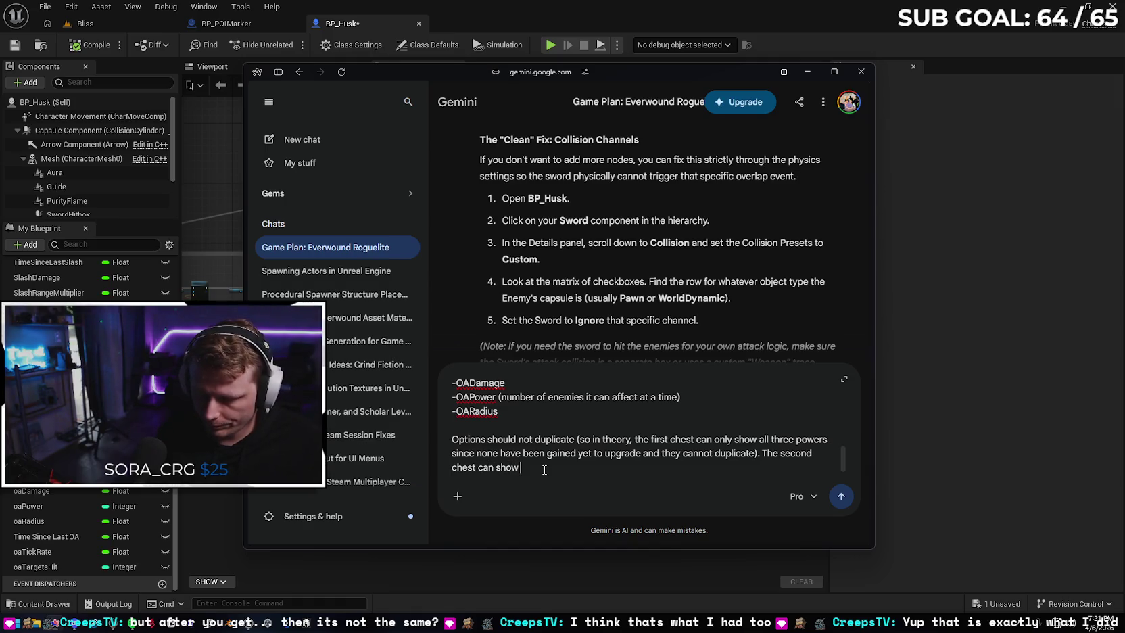
text(an upgr)
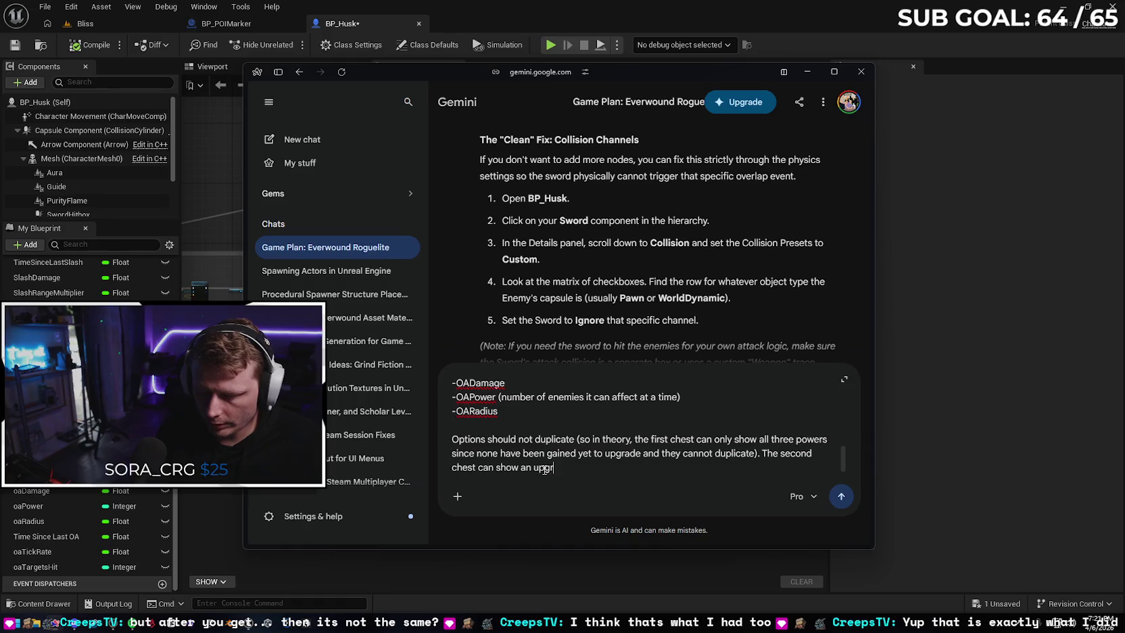
text(ade for the obn)
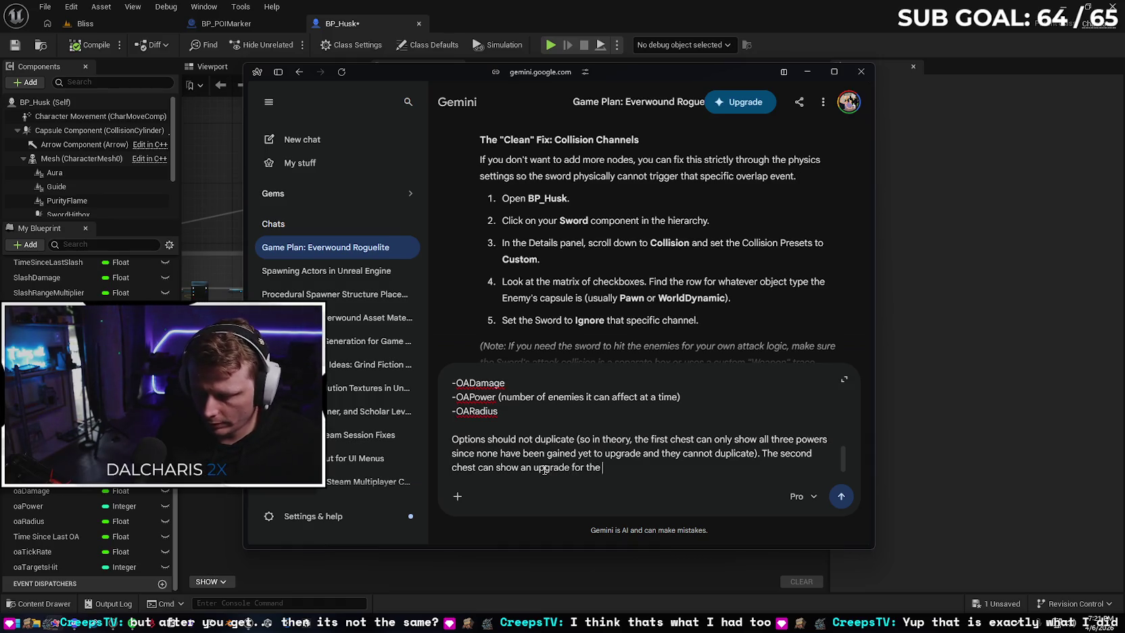
key(BackSpace)
text(tain)
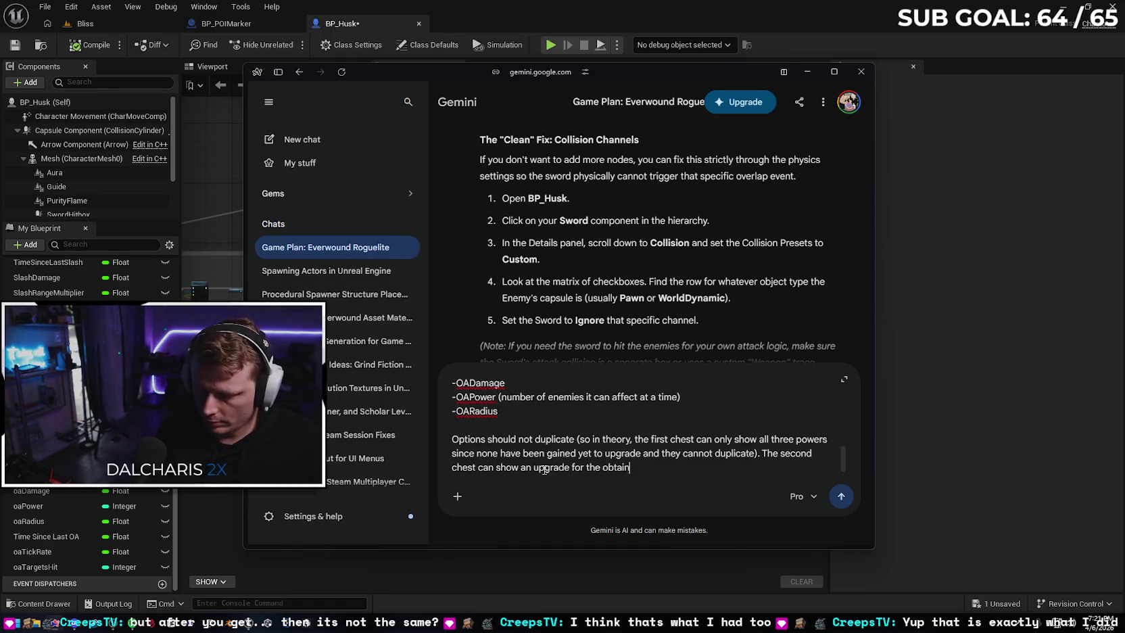
text(ed powers or)
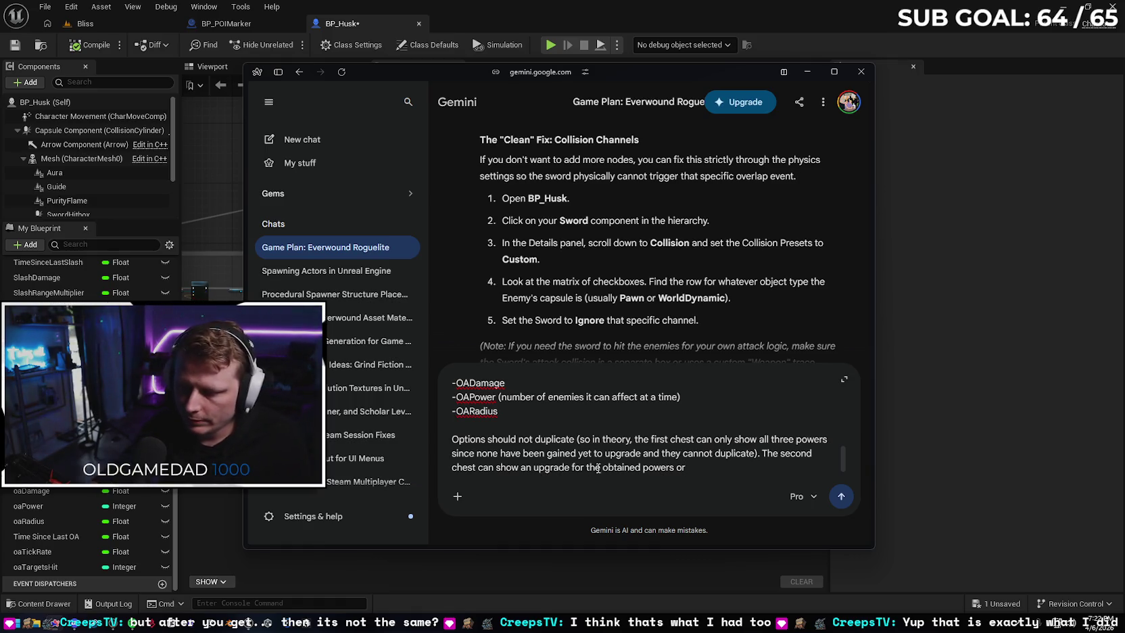
drag(686, 467, 752, 451)
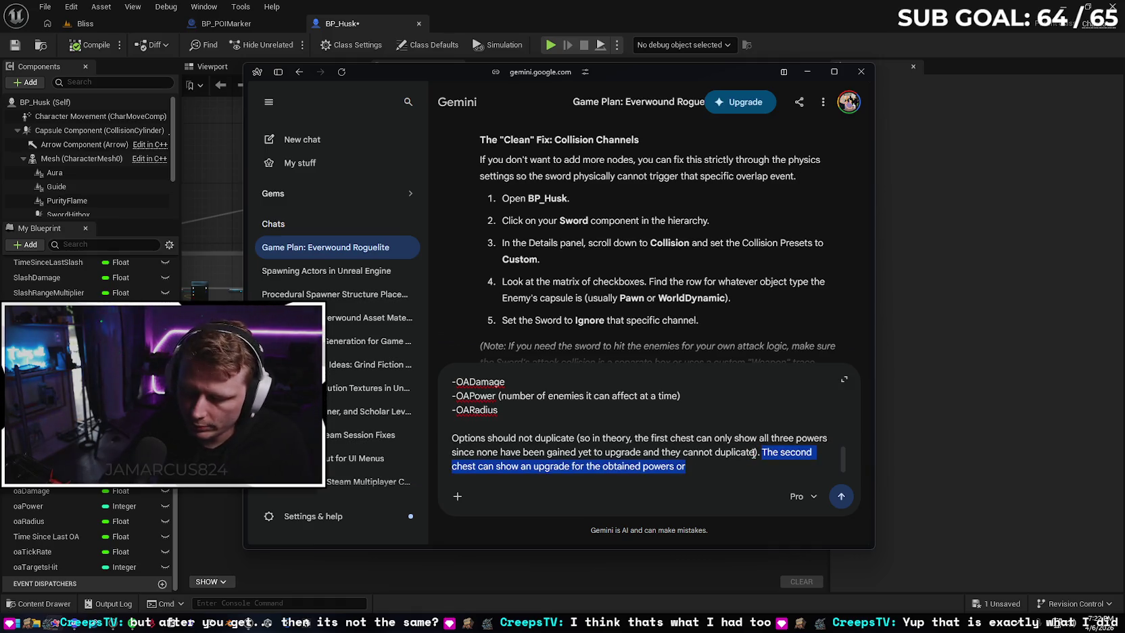
key(BackSpace)
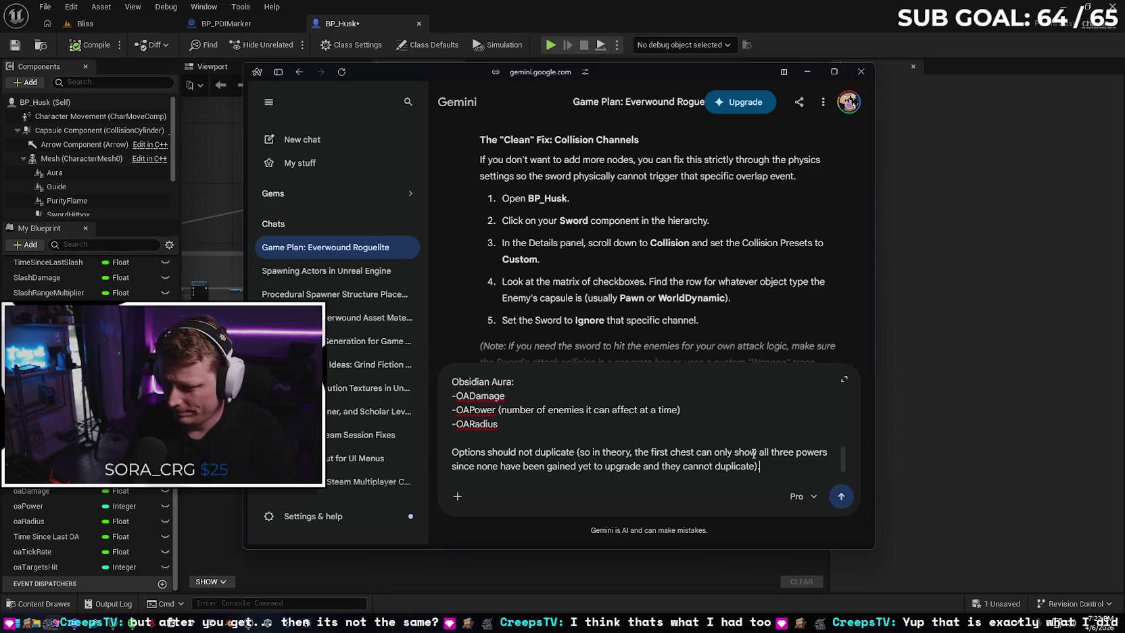
key(shift+Return)
key(shift+Return)
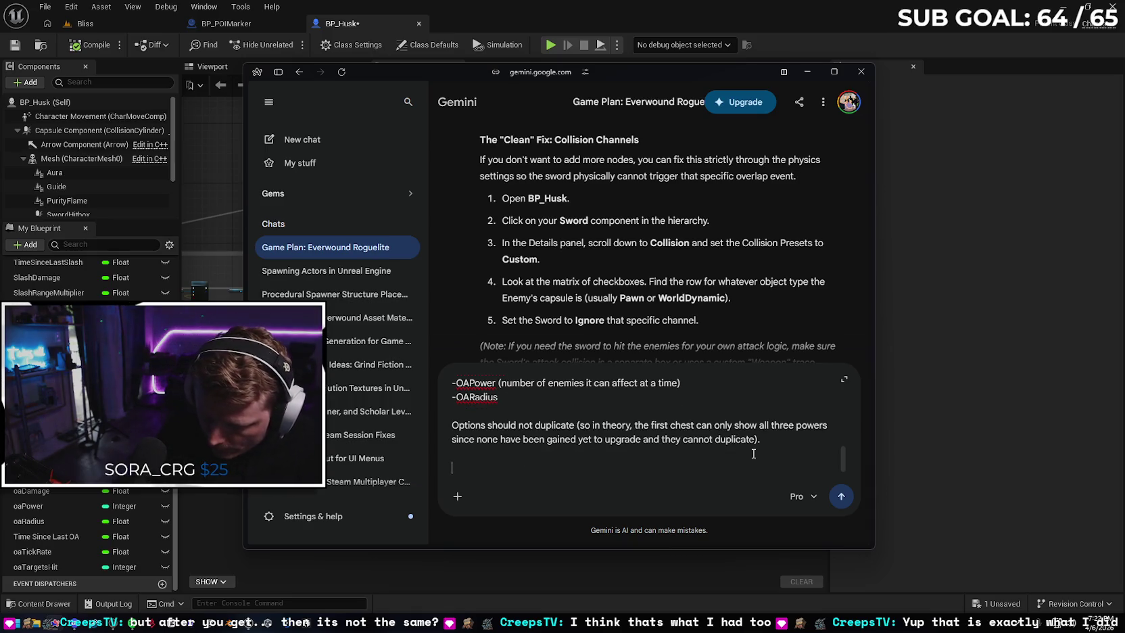
Note that powers and upgrades persist through levels until death, asking if they belong in the level
text(These powers need to persis)
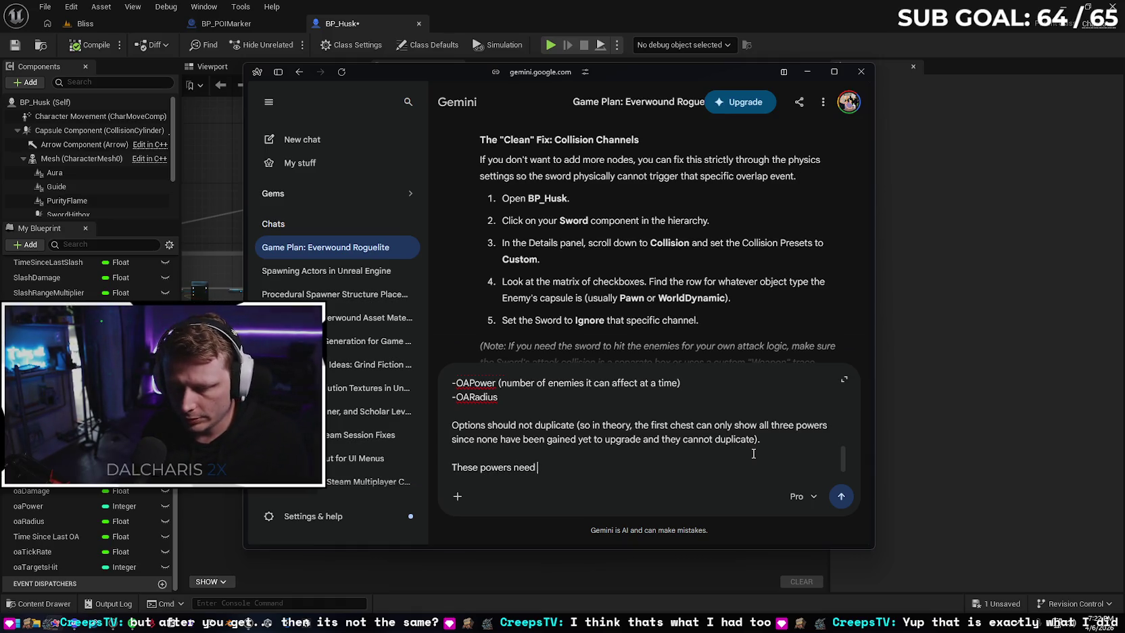
text(t through level)
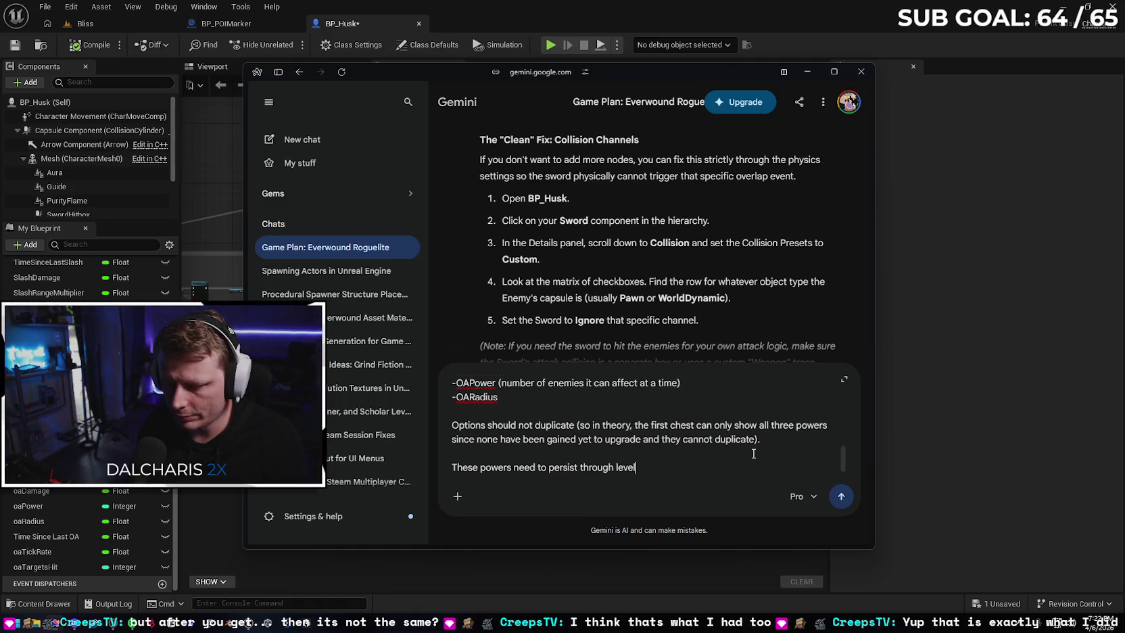
text(s until the pl)
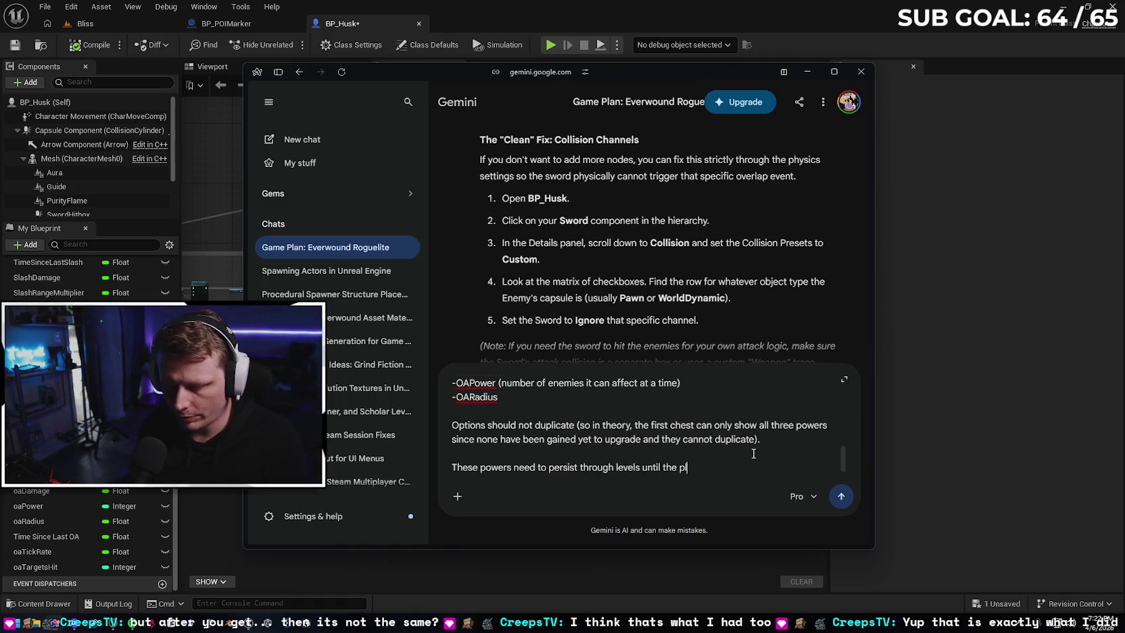
text(ayer dies, )
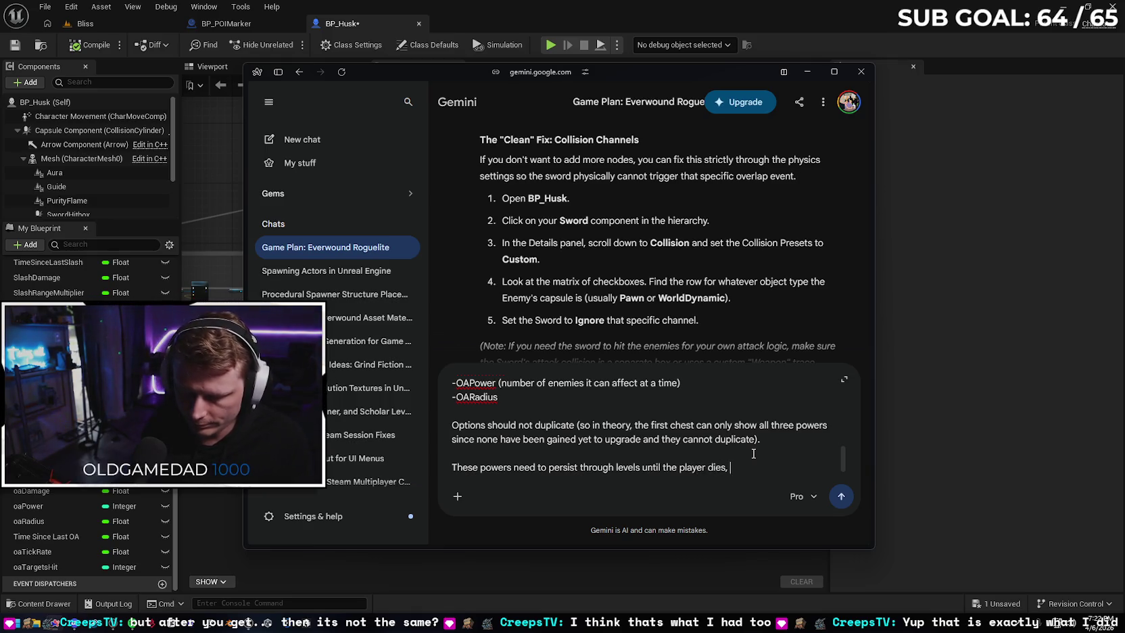
text(so I assume they)
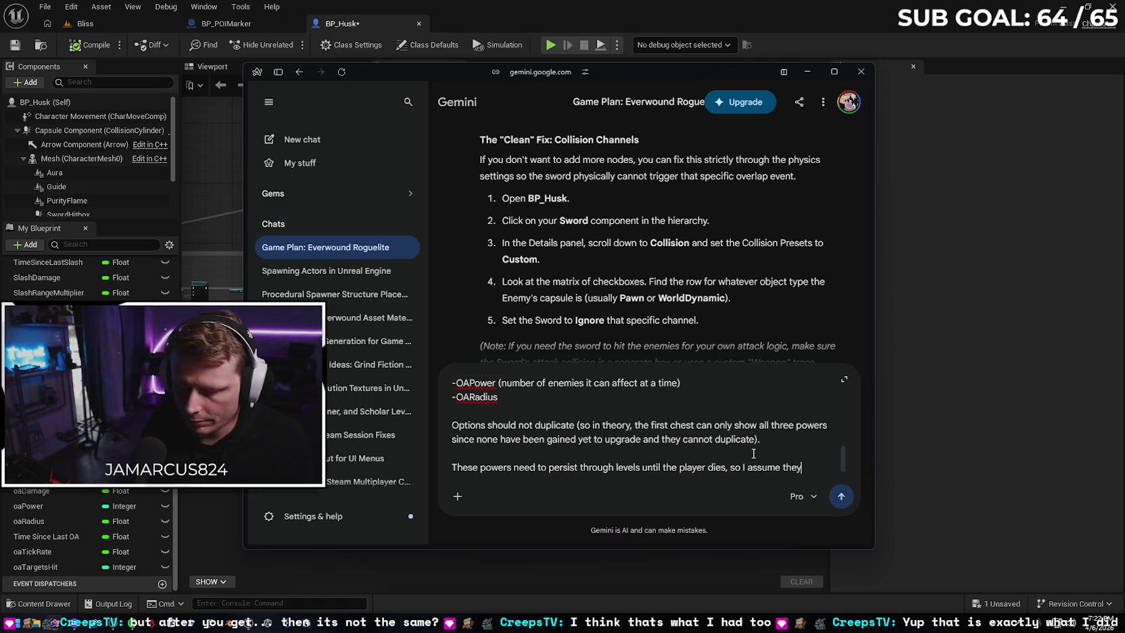
text('ll need to be)
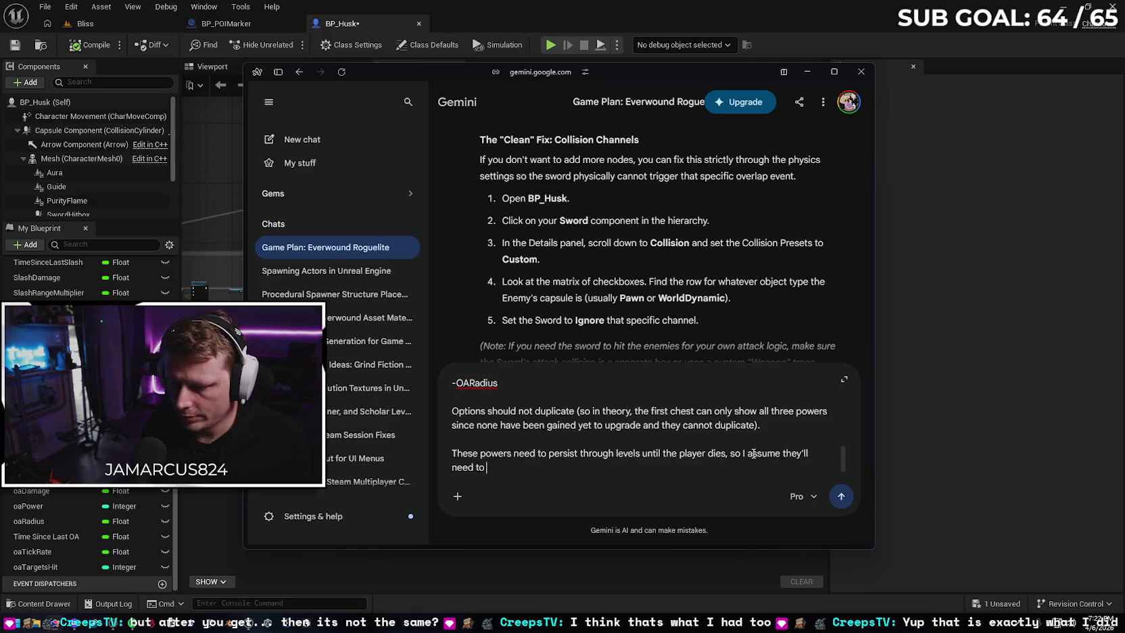
click(513, 452)
text(be)
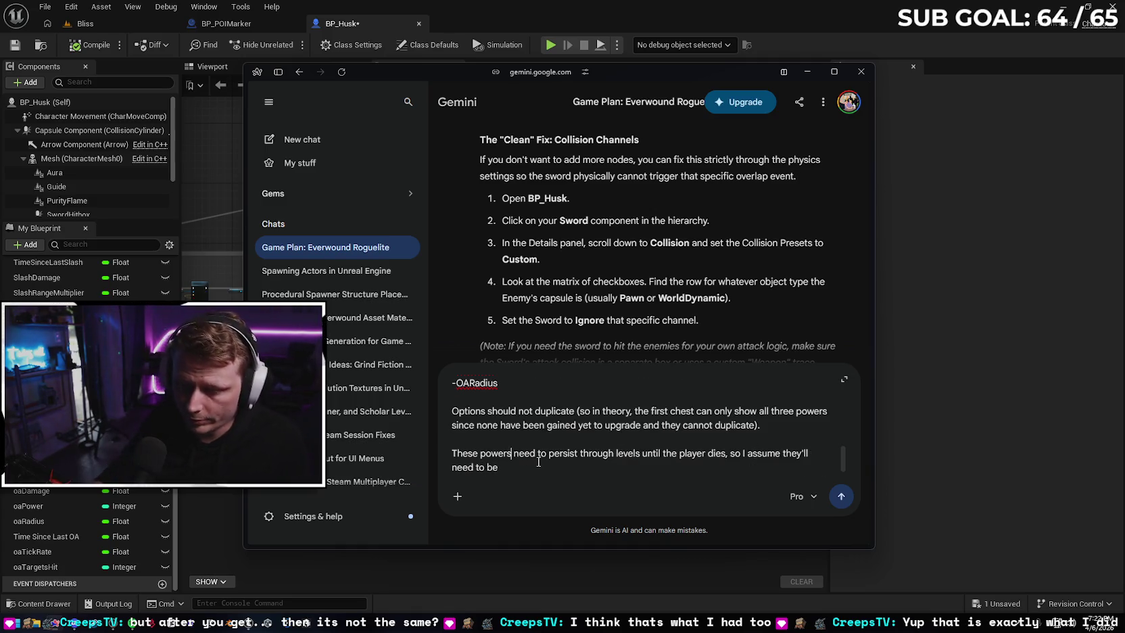
text(and upgrea)
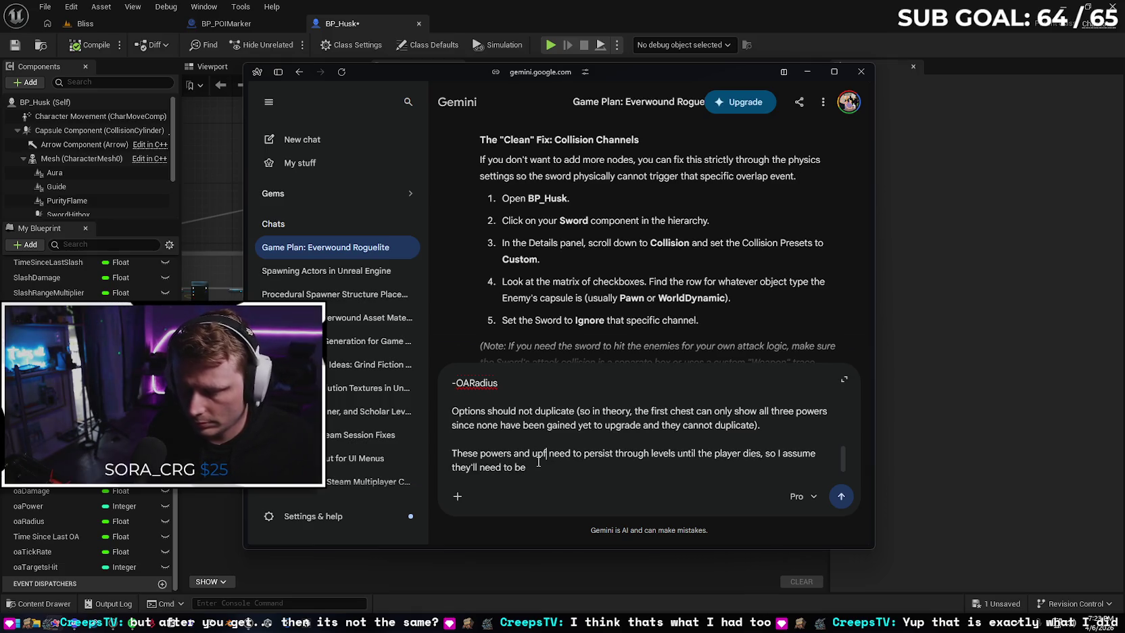
text(des)
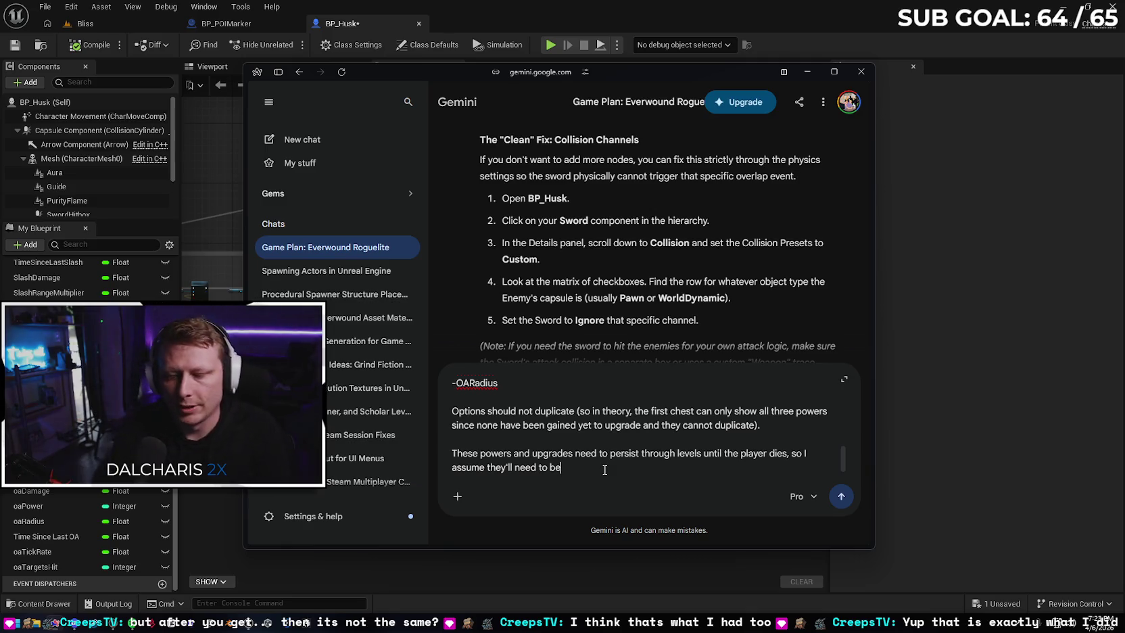
text(ed )
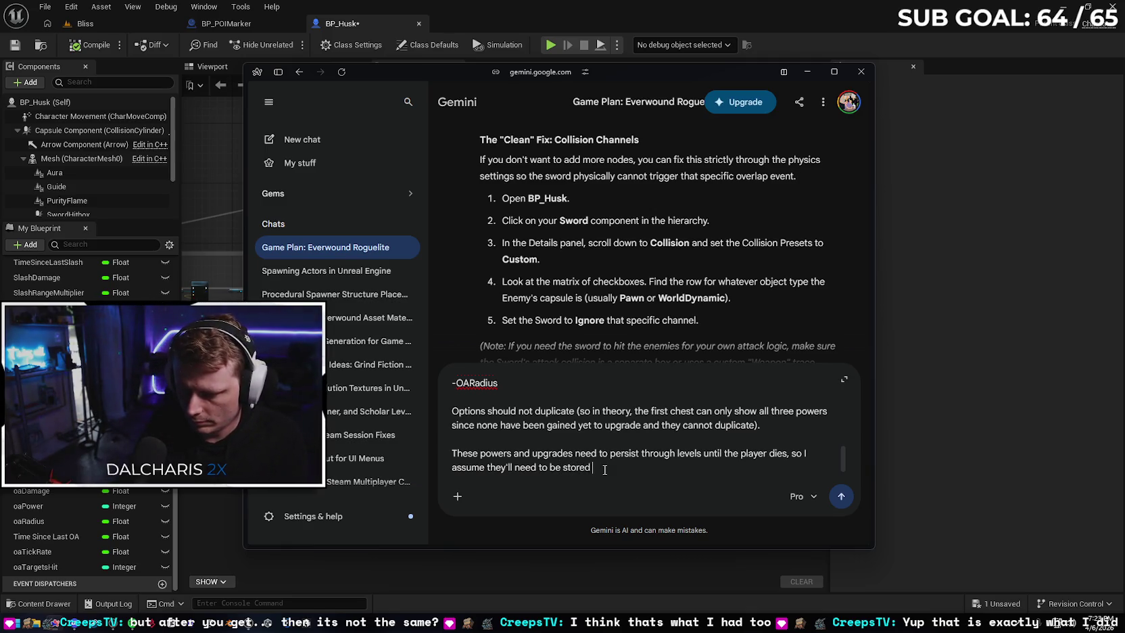
text(in the level instance?)
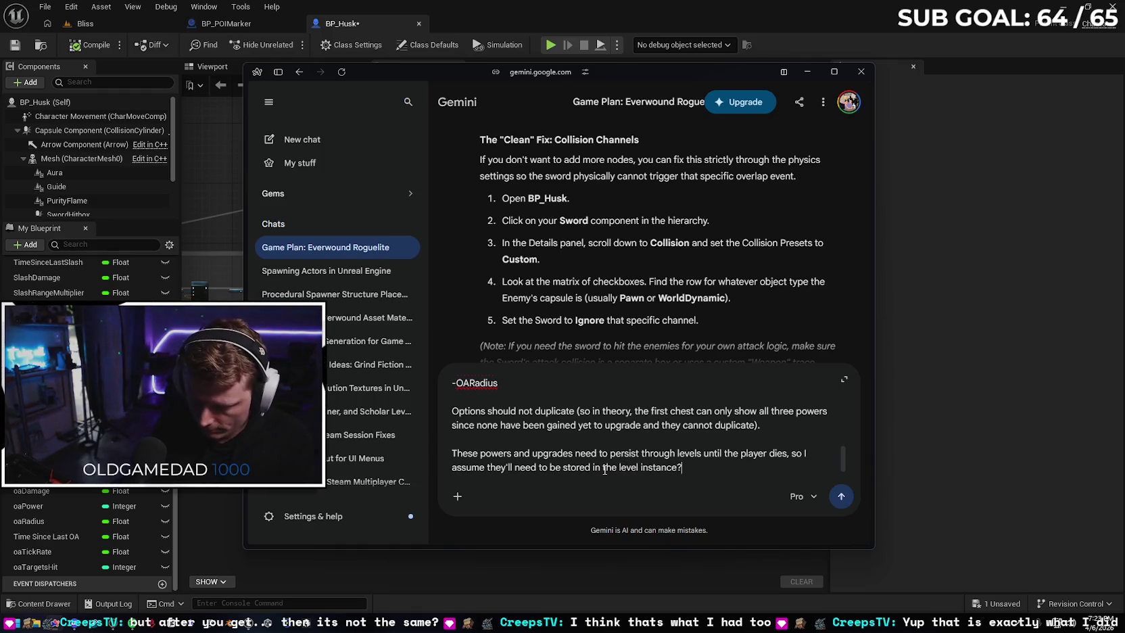
key(shift+Return)
key(shift+Return)
Propose taking it slow with Malevolent Slash first, noting the chest BP, collision and placeholder UI widget exist
text(ake it slow and do Malevolent Sla)
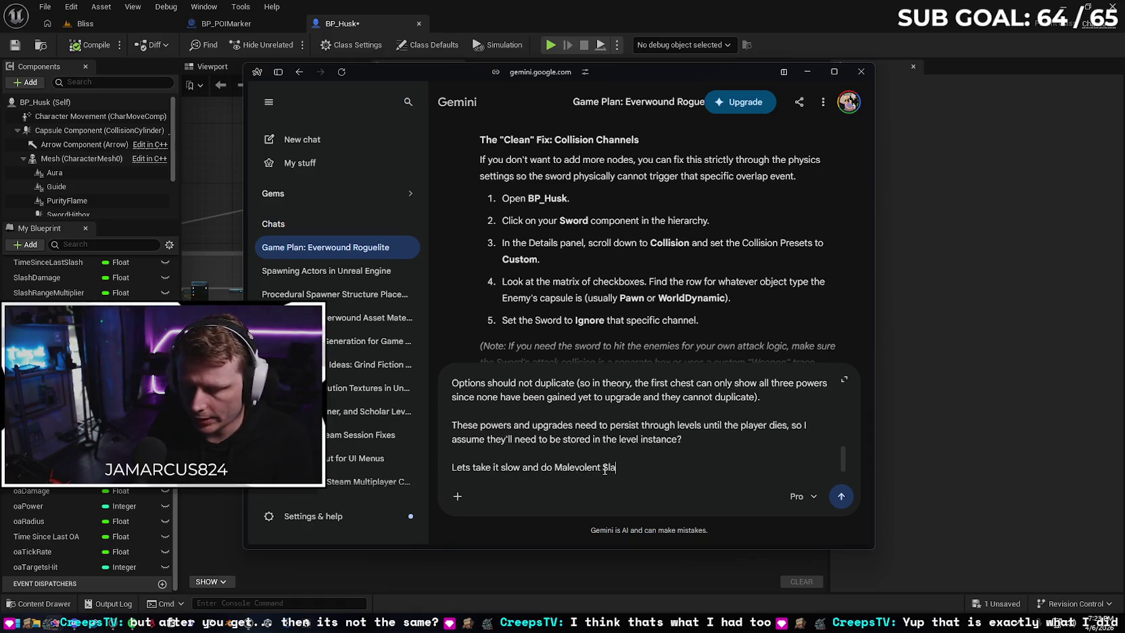
text(sh first)
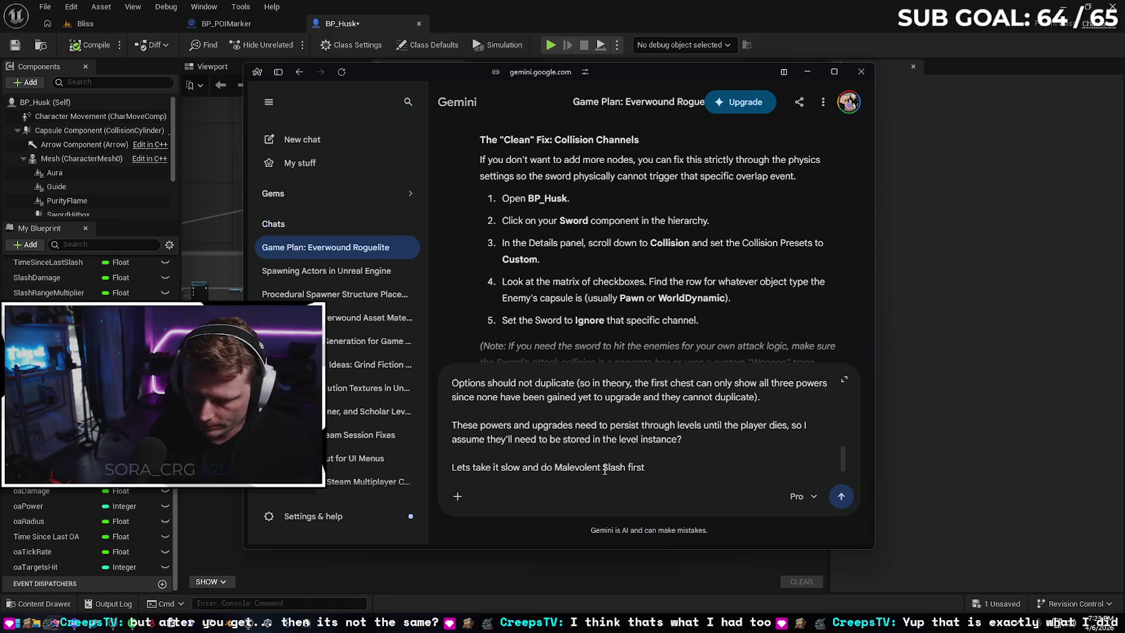
text(. I already ma)
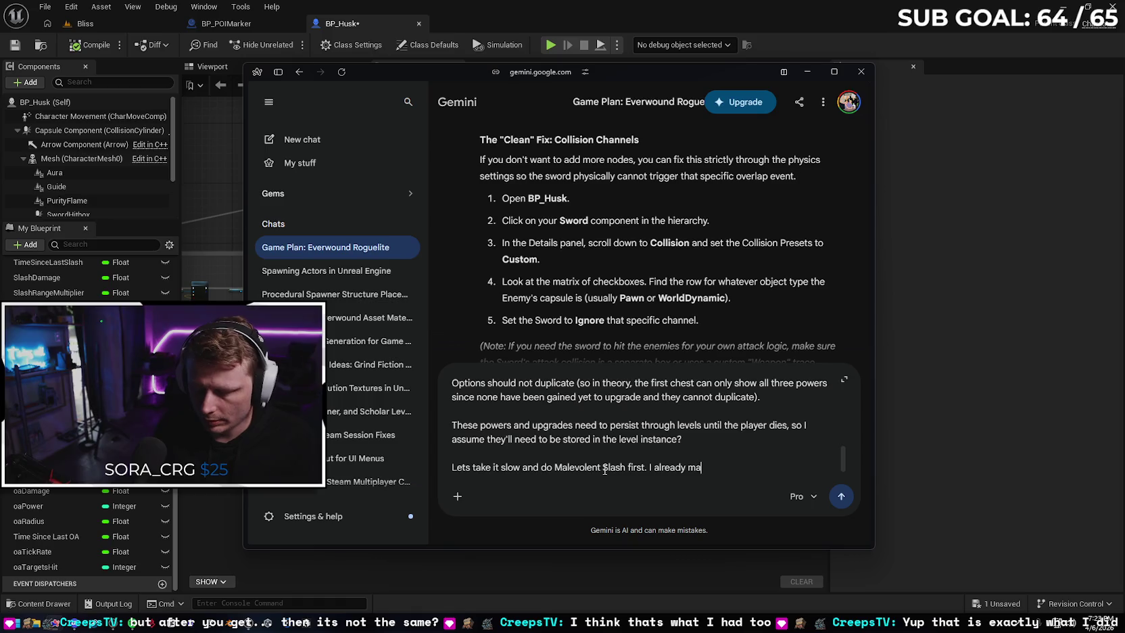
text(de the che)
text(st BP, the bo)
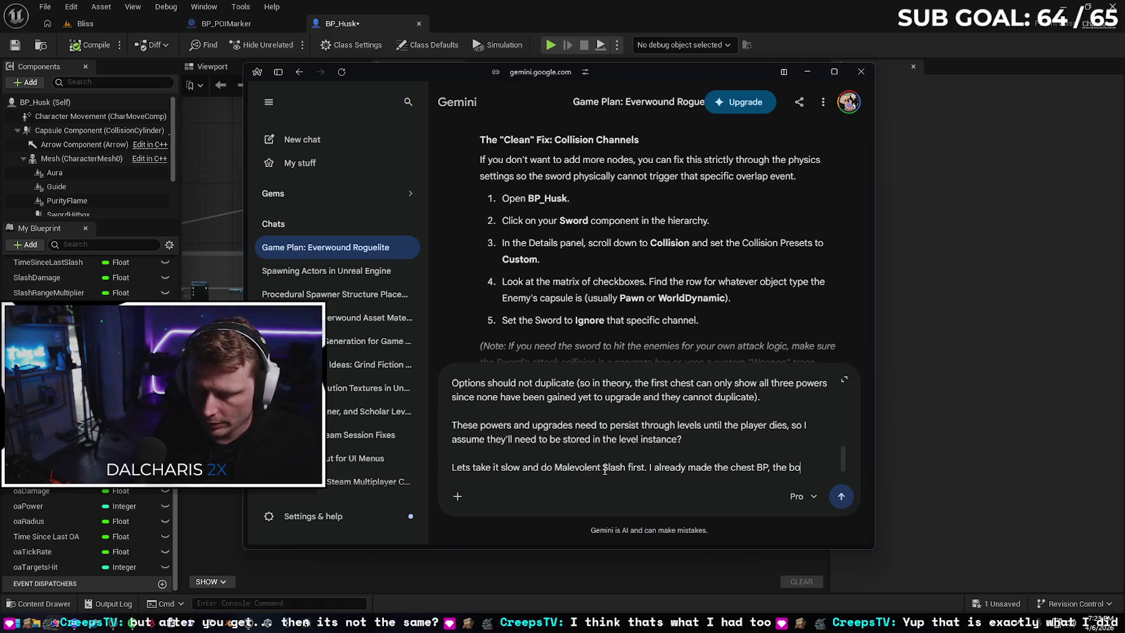
text(x coll)
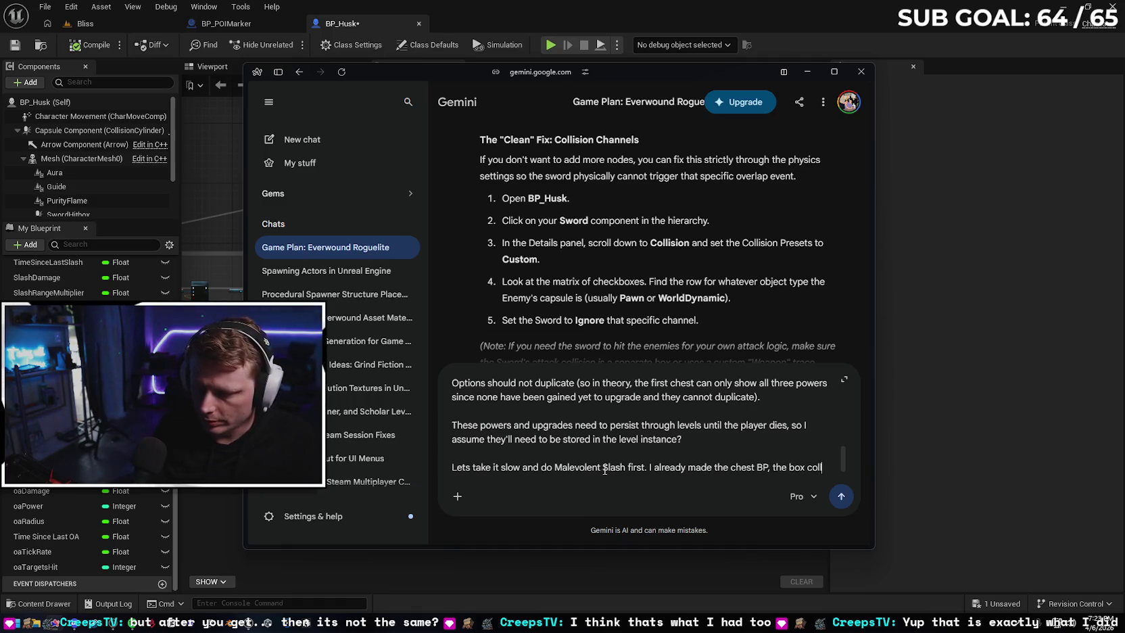
text(ision, and I mad)
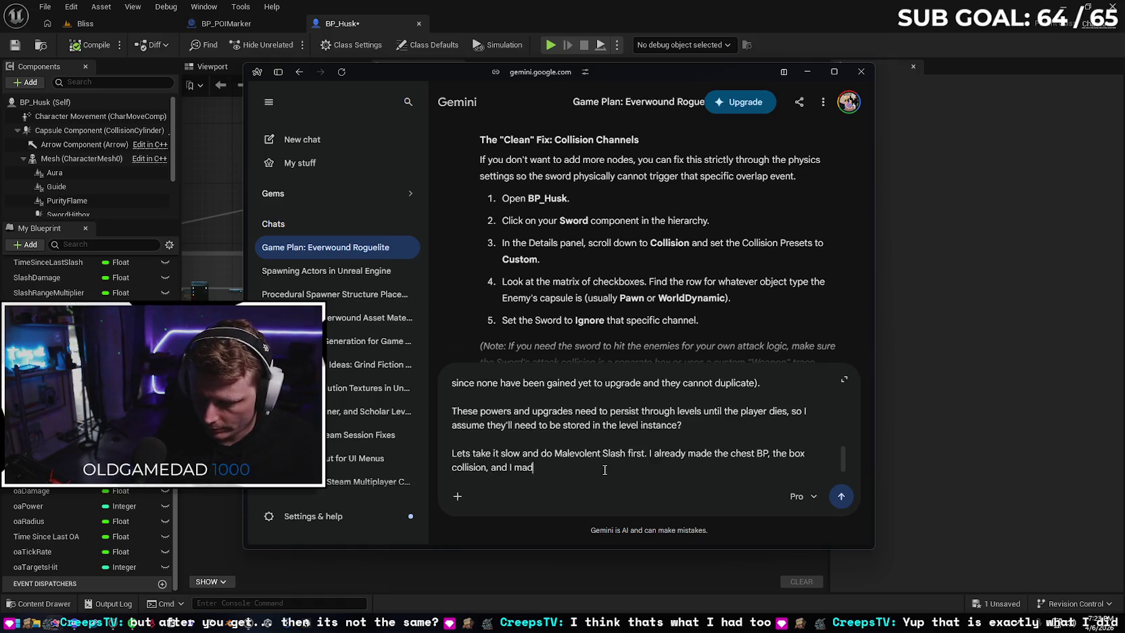
text(e a)
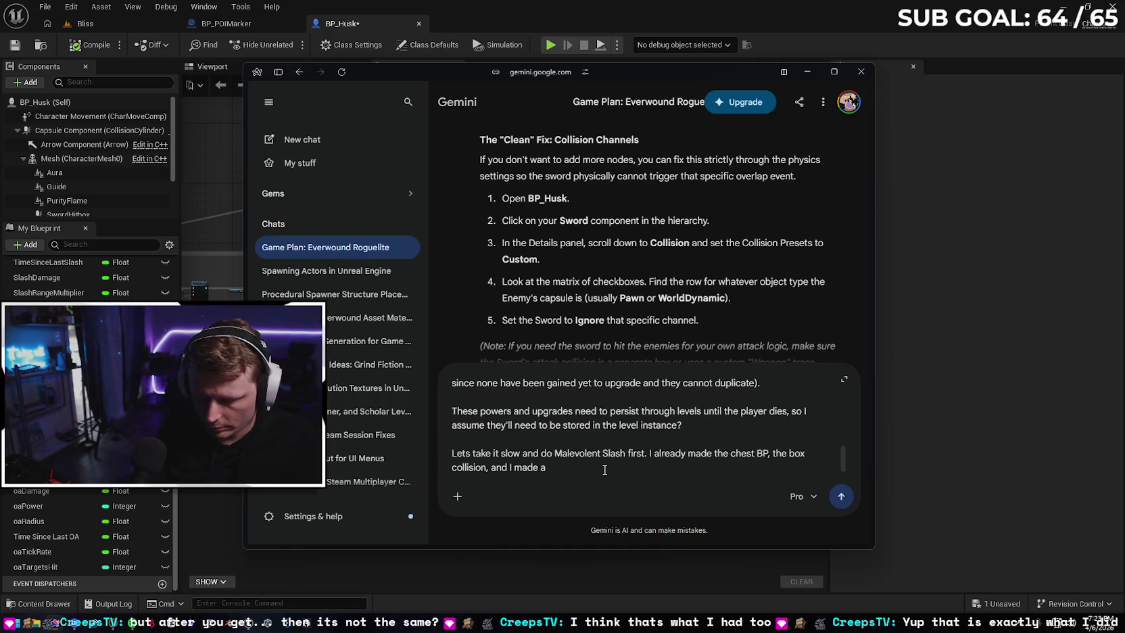
text( placeho)
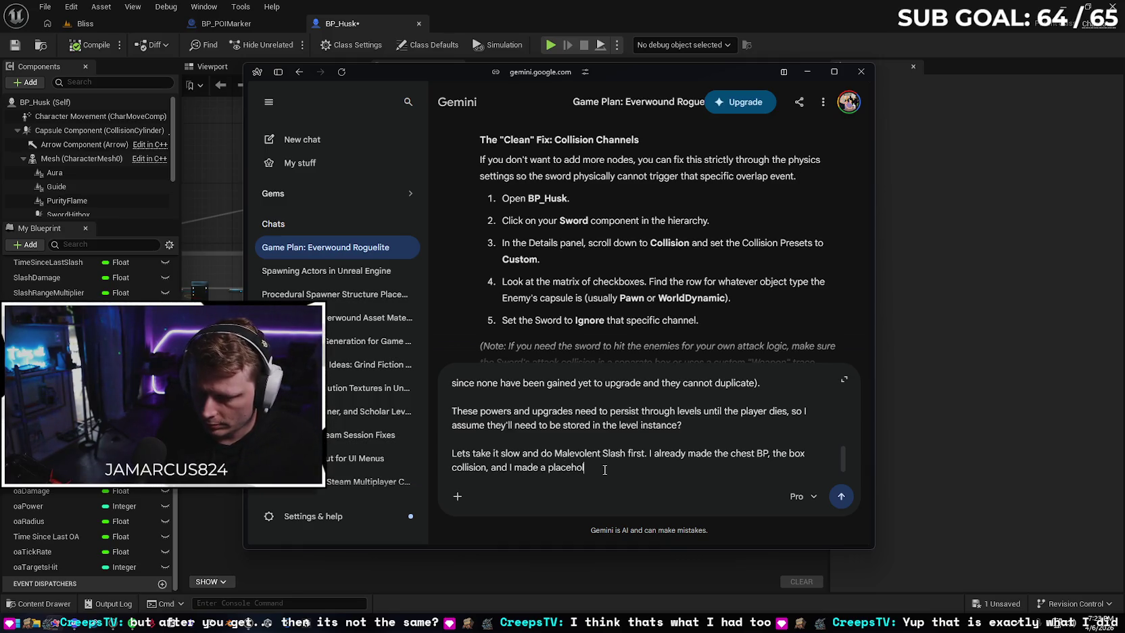
text(lder UI)
text(idget)
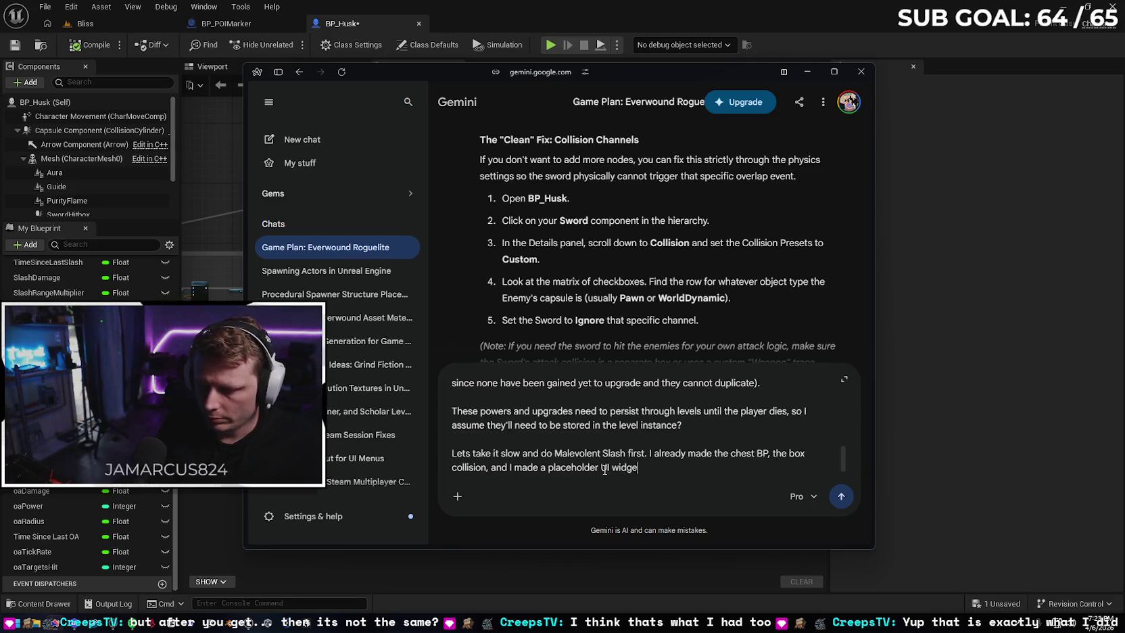
mouse_move(206, 85)
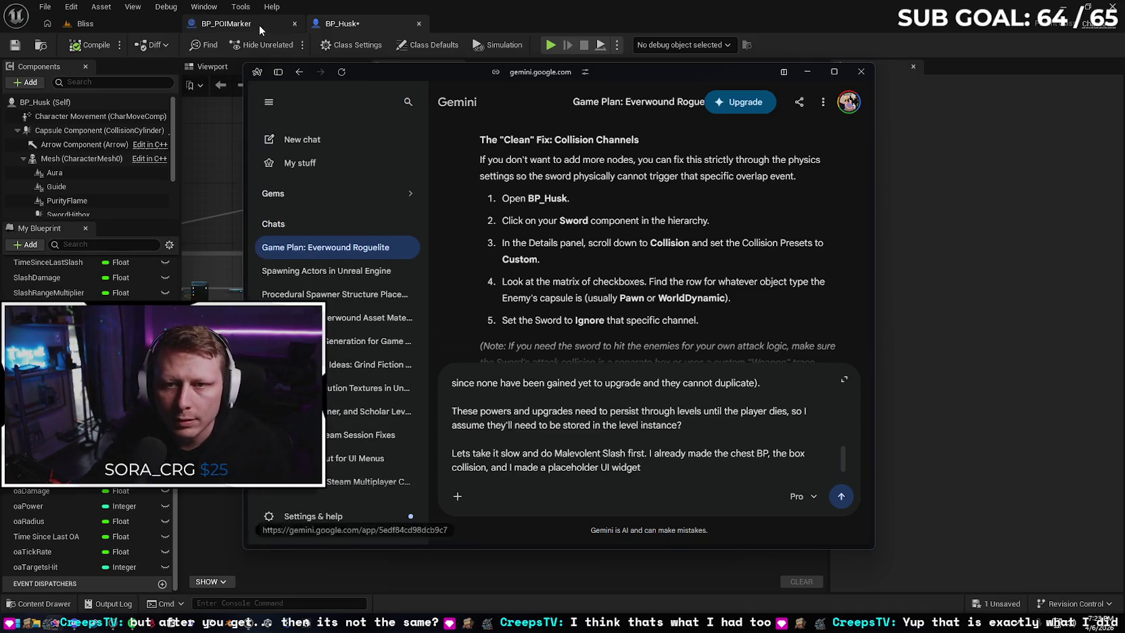
click(260, 24)
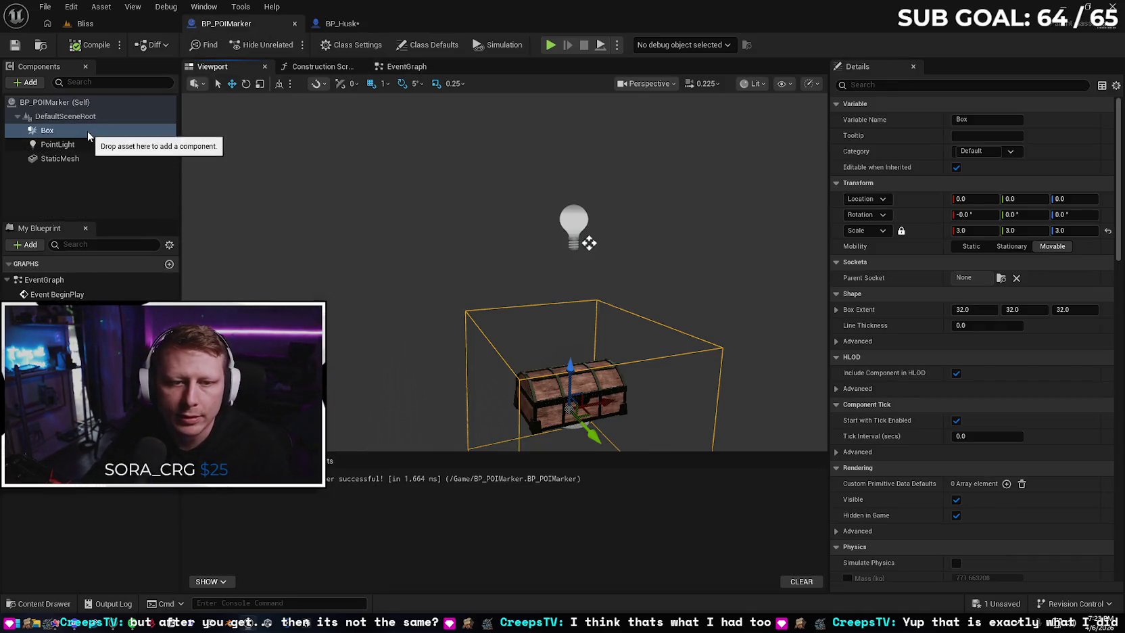
Add a Cast To BP_Husk node after the On Component Begin Overlap (Box) event
drag(1118, 186, 1118, 507)
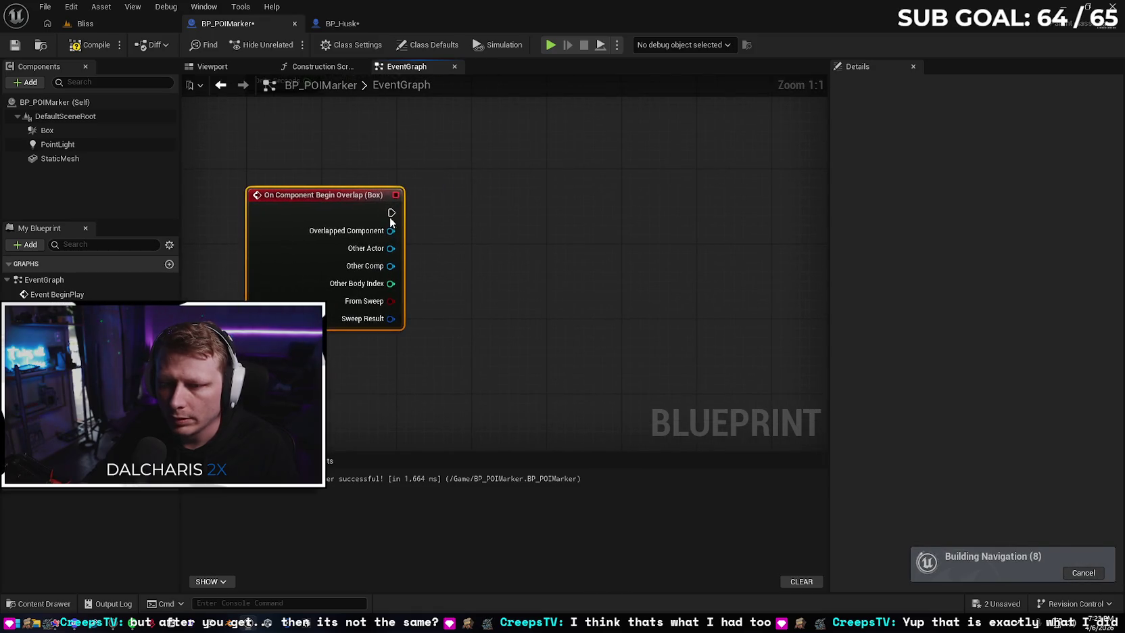
drag(391, 212, 441, 214)
text(pause)
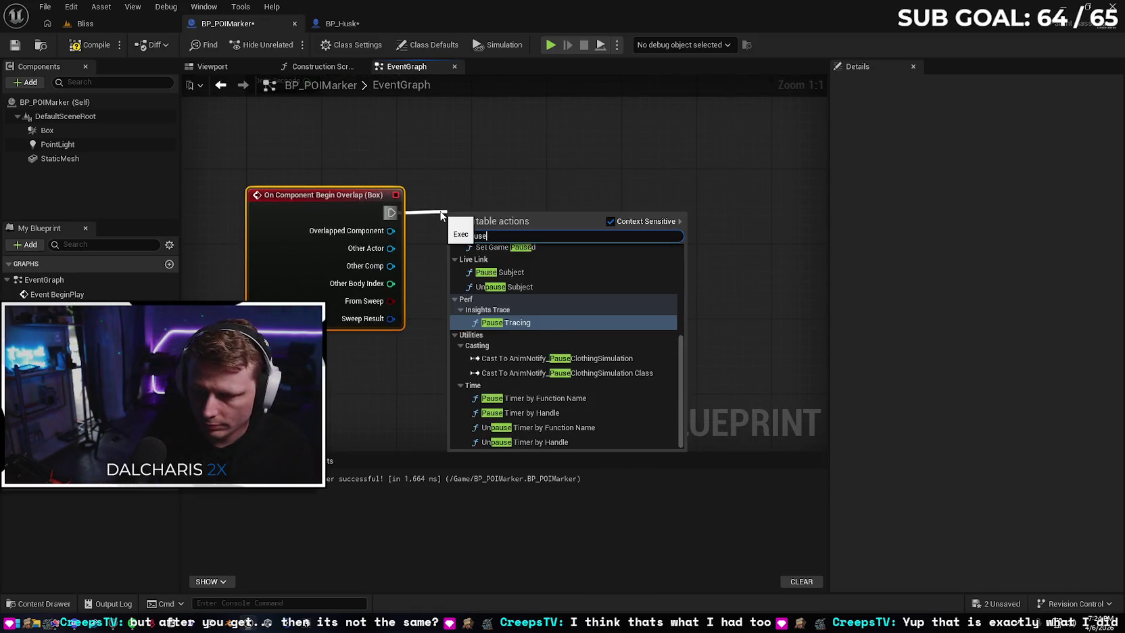
click(516, 203)
drag(390, 212, 483, 208)
text(cast to bp husk)
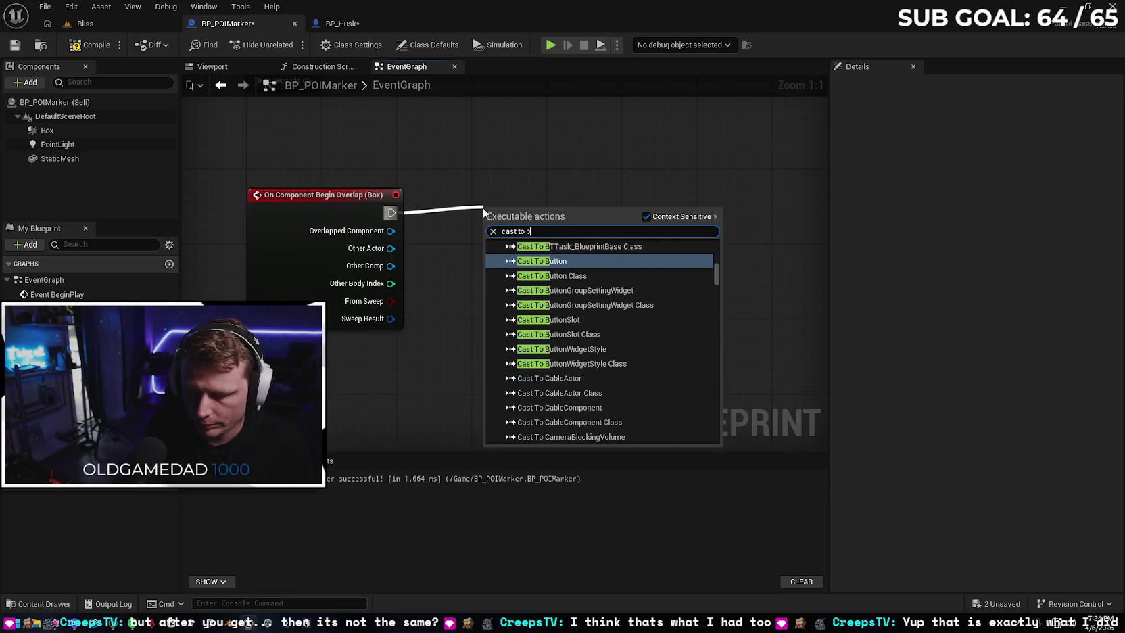
key(Return)
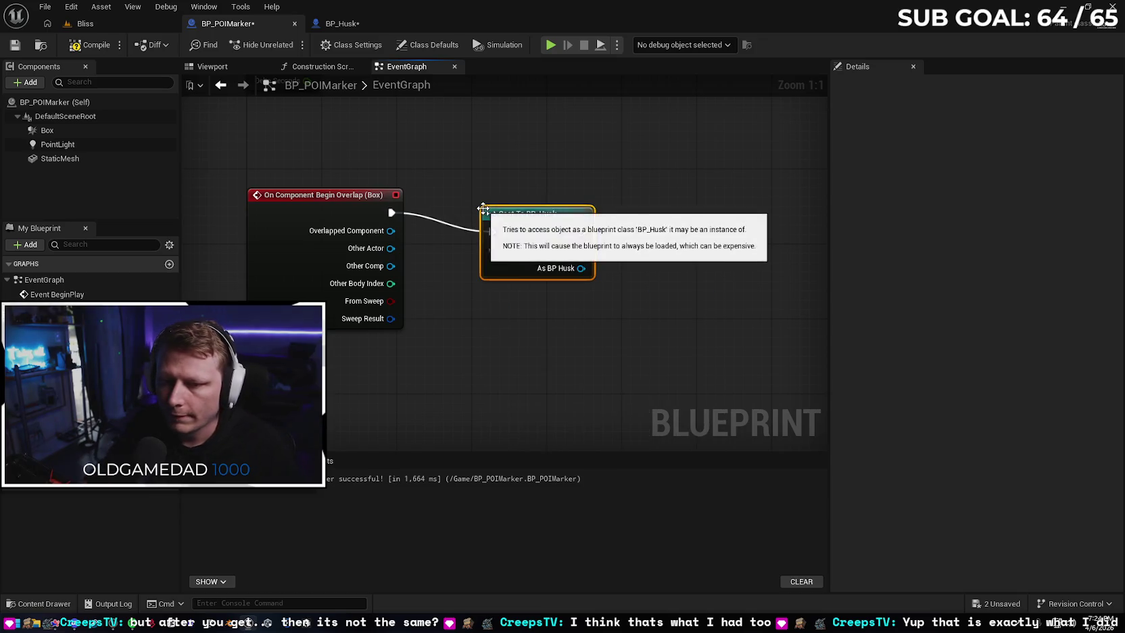
drag(536, 219, 543, 199)
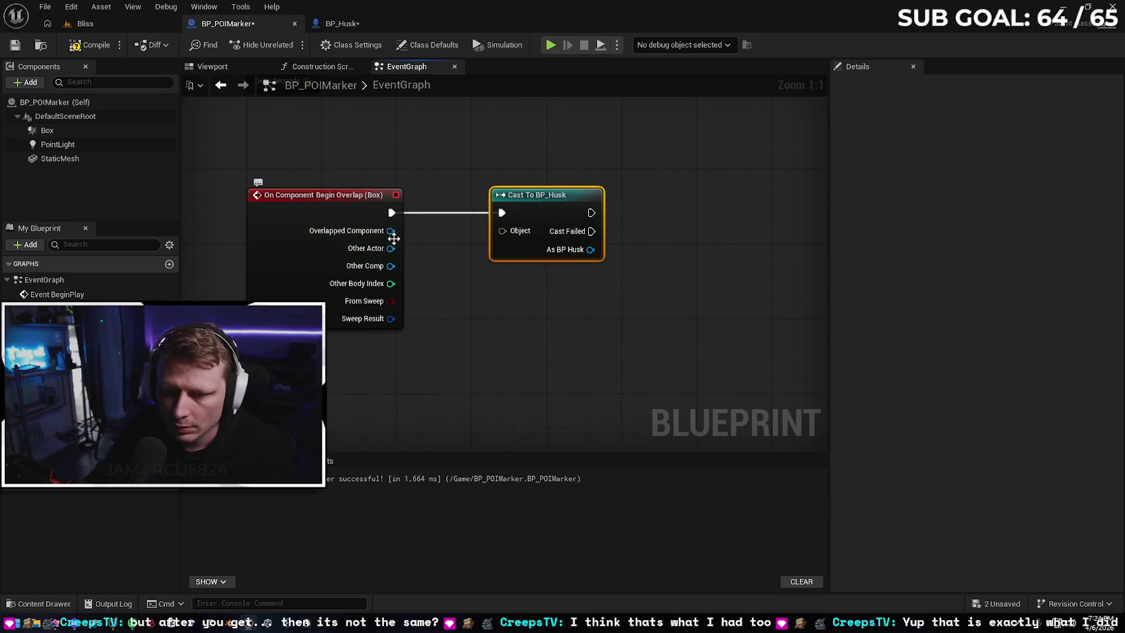
Wire the overlap's Other Actor into the cast's Object input
drag(391, 249, 501, 231)
right_click(534, 215)
drag(665, 178, 409, 207)
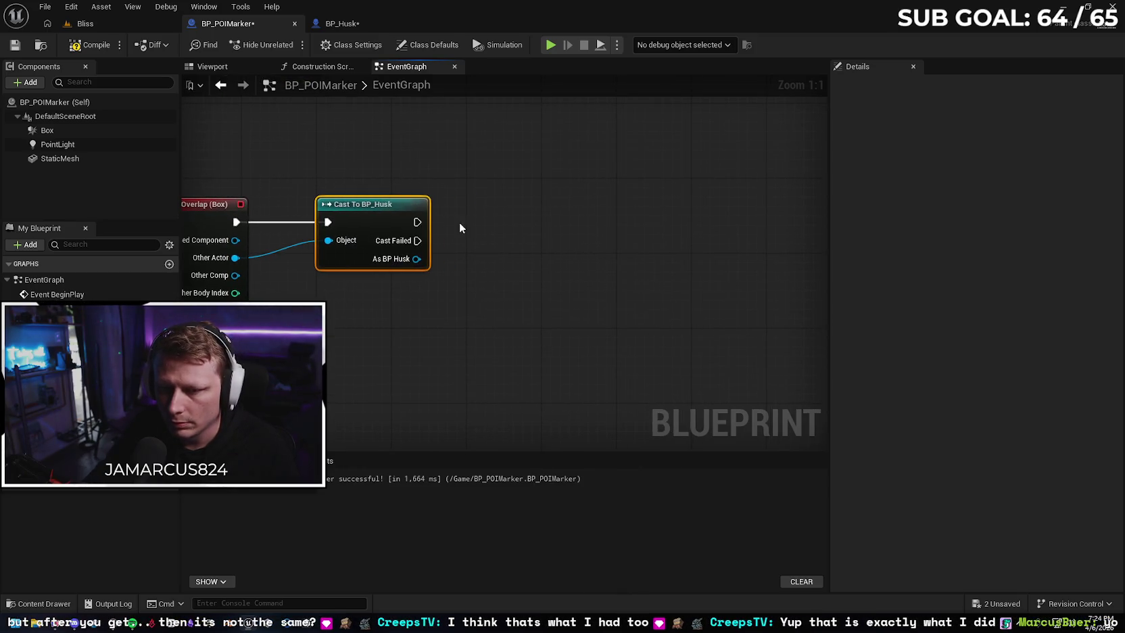
drag(416, 258, 479, 268)
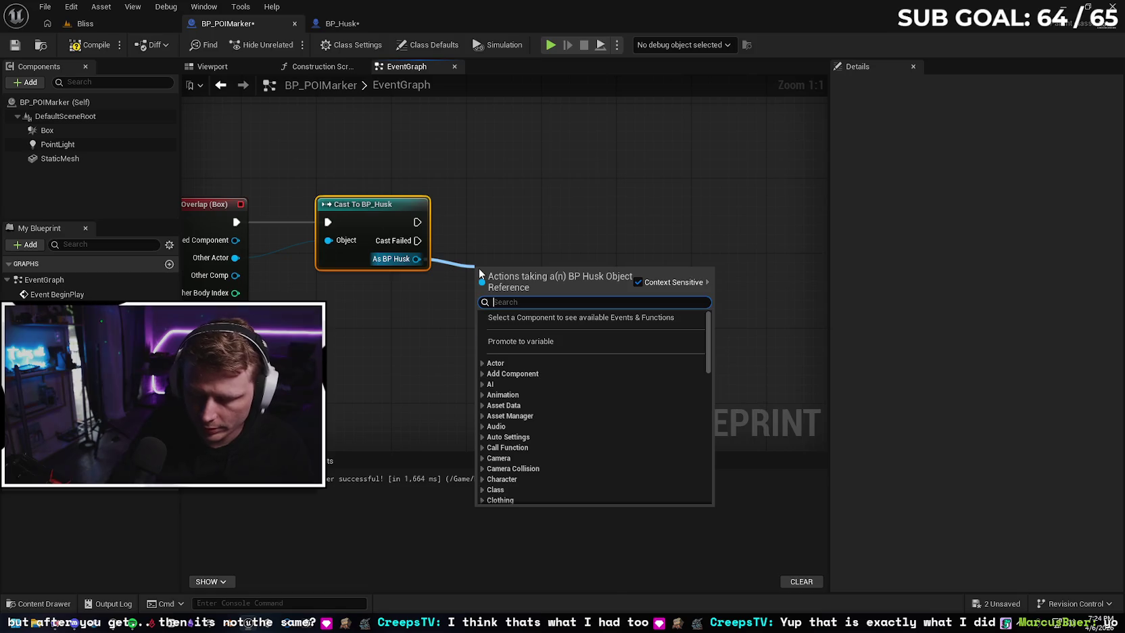
text(pause game)
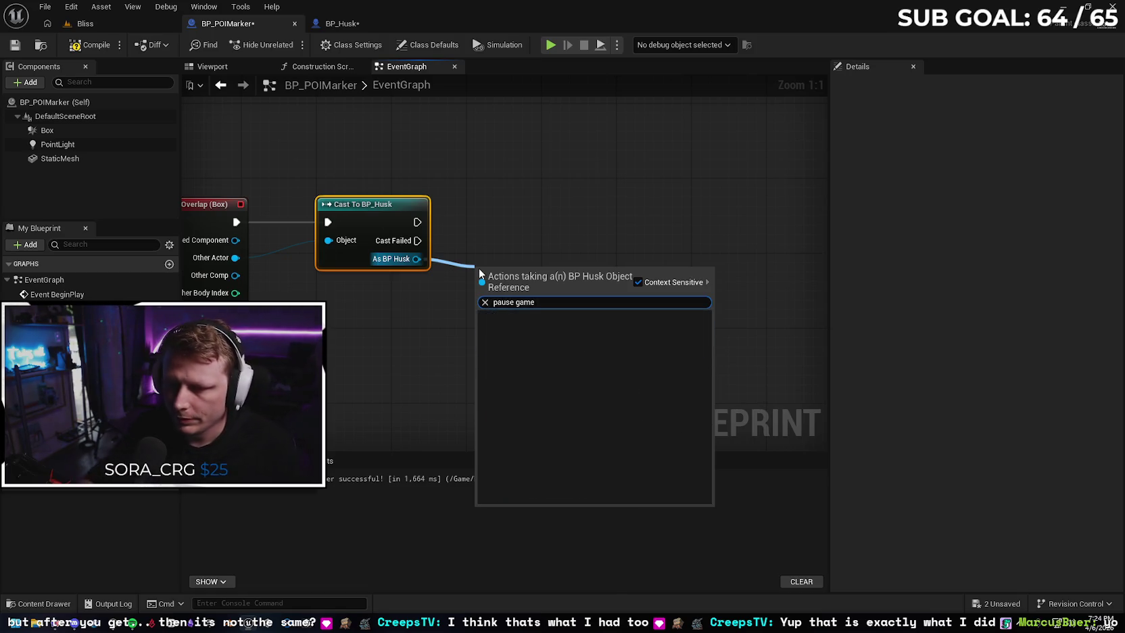
click(529, 255)
drag(529, 254, 641, 274)
Replace the cast with a Set Game Paused node after the overlap, with Paused ticked
key(Delete)
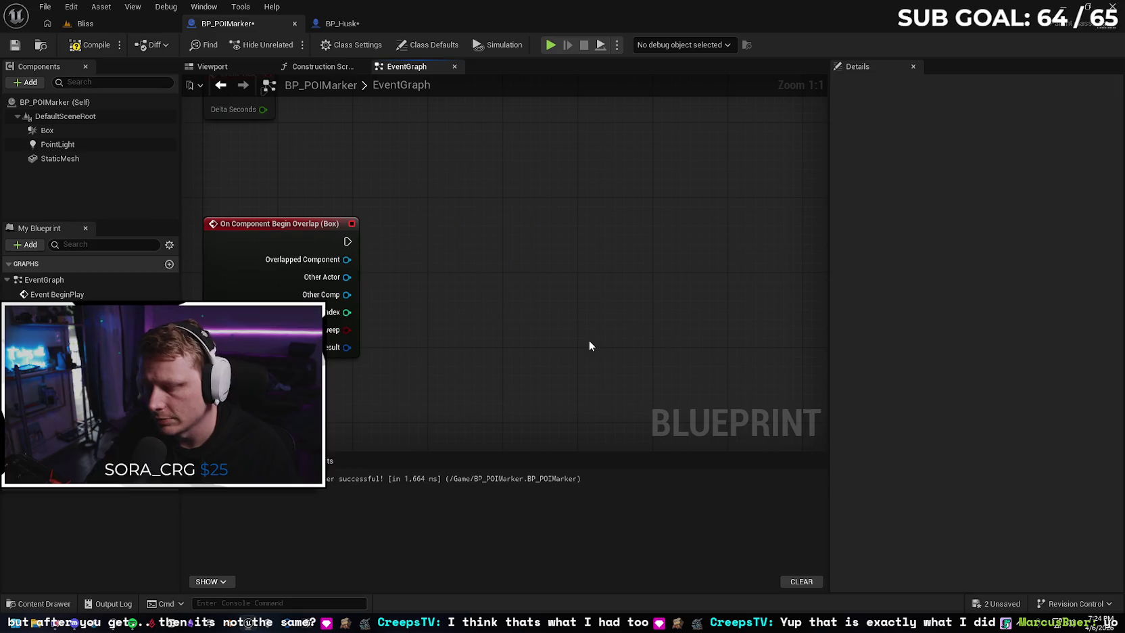
drag(347, 242, 430, 259)
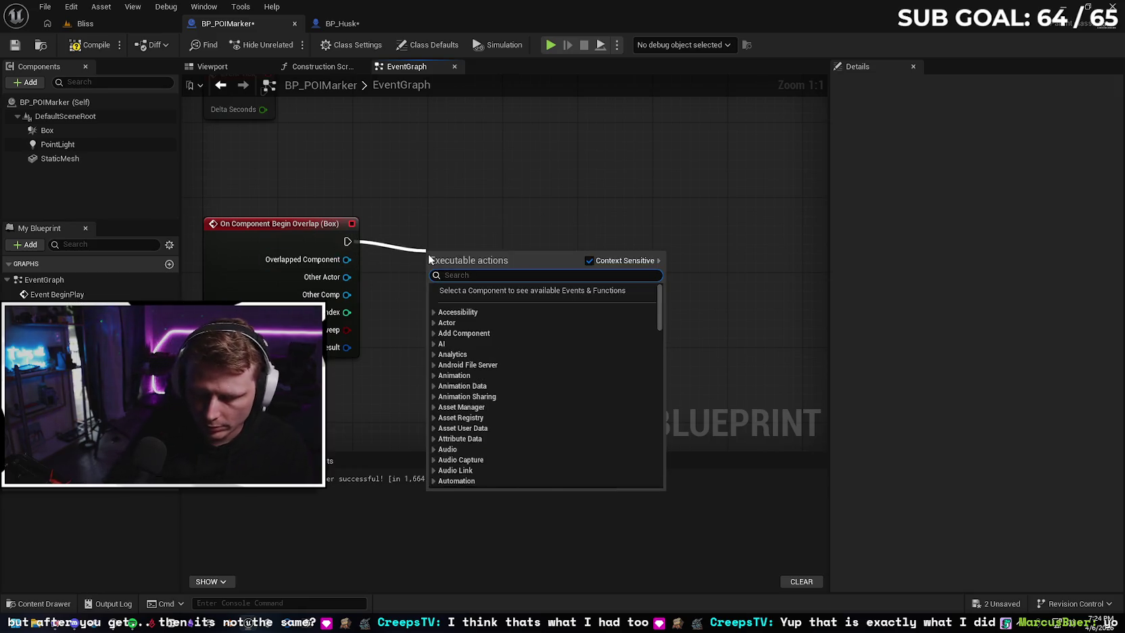
text(pause game)
key(Return)
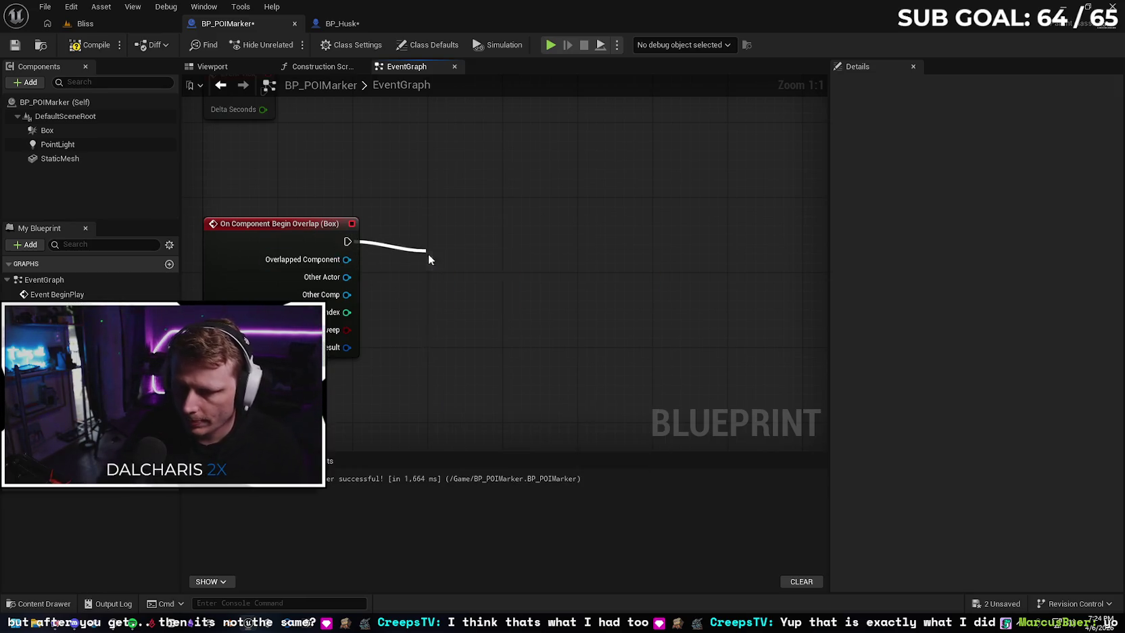
mouse_move(473, 269)
mouse_down()
mouse_move(494, 242)
mouse_move(491, 220)
mouse_move(489, 237)
mouse_move(477, 227)
mouse_up()
click(470, 258)
mouse_move(564, 249)
mouse_down()
mouse_move(514, 247)
mouse_move(566, 235)
mouse_up()
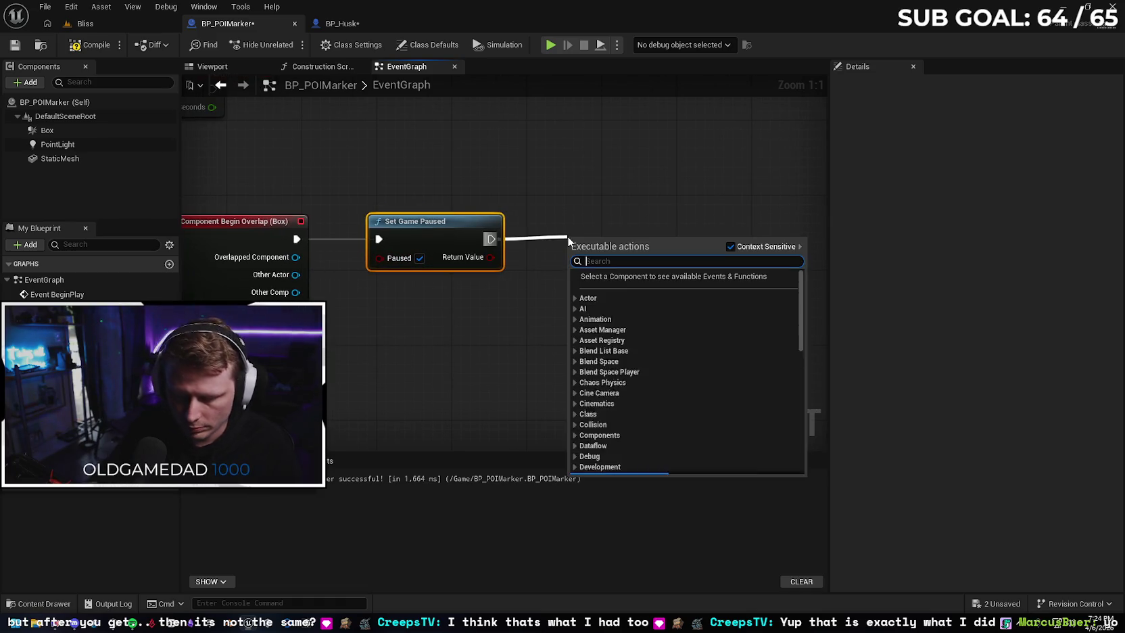
Add a Create Widget node after the pause with WBP_Loot as its class
text(create widget)
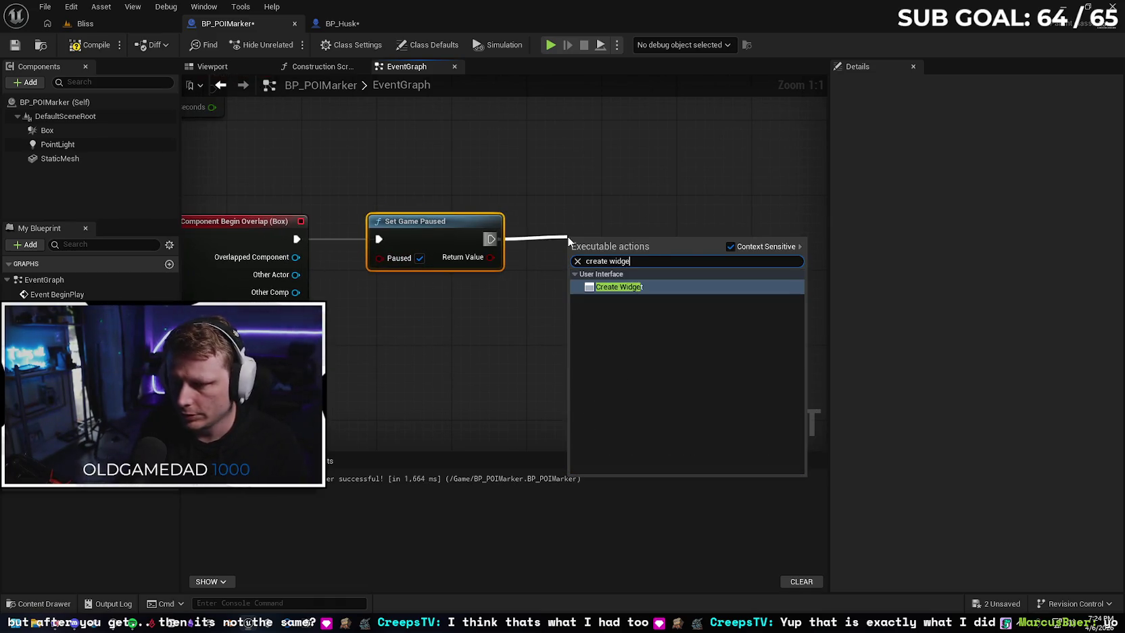
key(Return)
drag(588, 233, 588, 223)
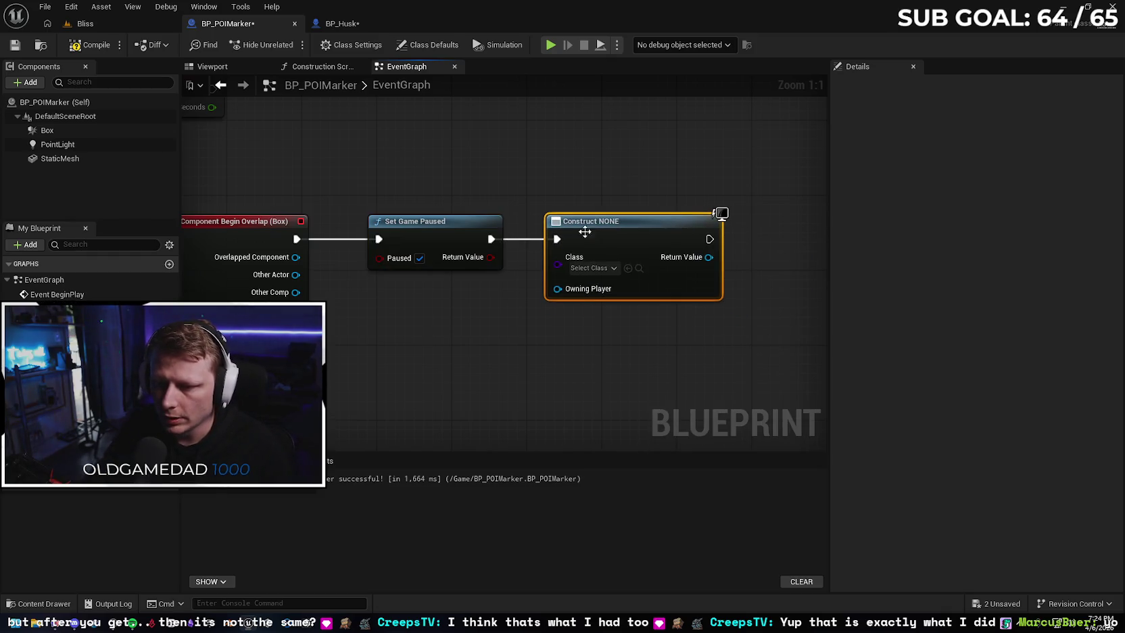
click(595, 268)
text(loot)
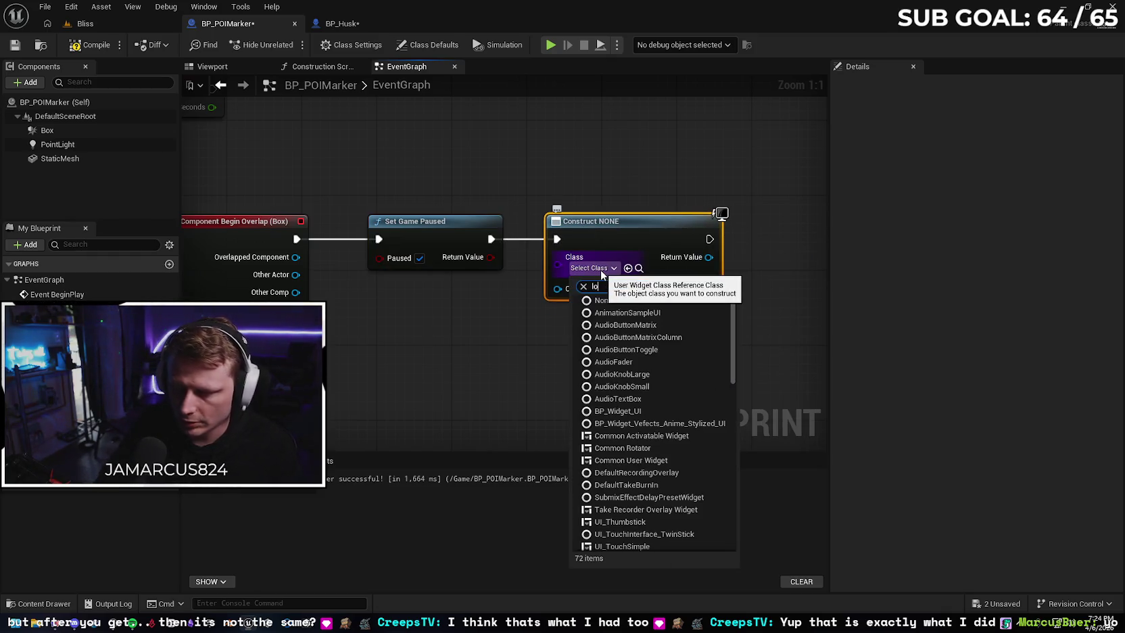
click(618, 313)
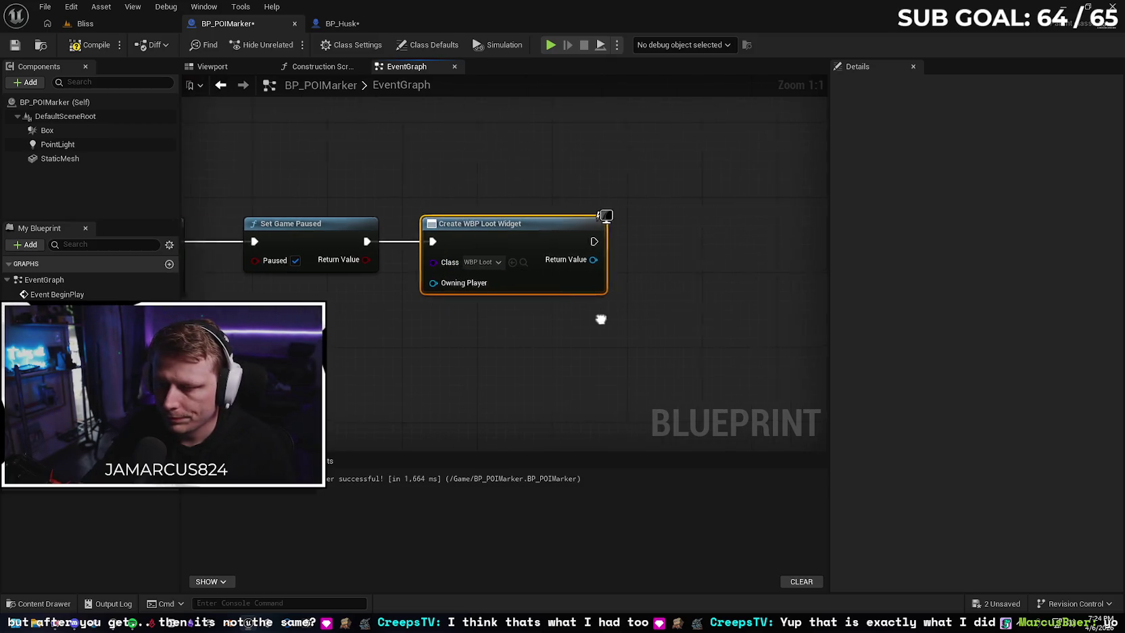
Add an Add to Viewport node fed by the created loot widget's Return Value
drag(507, 242, 558, 242)
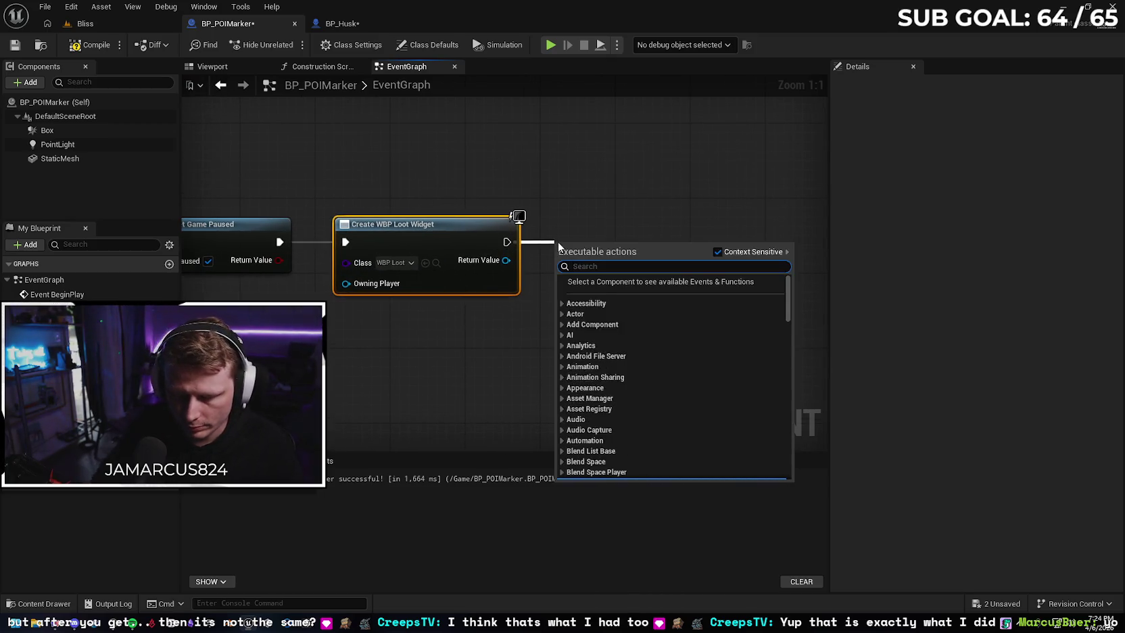
text(add to viewport)
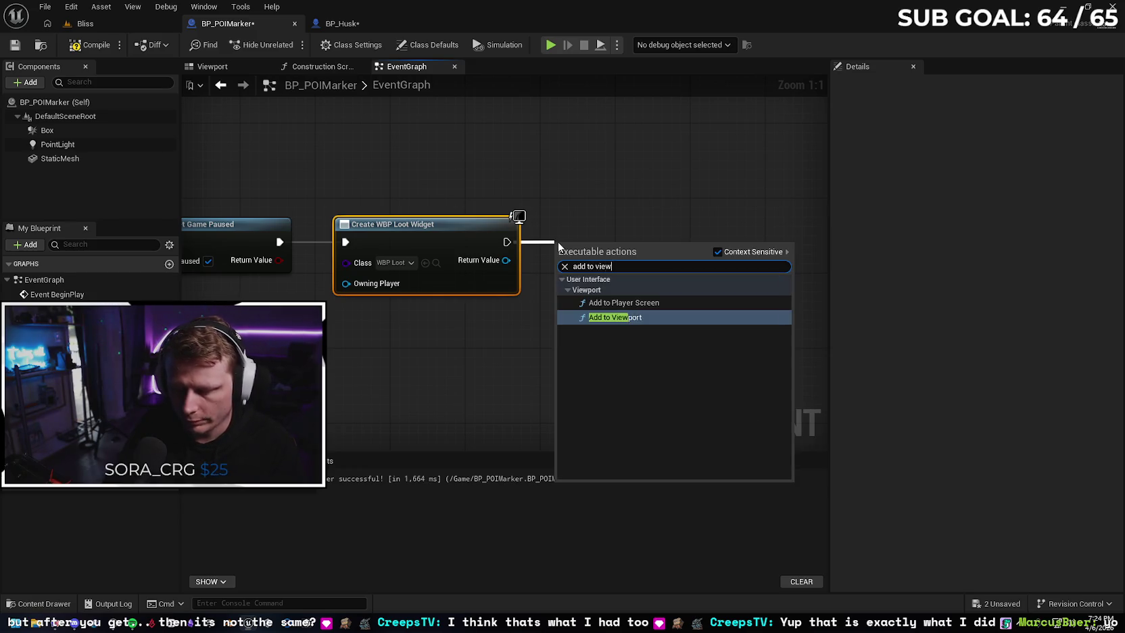
key(Return)
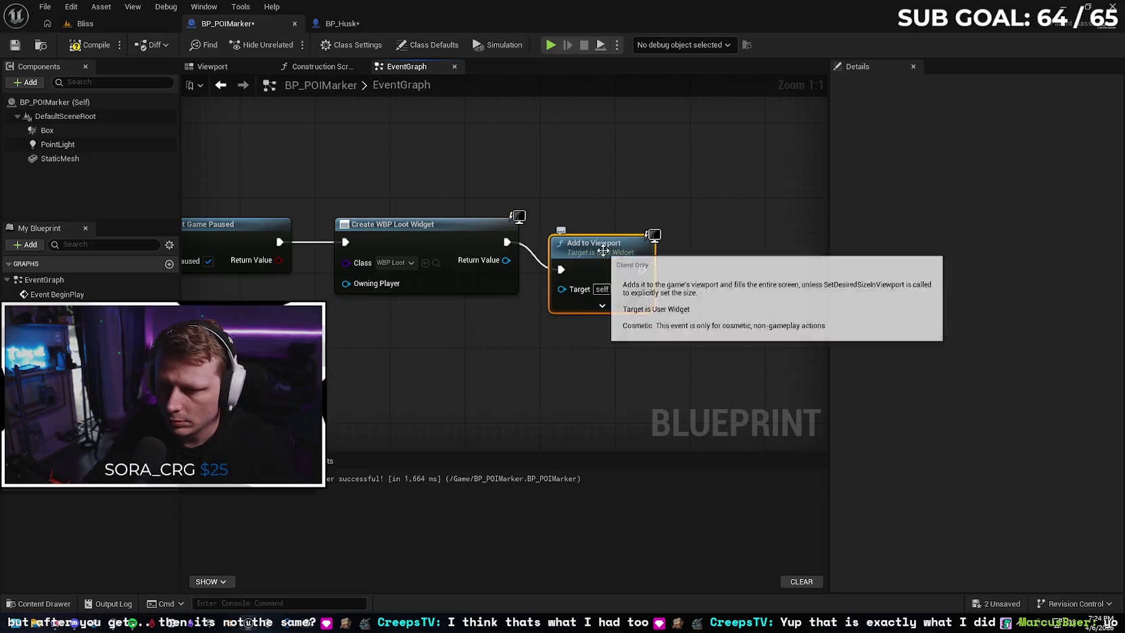
drag(558, 242, 548, 224)
drag(507, 260, 551, 270)
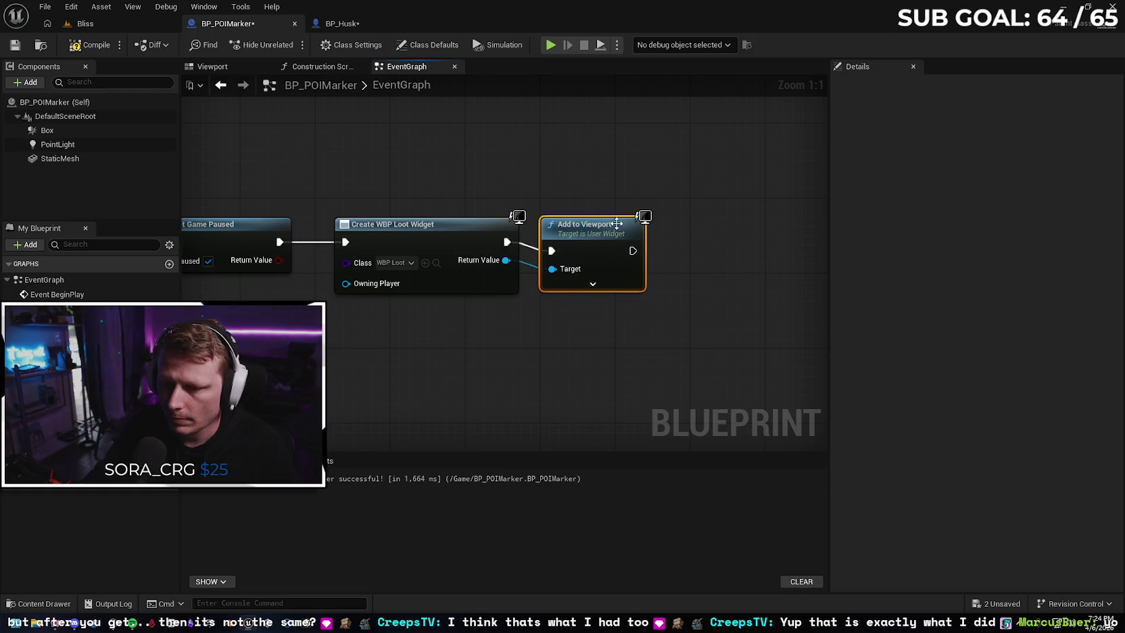
drag(434, 393, 582, 352)
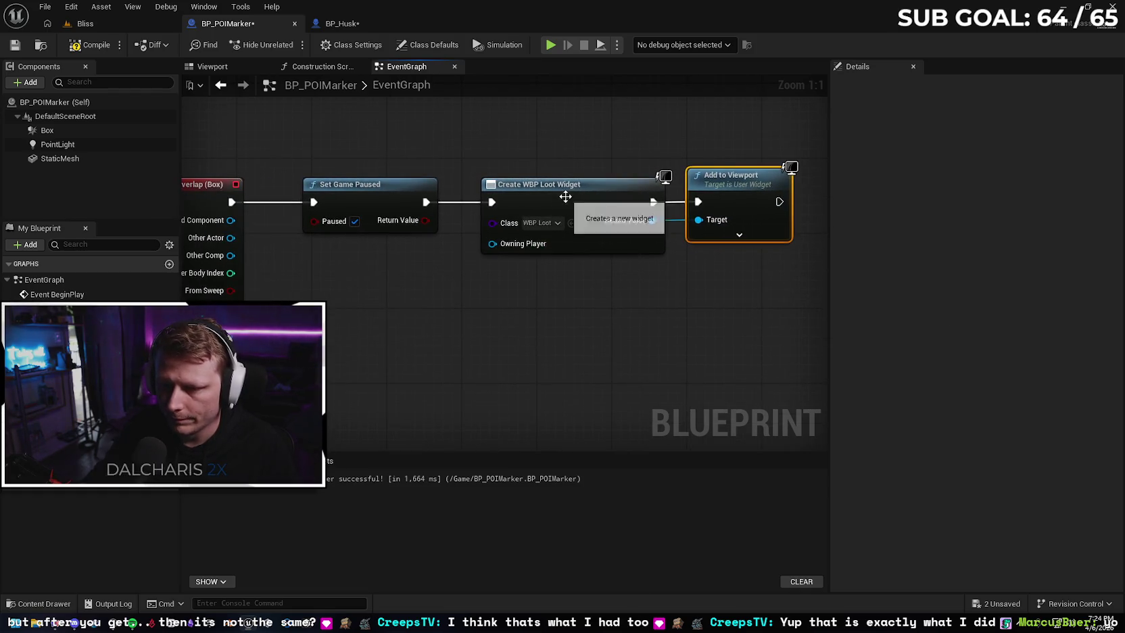
drag(567, 193, 547, 194)
drag(420, 337, 506, 332)
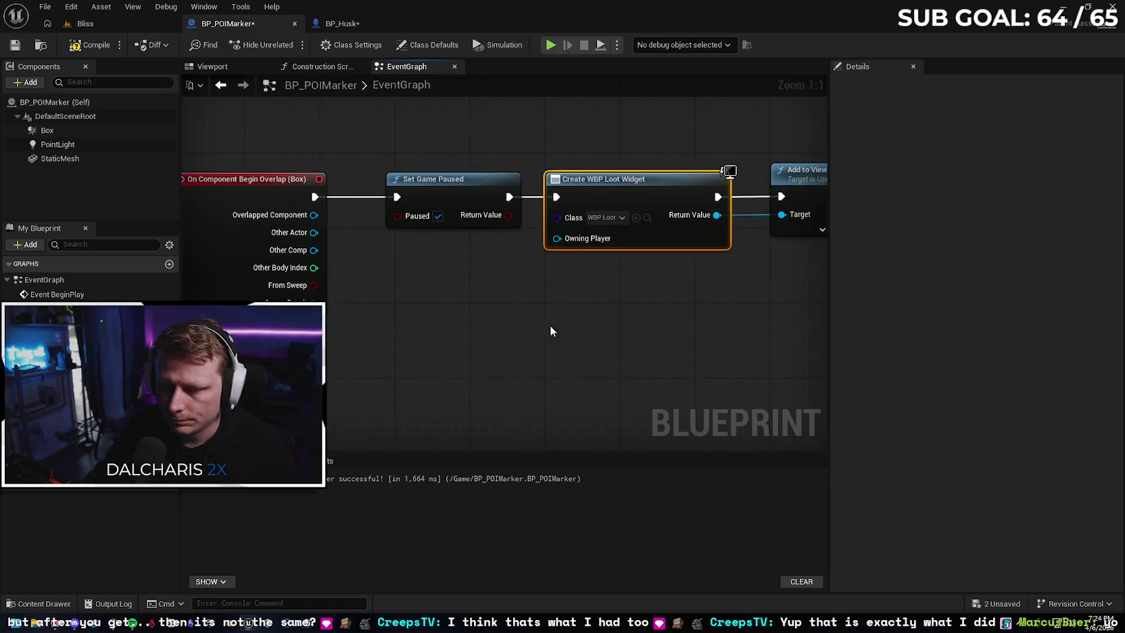
scroll(524, 289, down, 3)
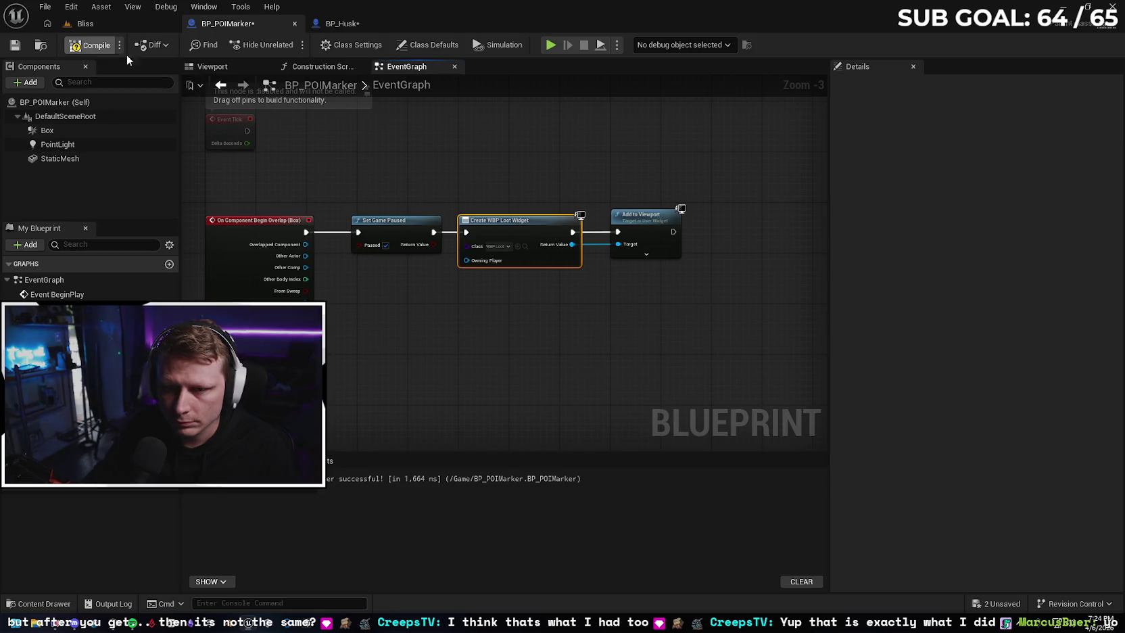
Compile and save BP_POIMarker
click(81, 46)
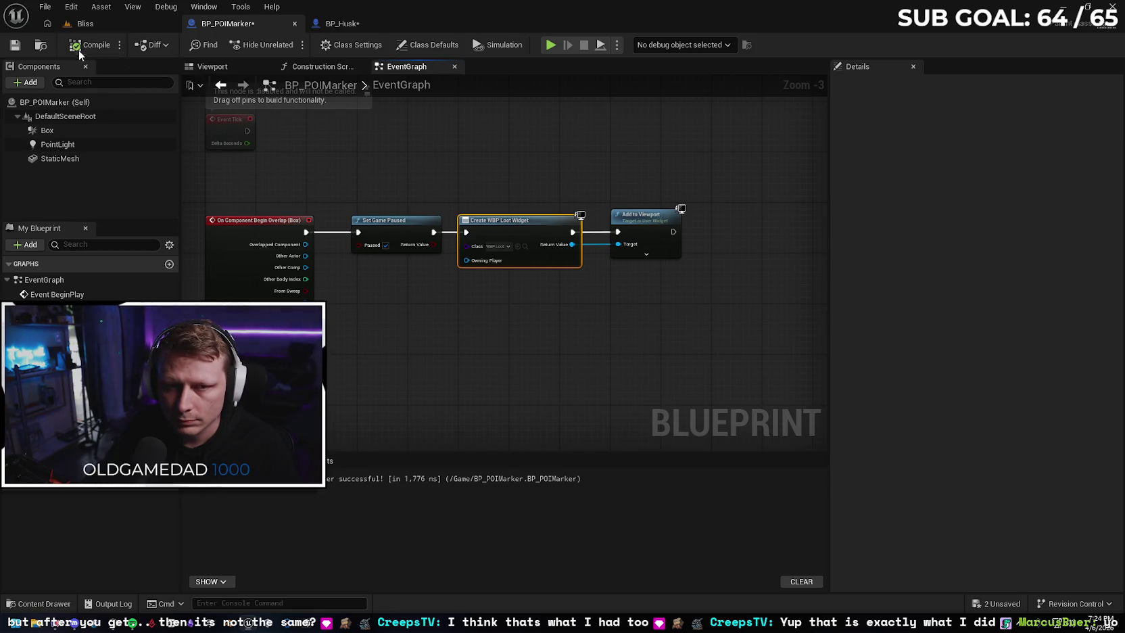
click(15, 46)
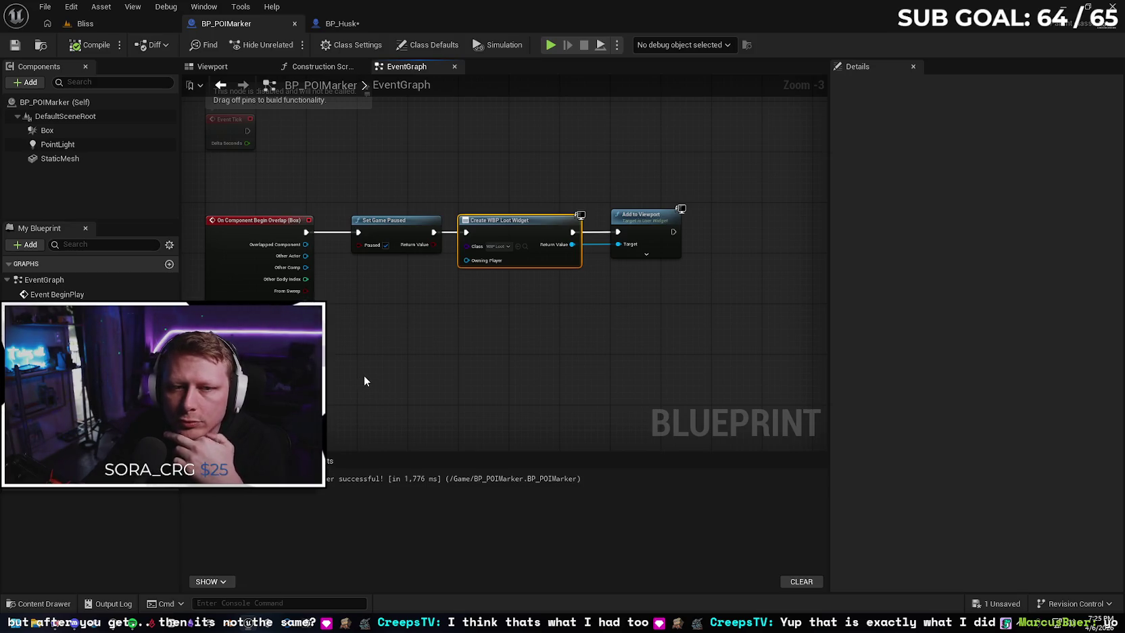
click(112, 20)
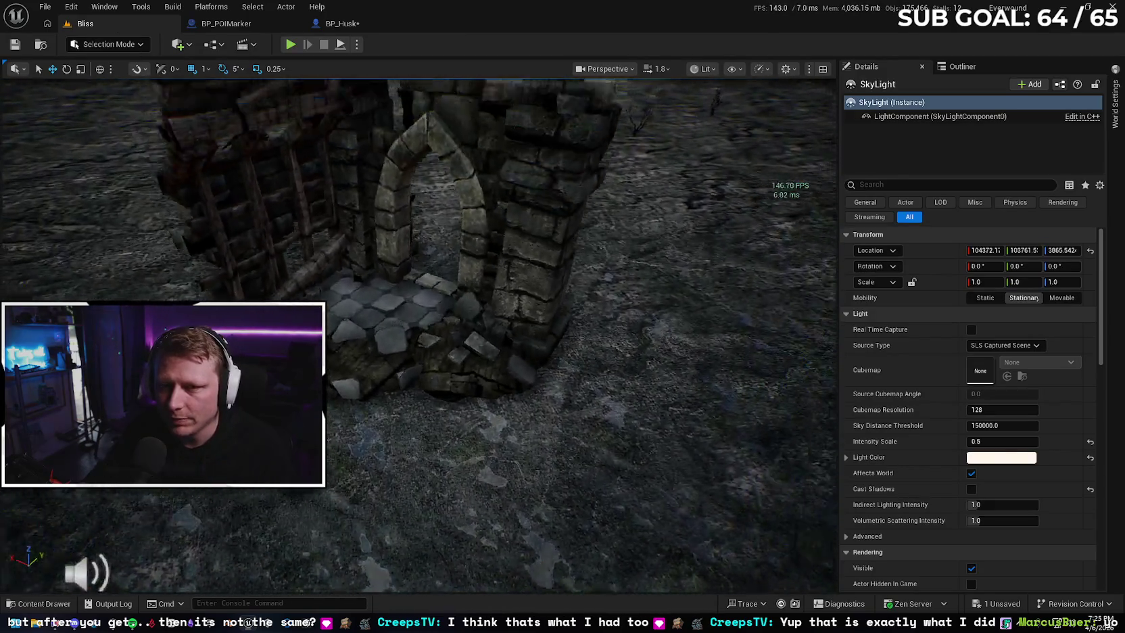
click(290, 44)
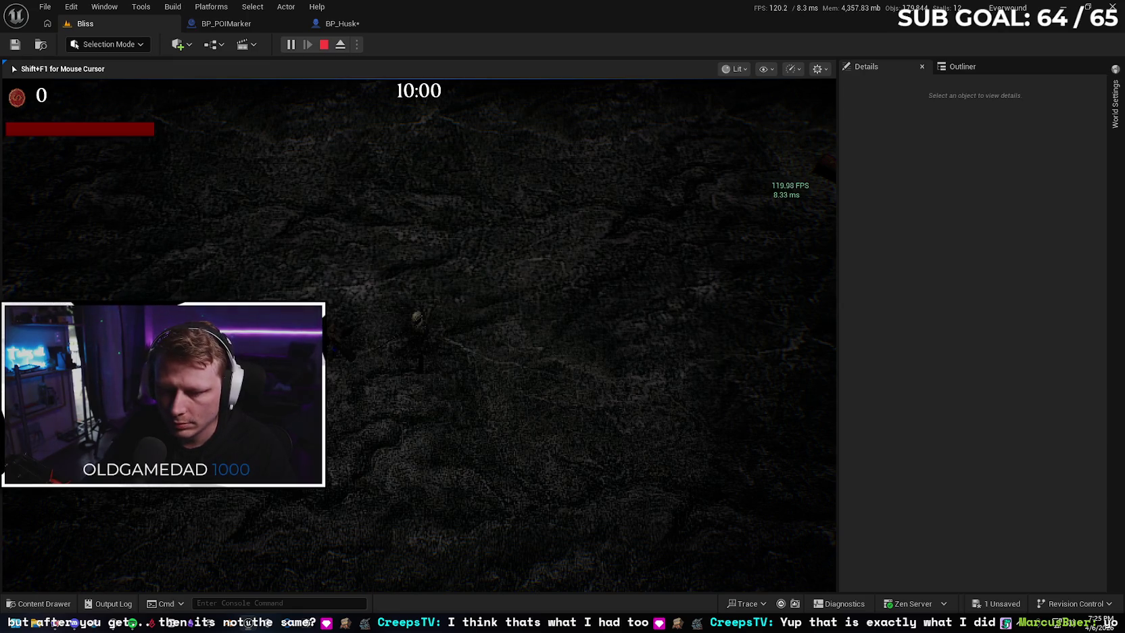
key(Escape)
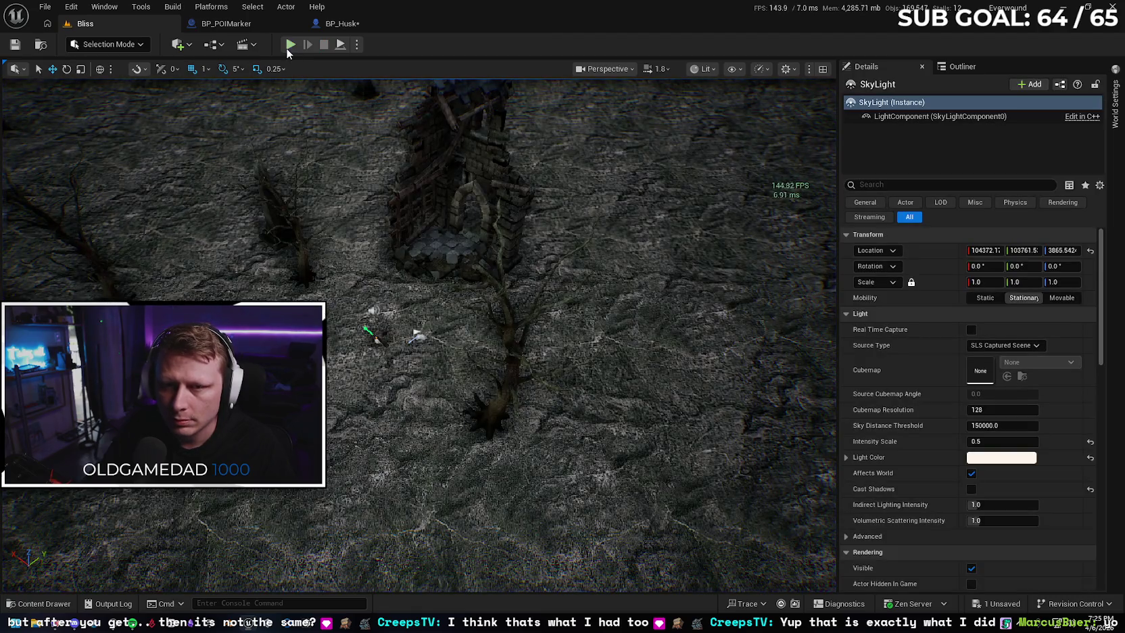
key(alt+p)
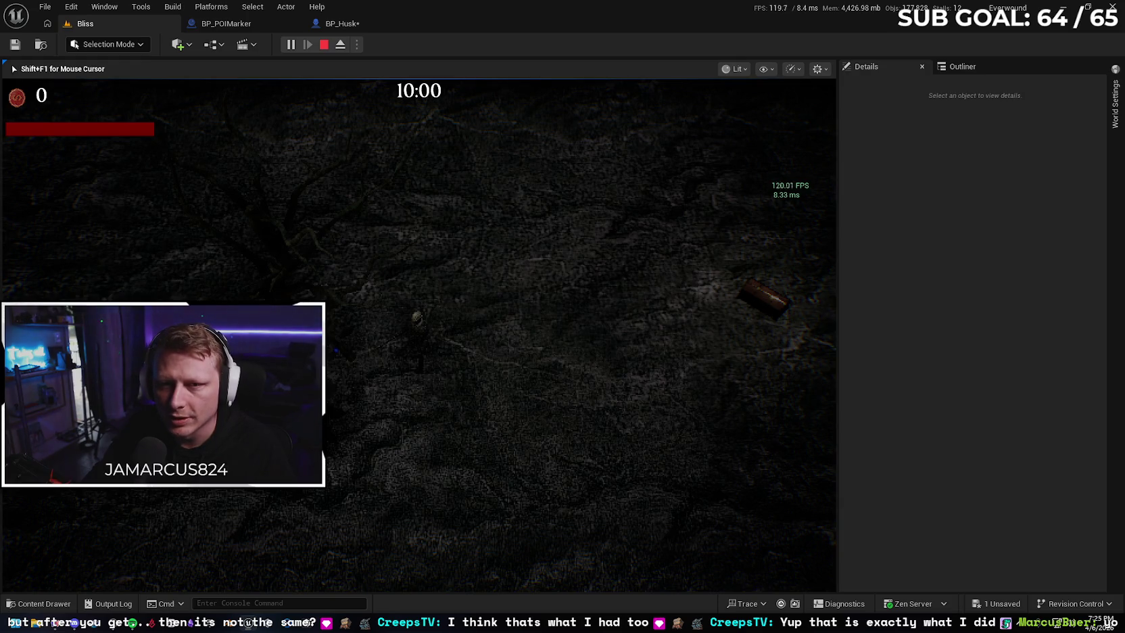
key(Escape)
click(225, 23)
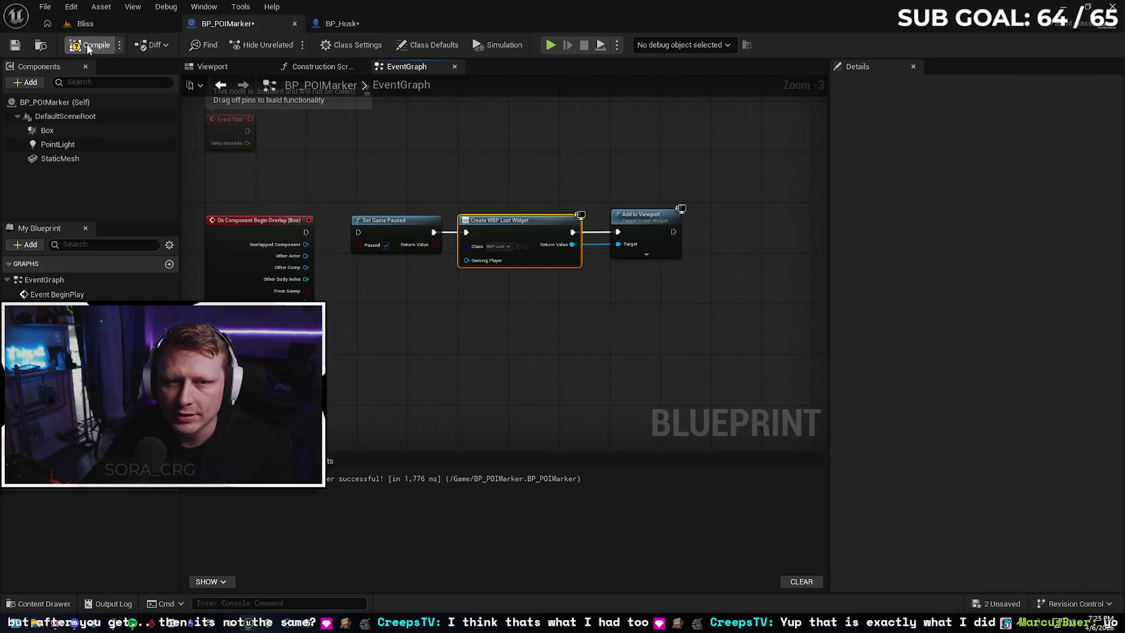
click(112, 21)
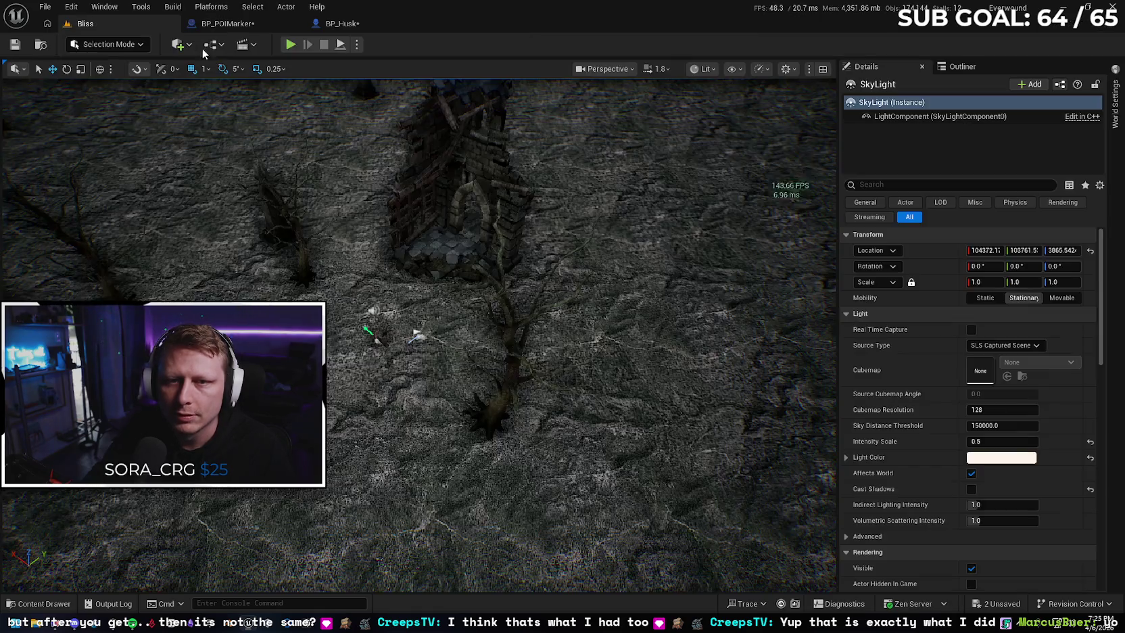
key(alt+p)
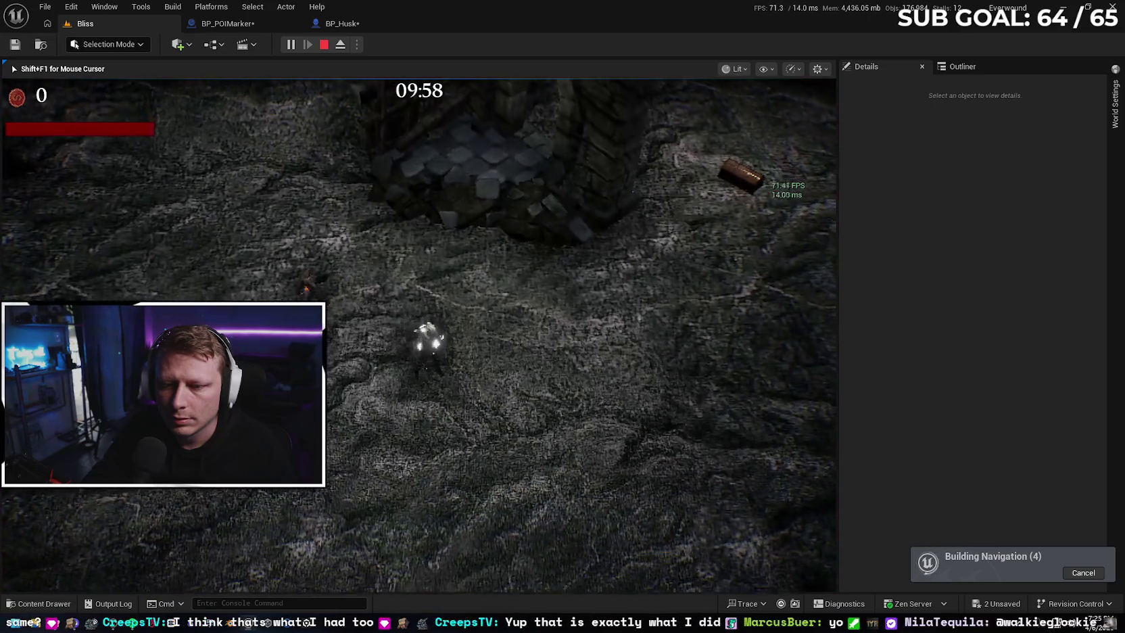
key(Escape)
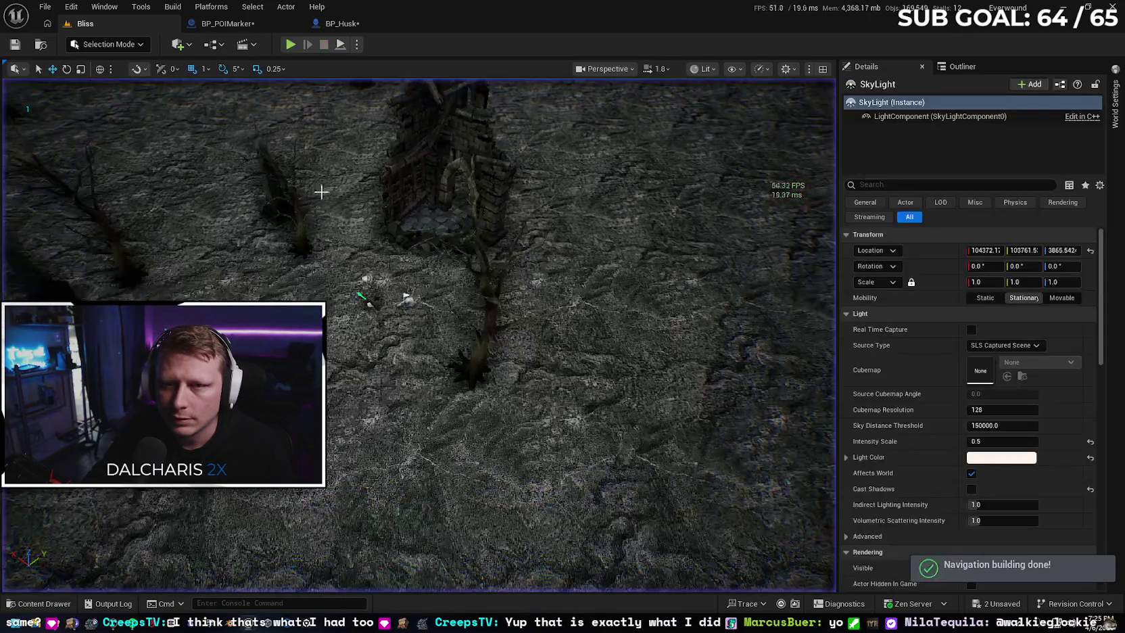
click(228, 23)
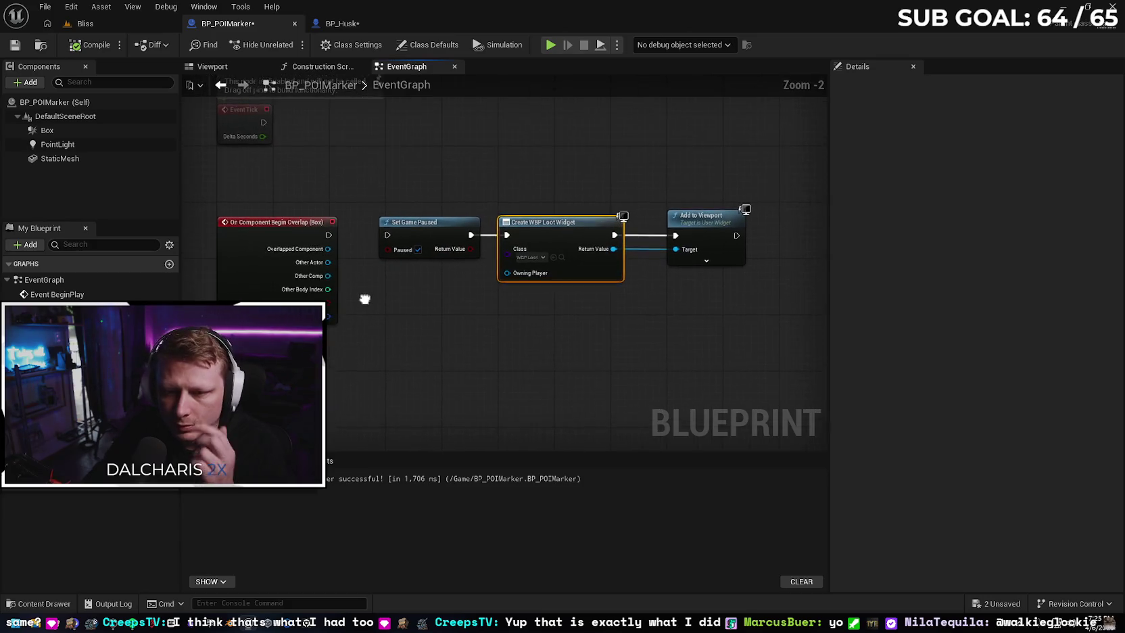
Append a Cast To BP_Husk node after Add to Viewport
click(329, 241)
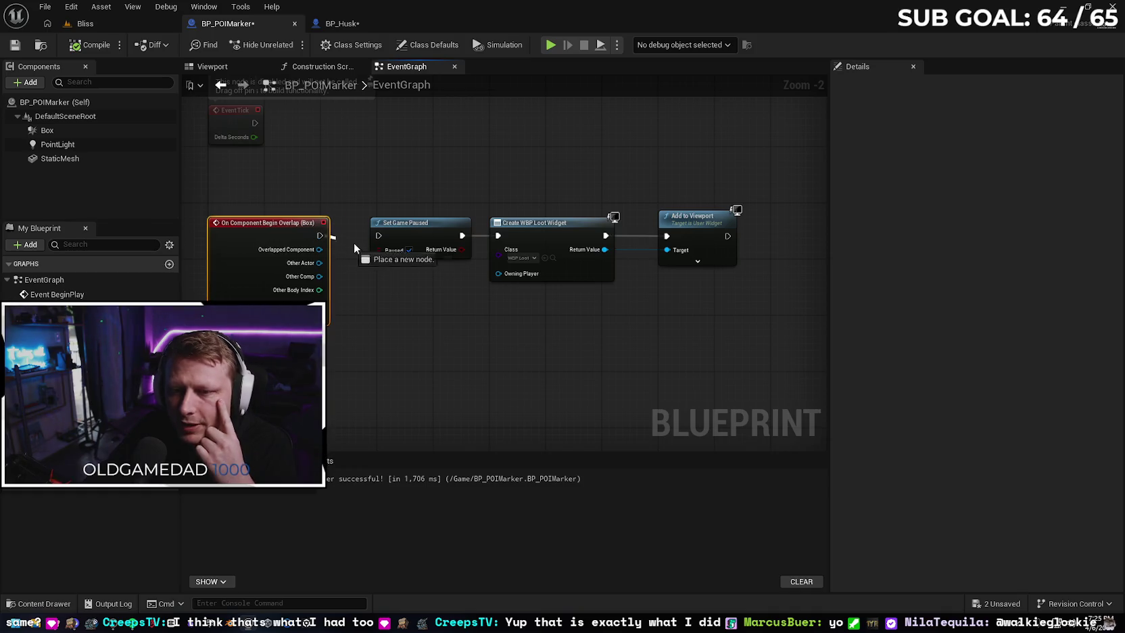
drag(376, 235, 161, 232)
drag(512, 233, 565, 232)
text(cast to )
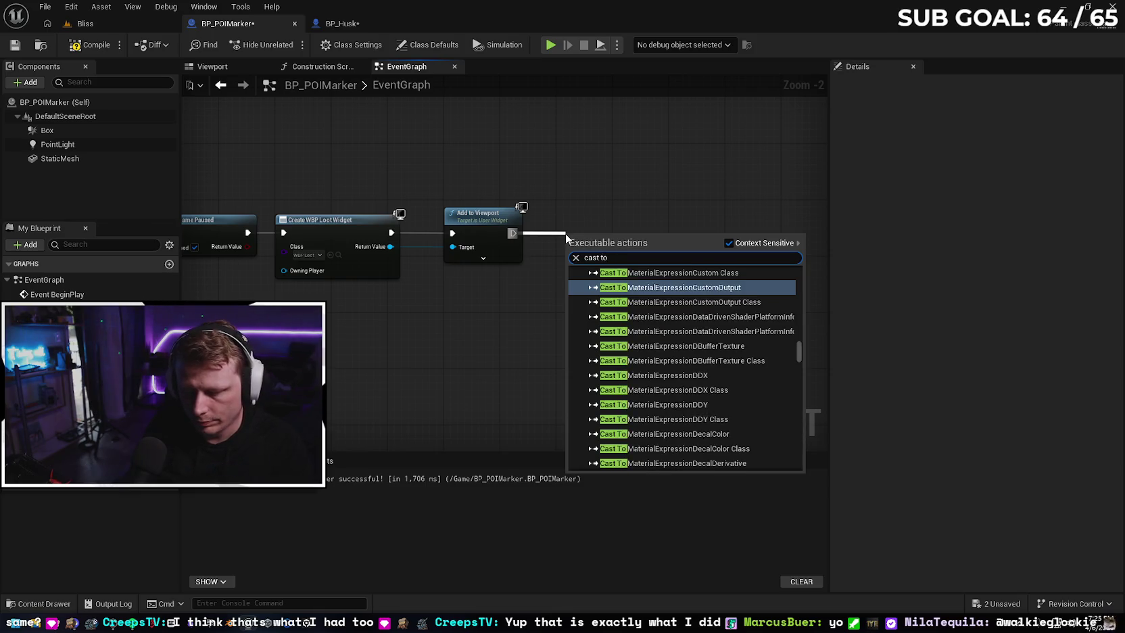
text(bp husk)
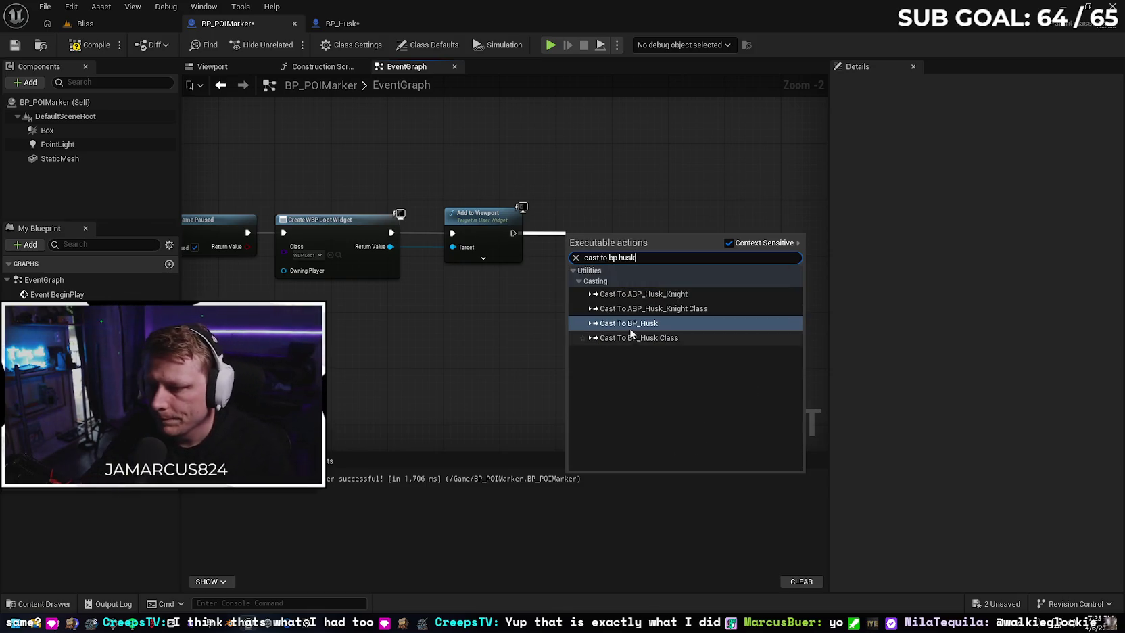
click(630, 323)
drag(610, 252, 615, 226)
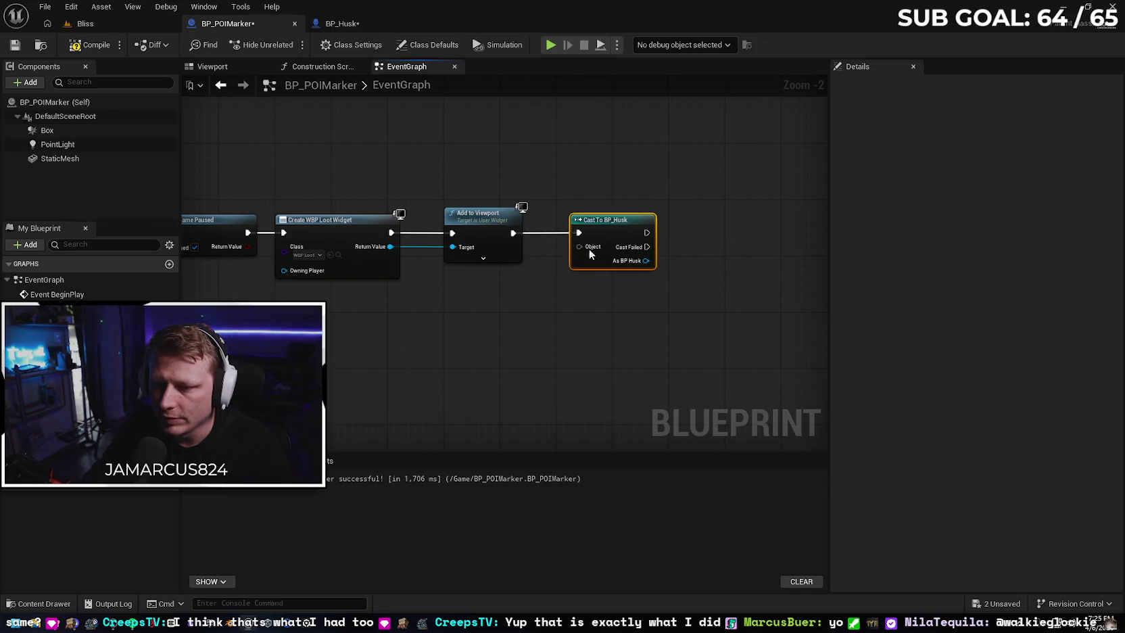
Connect the overlap event's Other Actor to the cast's Object pin
drag(454, 332, 670, 294)
drag(379, 277, 362, 278)
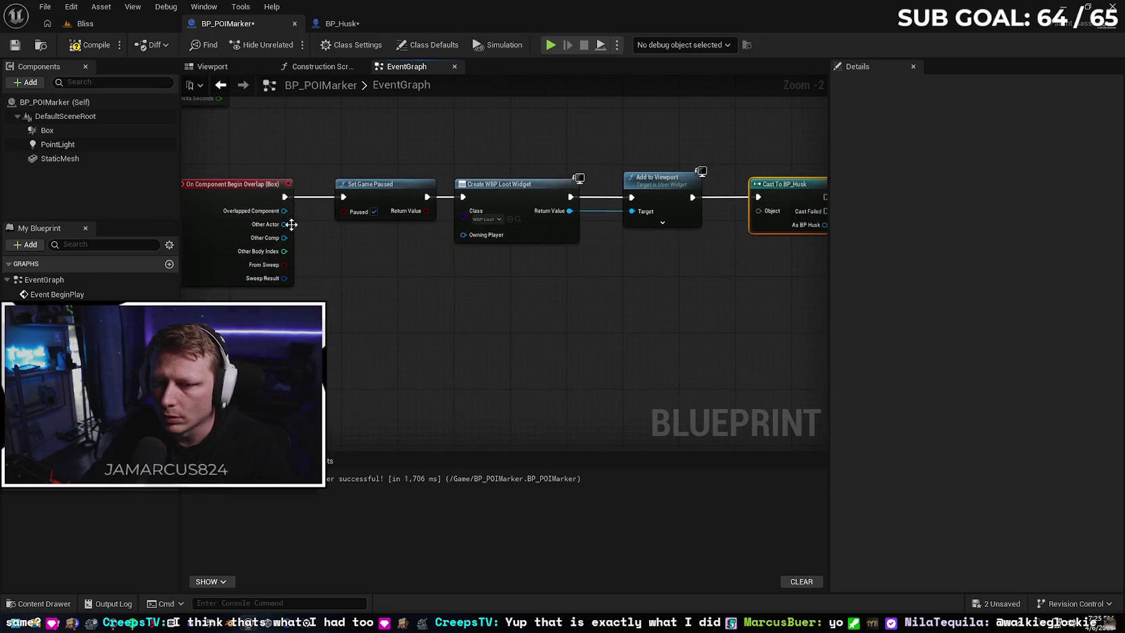
mouse_move(284, 223)
mouse_down()
mouse_move(716, 197)
mouse_move(762, 211)
mouse_up()
mouse_move(693, 308)
mouse_down()
mouse_move(502, 321)
mouse_move(543, 300)
mouse_up()
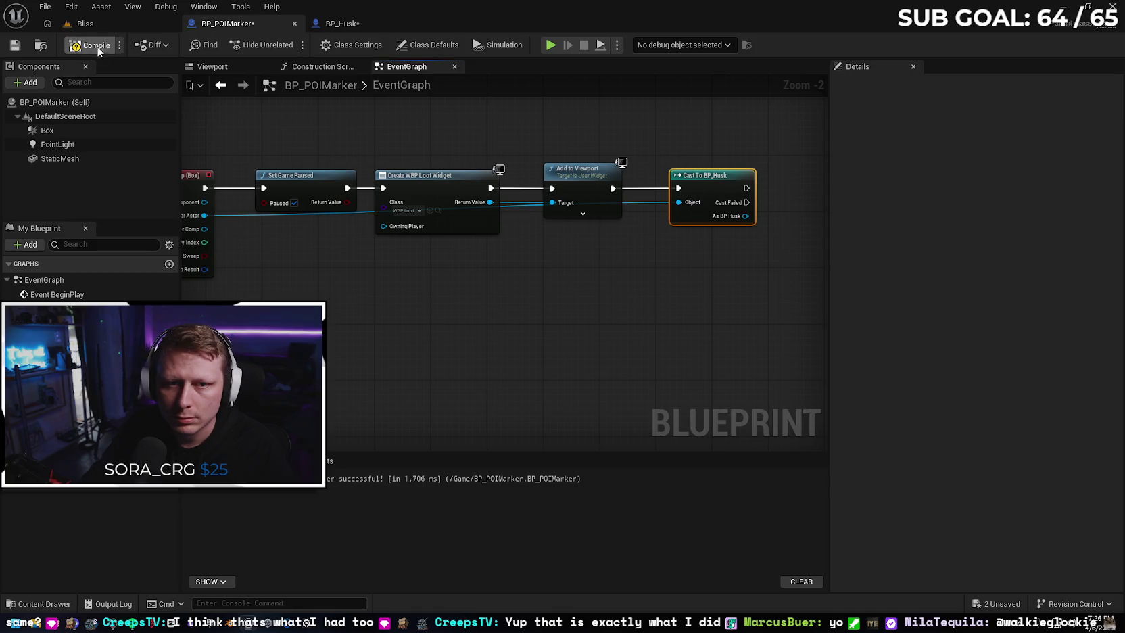
click(85, 24)
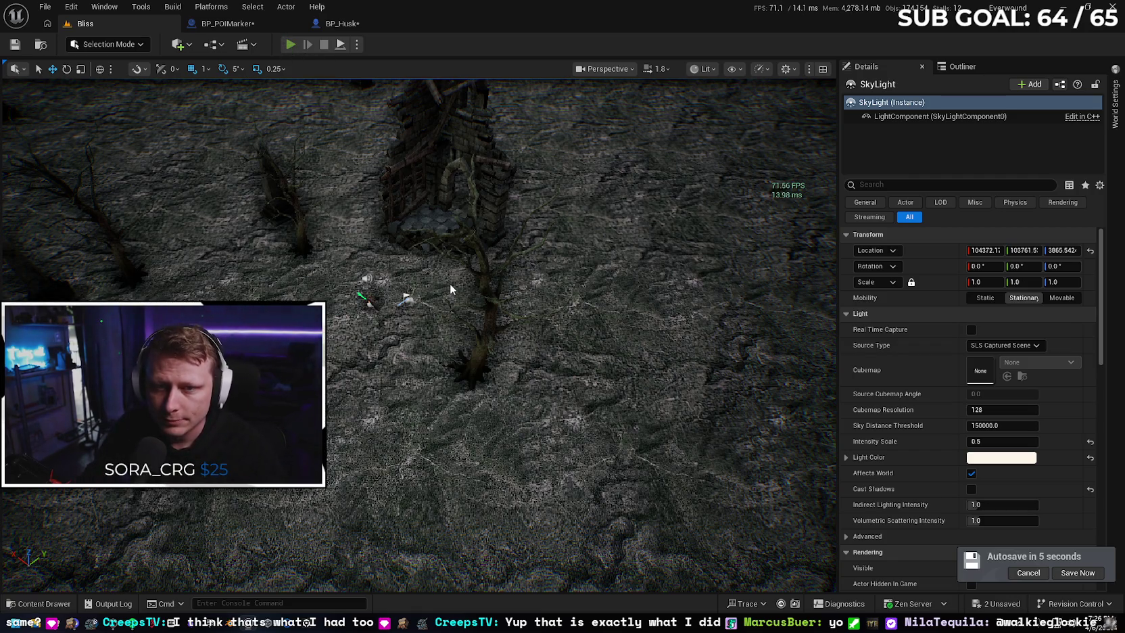
key(alt+p)
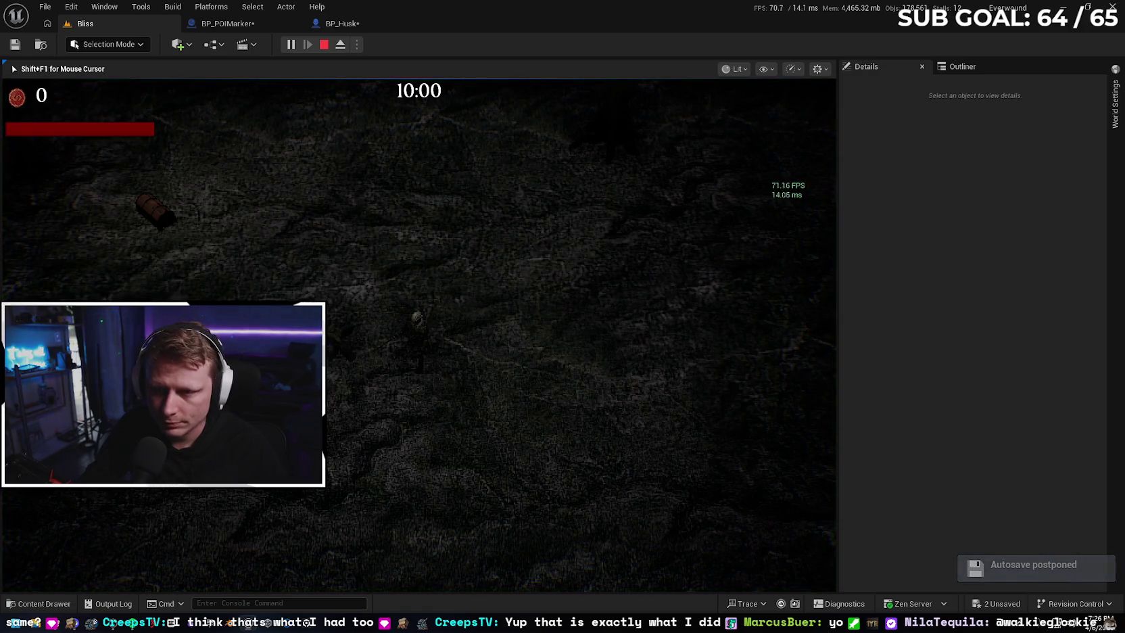
key(Escape)
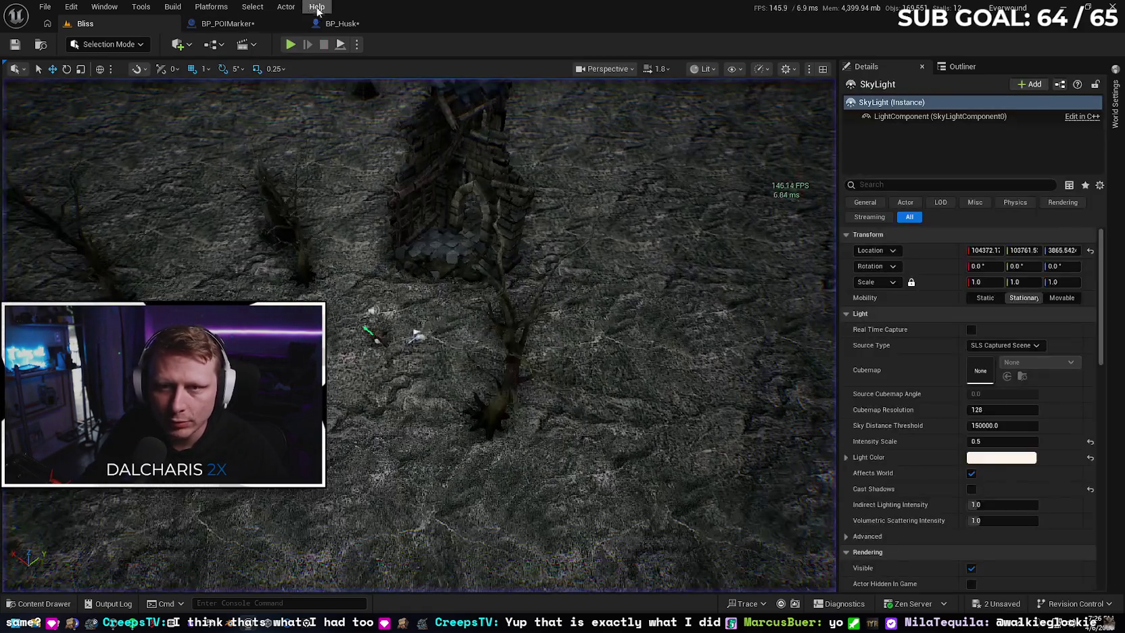
click(240, 27)
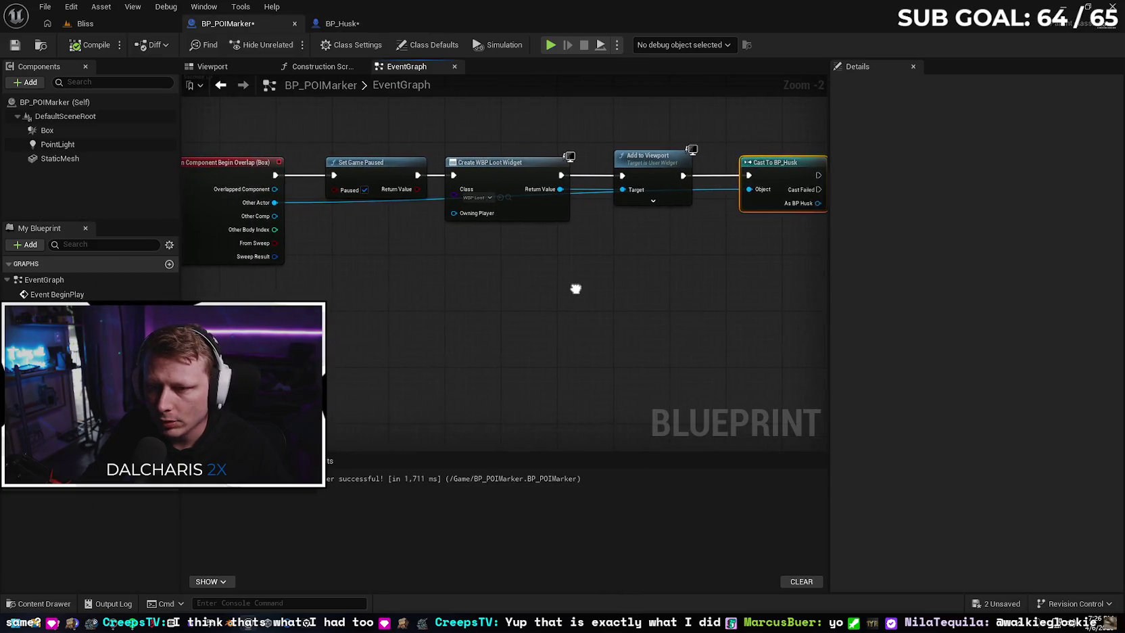
Reorder the chain so the overlap event feeds Cast To BP_Husk before Set Game Paused
drag(468, 249, 503, 272)
mouse_move(348, 249)
mouse_down()
mouse_move(532, 268)
mouse_move(707, 226)
mouse_up()
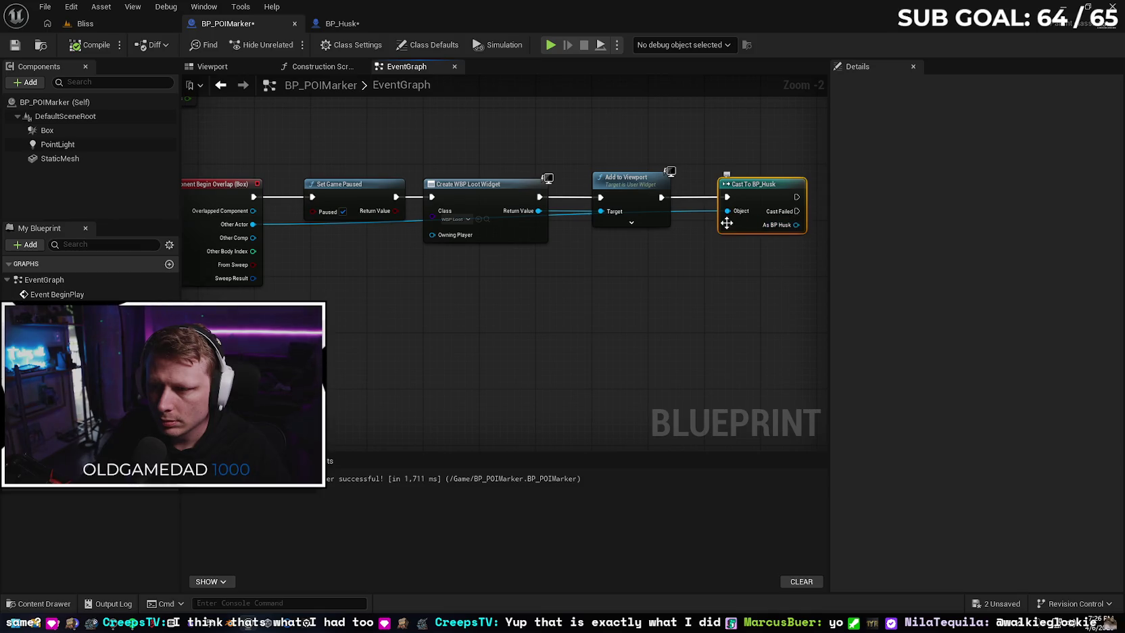
mouse_move(682, 263)
mouse_down()
mouse_move(633, 274)
mouse_move(660, 267)
mouse_up()
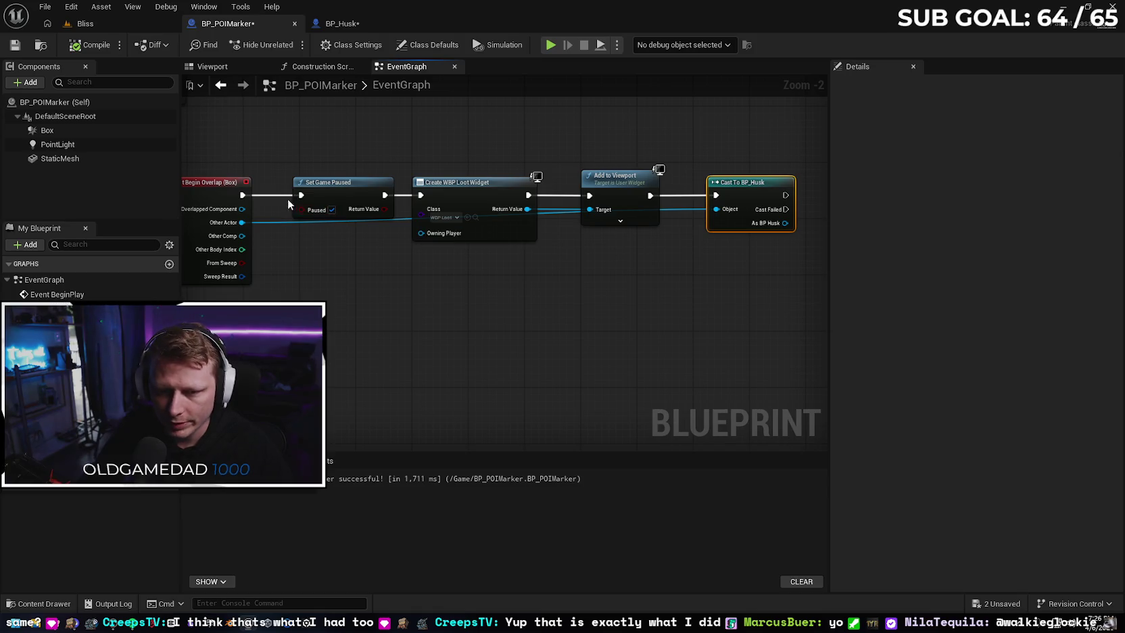
alt+click(241, 195)
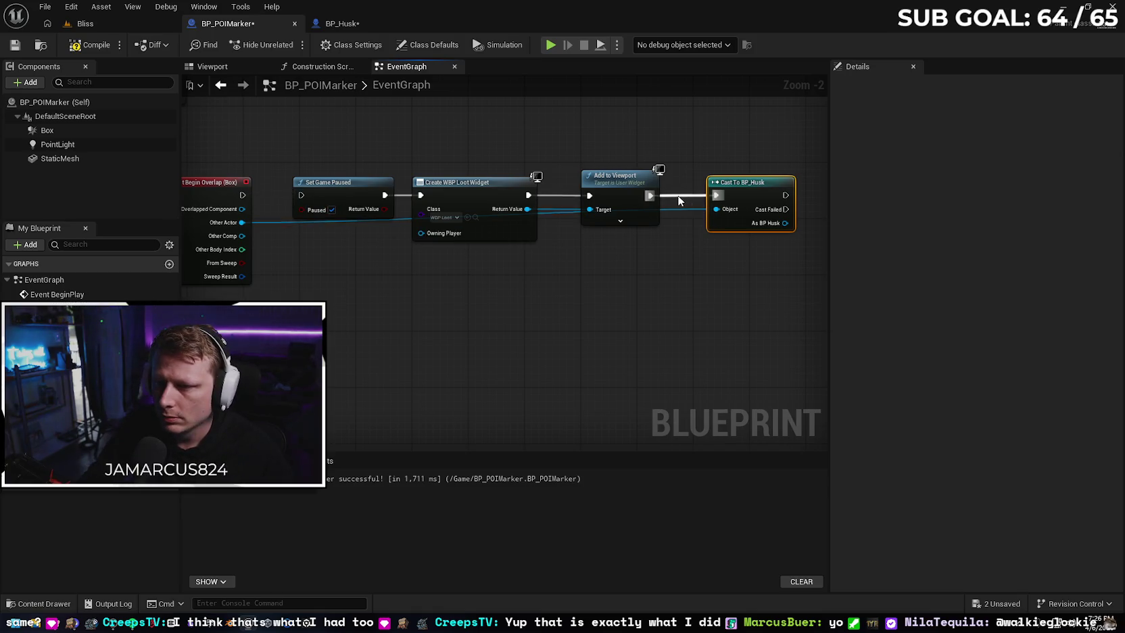
drag(794, 187, 358, 186)
mouse_move(397, 145)
mouse_down()
mouse_move(433, 236)
mouse_move(588, 269)
mouse_move(672, 269)
mouse_up()
mouse_move(364, 180)
mouse_down()
mouse_move(512, 189)
mouse_move(505, 180)
mouse_up()
drag(242, 195, 366, 186)
Tidy the reordered nodes and try connecting As BP Husk to the widget's Owning Player
mouse_move(431, 226)
mouse_down()
mouse_move(406, 222)
mouse_move(404, 248)
mouse_move(380, 192)
mouse_move(440, 185)
mouse_up()
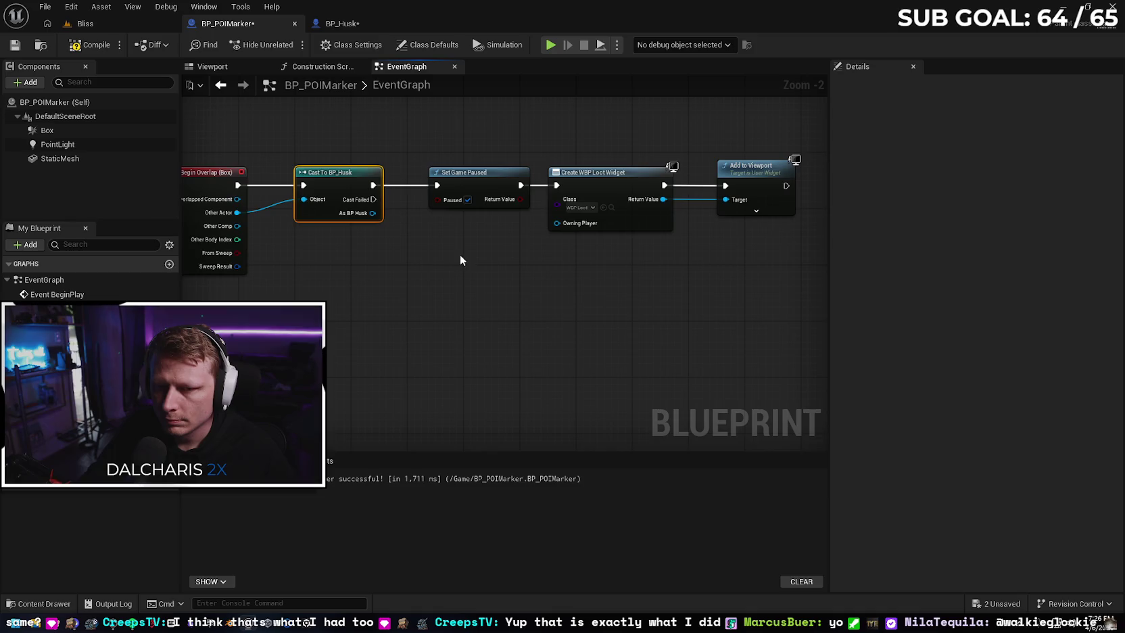
drag(460, 256, 485, 248)
drag(492, 173, 483, 173)
drag(529, 250, 484, 254)
mouse_move(356, 212)
mouse_down()
mouse_move(615, 228)
mouse_move(366, 217)
mouse_up()
click(318, 268)
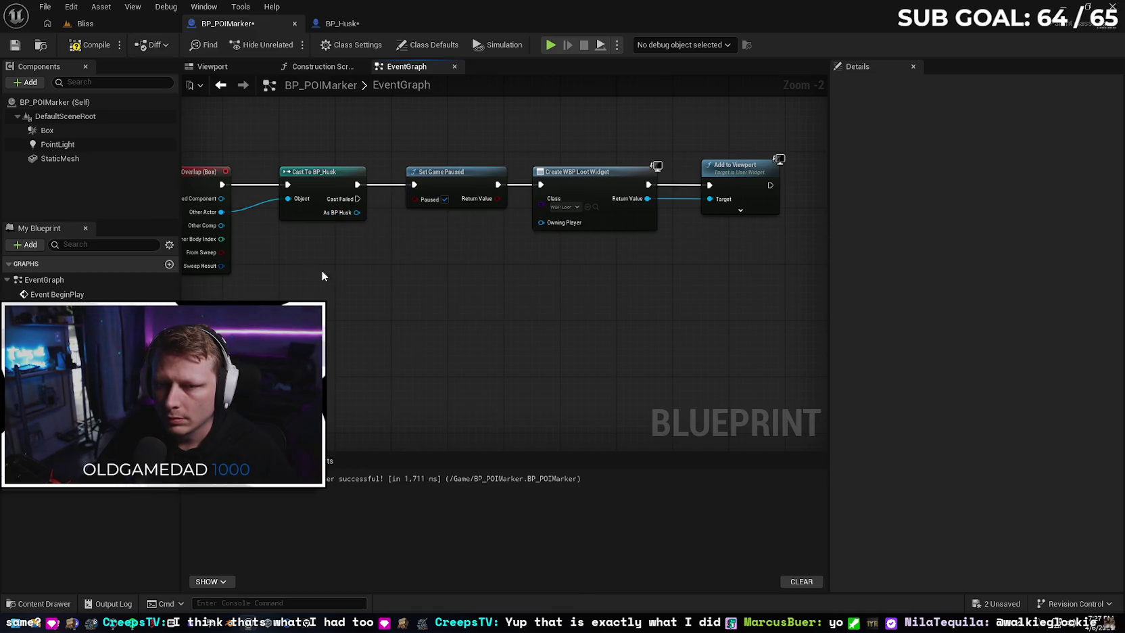
click(108, 25)
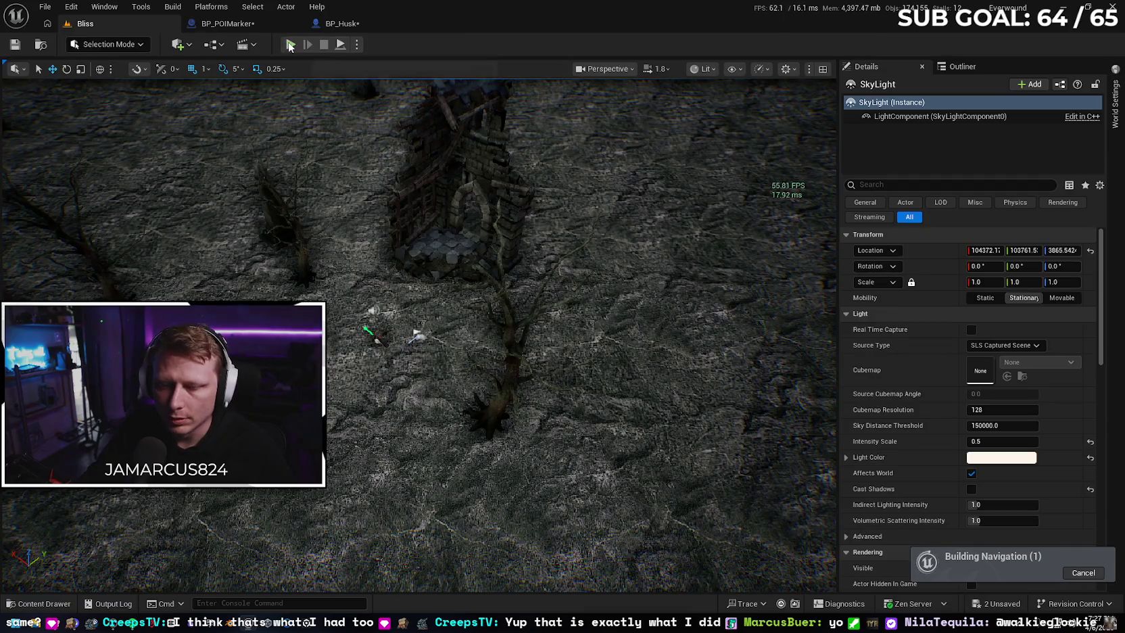
click(289, 45)
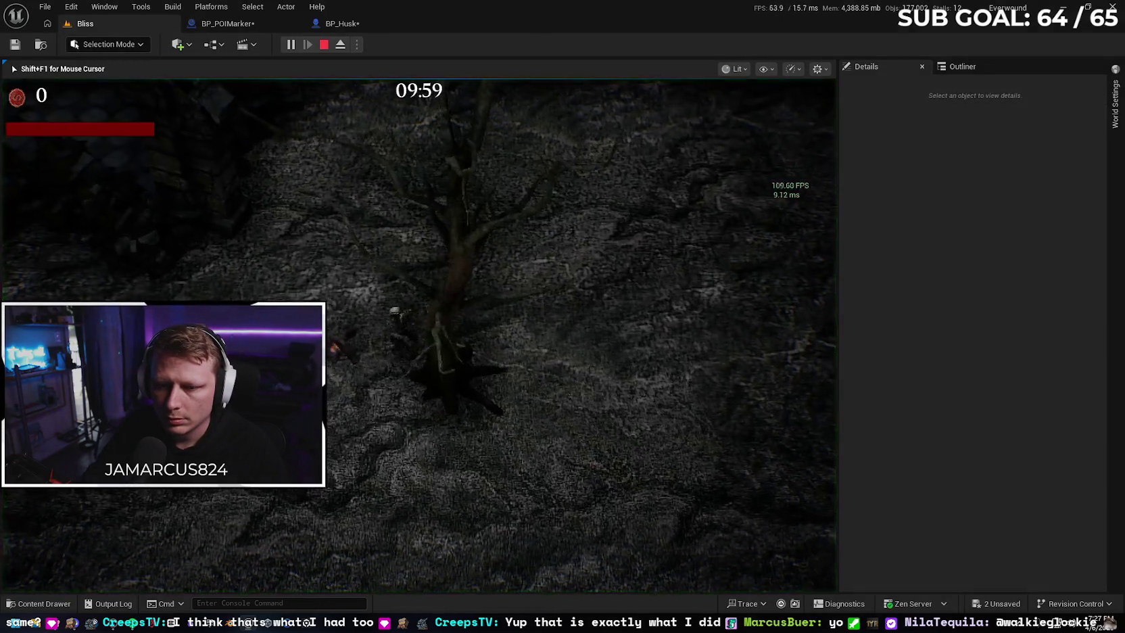
key(a)
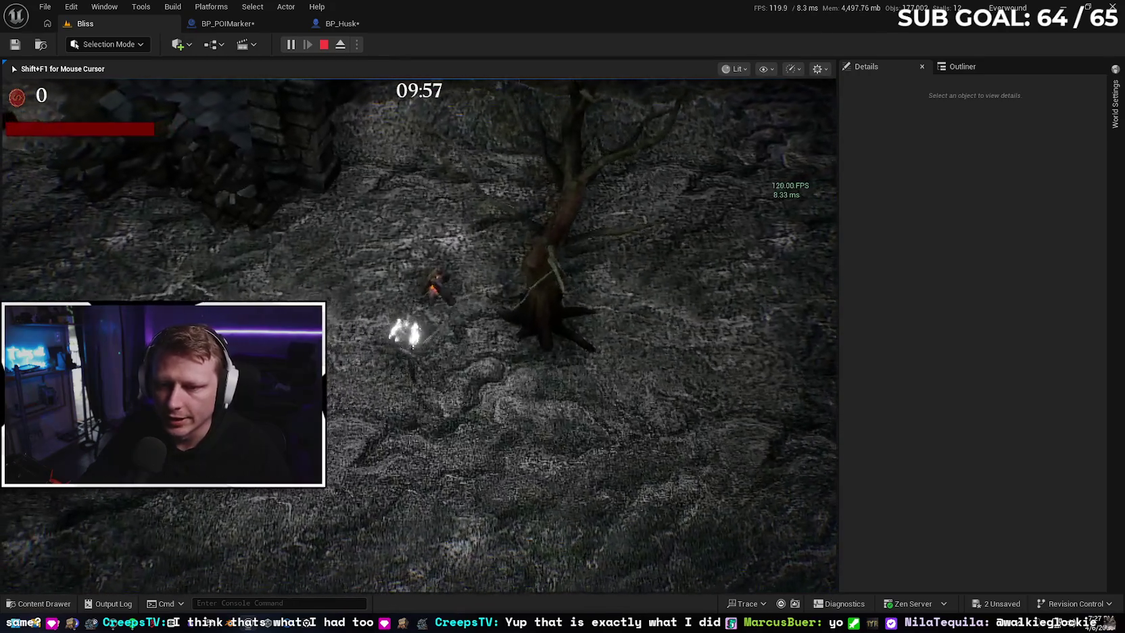
key(a)
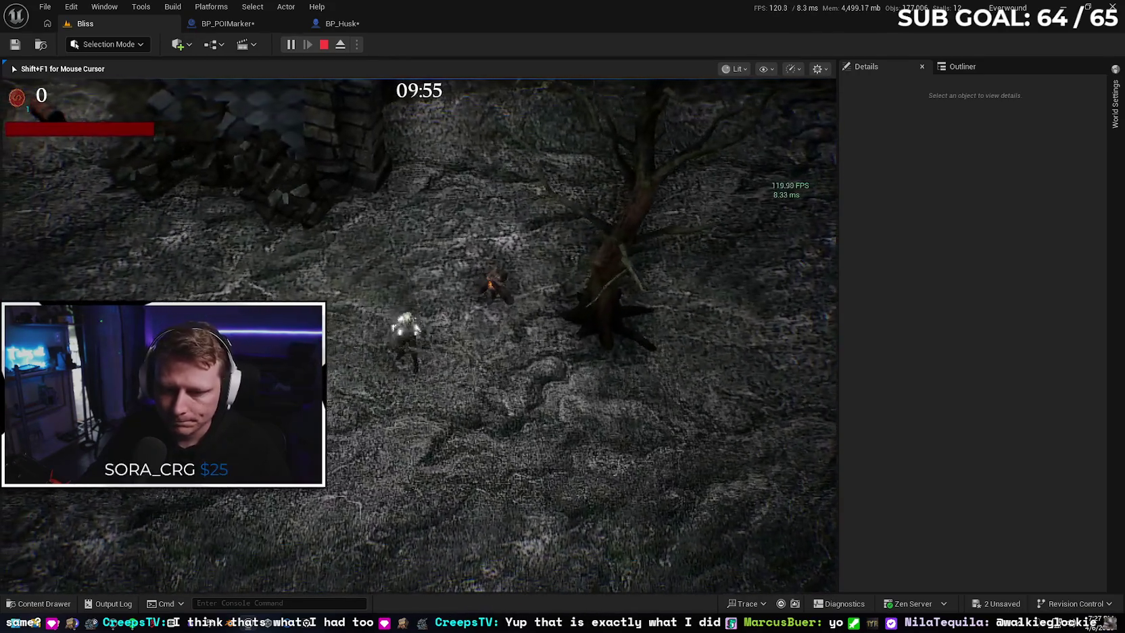
key(a)
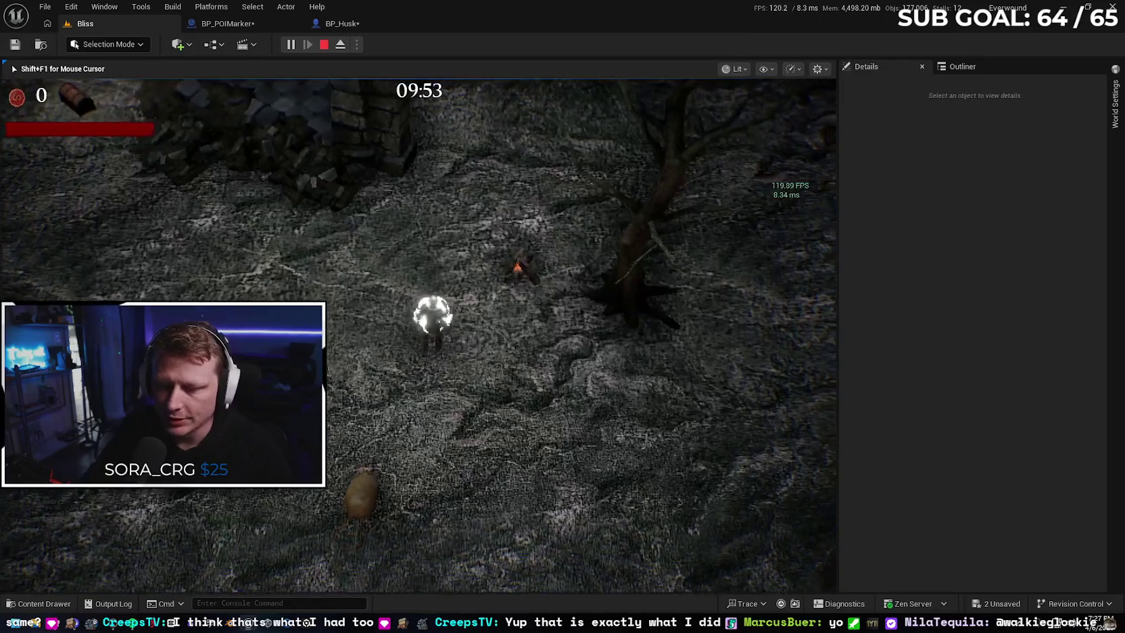
key(s)
key(a)
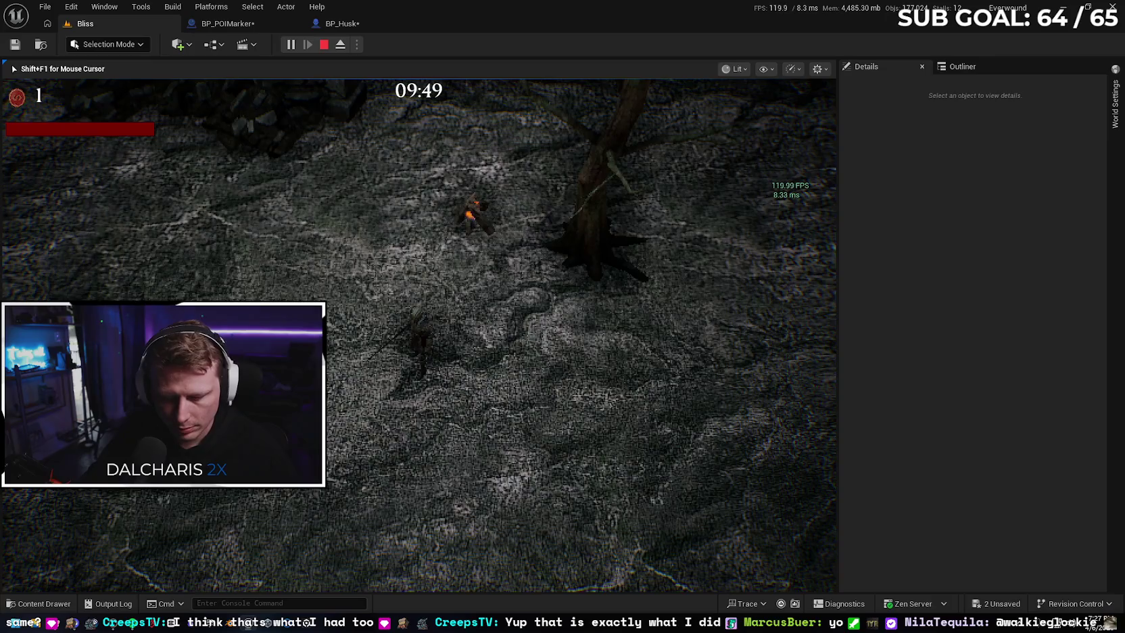
key(shift+F1)
click(824, 68)
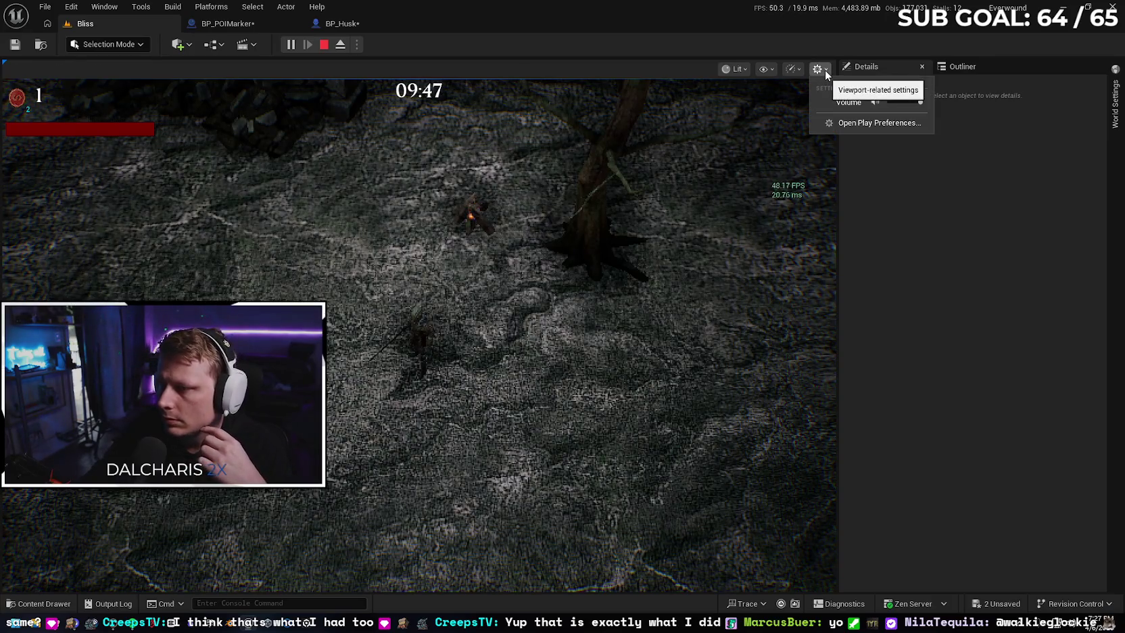
click(797, 70)
mouse_move(850, 116)
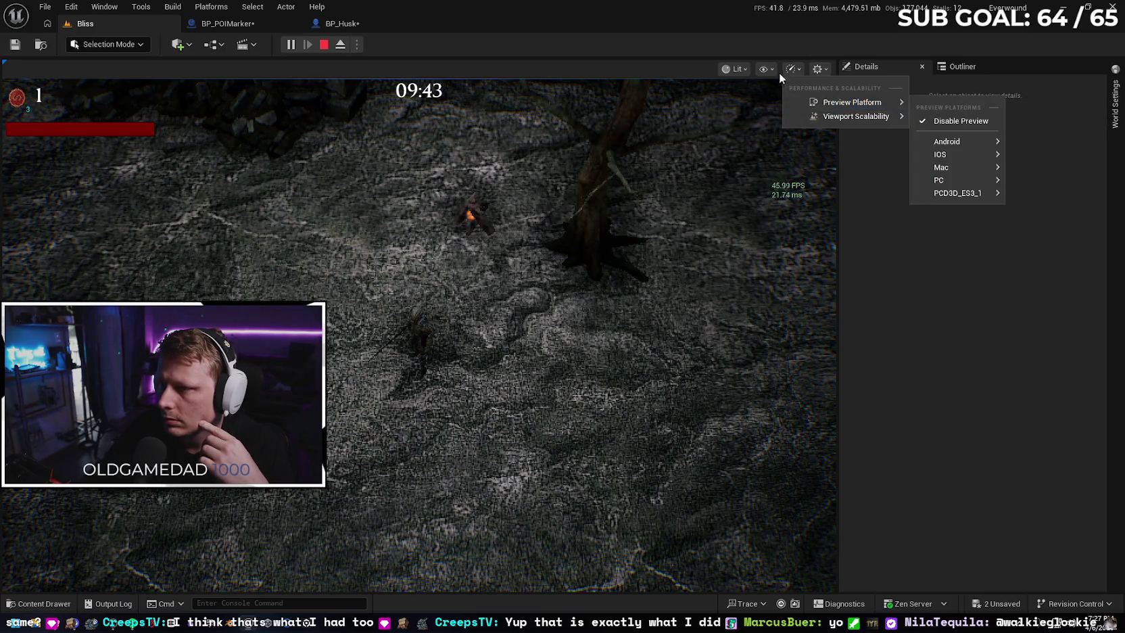
click(821, 68)
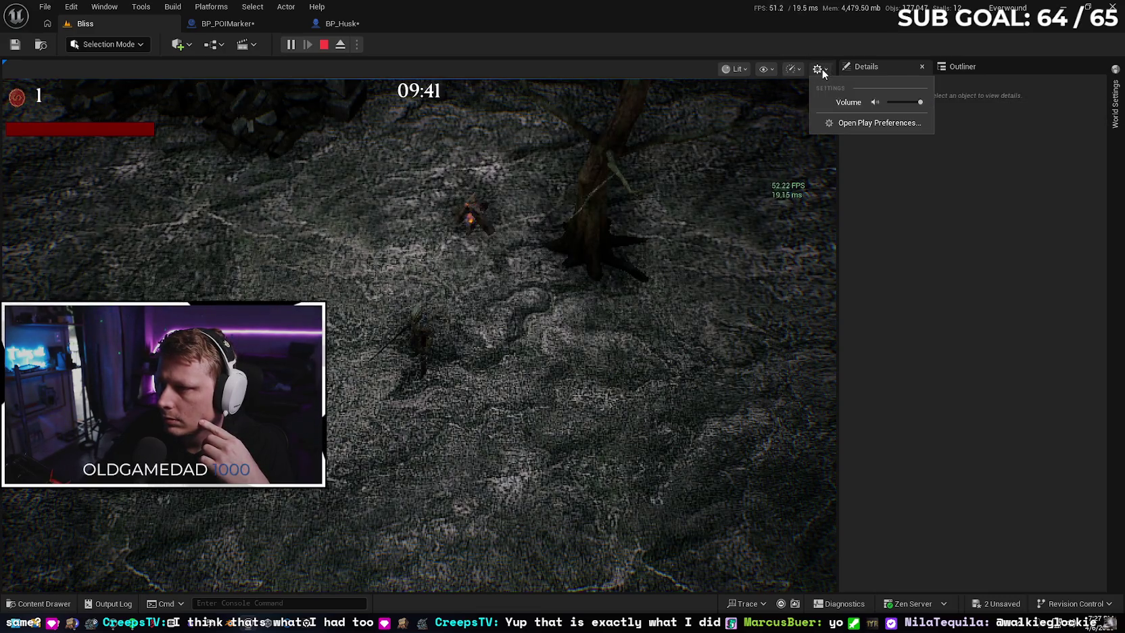
click(652, 246)
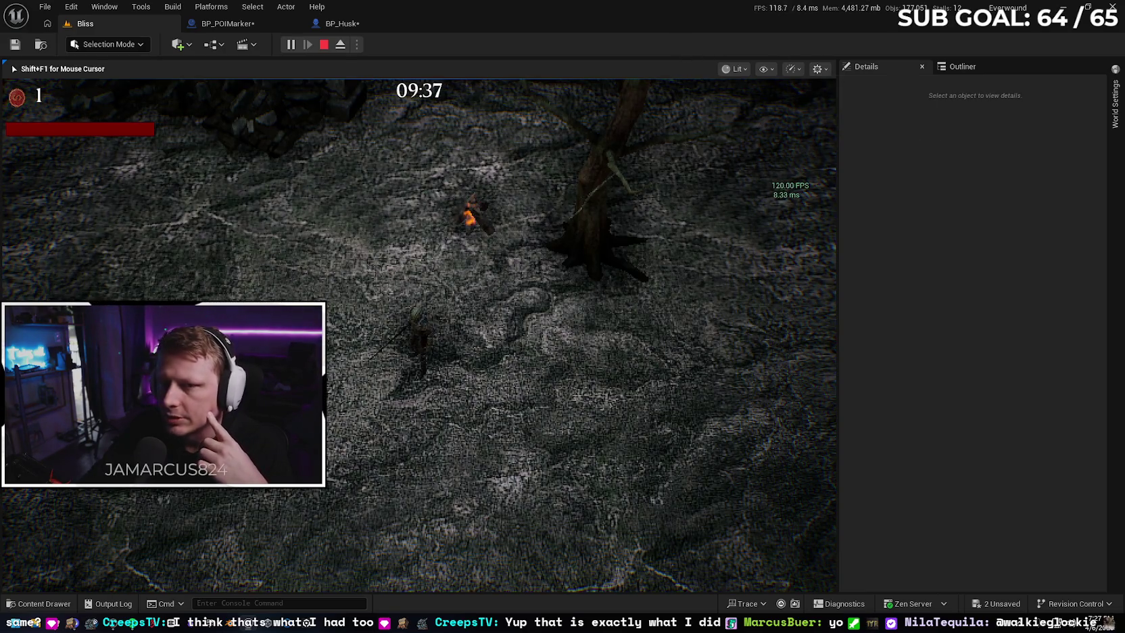
key(Escape)
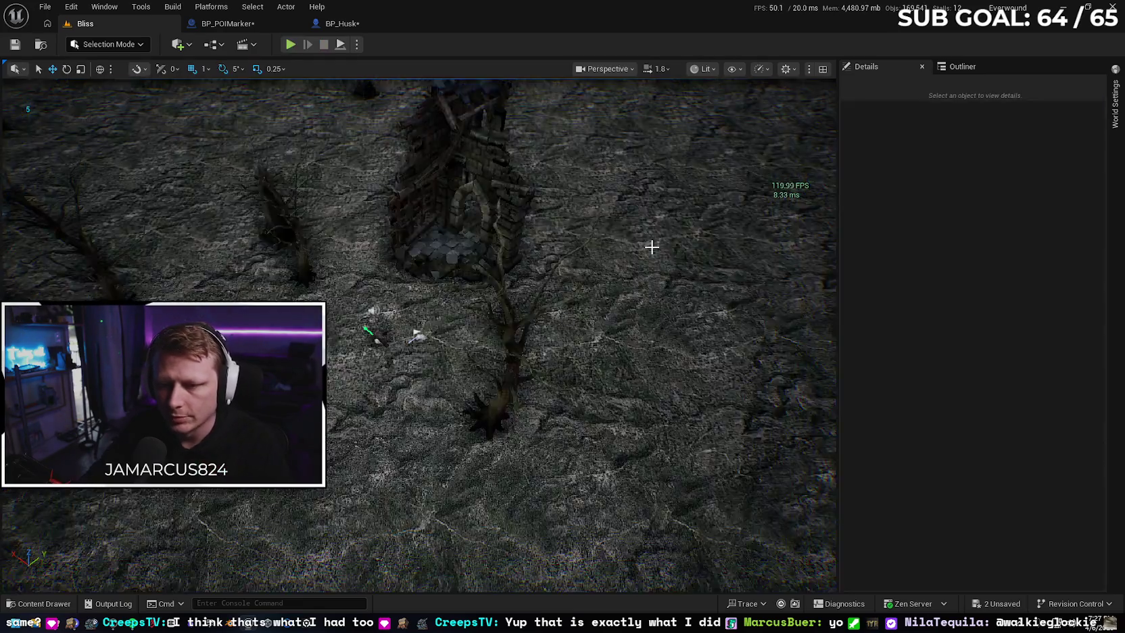
Enable a custom screen percentage override of 50, then start a test play with Alt+P
click(787, 69)
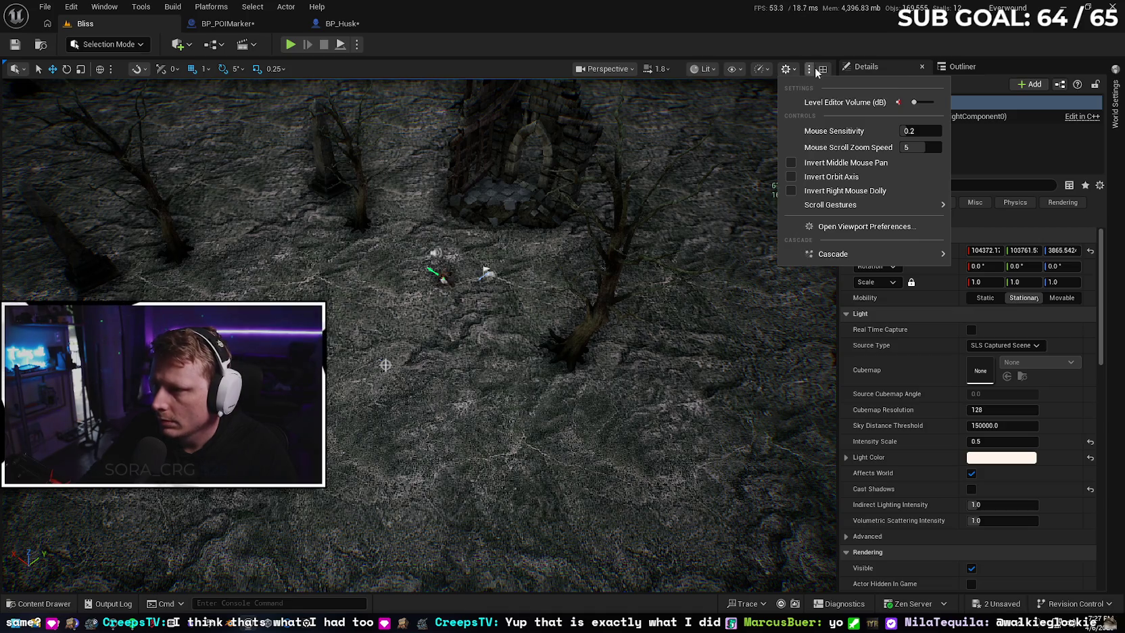
click(770, 68)
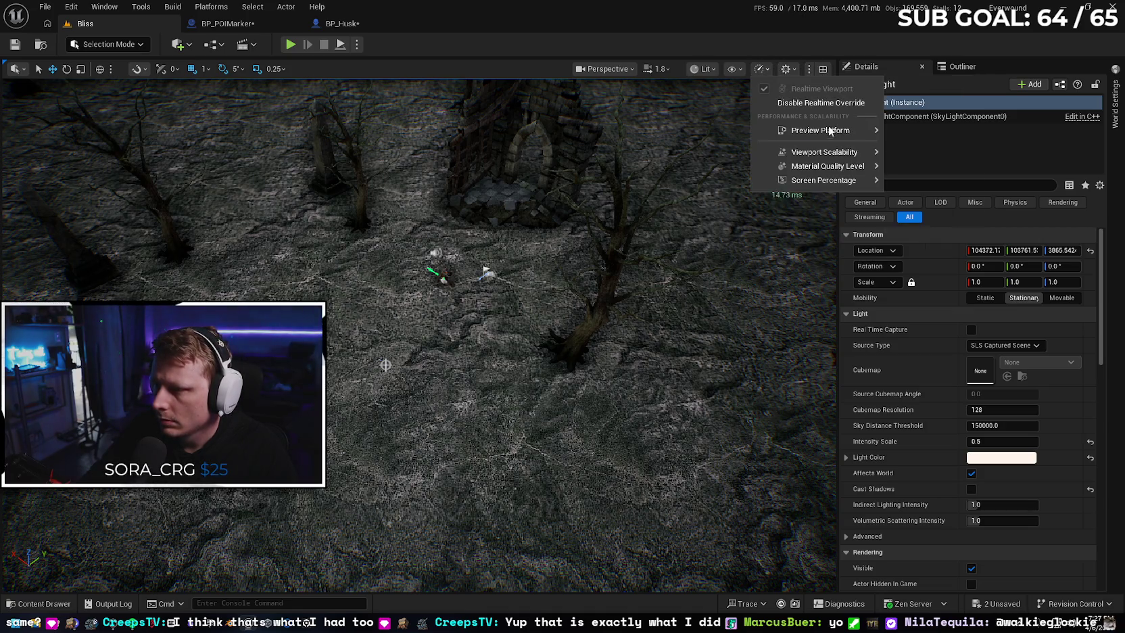
mouse_move(835, 182)
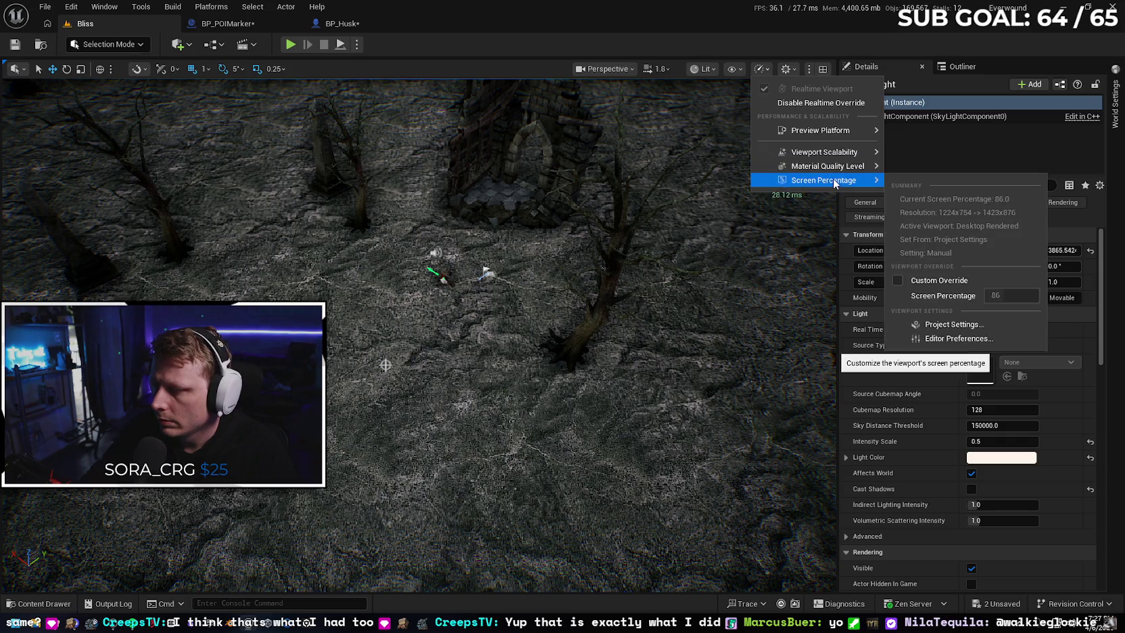
click(912, 280)
click(1006, 295)
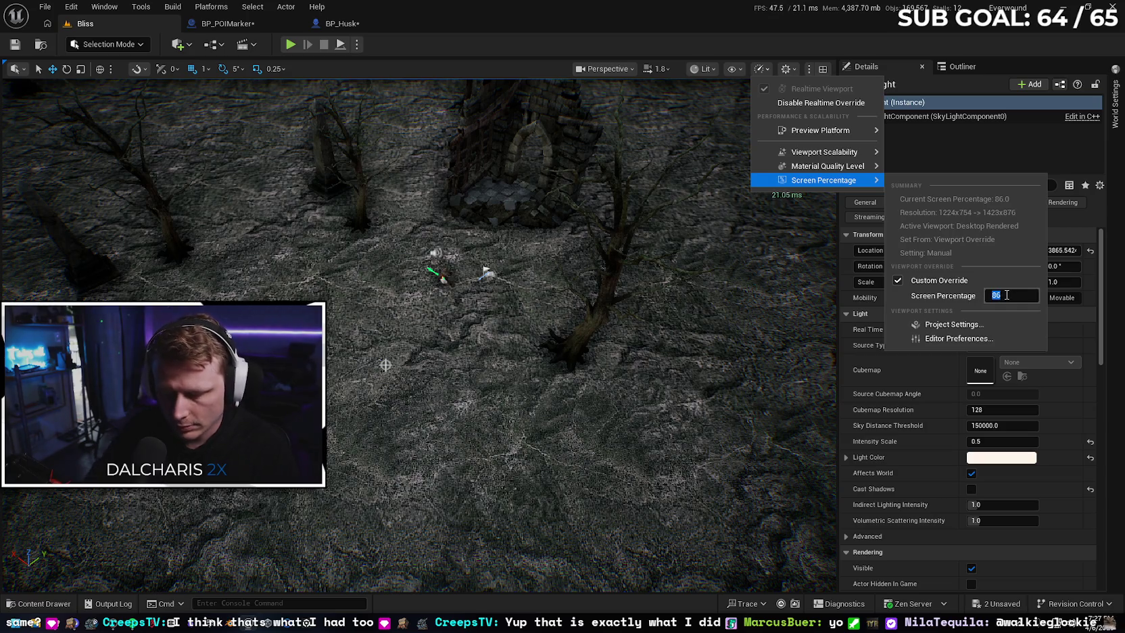
text(50)
key(Return)
mouse_move(473, 304)
mouse_down()
mouse_move(446, 291)
mouse_move(271, 54)
mouse_up()
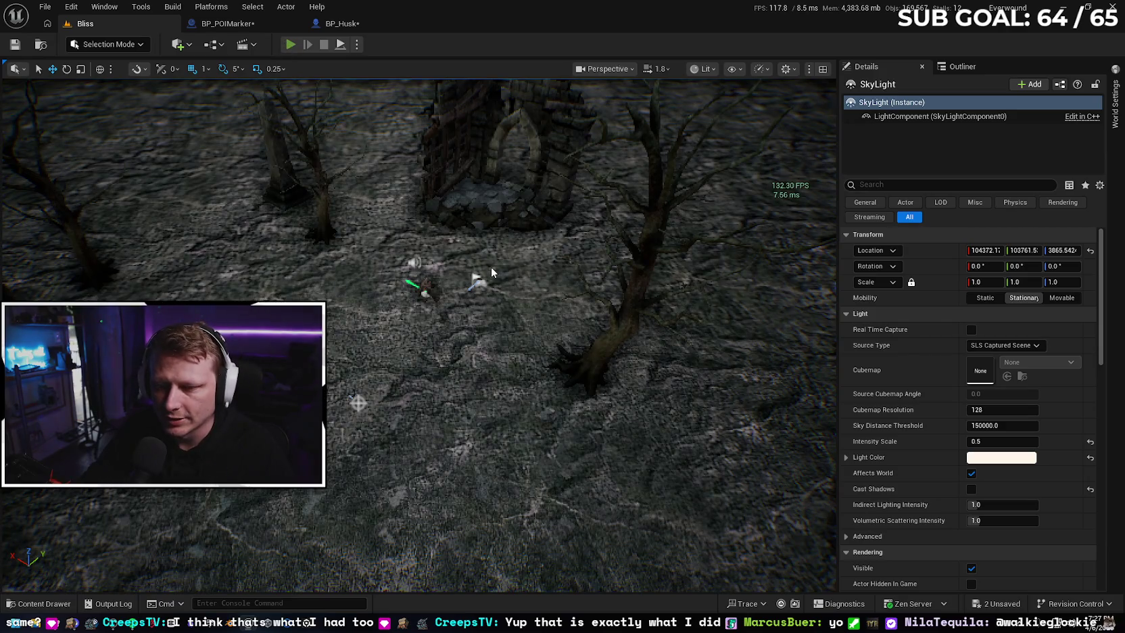
key(alt+p)
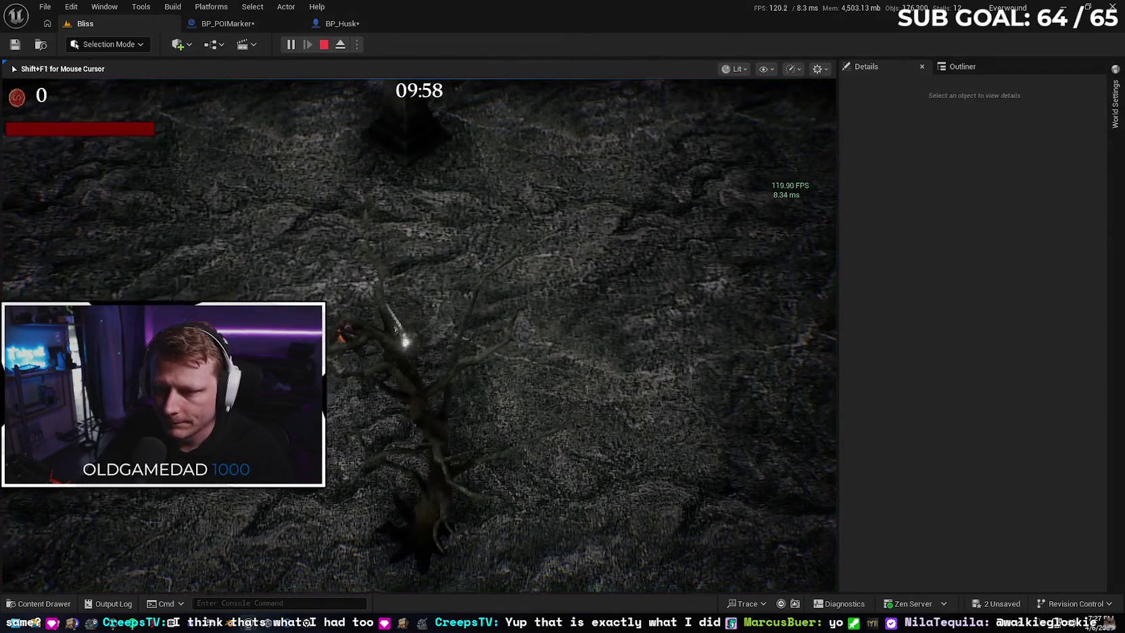
Finish moving the character, stop the test play, and fly the view toward the sound and flag markers
key(a)
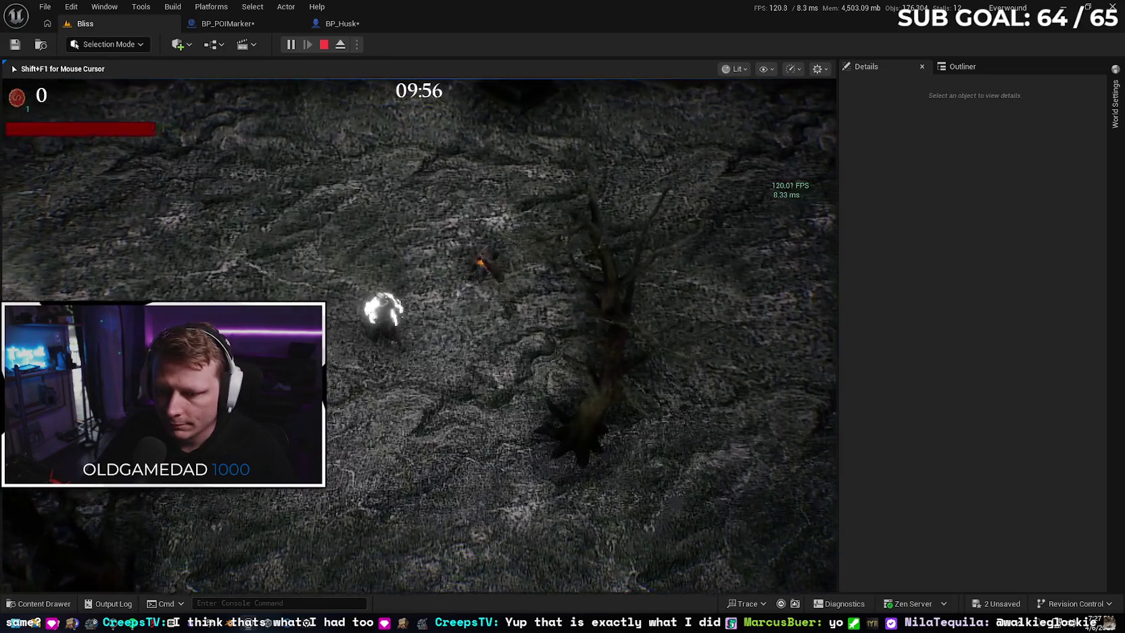
key(s)
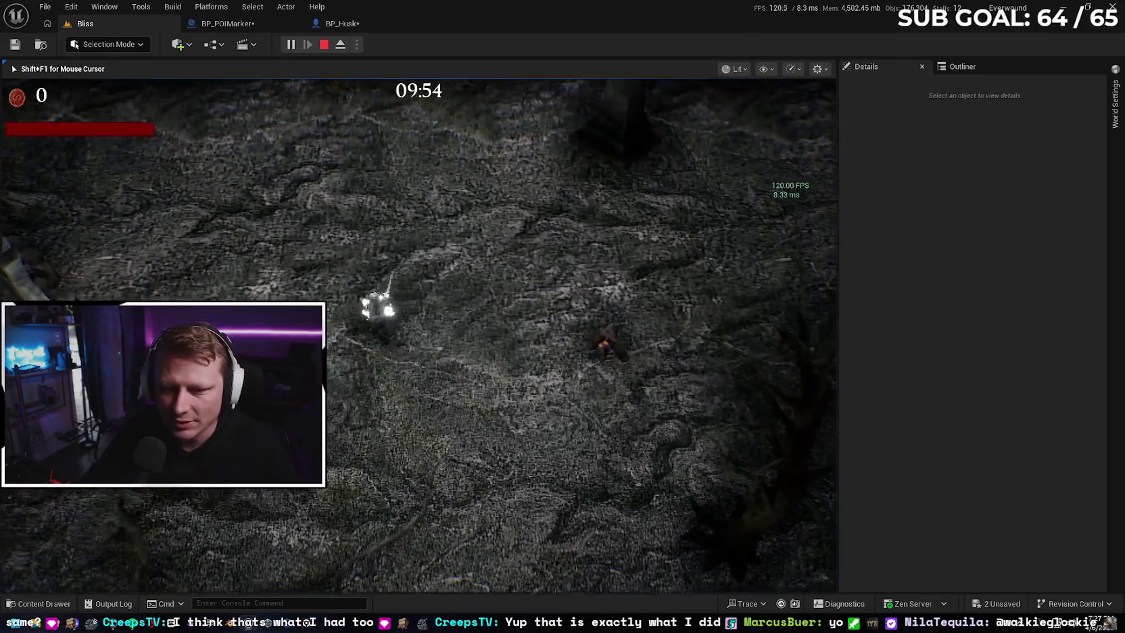
key(Escape)
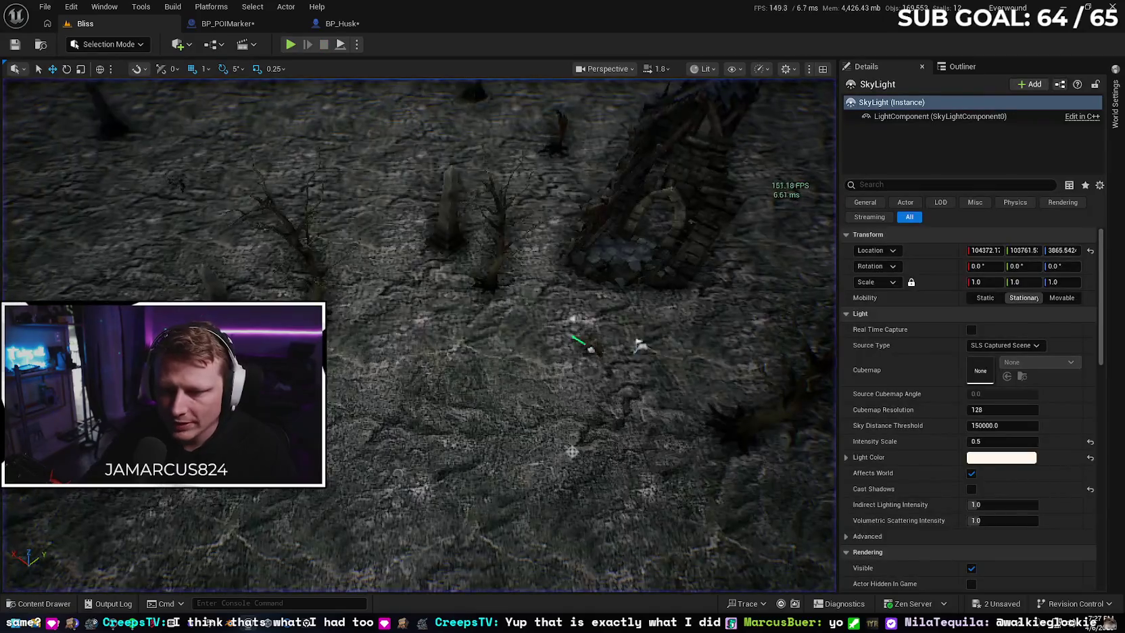
key(w)
key(s)
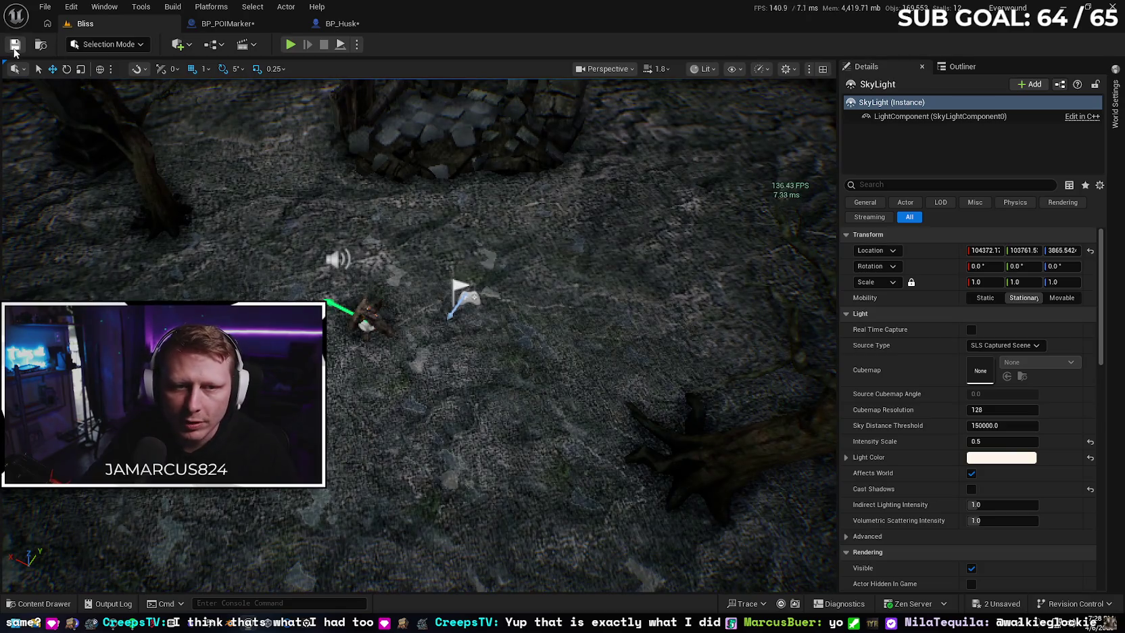
Save the BP_POIMarker blueprint and all remaining unsaved work
key(ctrl+Tab)
click(16, 46)
click(338, 24)
Leave the BP_Husk graph for the Gemini 'Game Plan: Everwound Roguelite' chat and its tab sidebar
key(ctrl+s)
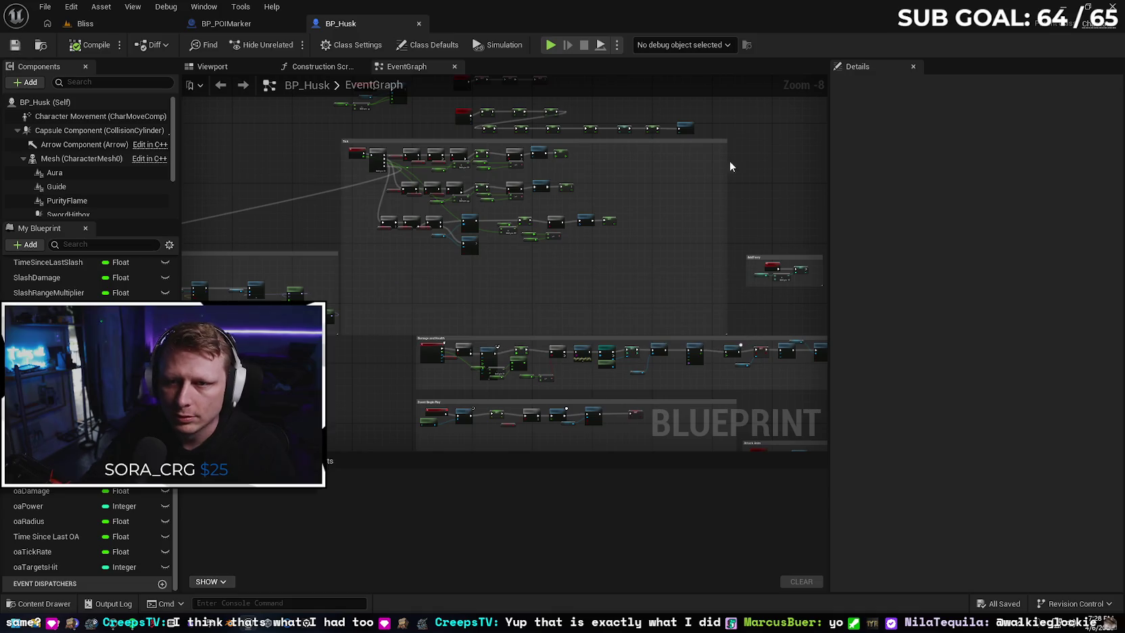
key(alt+Tab)
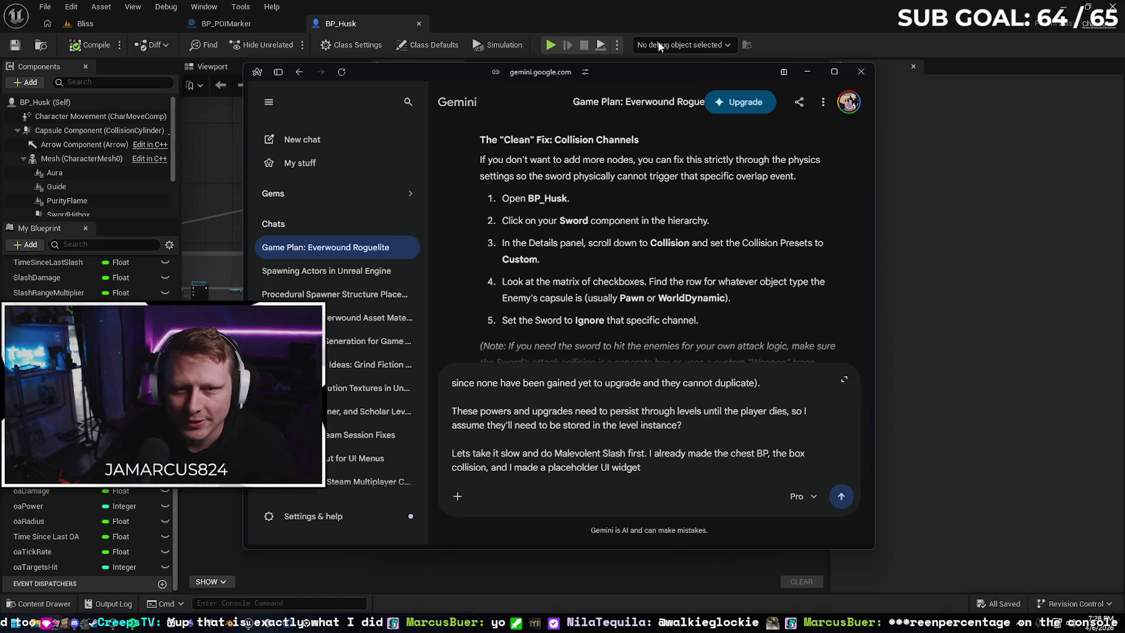
click(277, 72)
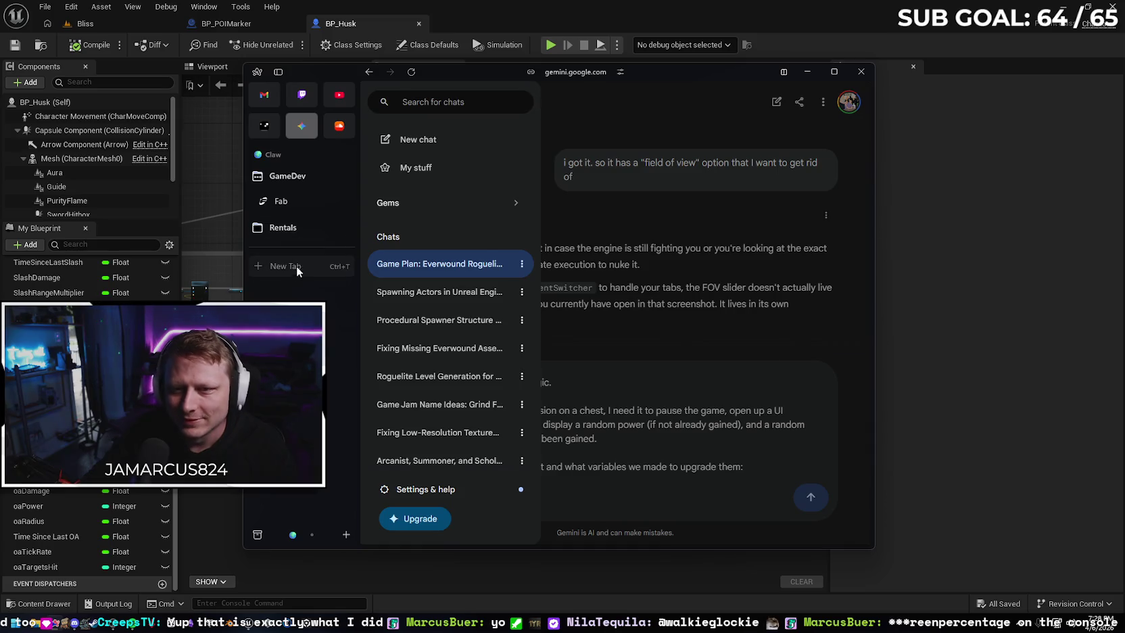
Google 'screen percentage console unreal' to find r.ScreenPercentage, then go back to the Bliss level
click(296, 265)
text(scr)
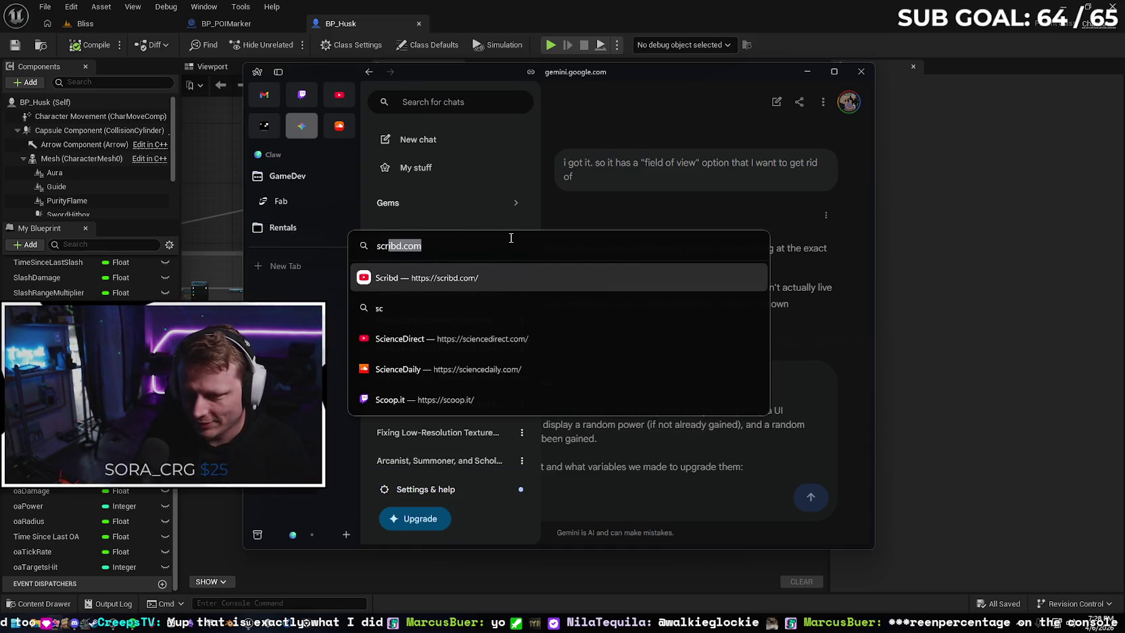
text(een percen)
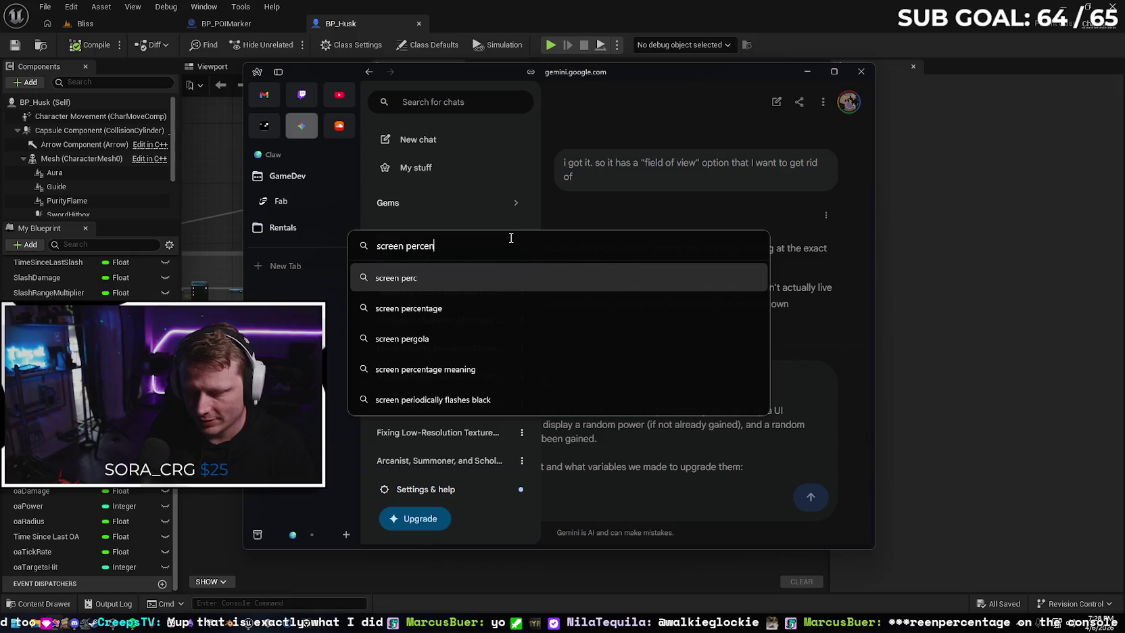
text(tage console)
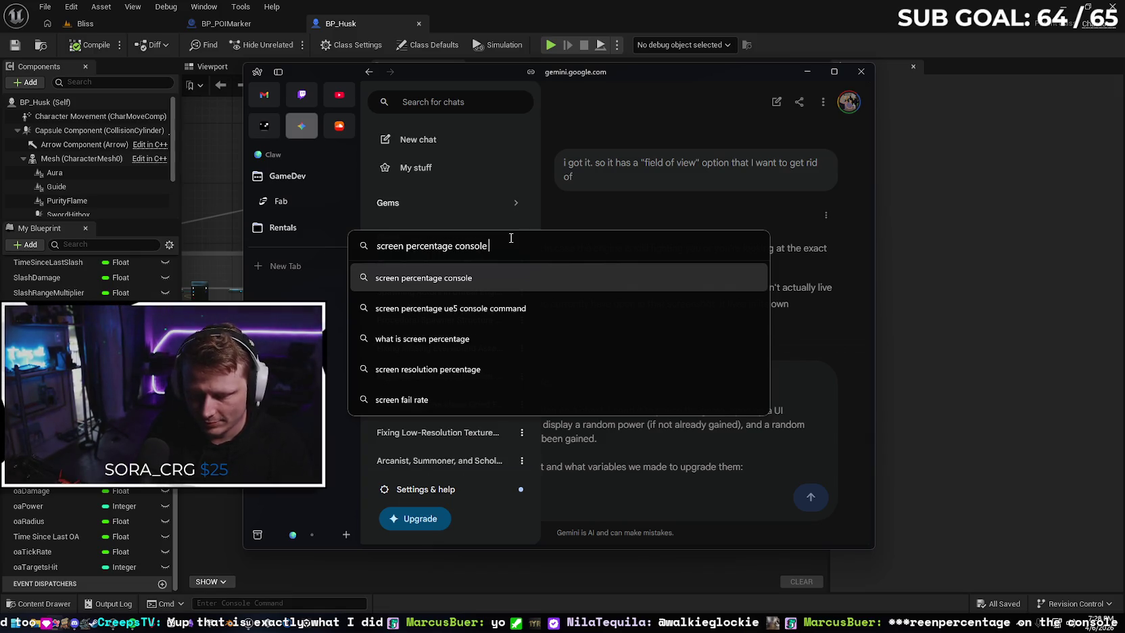
text( unieal)
key(Return)
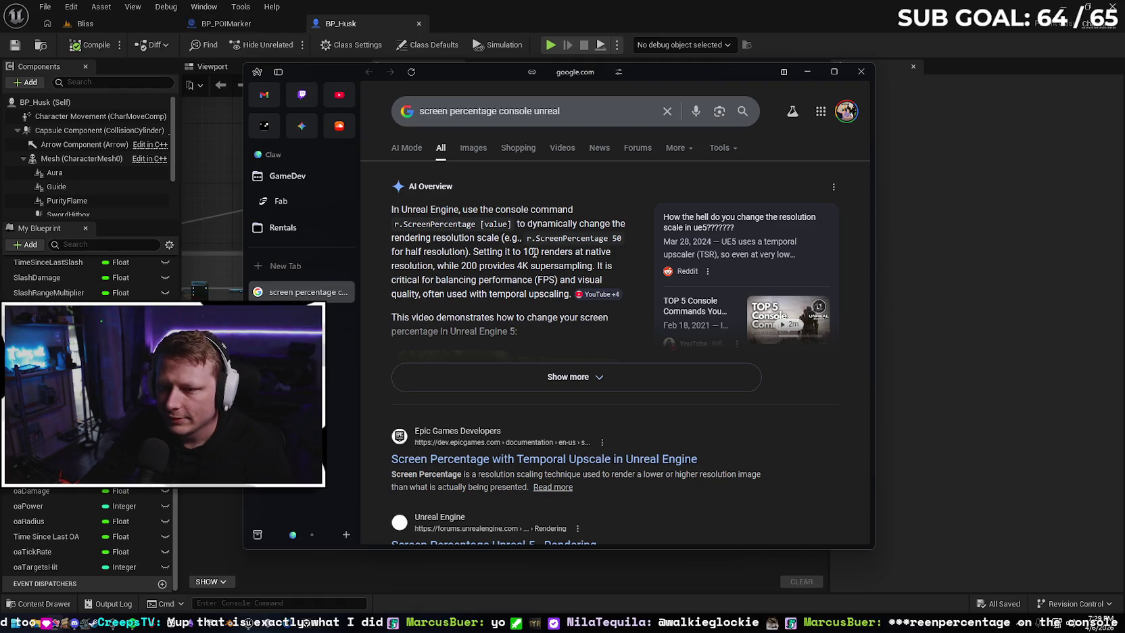
click(122, 30)
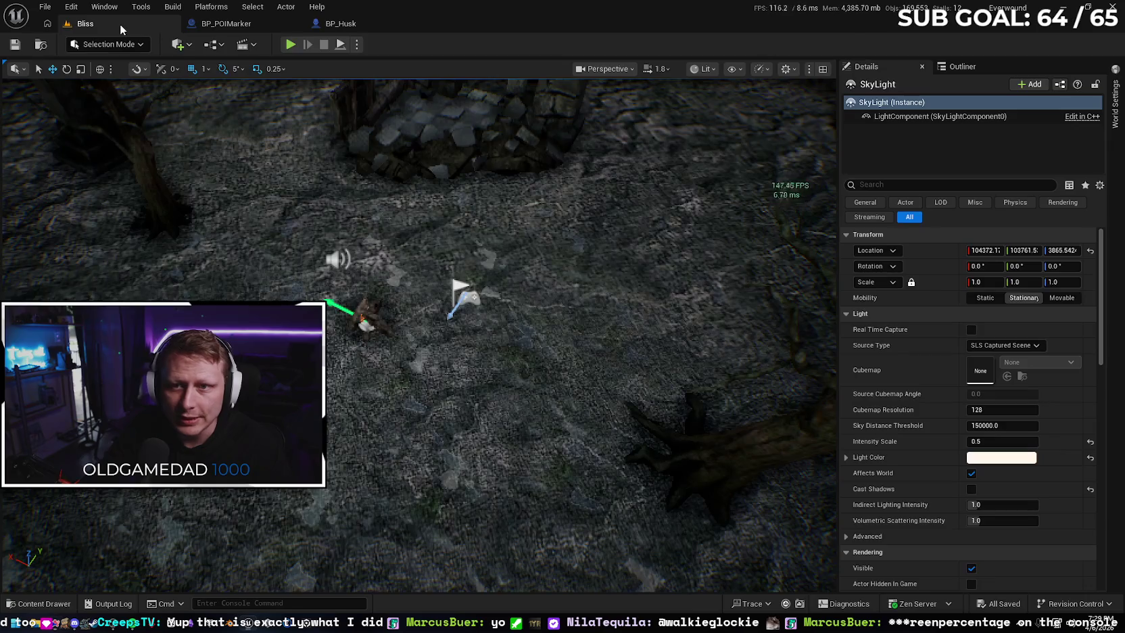
Playtest Bliss, entering r.ScreenPercentage in the in-game console and fighting husks before stopping
key(alt+p)
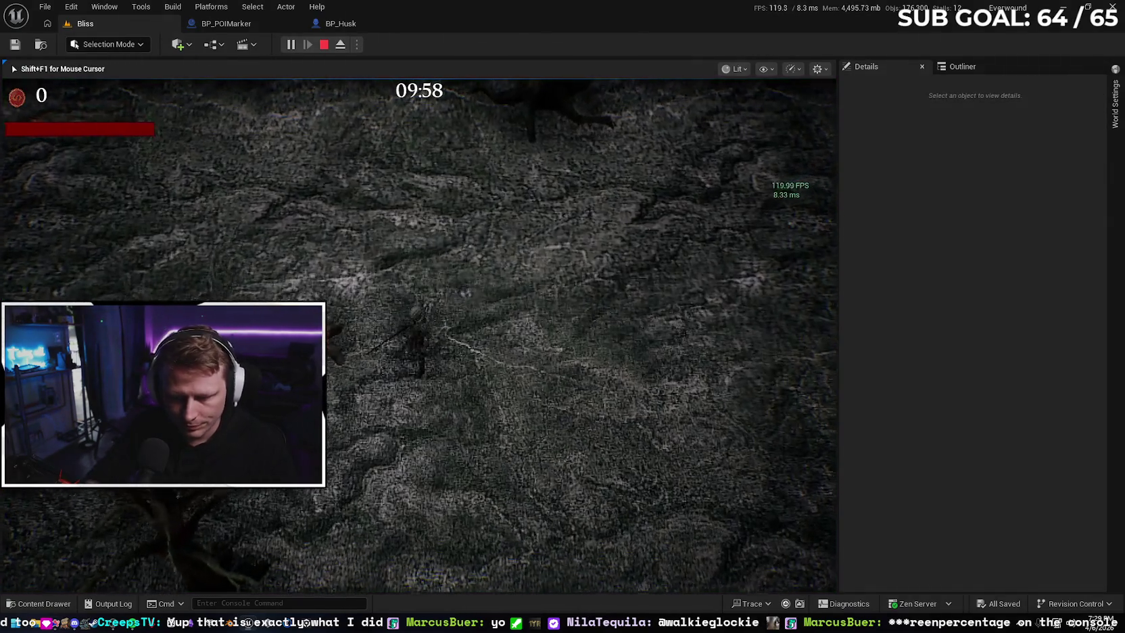
key(shift+F1)
key(grave)
text(r.scre)
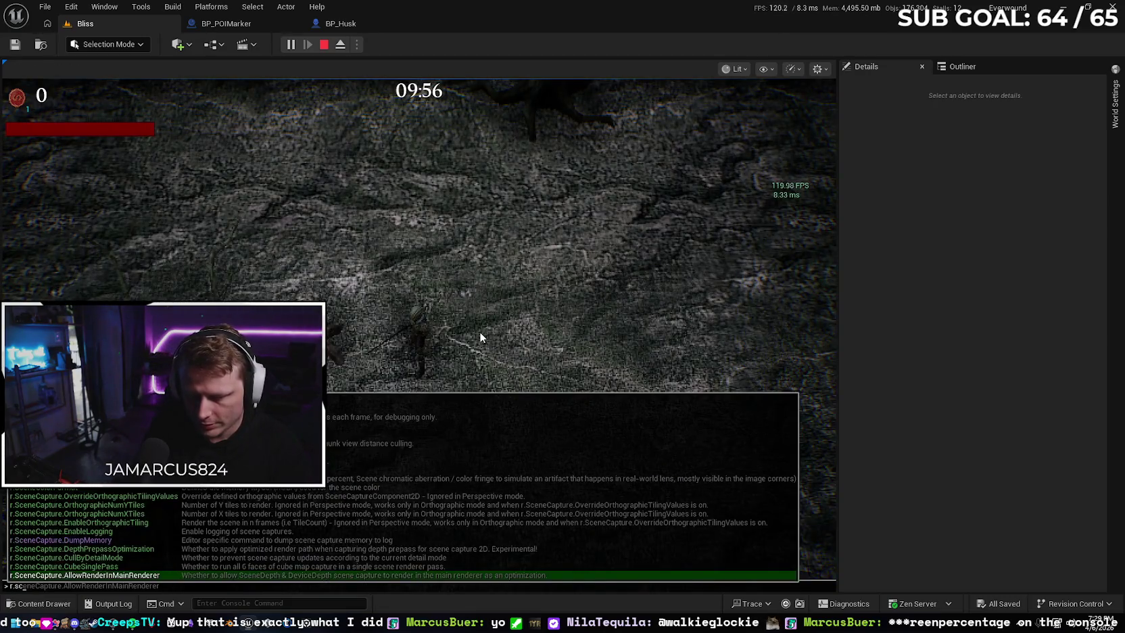
key(Tab)
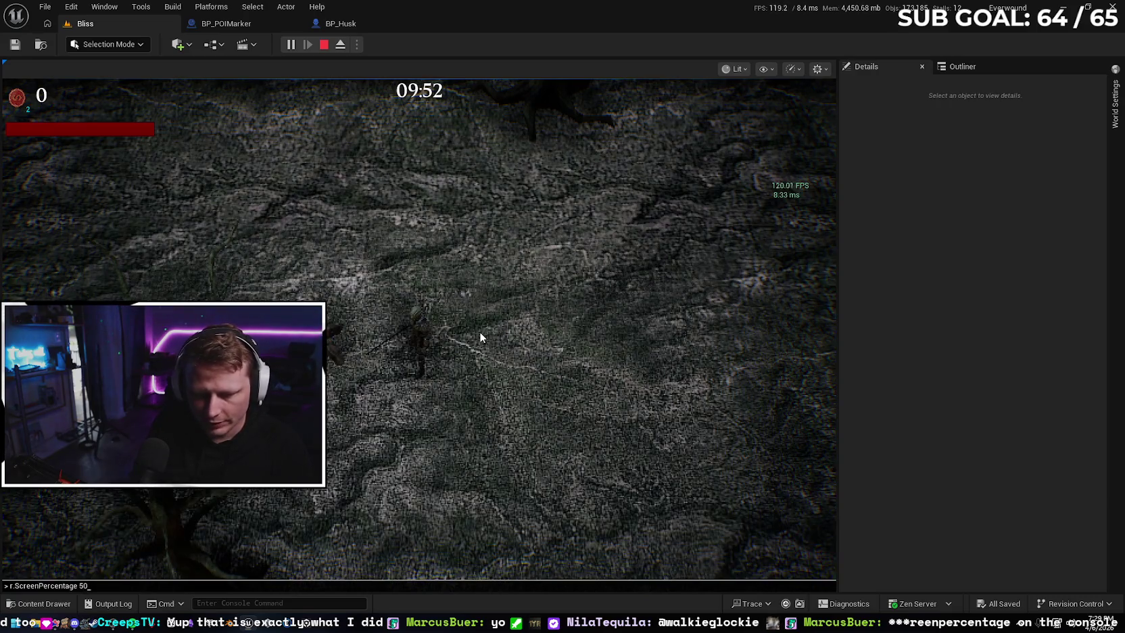
text(a)
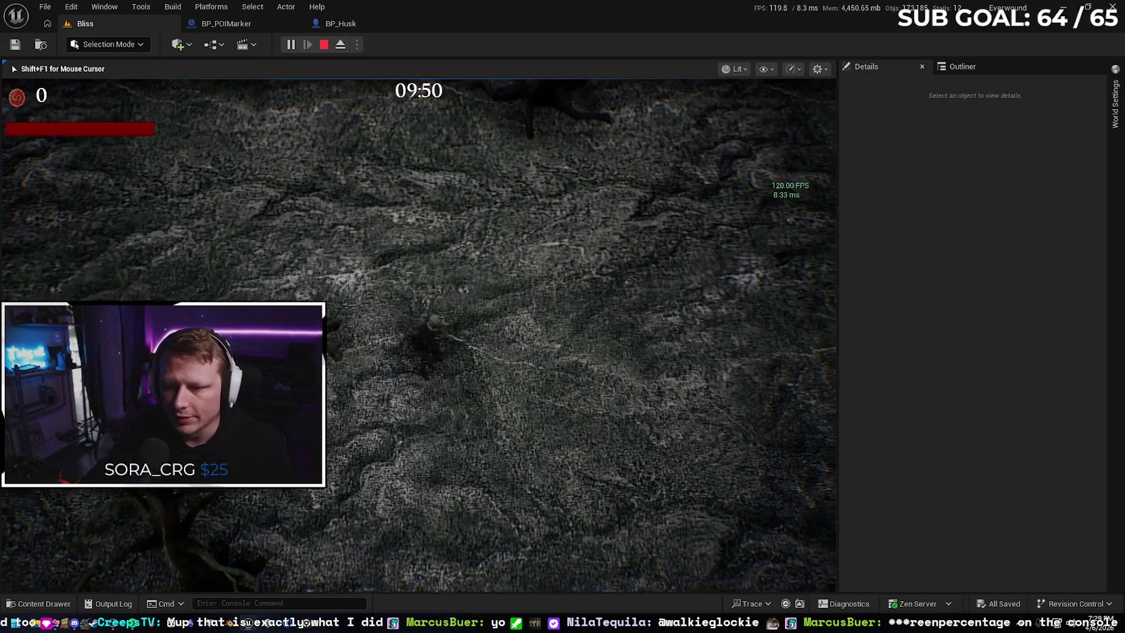
text(a)
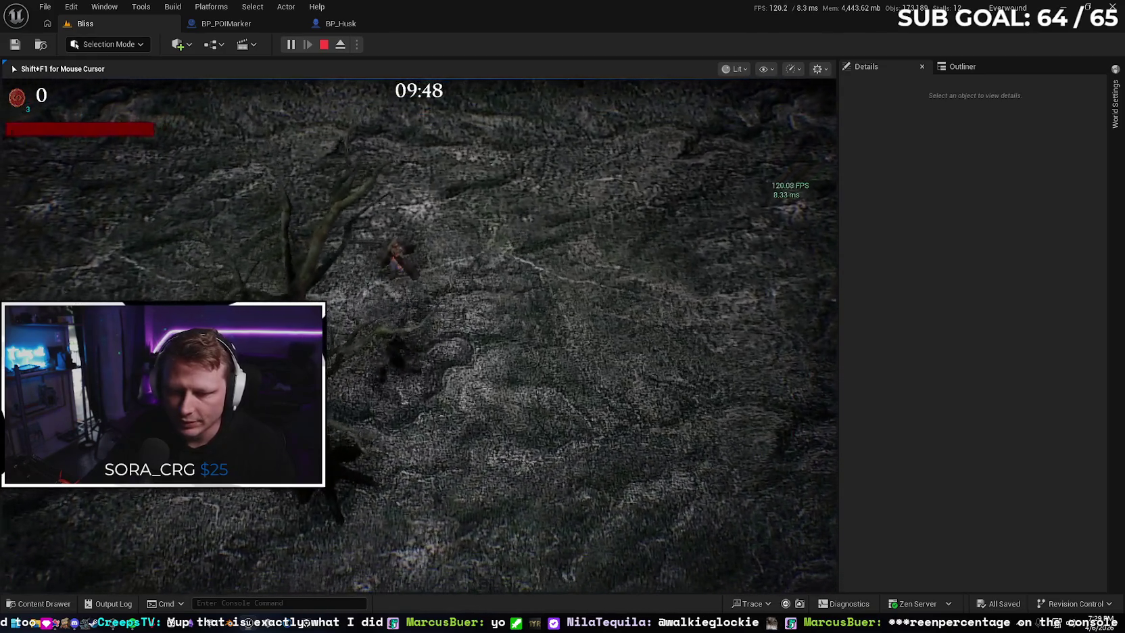
text(a)
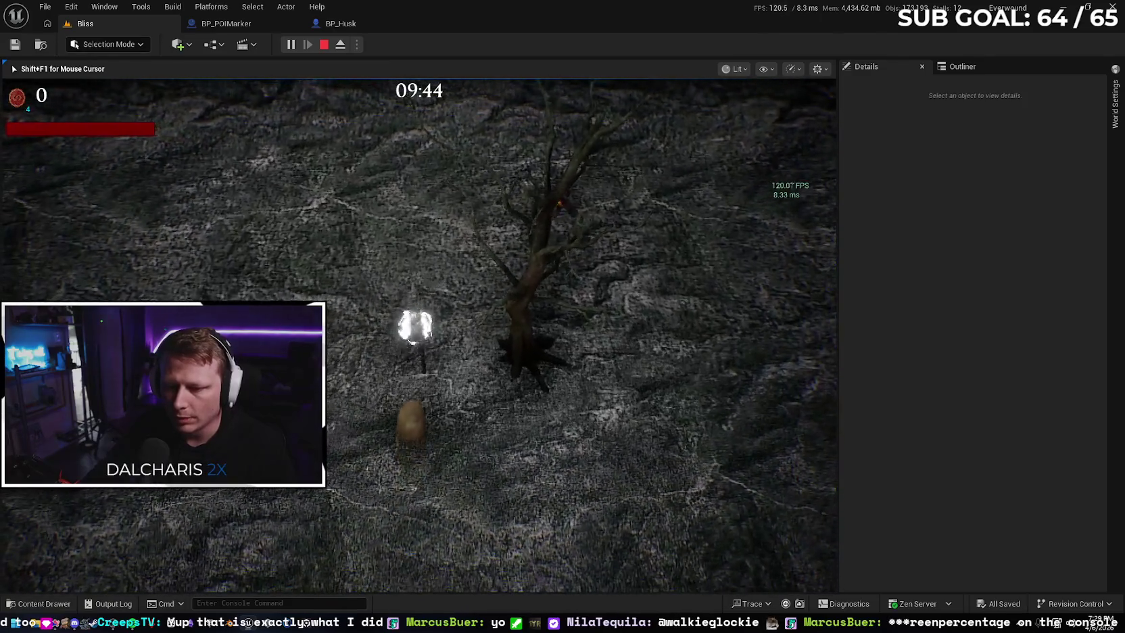
text(s)
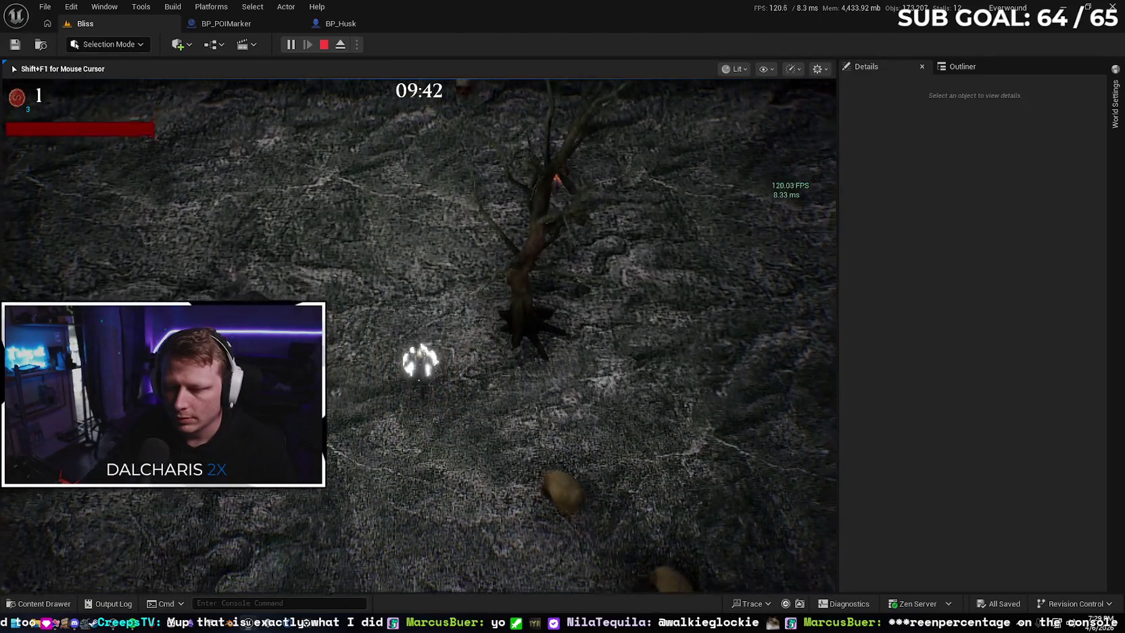
text(w)
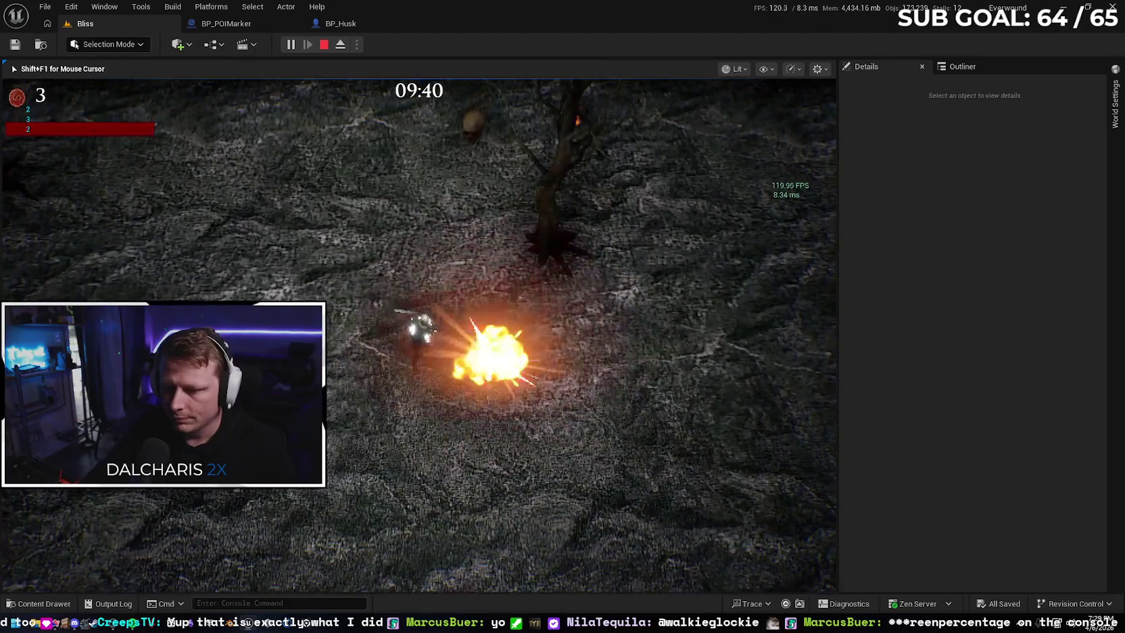
text(s)
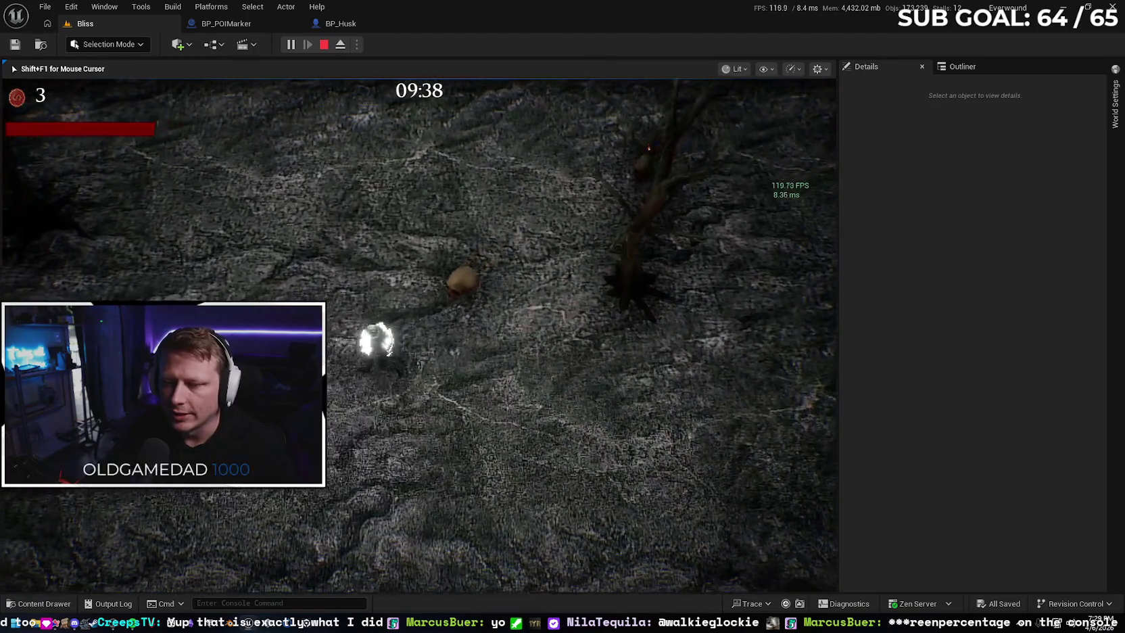
text(d)
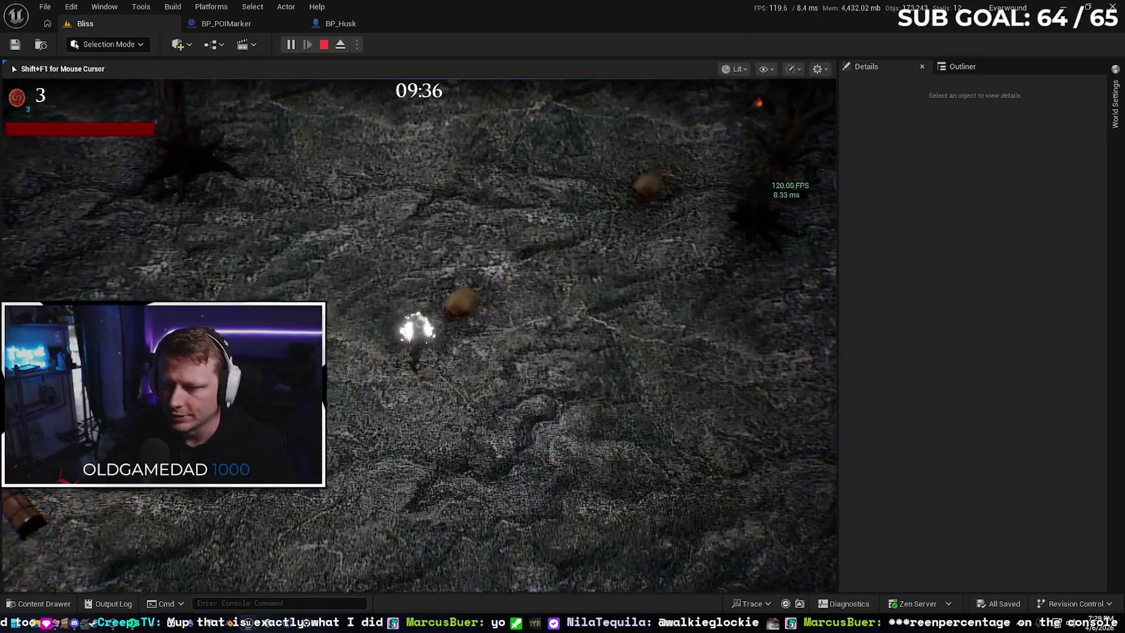
text(w)
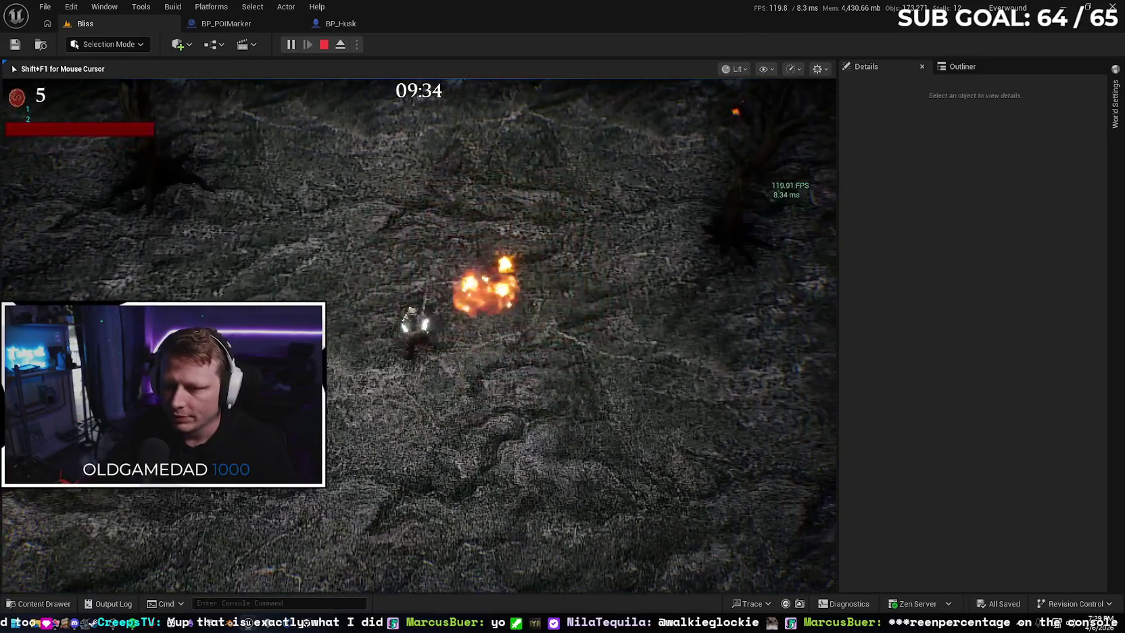
text(s)
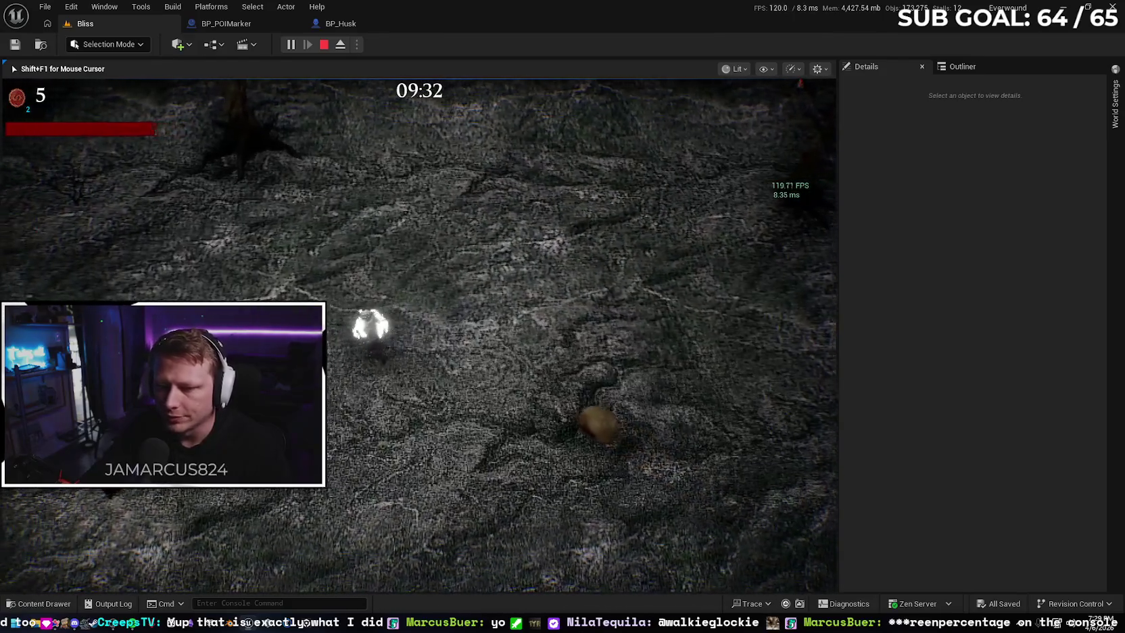
text(da)
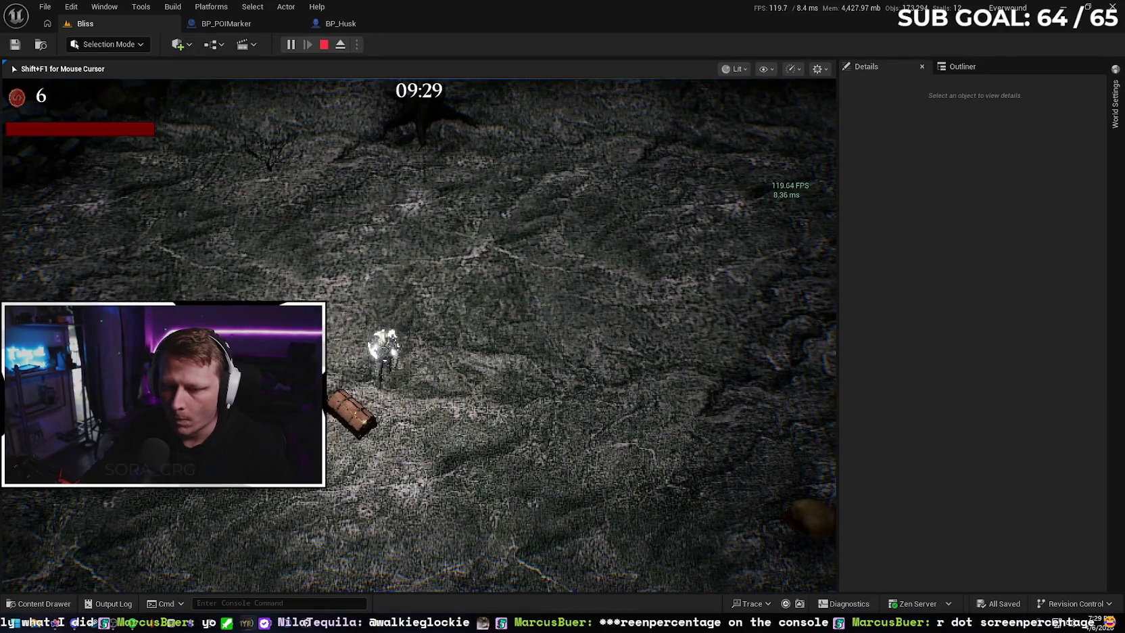
key(Escape)
Look over the BP_Husk graph and the BP_POIMarker overlap nodes, then return to Bliss
click(340, 24)
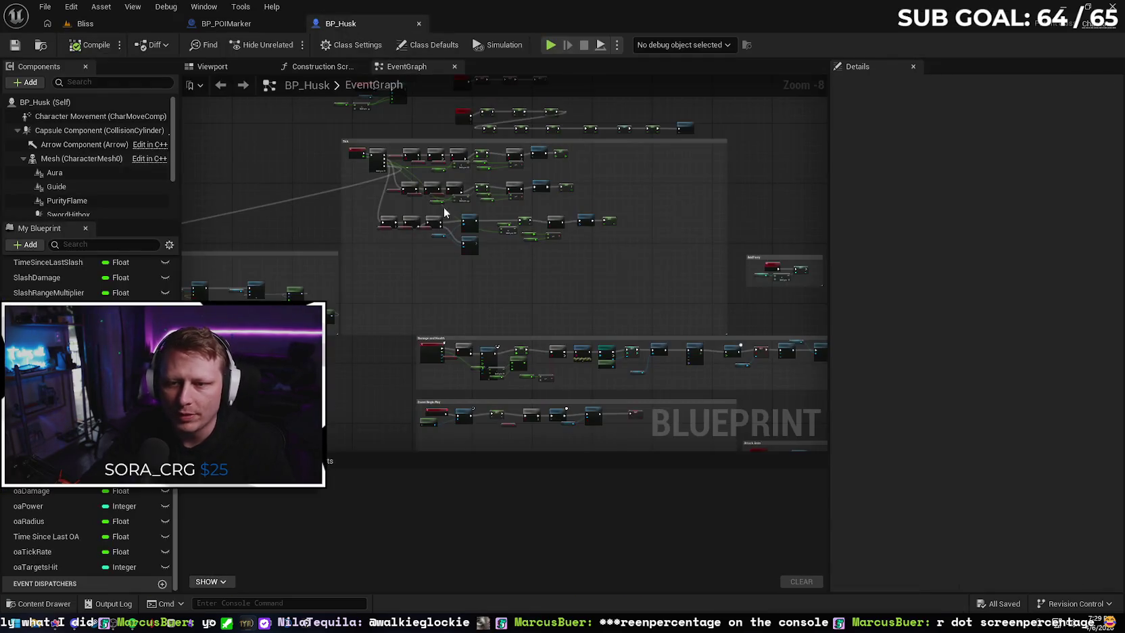
click(261, 25)
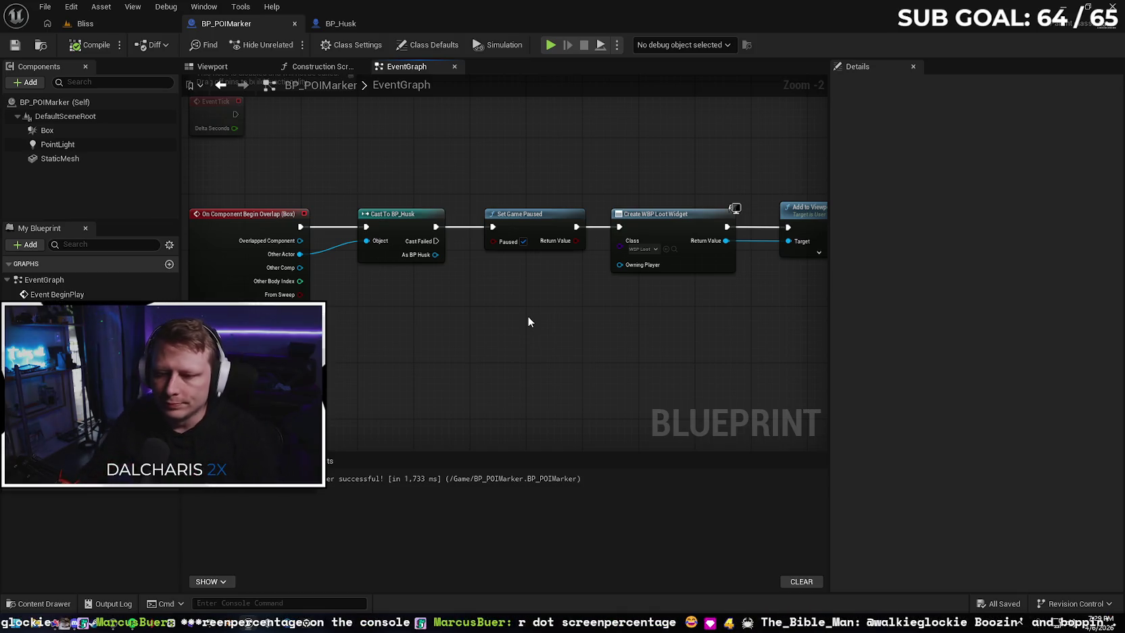
drag(433, 317, 448, 306)
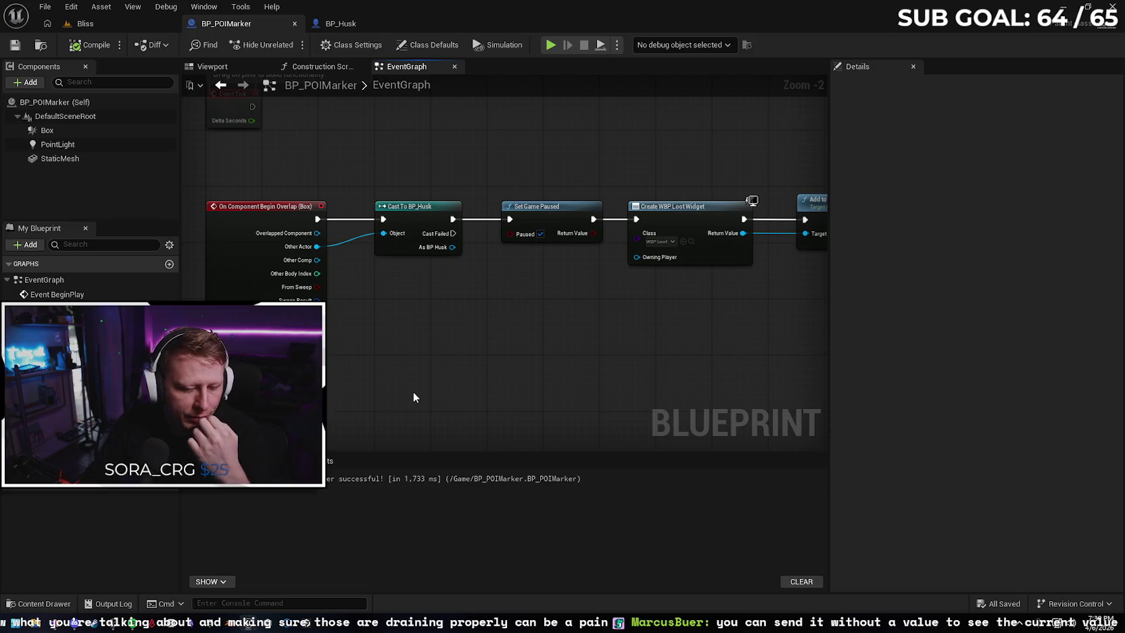
click(112, 20)
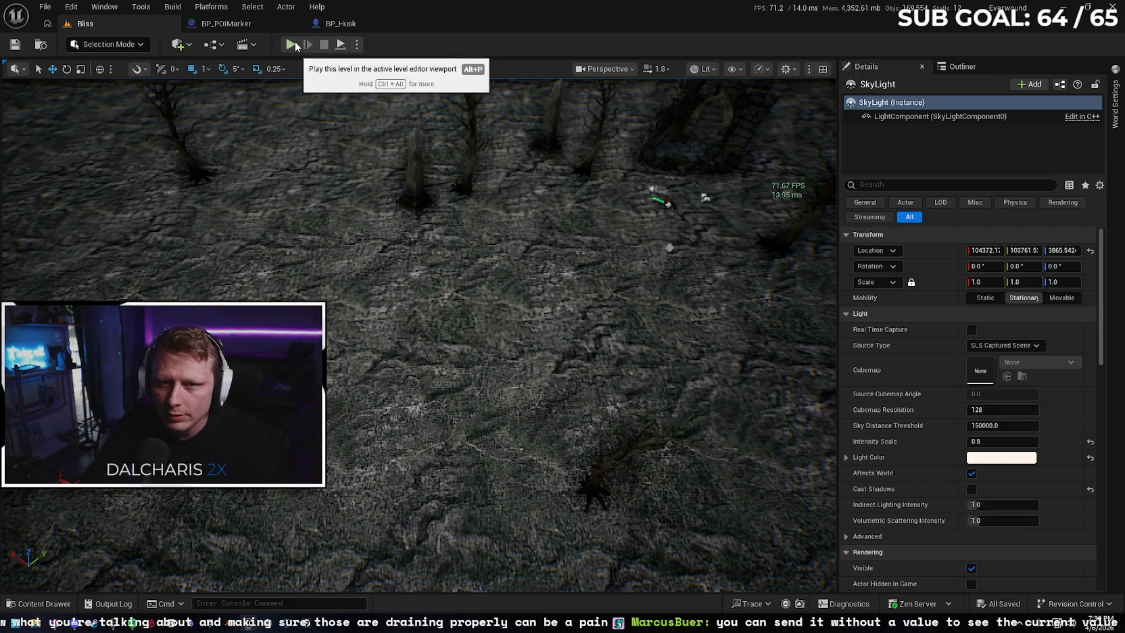
Playtest Bliss, query r.ScreenPercentage in the console, and check its value in the Output Log
click(292, 45)
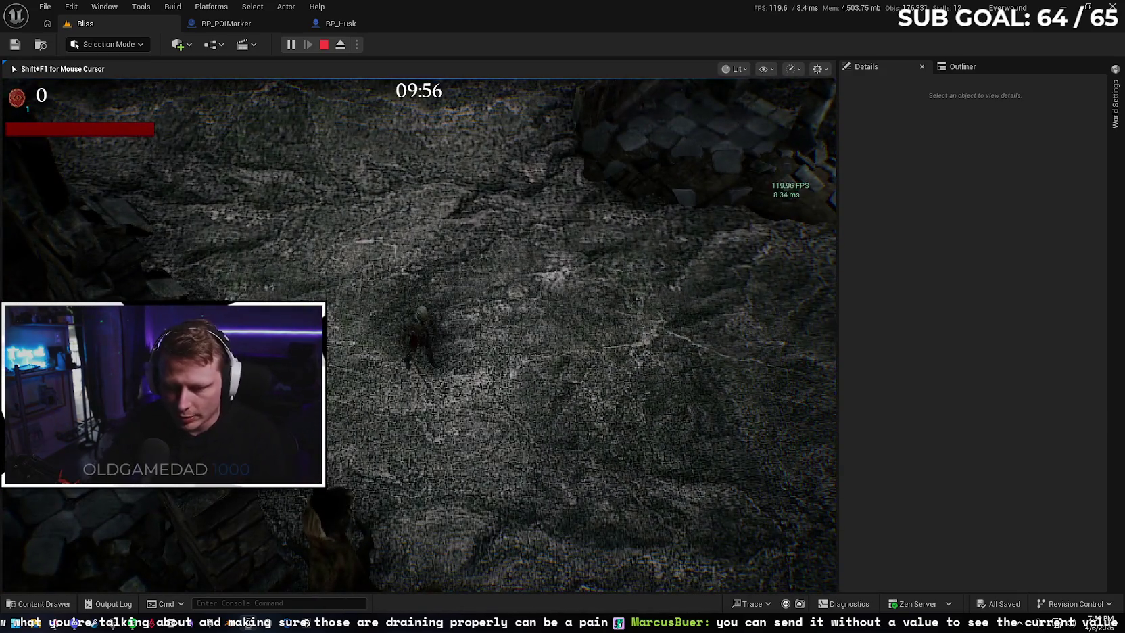
key(grave)
text(r.screenPercentage)
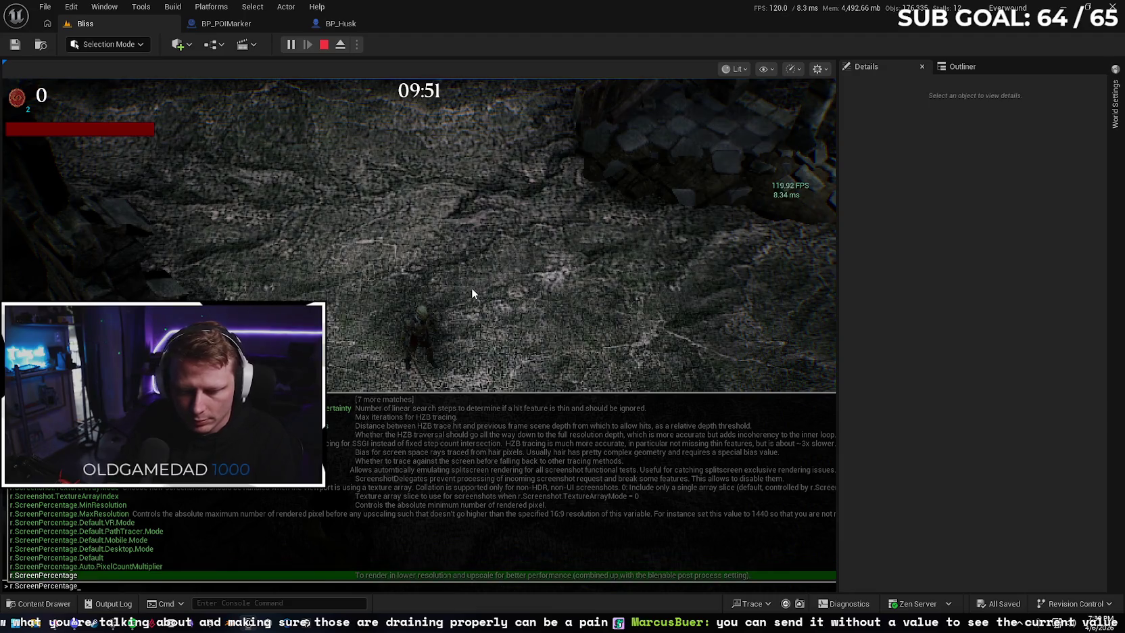
key(Escape)
key(Escape)
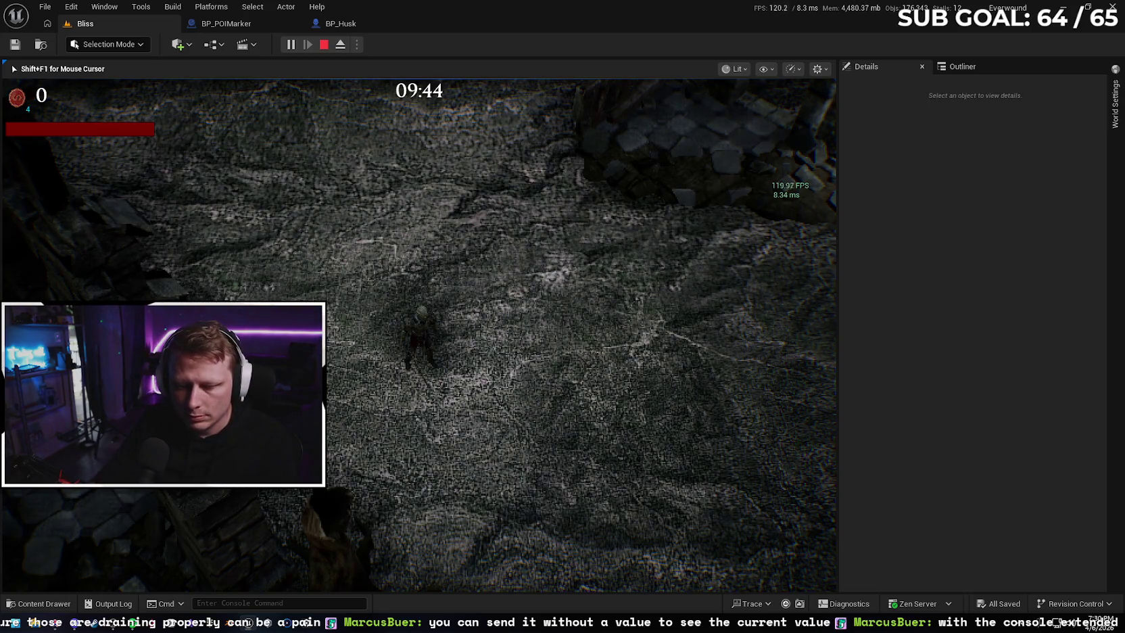
key(shift+F1)
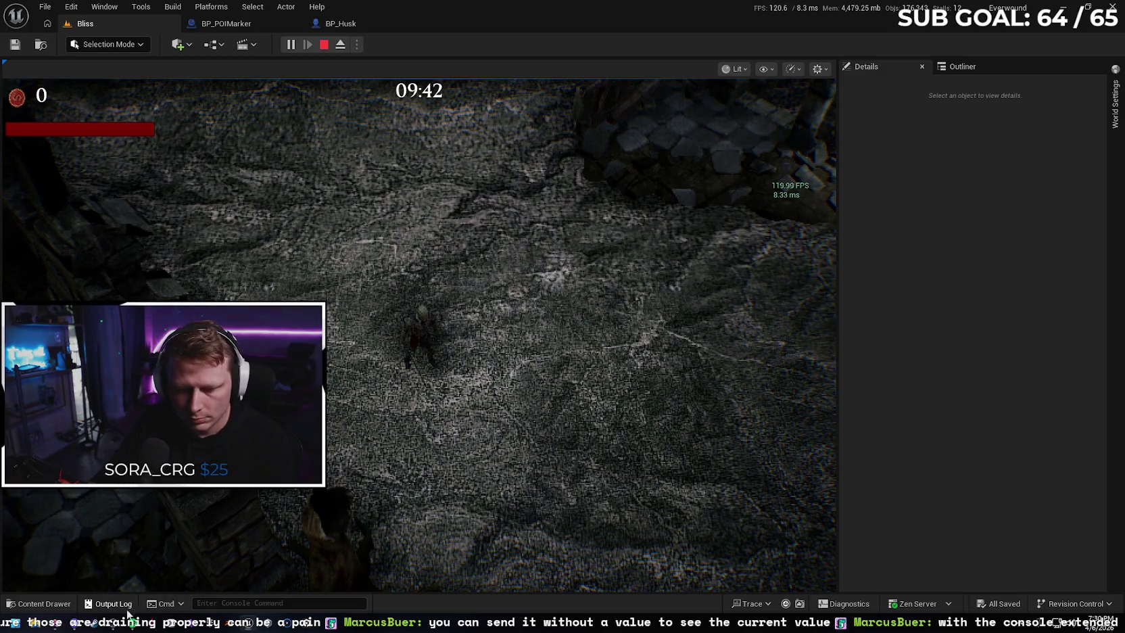
click(116, 604)
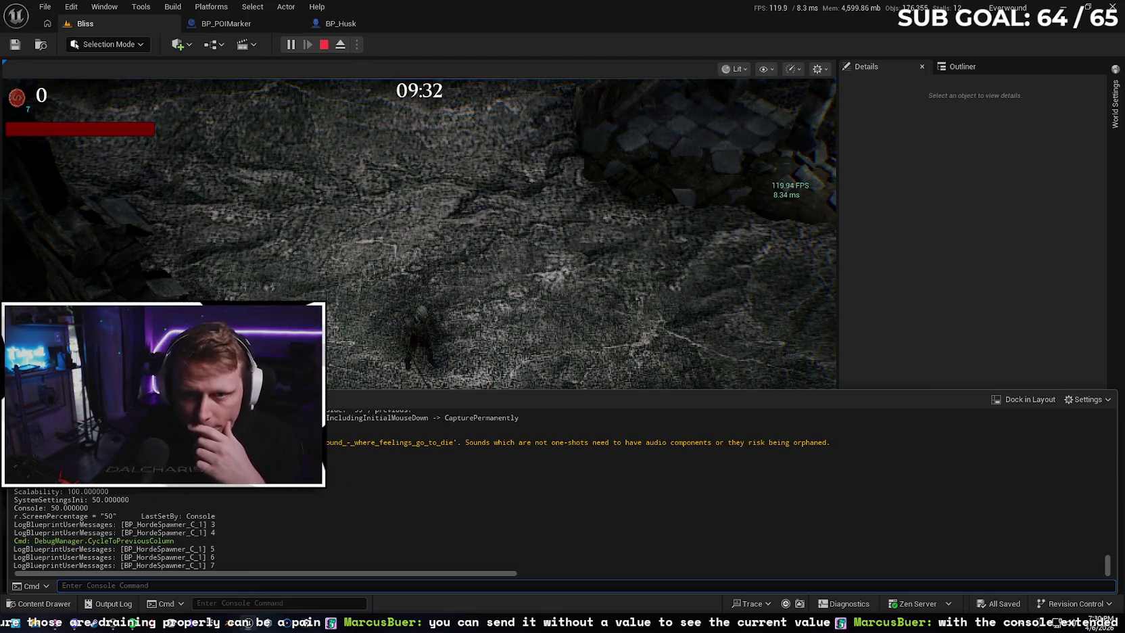
Stop the playtest, switch to the BP_POIMarker graph, and bring up the browser
key(Escape)
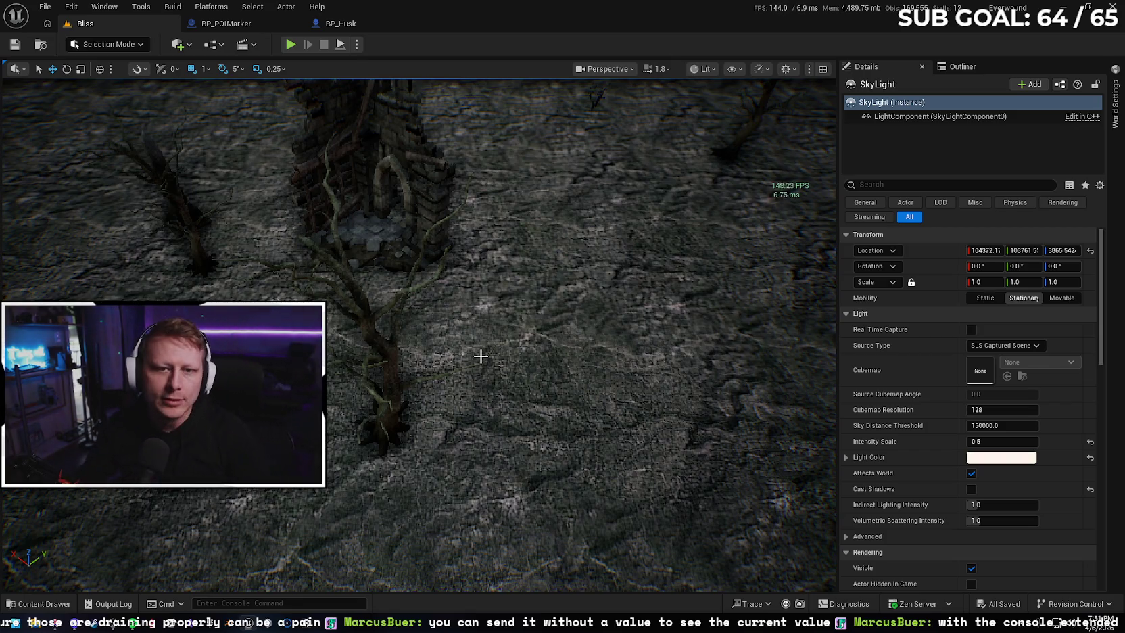
click(232, 26)
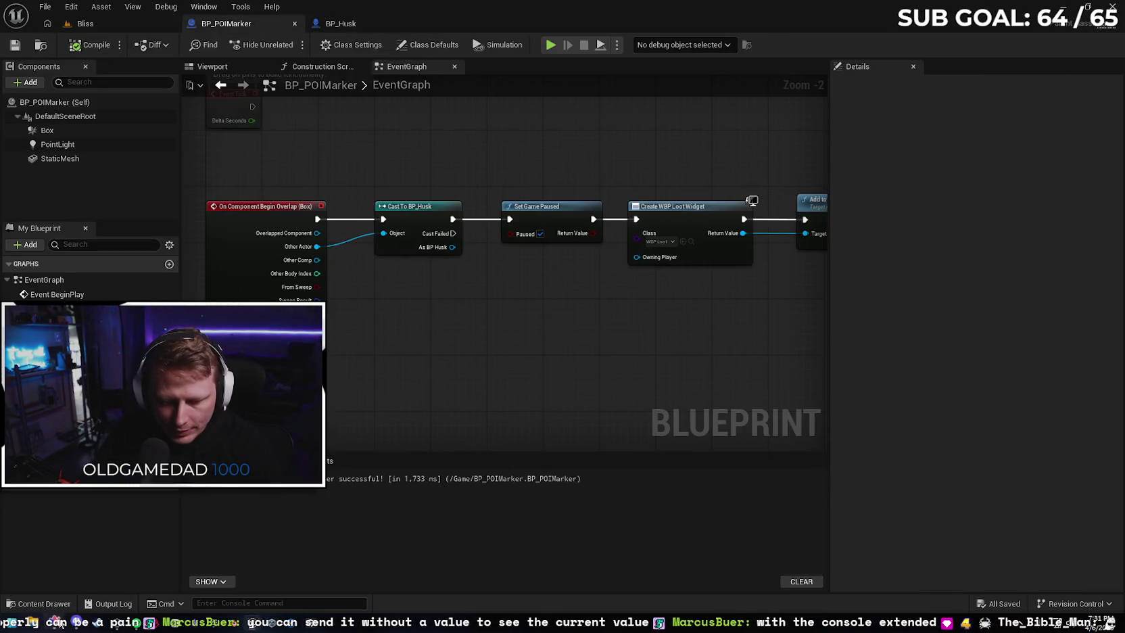
click(51, 541)
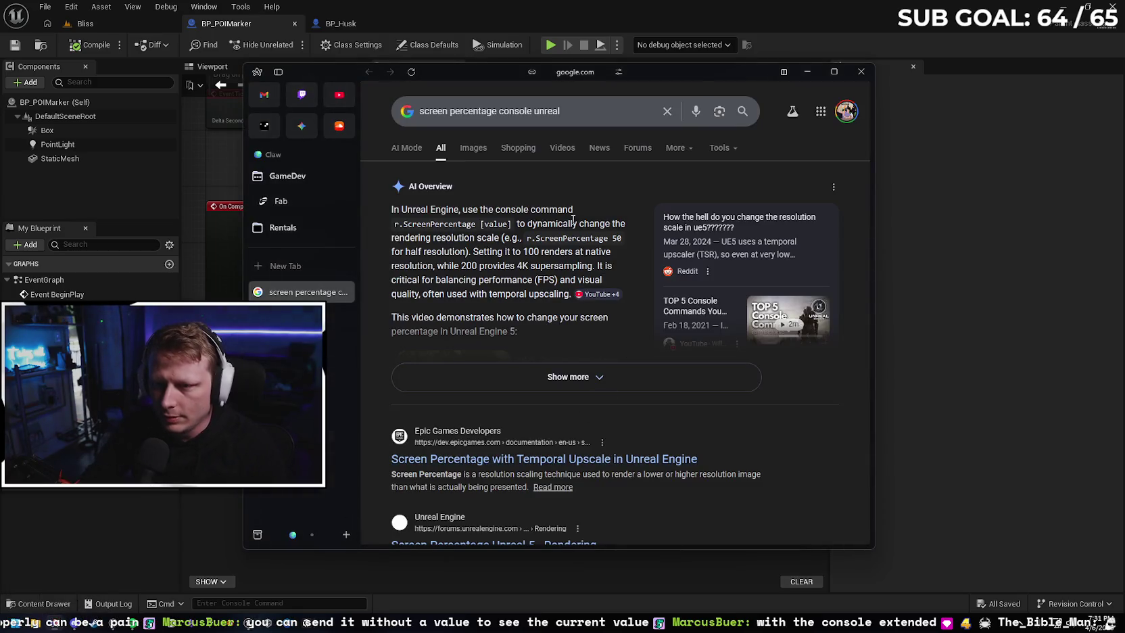
Send Gemini the chest-logic prompt to start with Malevolent Slash, then start a Bliss test play
click(345, 291)
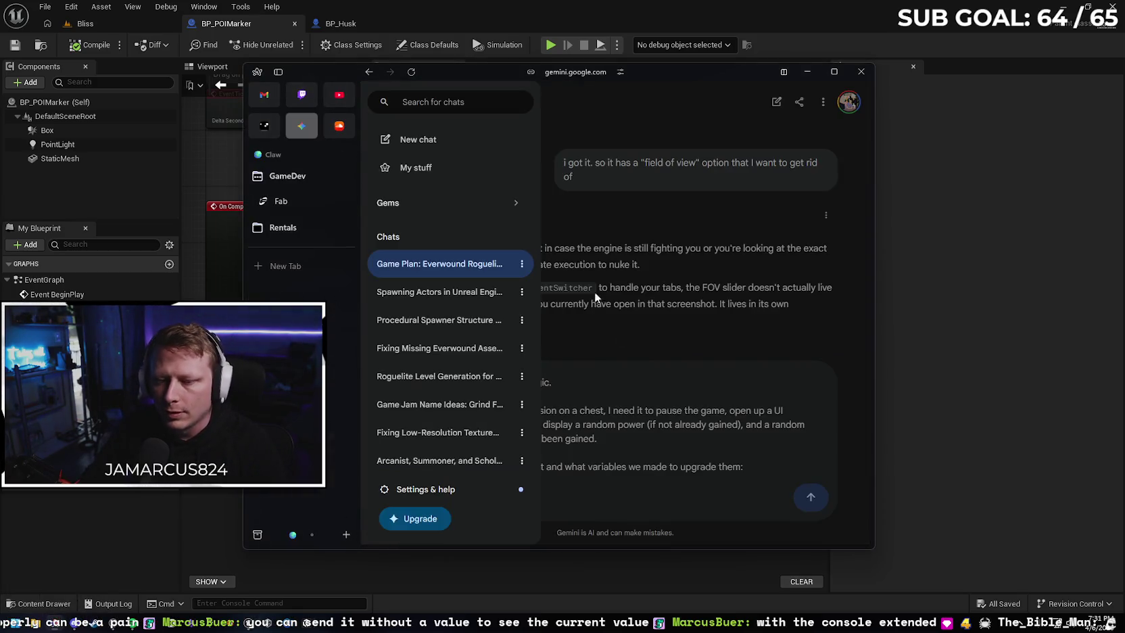
click(670, 443)
scroll(558, 453, down, 3)
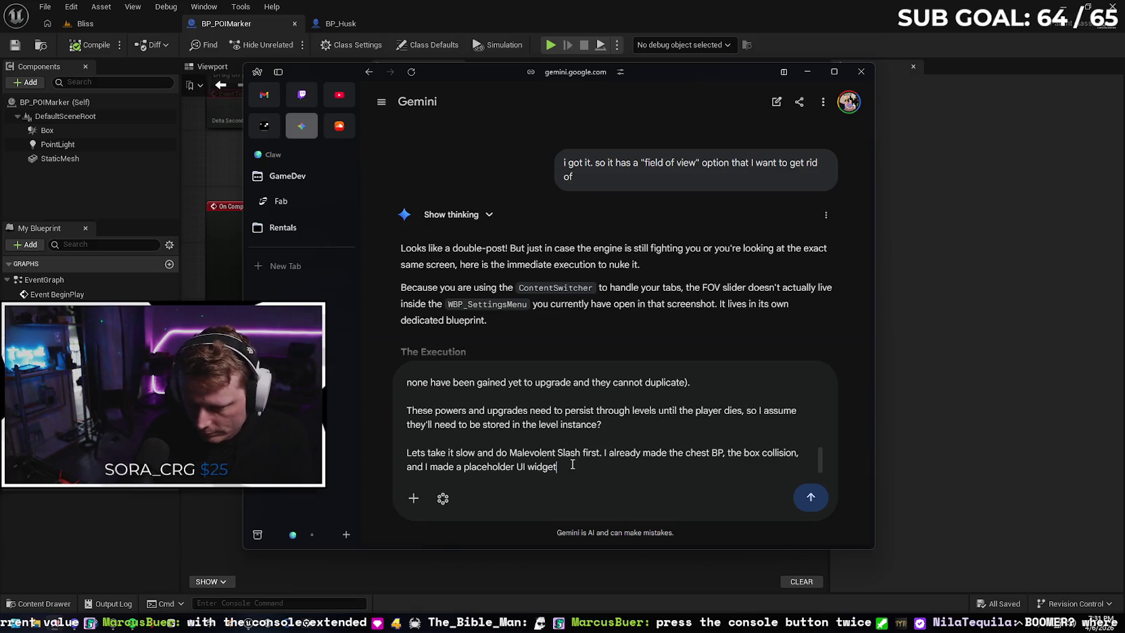
text( (on component o)
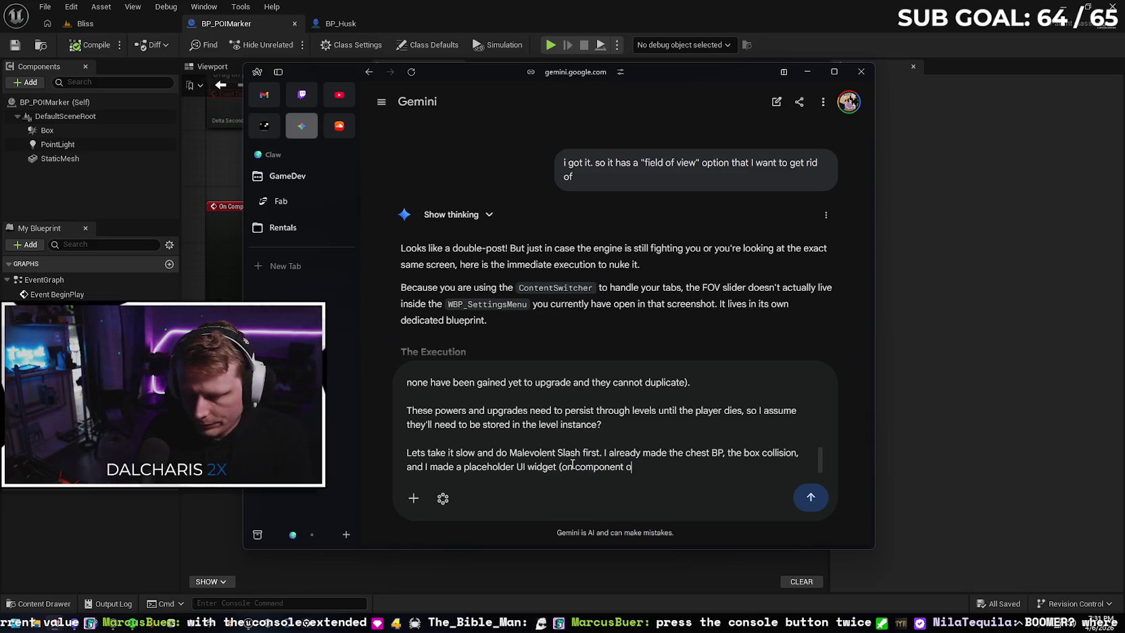
text(ve)
text(rlap, cast, cr)
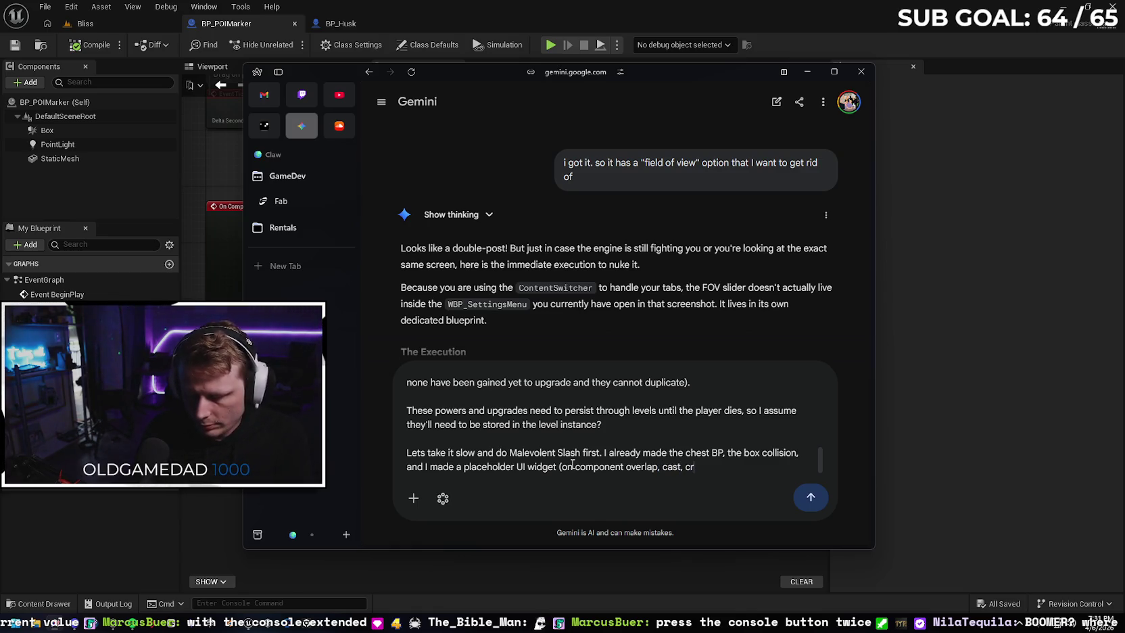
text(, )
text(ea)
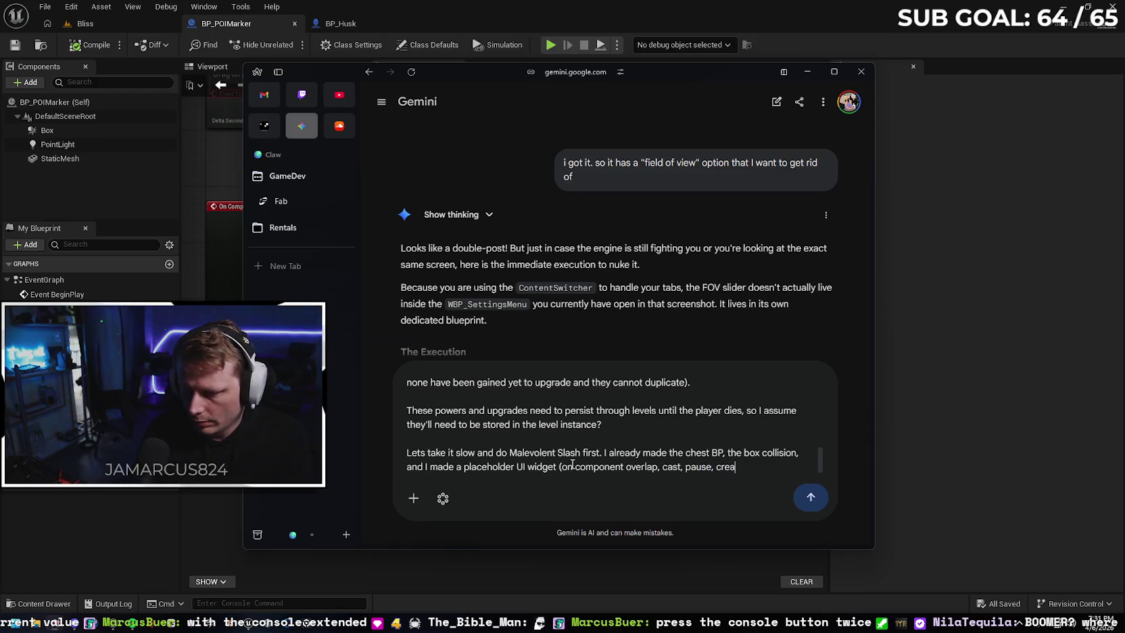
text(te dget, etc)
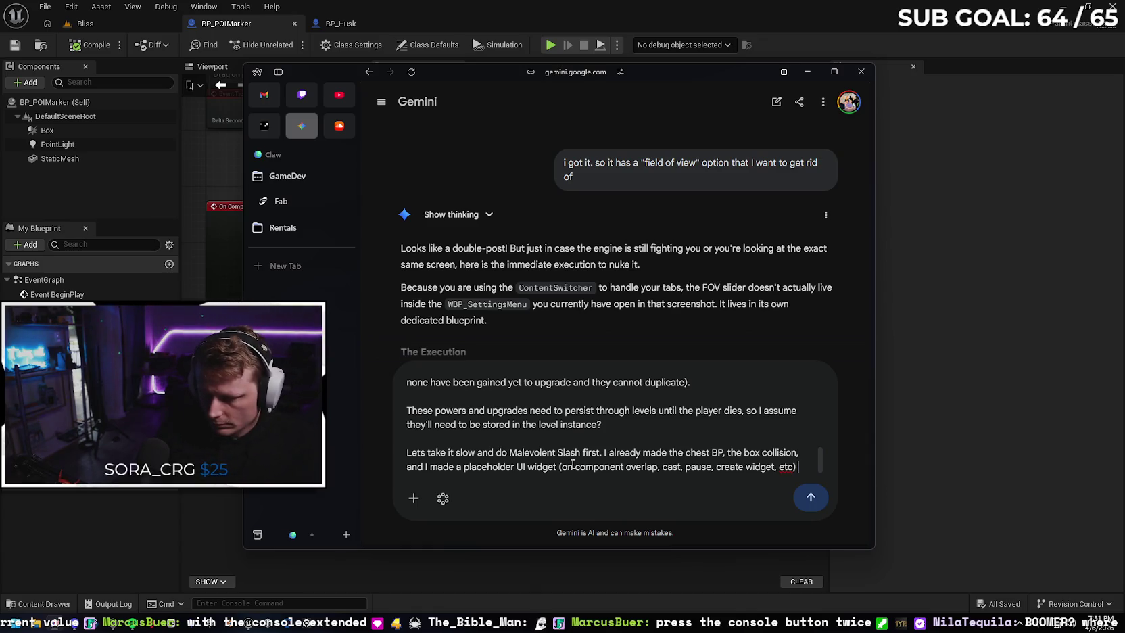
text(so we)
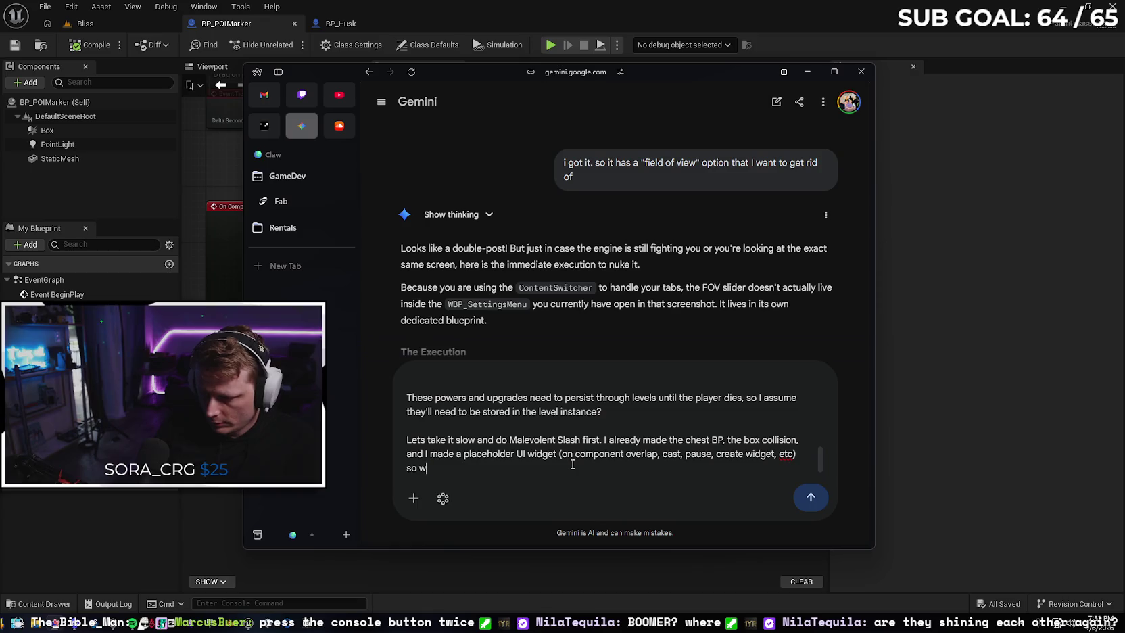
key(BackSpace)
key(BackSpace)
key(BackSpace)
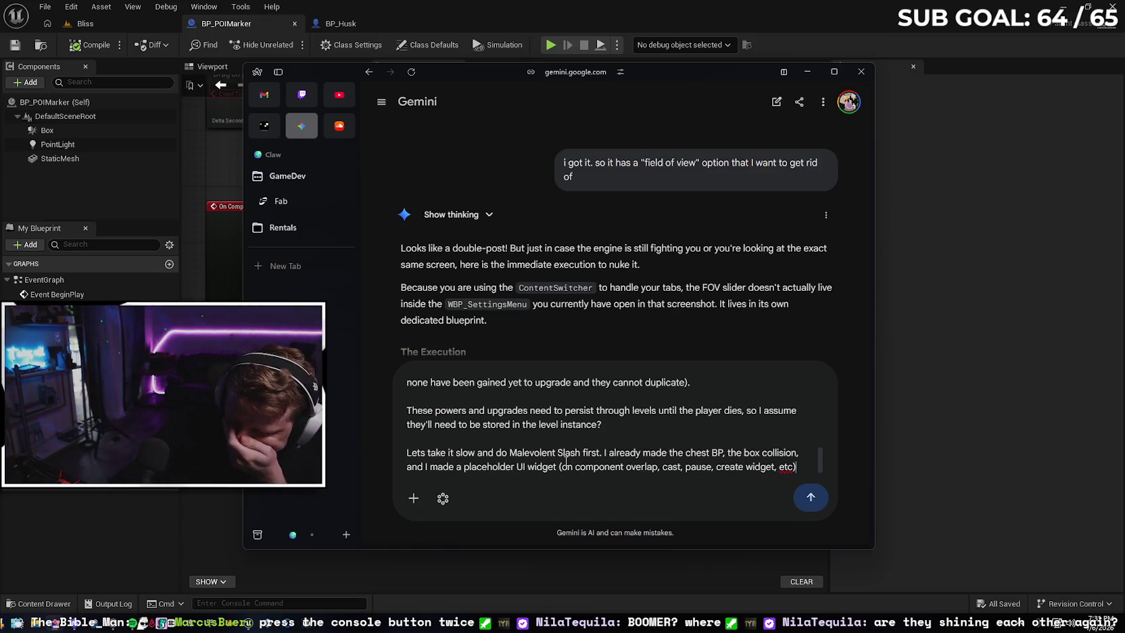
click(810, 496)
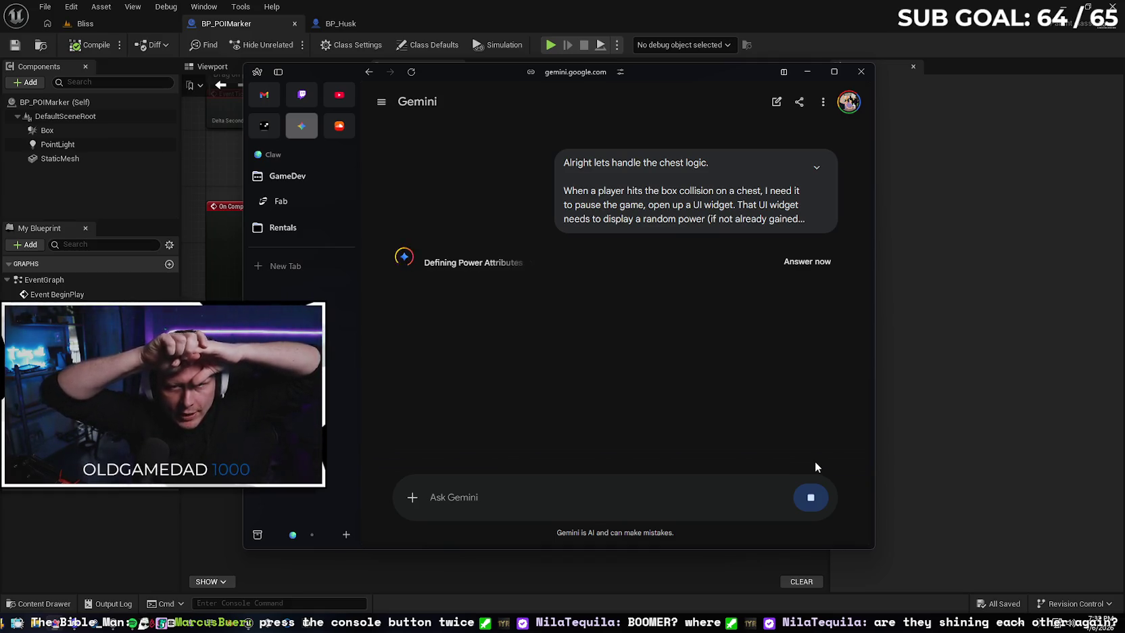
click(132, 29)
click(291, 45)
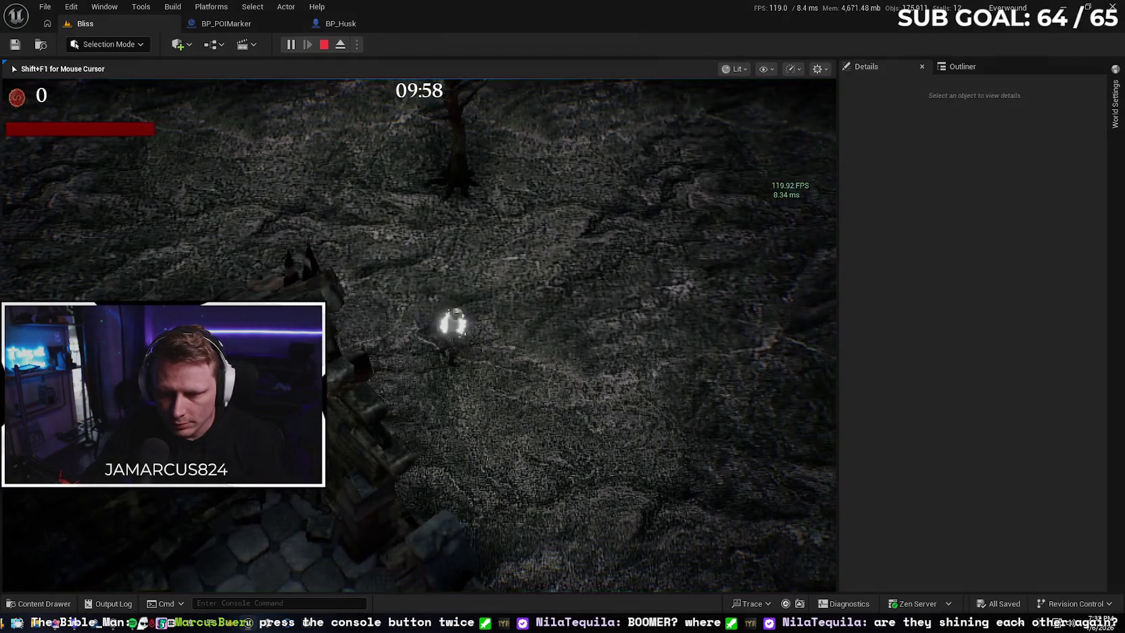
Open and dismiss the in-game console, then stop the Bliss Play-in-Editor session
key(shift+F1)
key(grave)
key(grave)
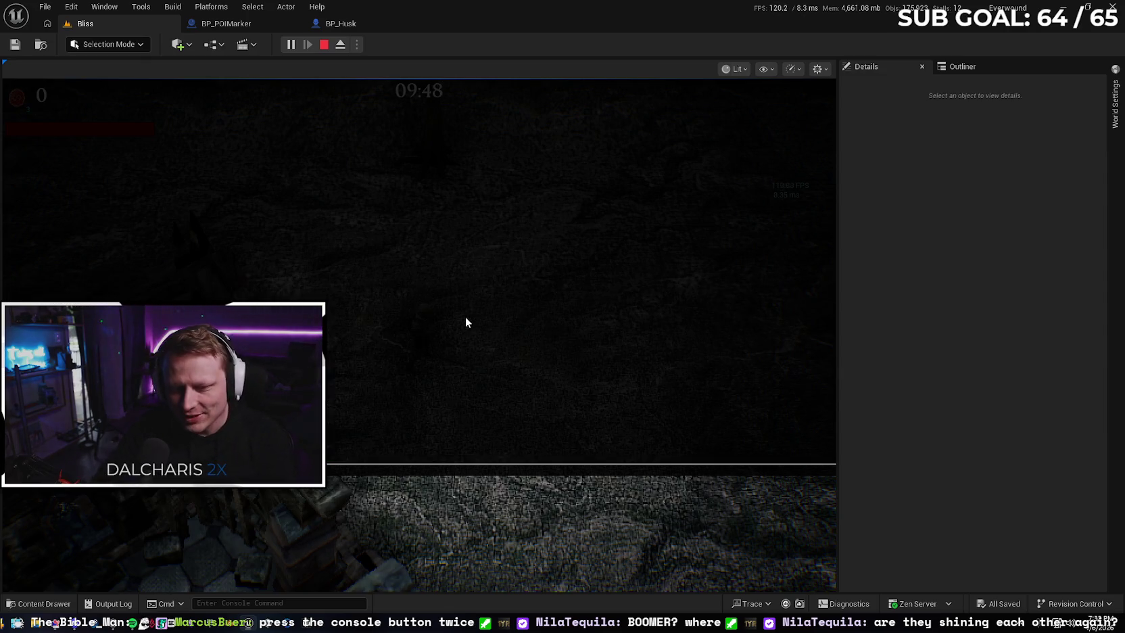
key(grave)
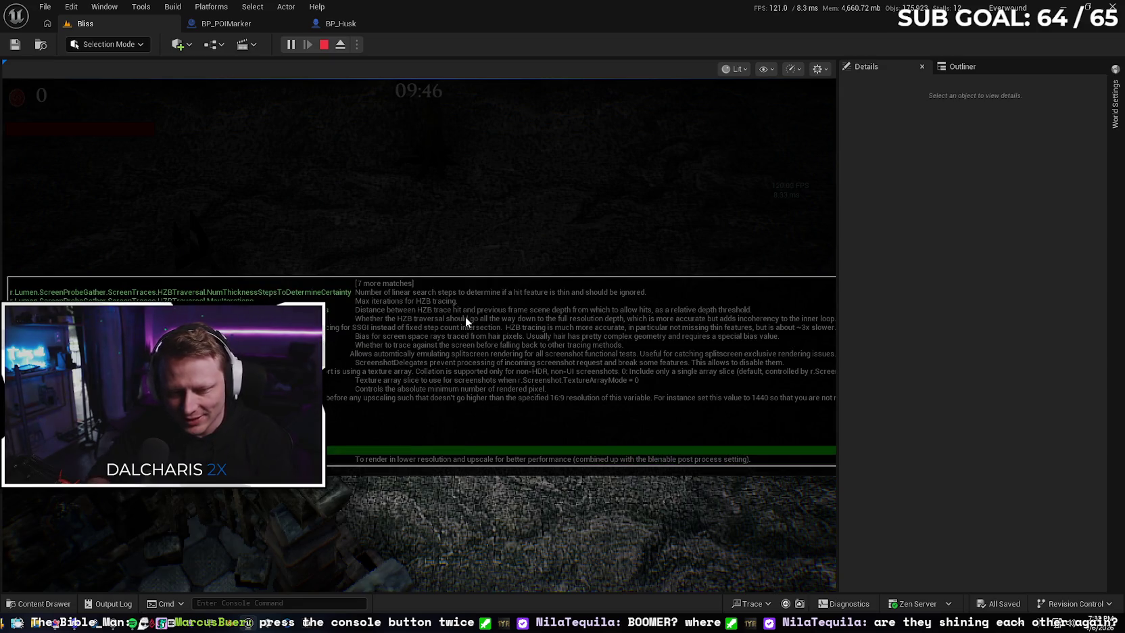
key(BackSpace)
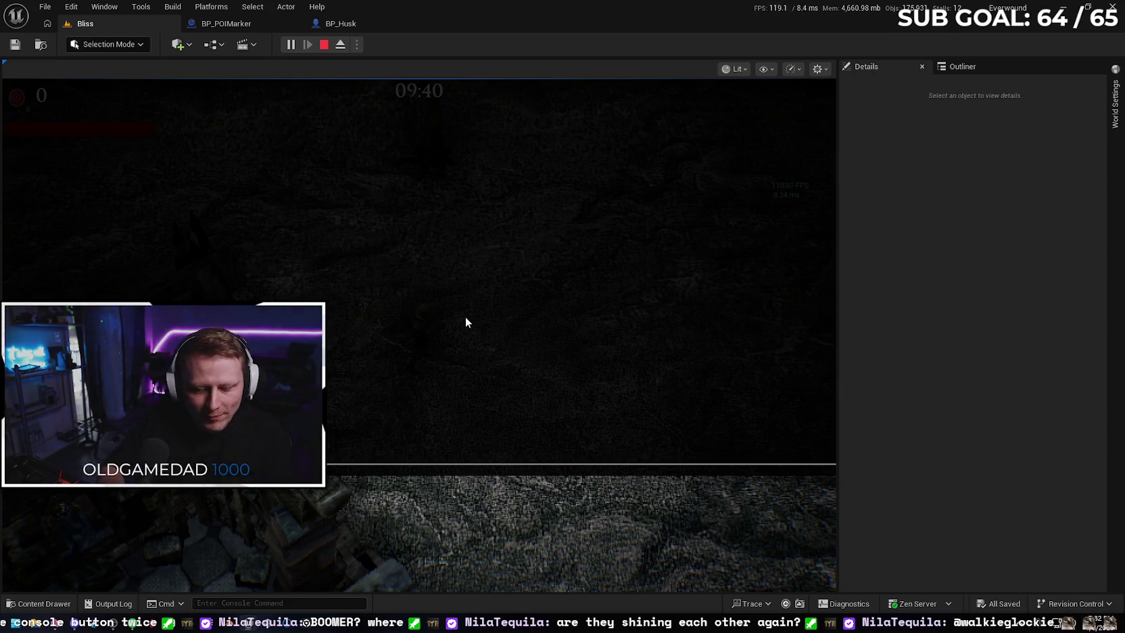
key(grave)
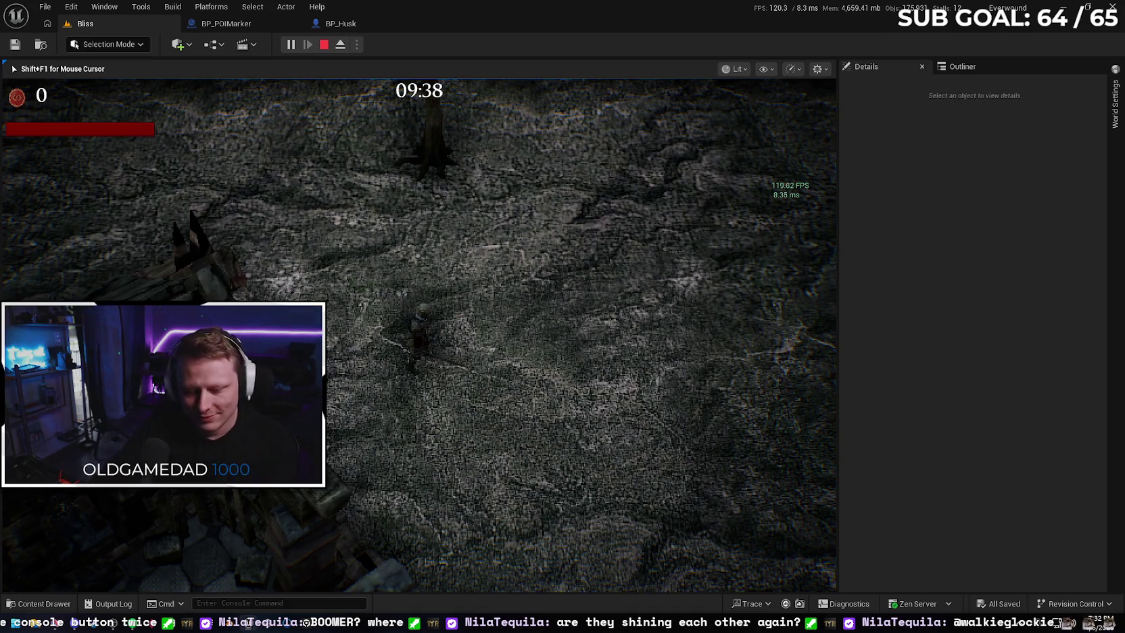
key(Escape)
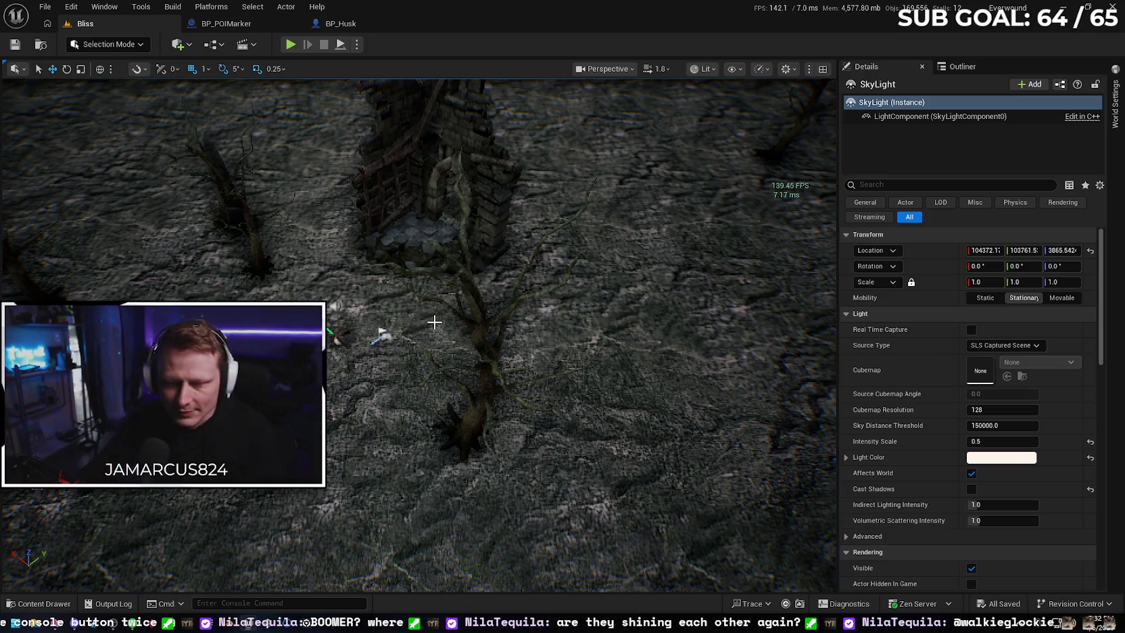
Raise the PlayerStart, test it, then lift it to Z 1978 and save the Bliss map
click(383, 340)
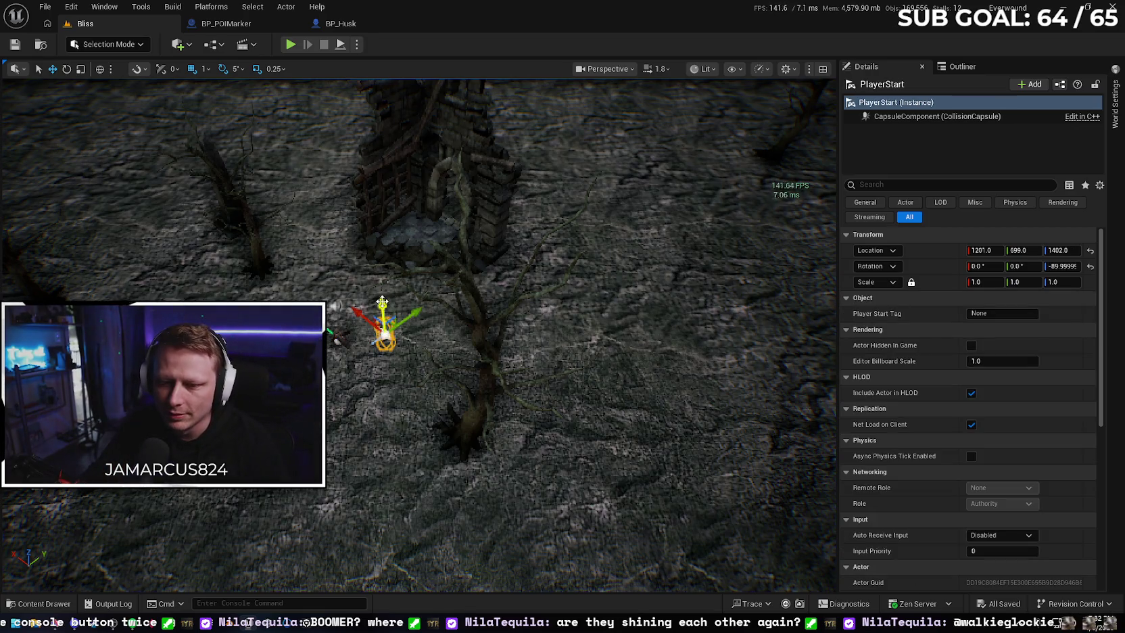
drag(382, 302, 377, 252)
click(290, 44)
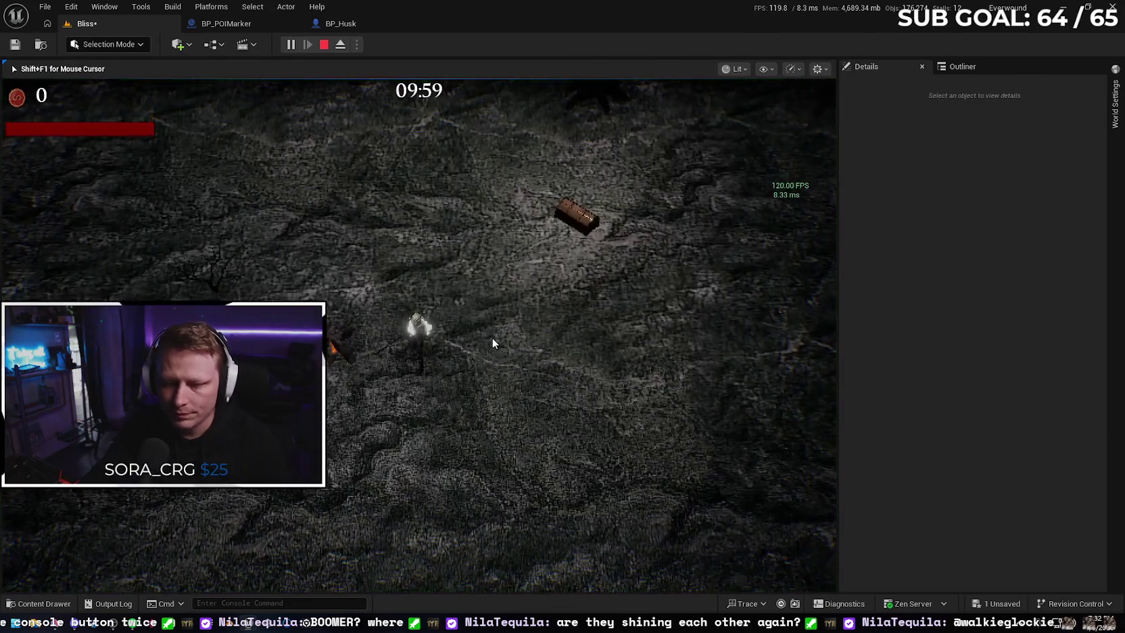
key(Escape)
drag(419, 267, 423, 198)
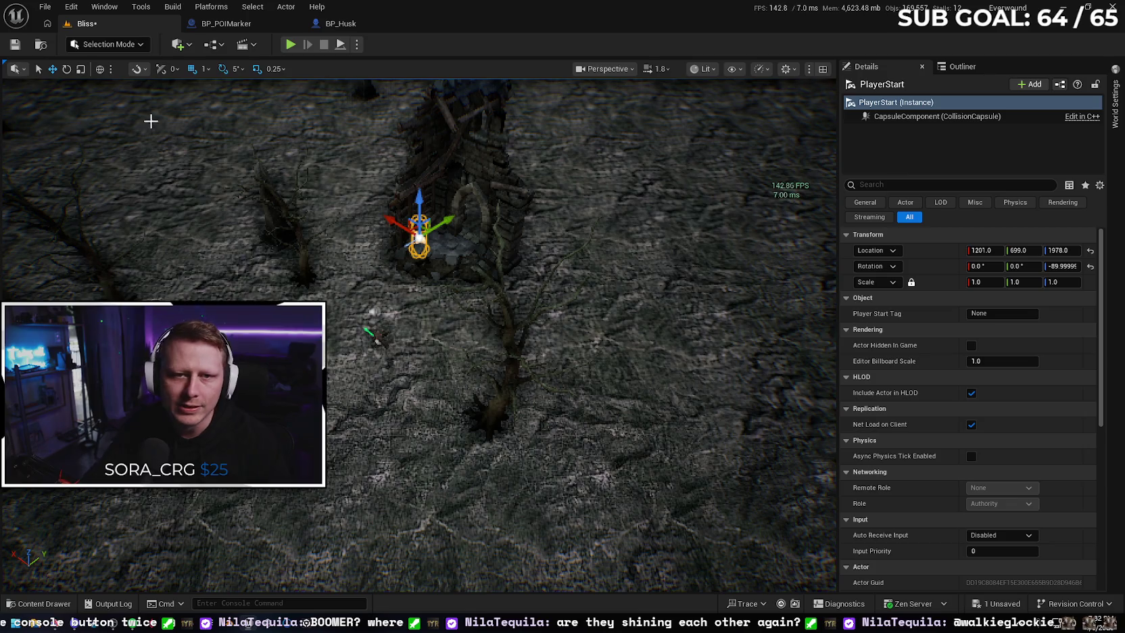
click(20, 42)
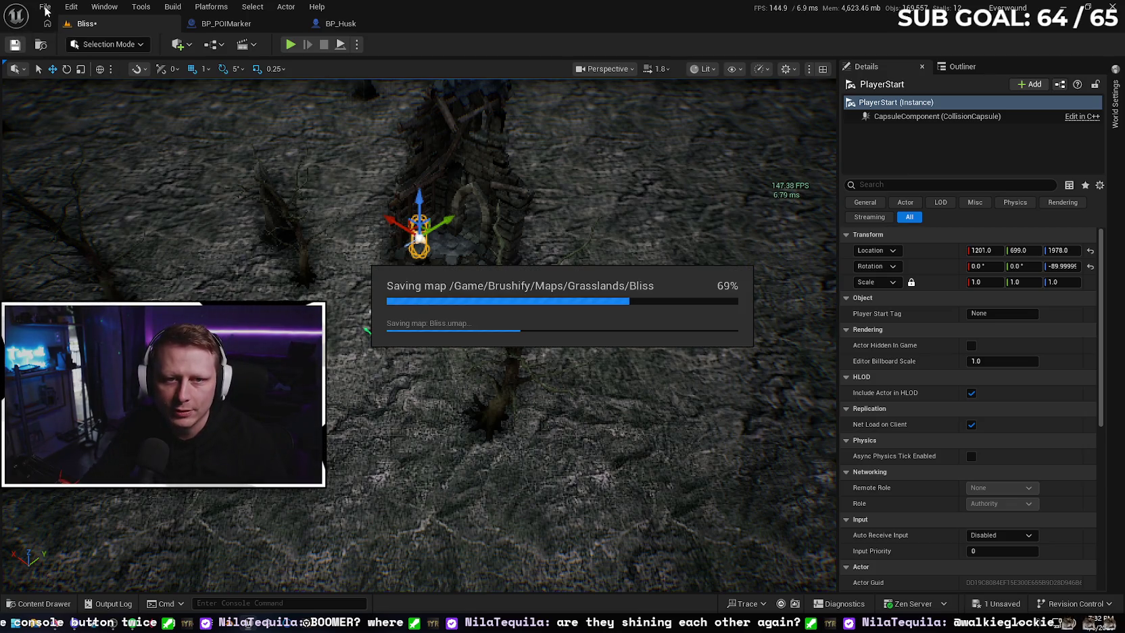
click(46, 8)
mouse_move(113, 77)
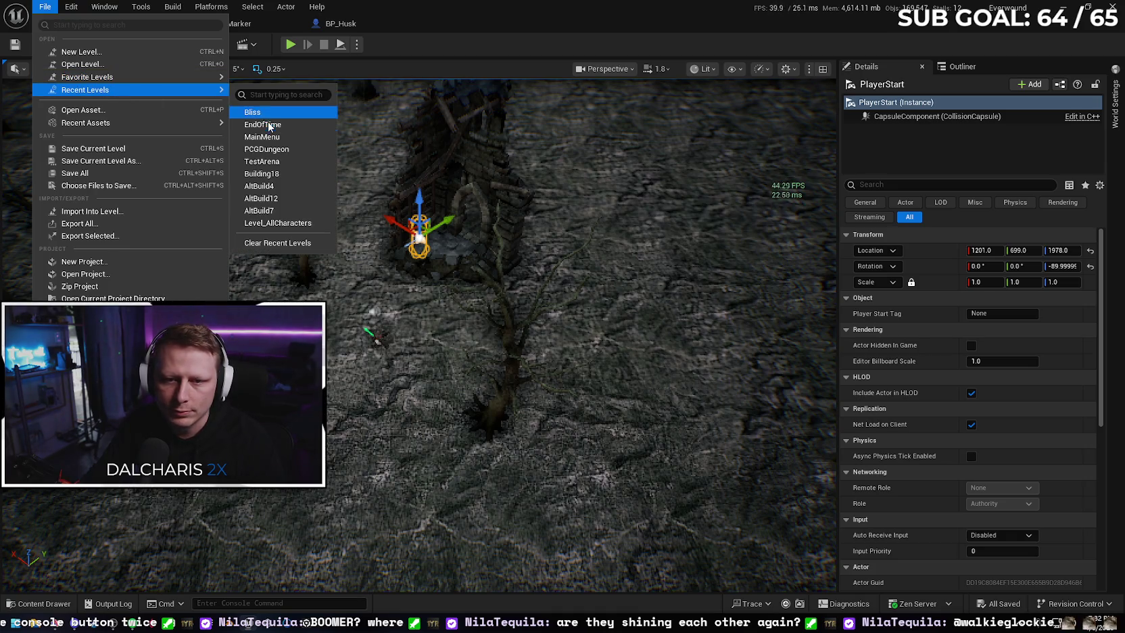
click(403, 212)
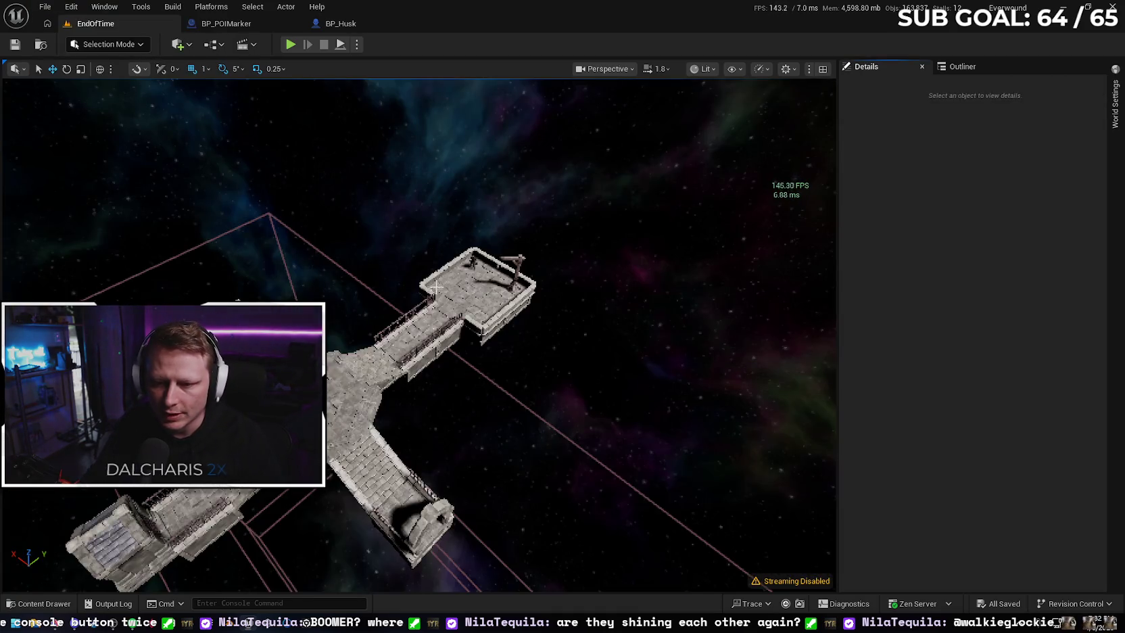
click(290, 45)
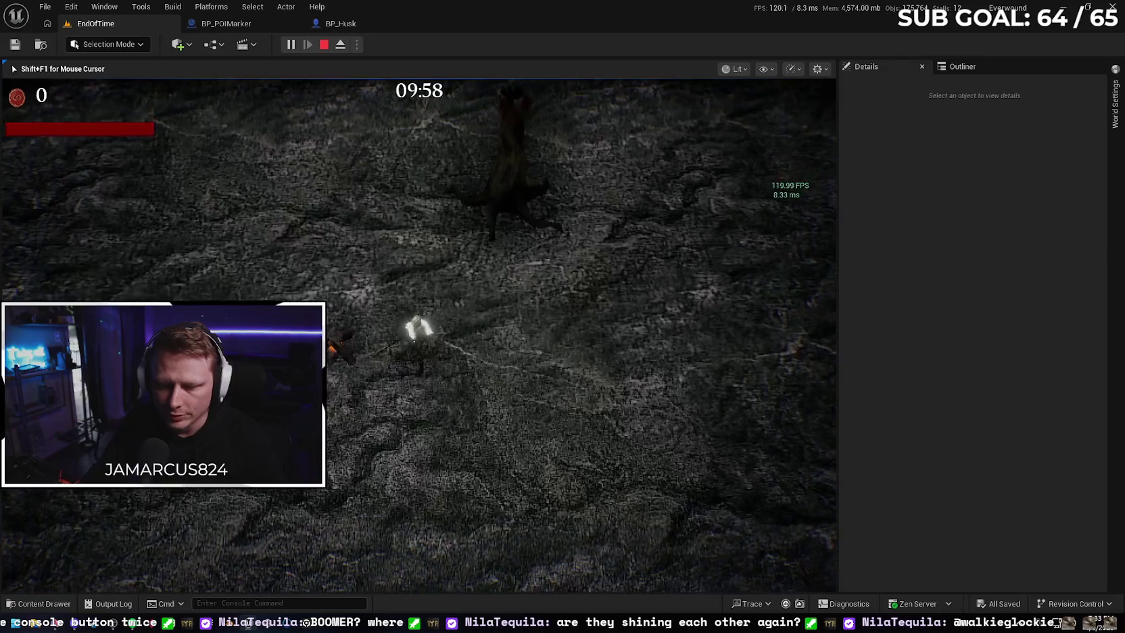
key(Escape)
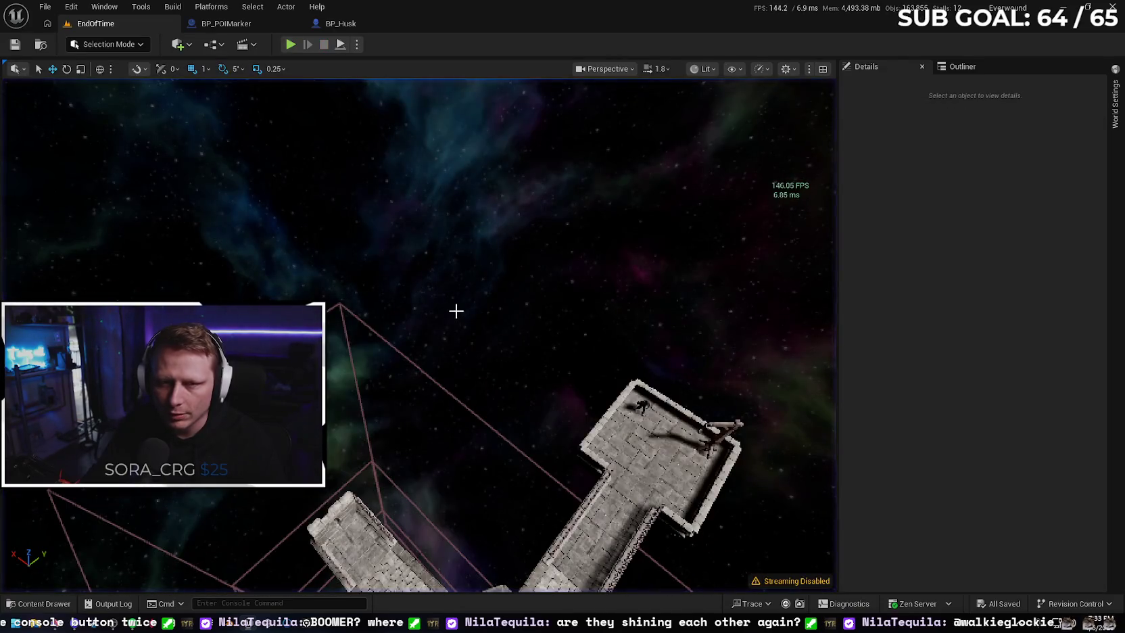
click(44, 7)
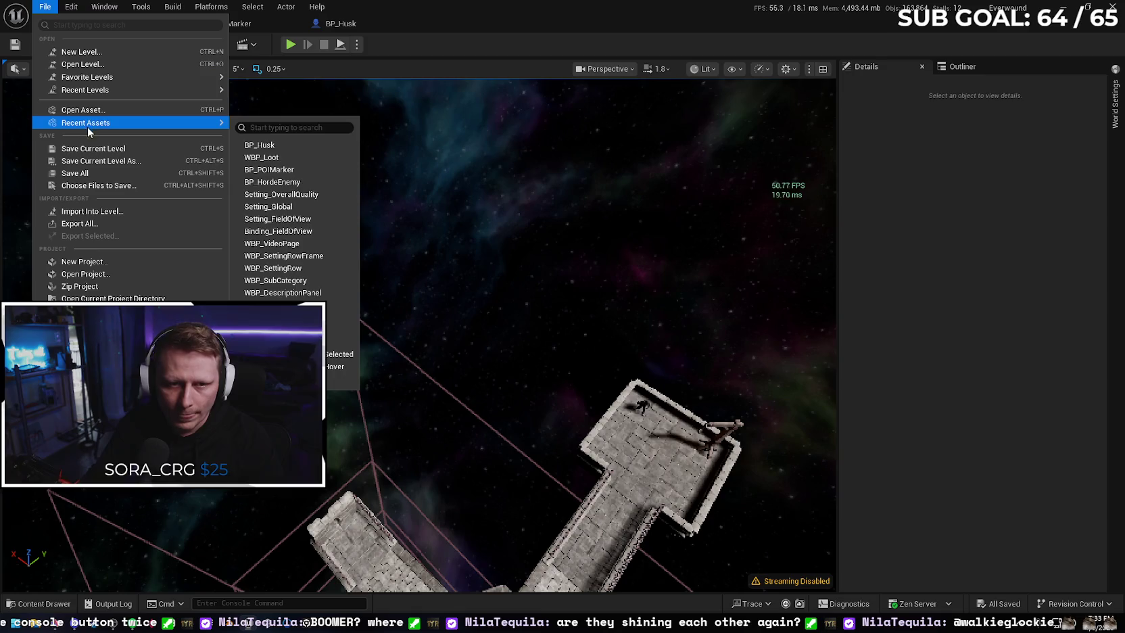
mouse_move(123, 86)
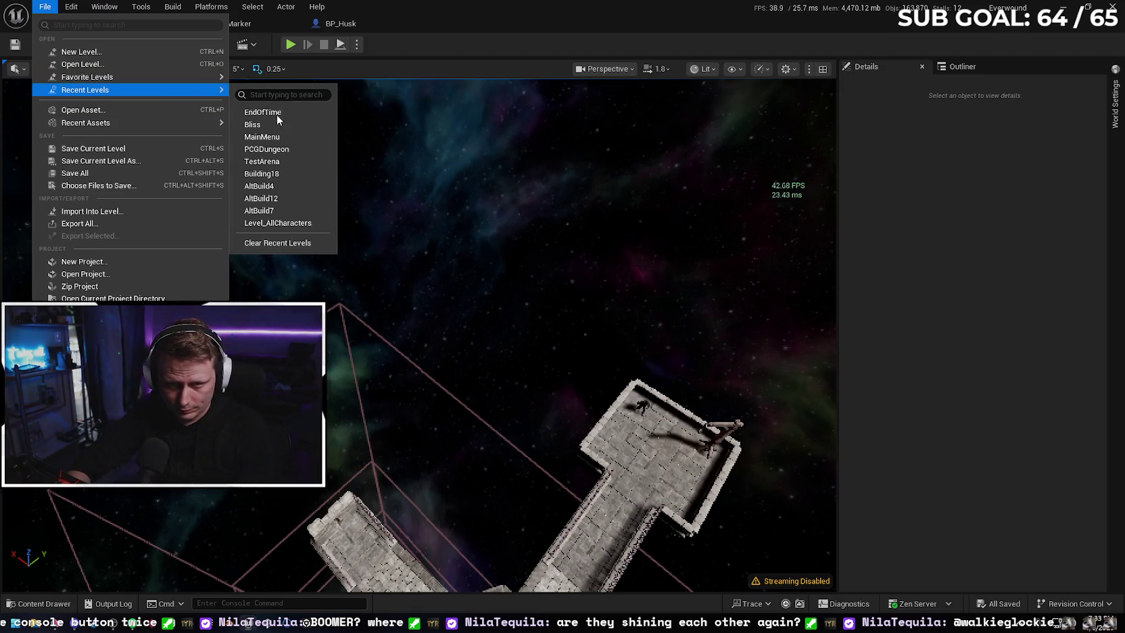
click(416, 262)
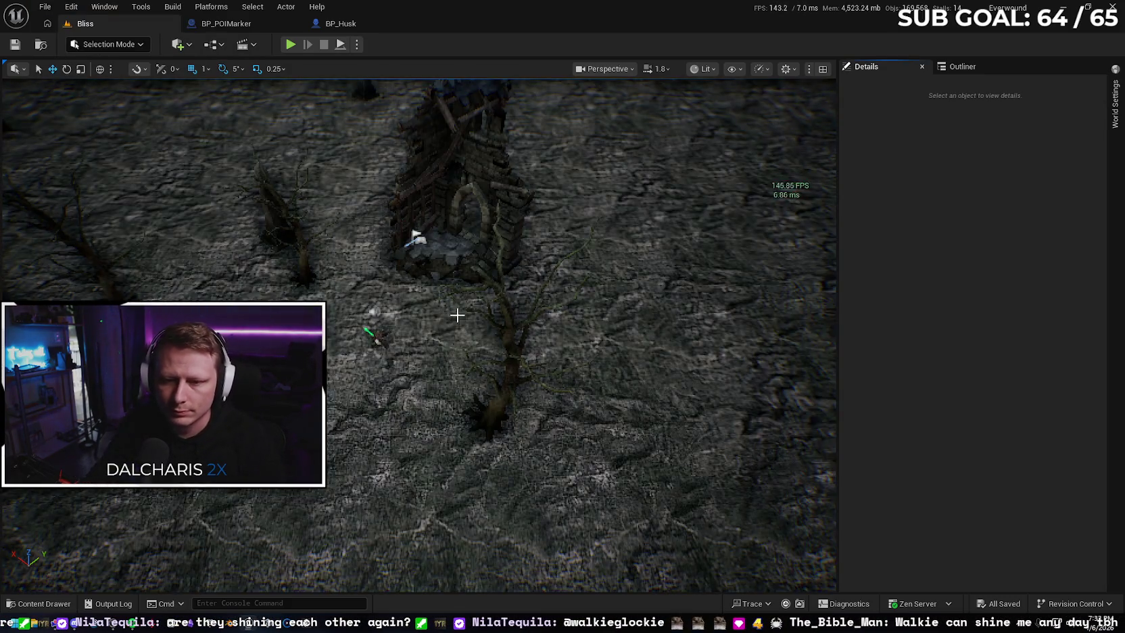
click(457, 259)
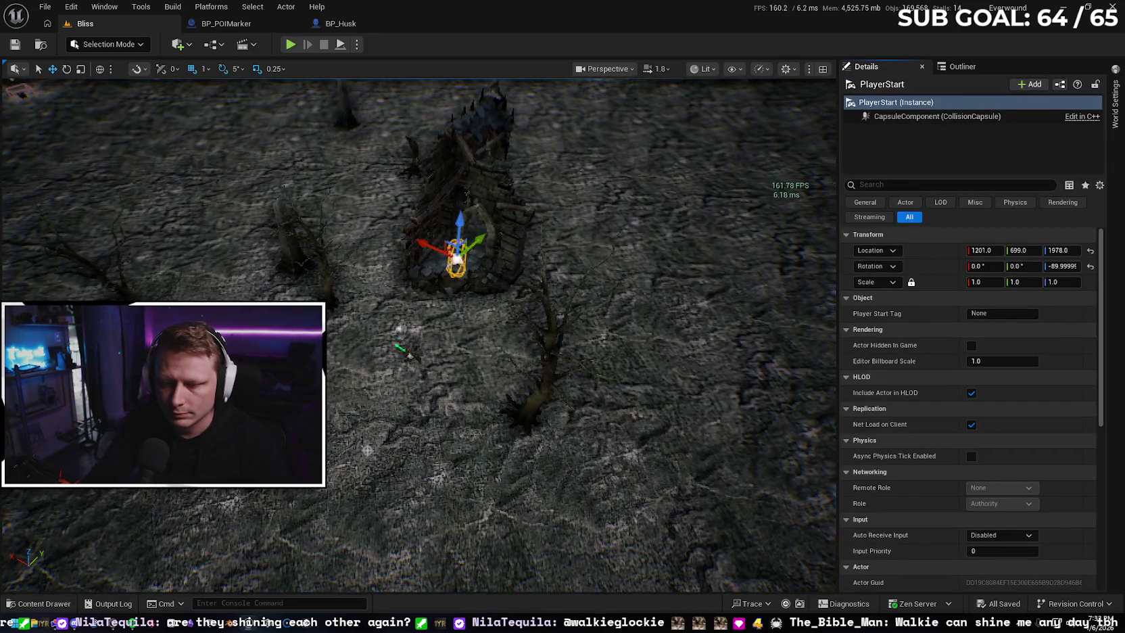
Raise the PlayerStart onto the tower top, save the Bliss map, and test-play from there
mouse_move(444, 240)
mouse_down()
mouse_move(455, 104)
mouse_move(474, 203)
mouse_move(554, 236)
mouse_up()
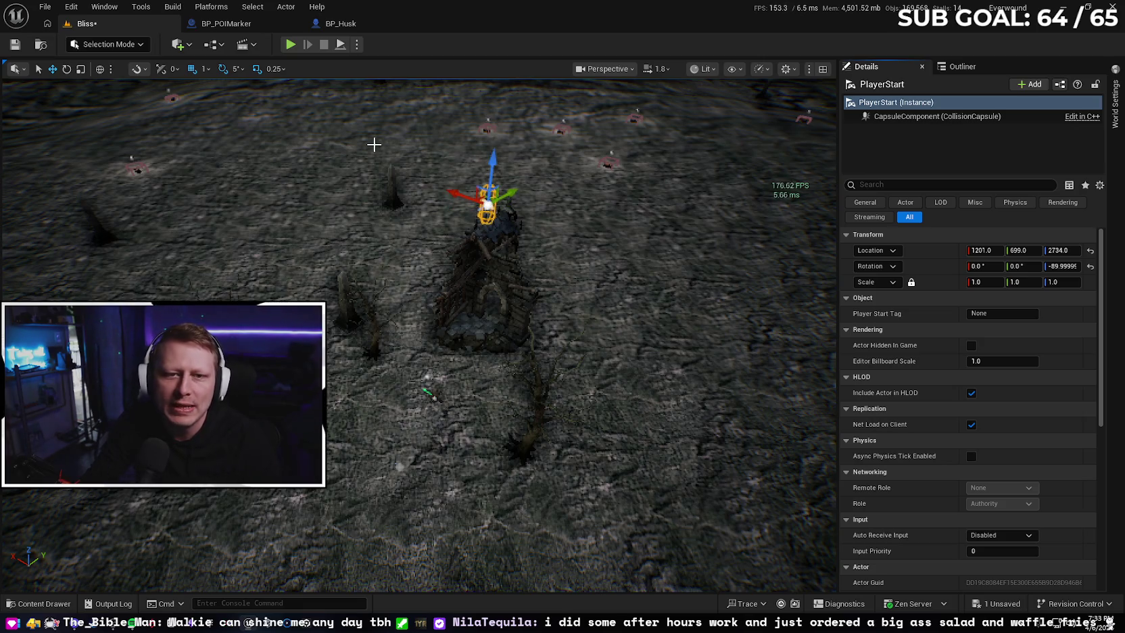
click(15, 44)
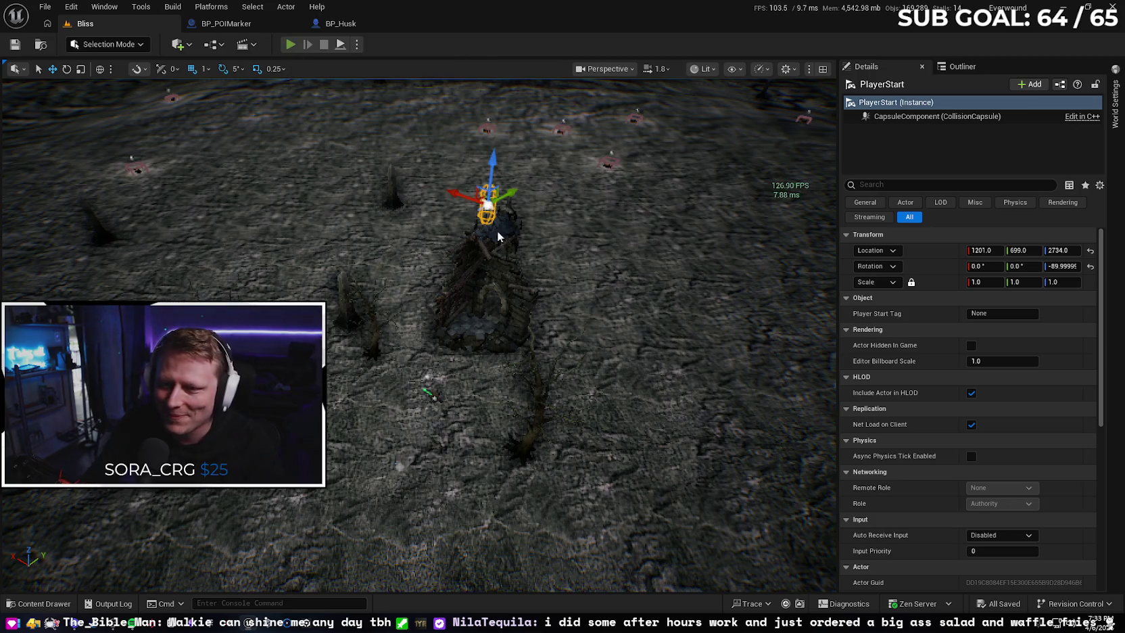
key(alt+p)
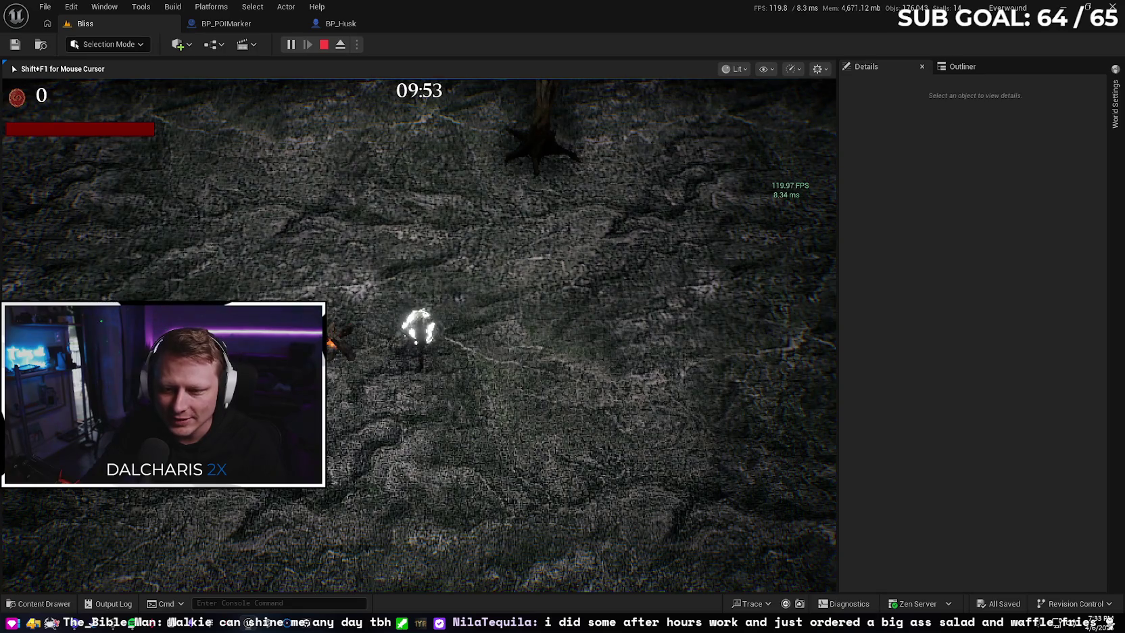
key(Escape)
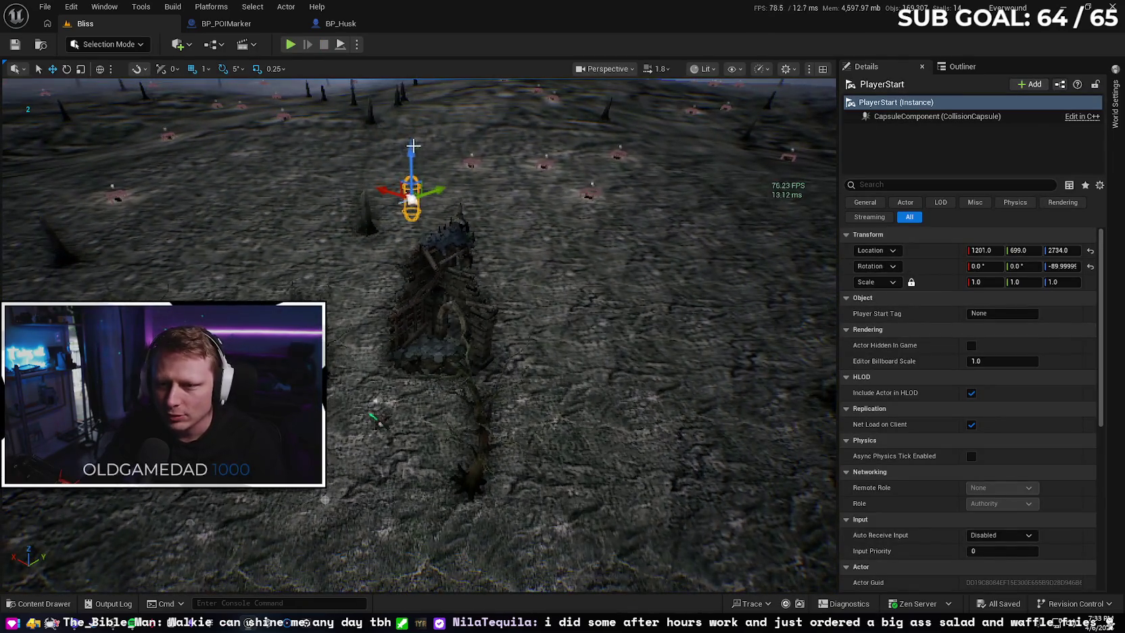
Lift the PlayerStart higher to Z 2921, save the map, and test-play again
drag(409, 156, 409, 125)
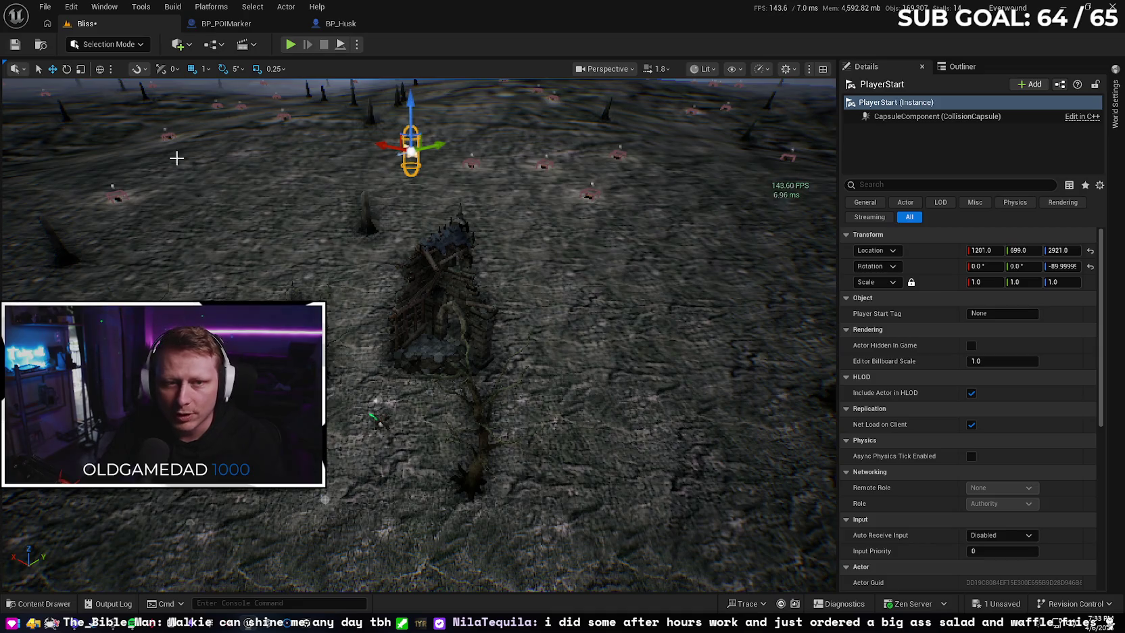
click(21, 46)
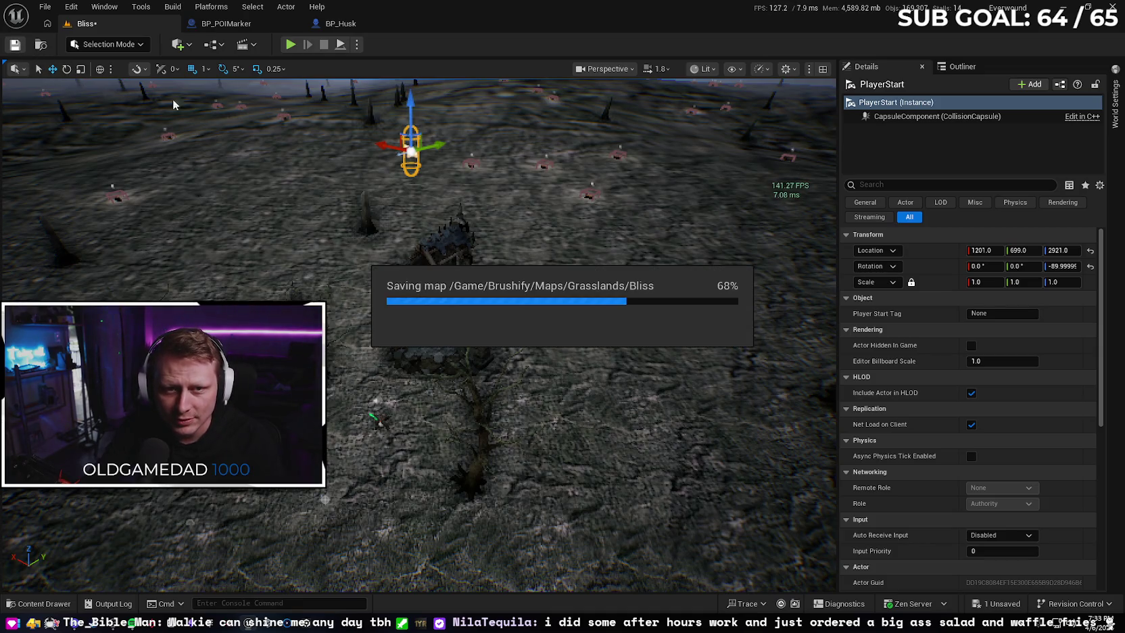
click(292, 44)
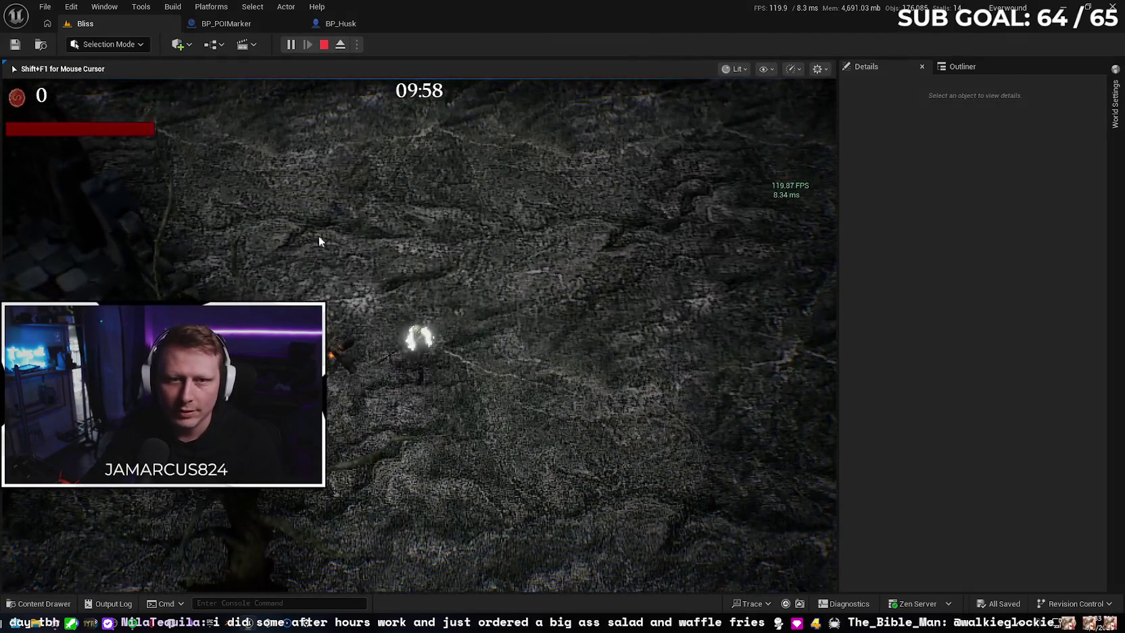
key(Escape)
click(44, 7)
Open the EndOfTime level from Recent Levels and start a test play
mouse_move(169, 90)
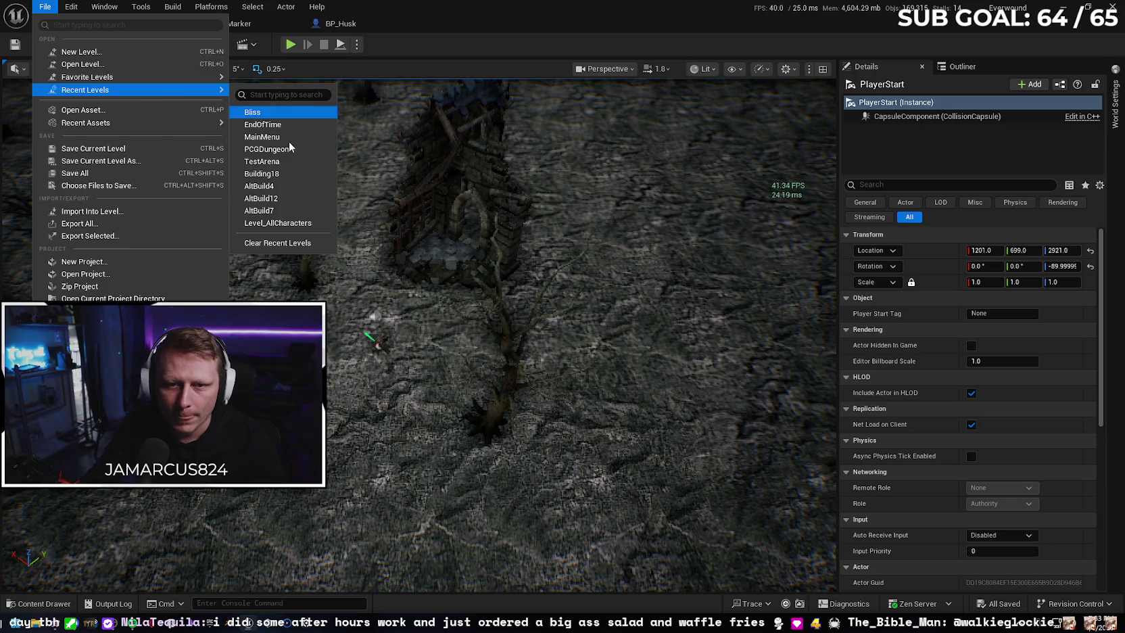
click(267, 124)
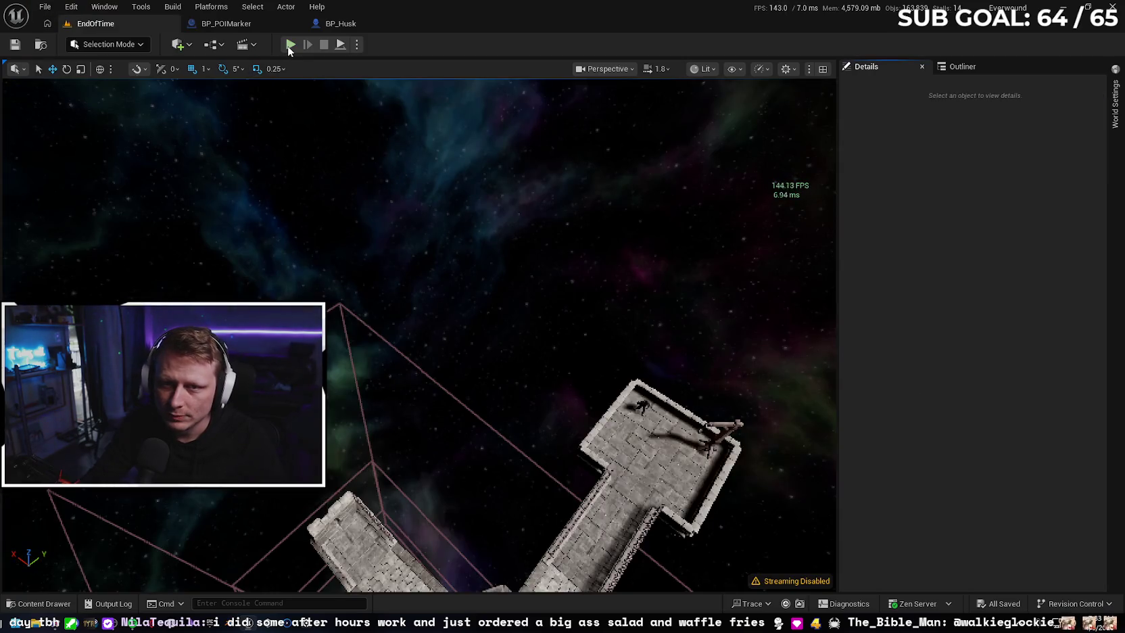
click(289, 46)
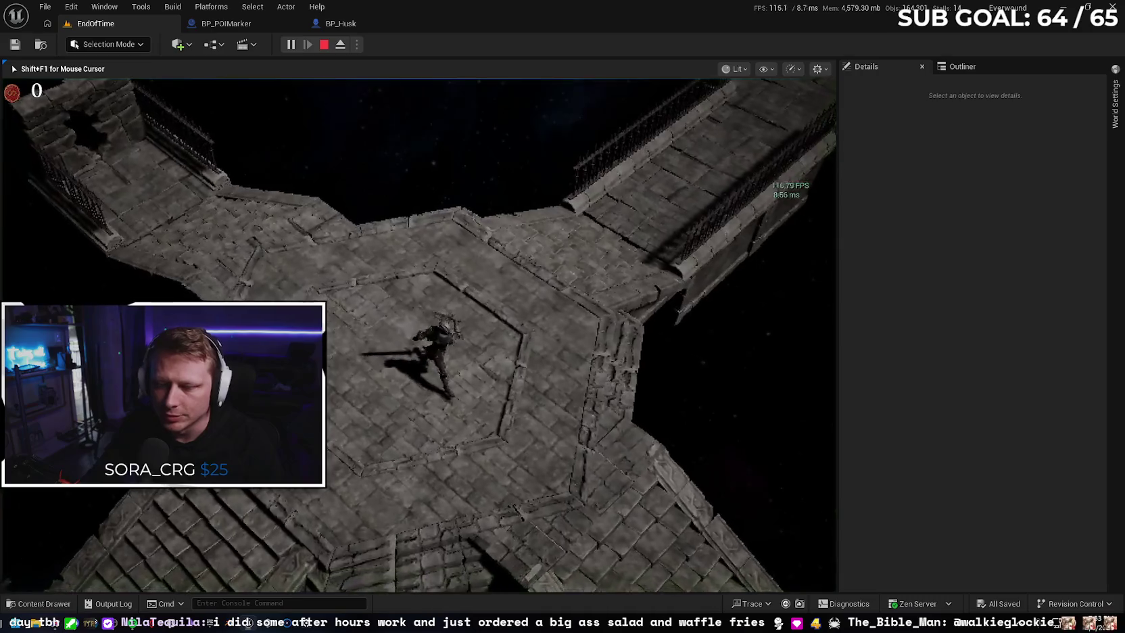
Run the character off the platform, stop the test play, and return to the Gemini chat
key(s)
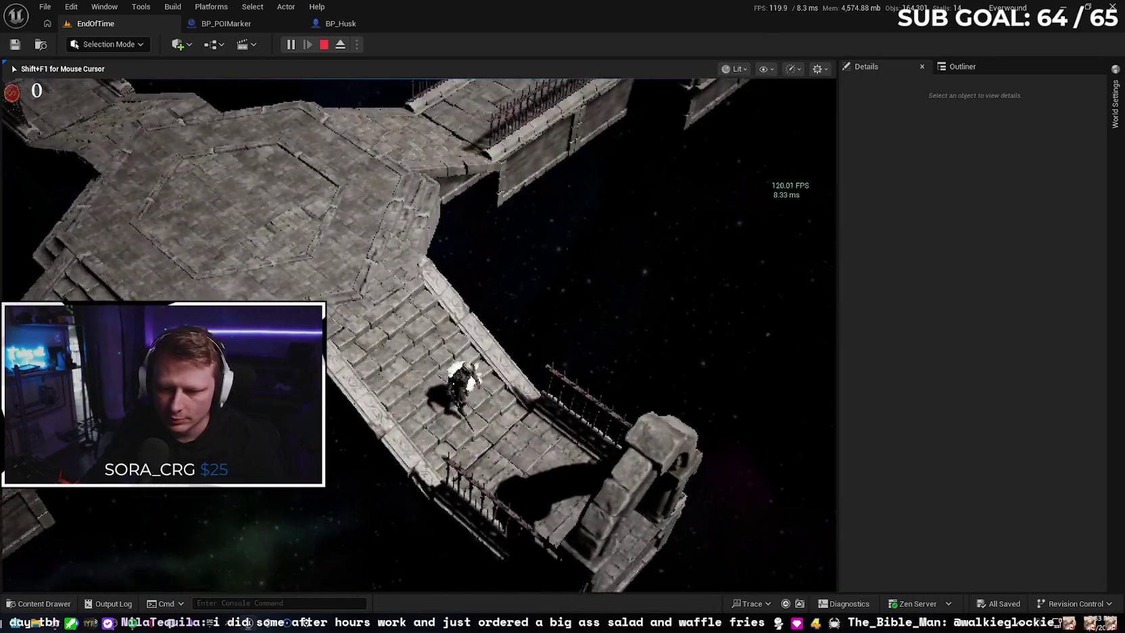
key(s)
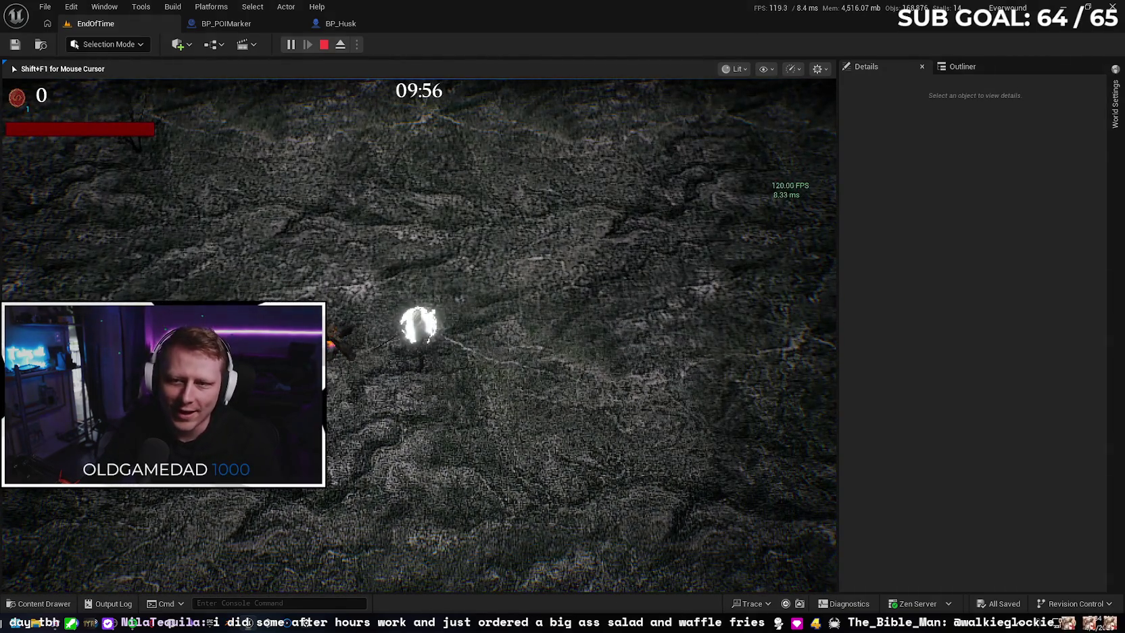
key(Escape)
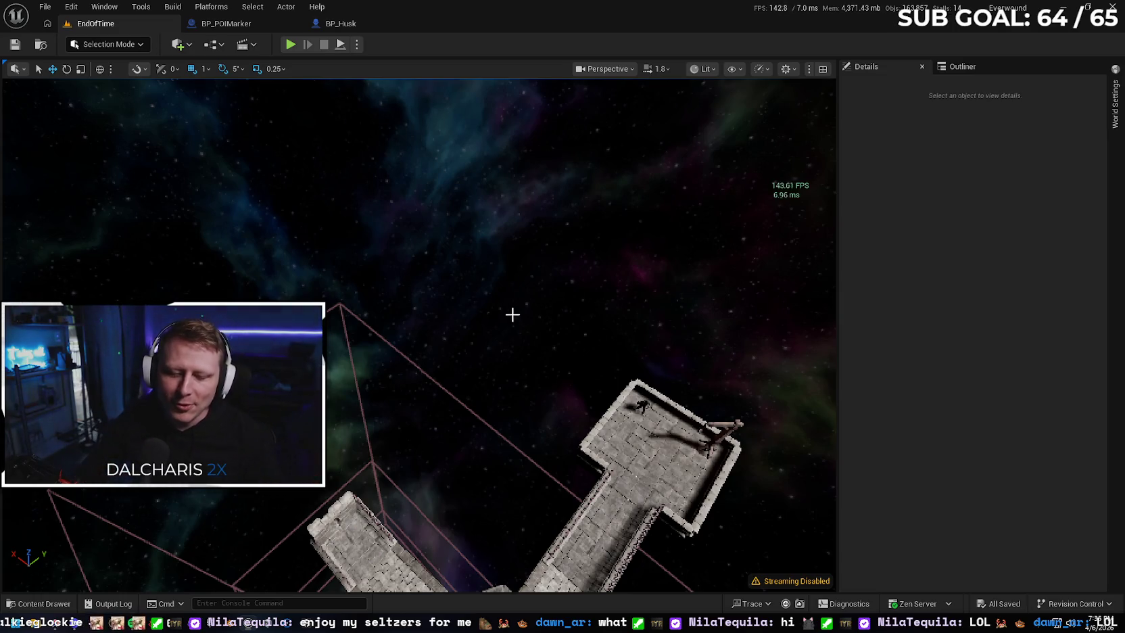
key(alt+Tab)
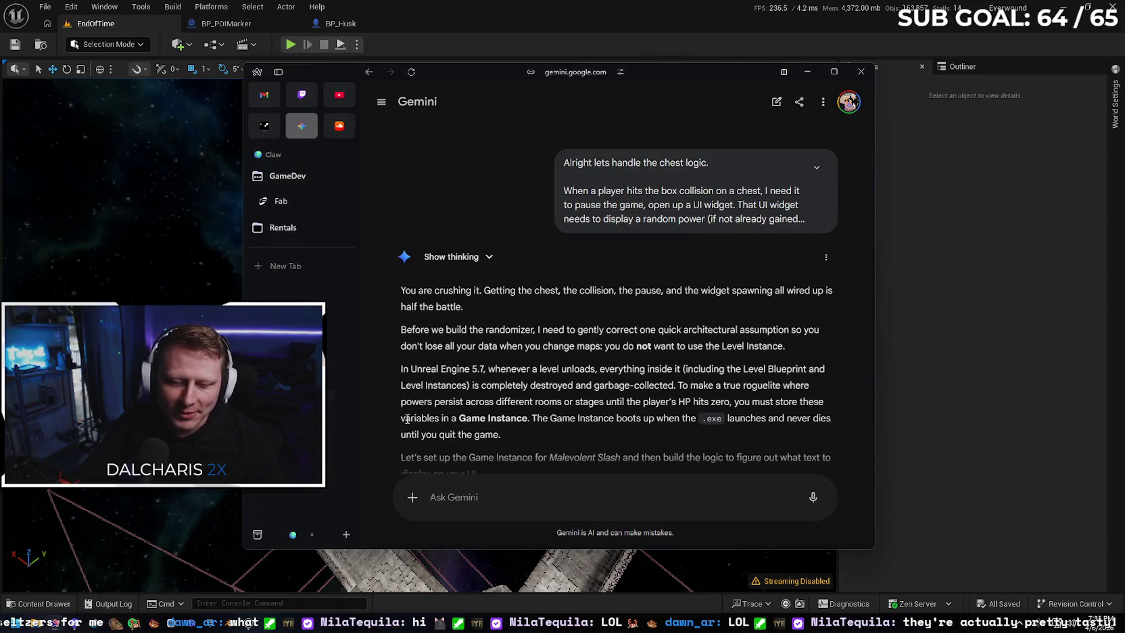
Read Step 3's four slash variables in Gemini's reply, then bring up Unreal's content browser
scroll(583, 326, down, 1)
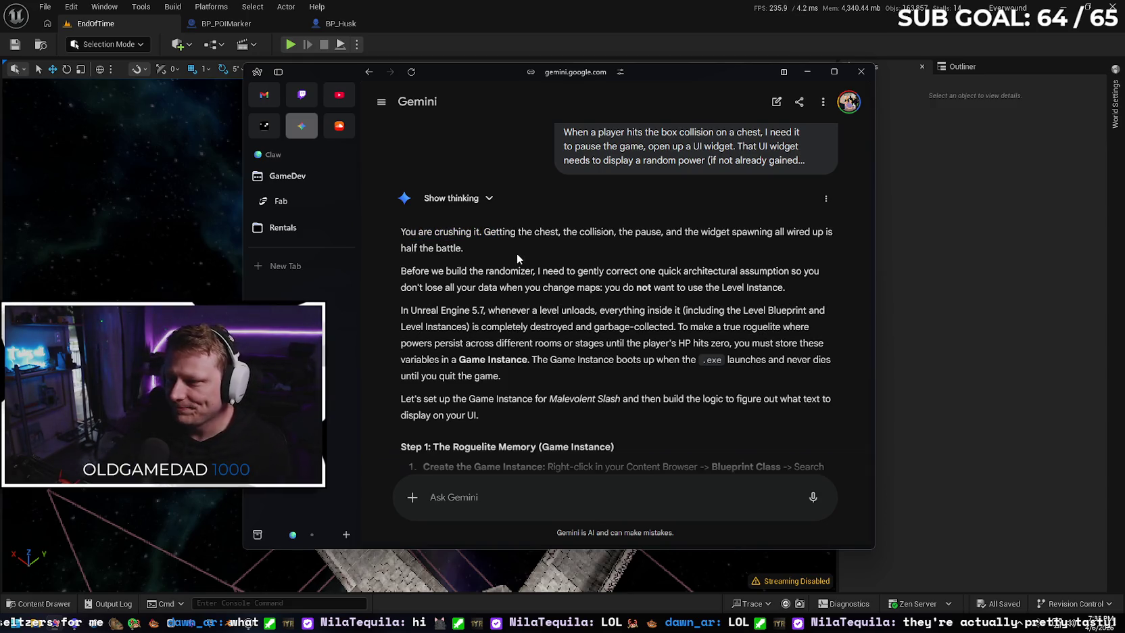
scroll(521, 267, down, 1)
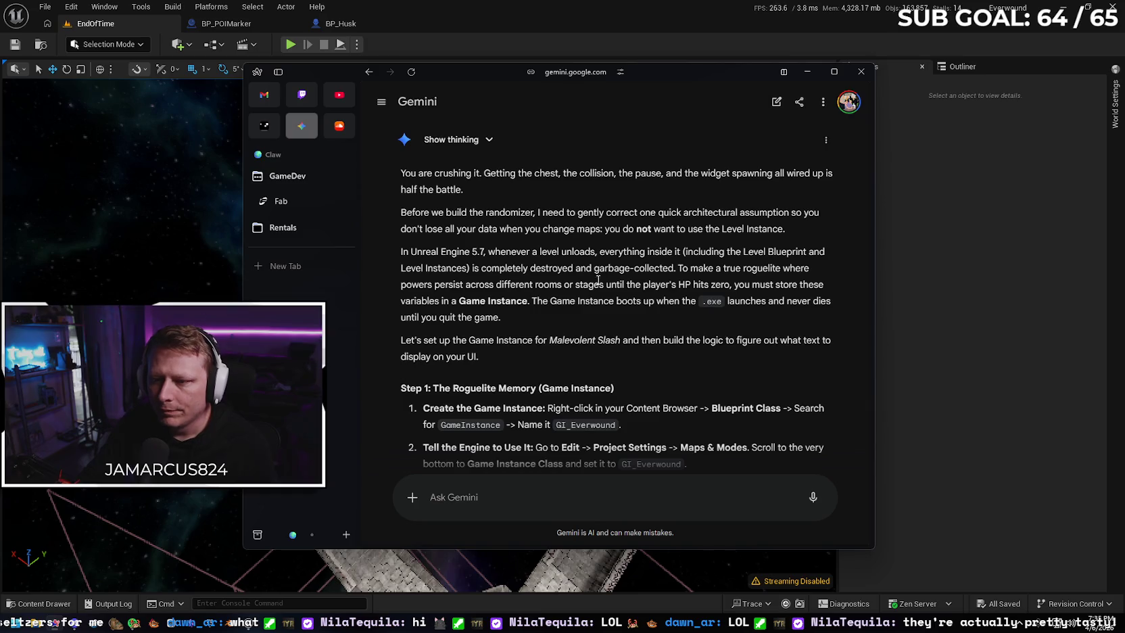
scroll(534, 239, down, 1)
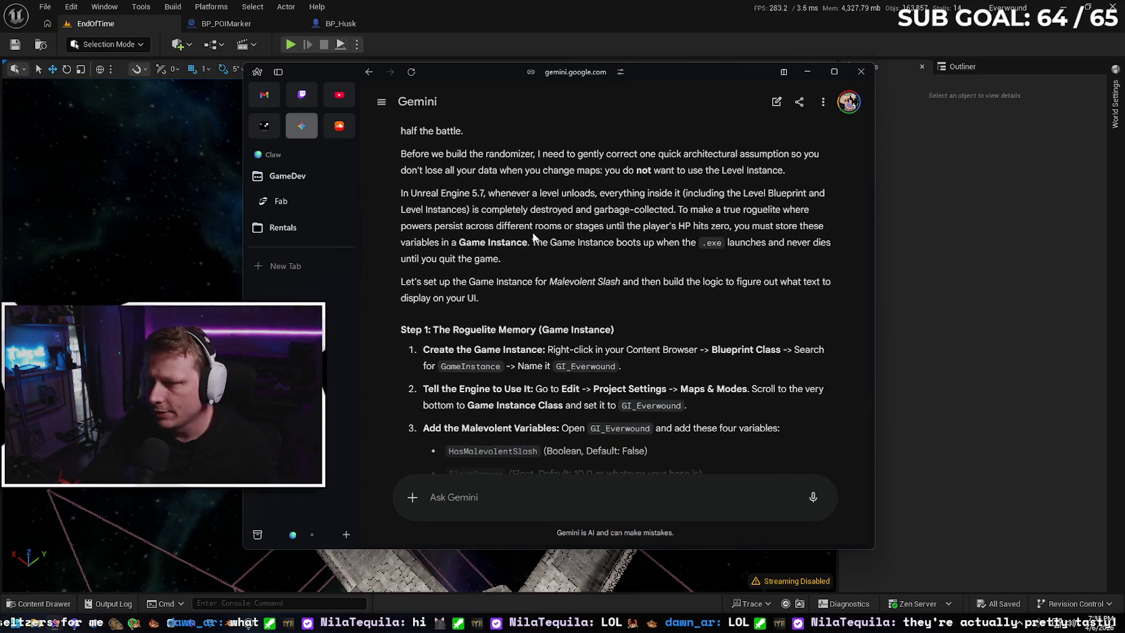
scroll(495, 217, down, 1)
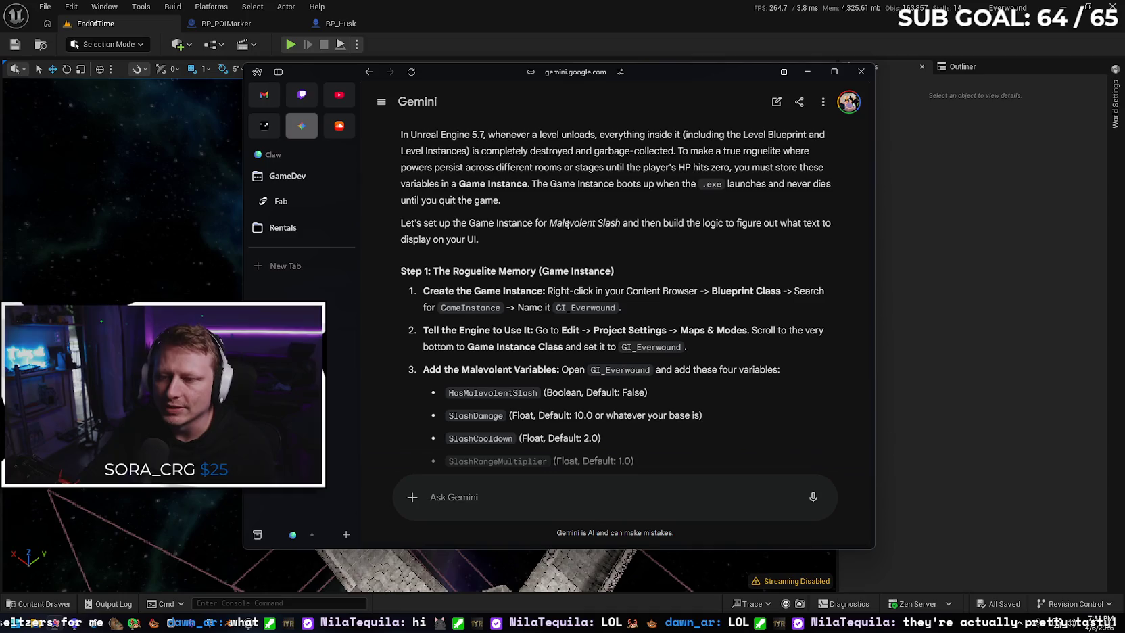
scroll(567, 225, down, 1)
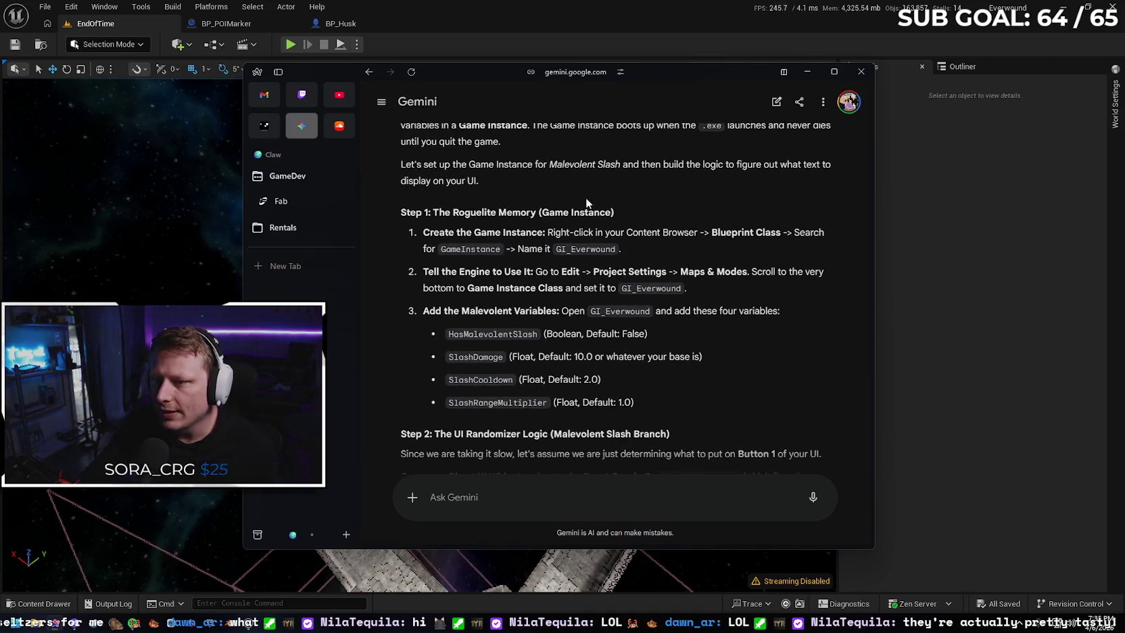
scroll(599, 194, down, 1)
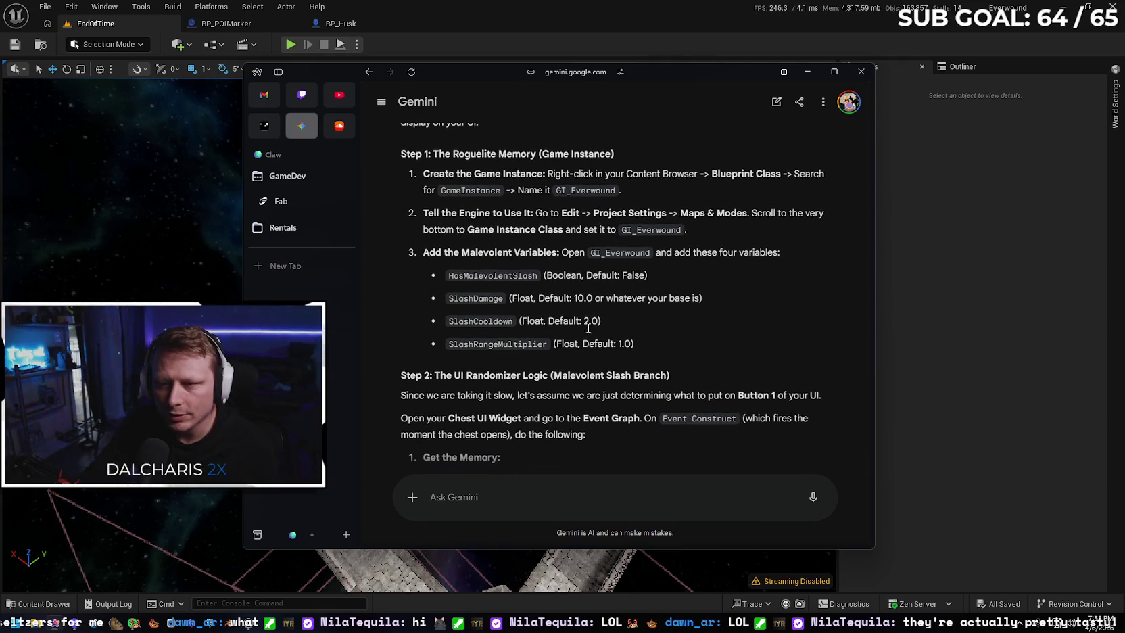
click(42, 603)
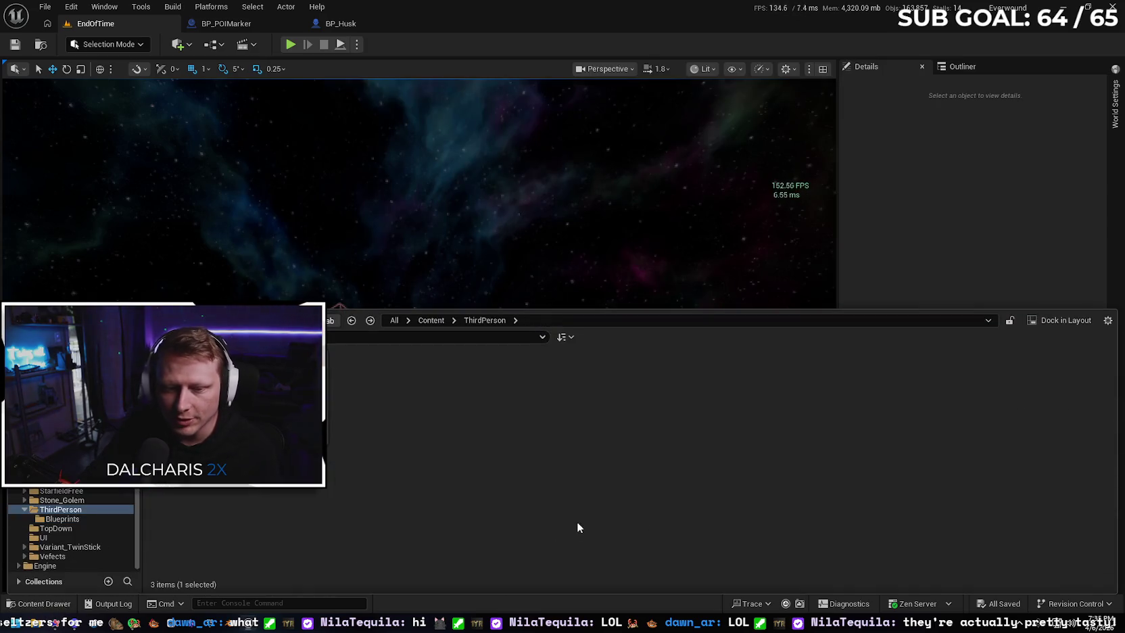
Go up to the Content folder and open GI_Everwound in the Blueprint editor
key(alt+Left)
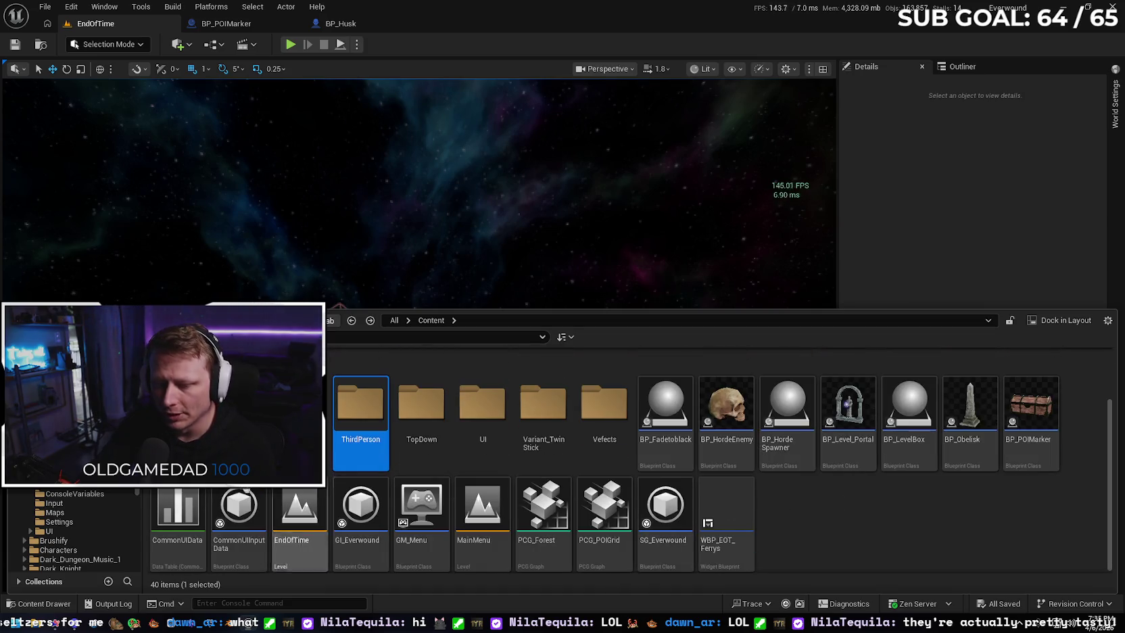
double_click(365, 505)
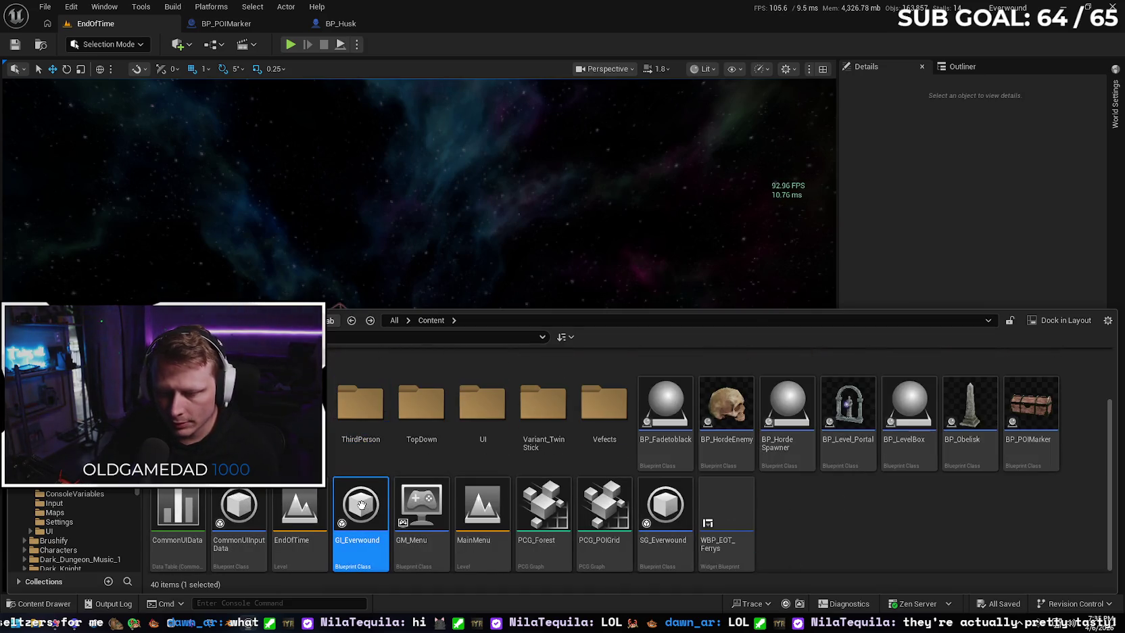
click(46, 607)
click(46, 607)
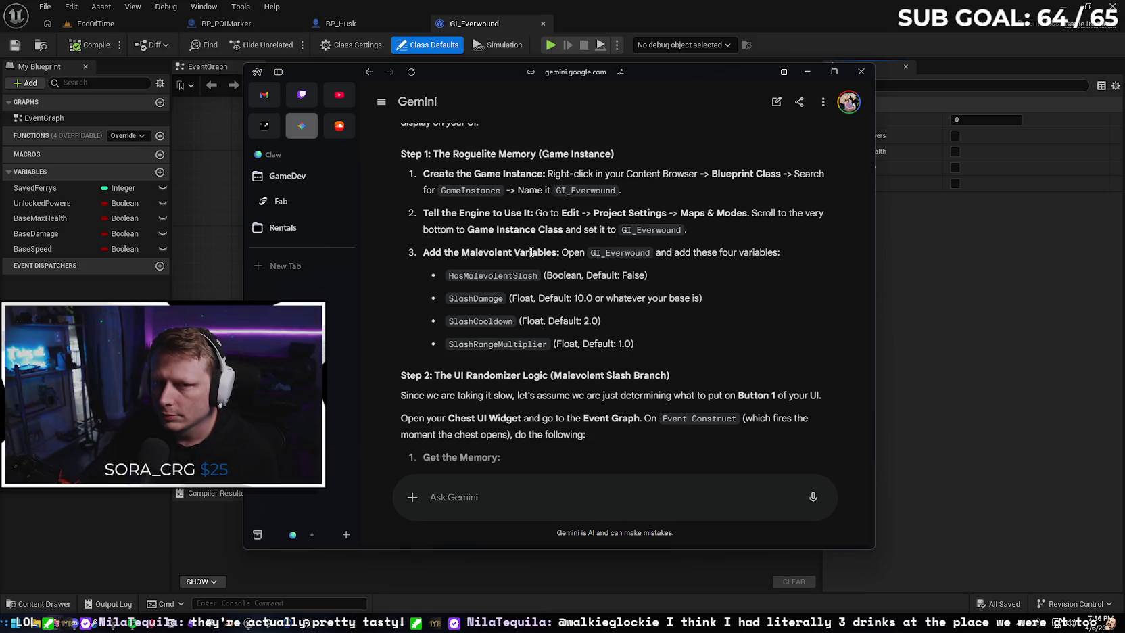
click(70, 7)
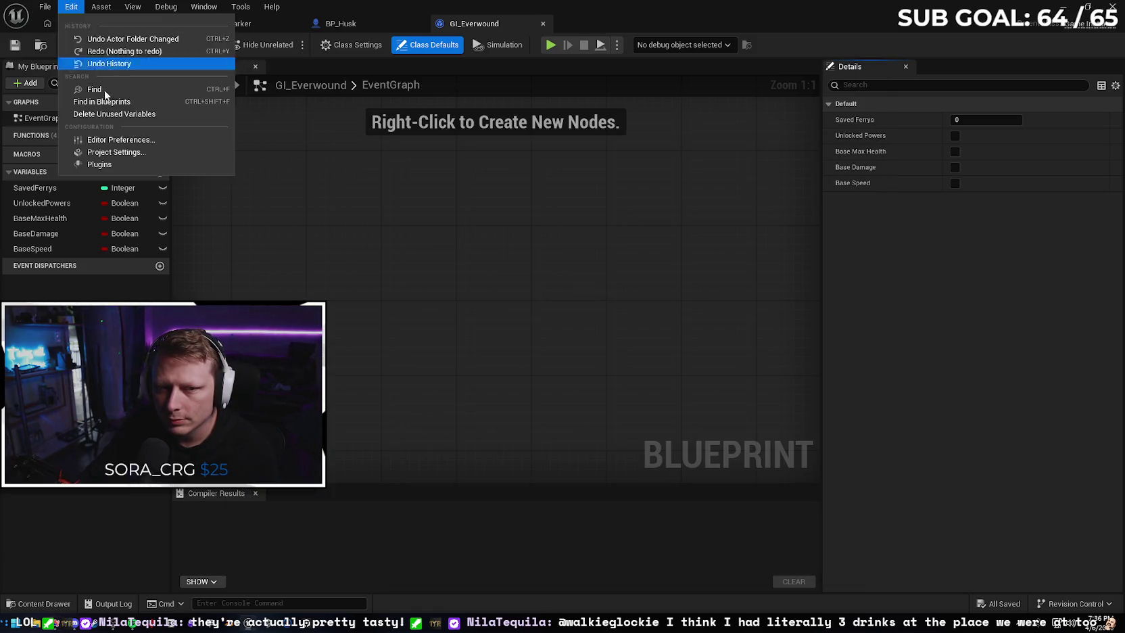
click(129, 153)
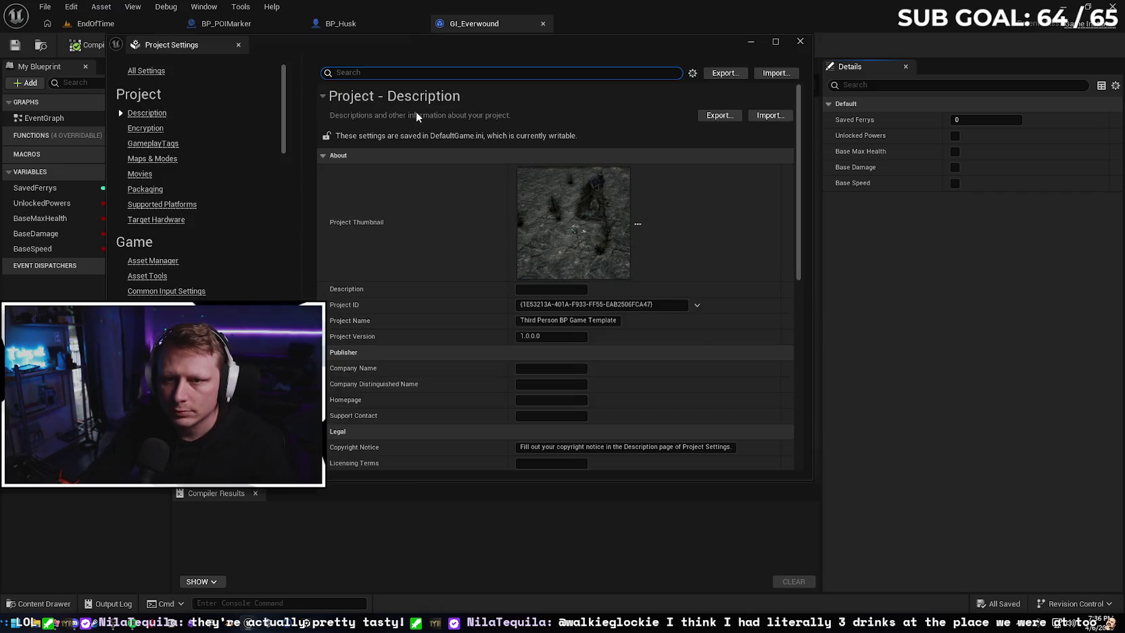
text(game in)
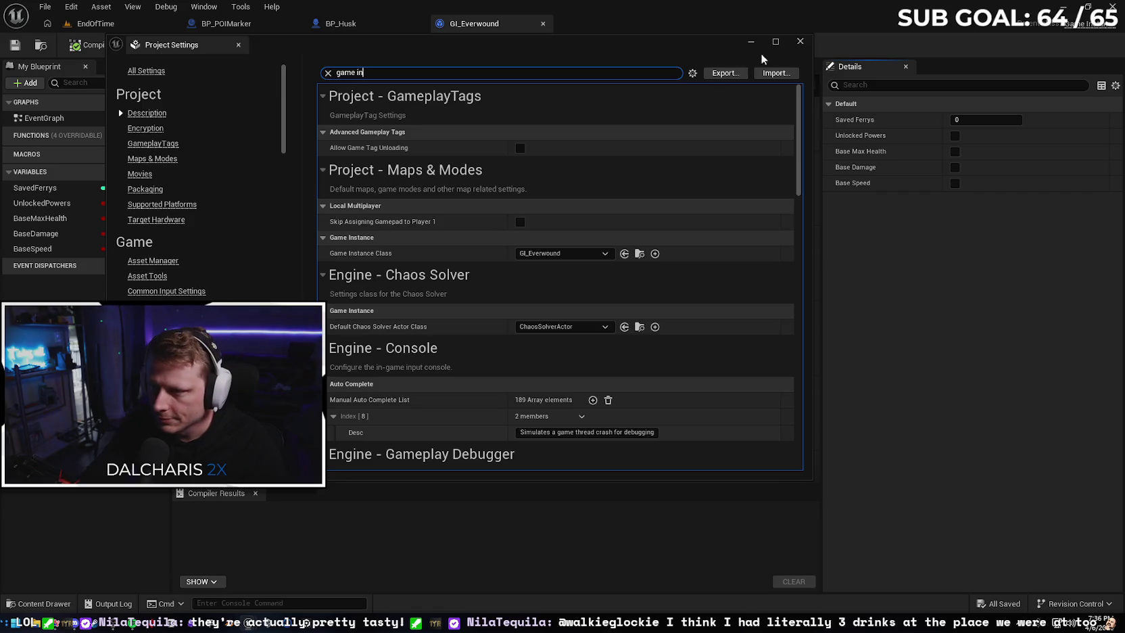
click(799, 42)
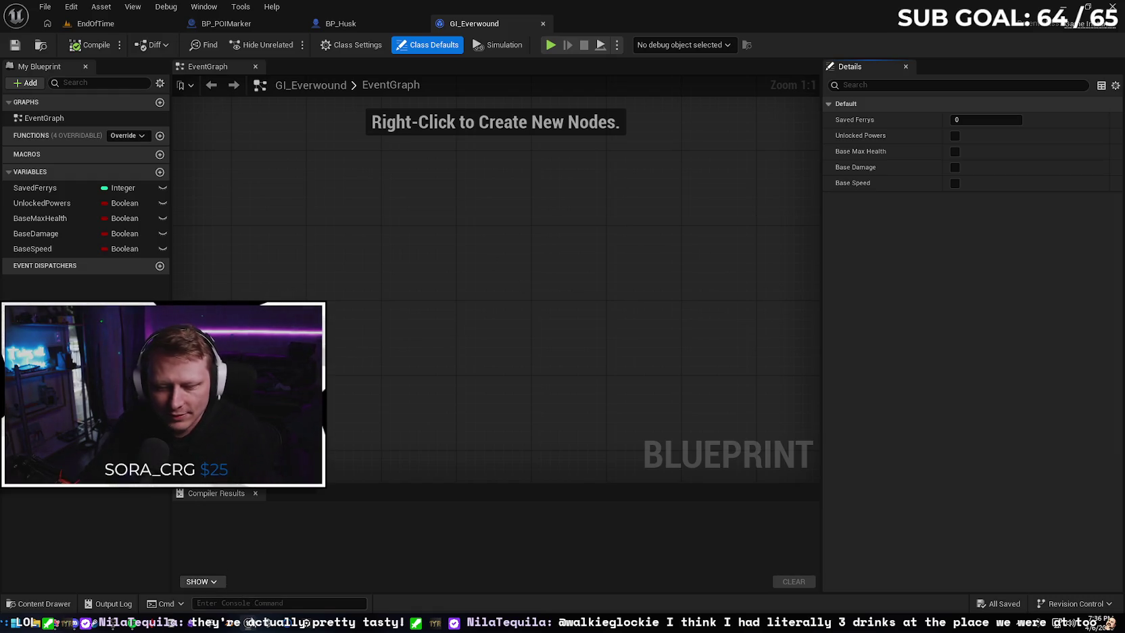
Ask Gemini whether variables already in the player BP must be recreated in the game instance
key(alt+Tab)
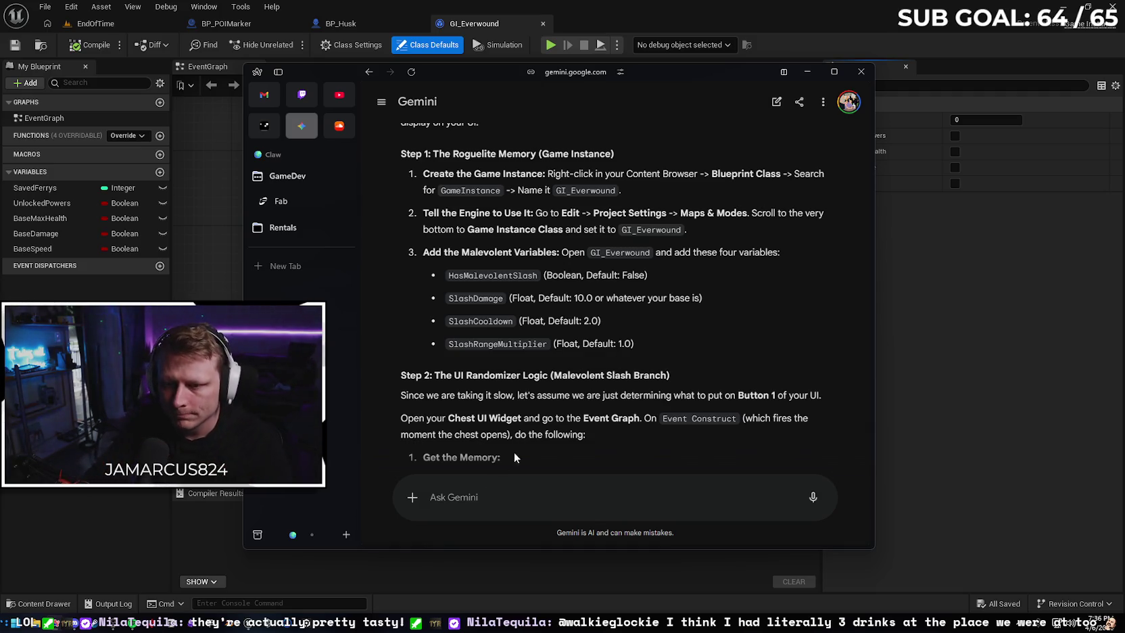
scroll(547, 399, down, 10)
scroll(566, 391, up, 15)
scroll(520, 432, down, 2)
scroll(519, 432, down, 1)
click(496, 494)
text(s)
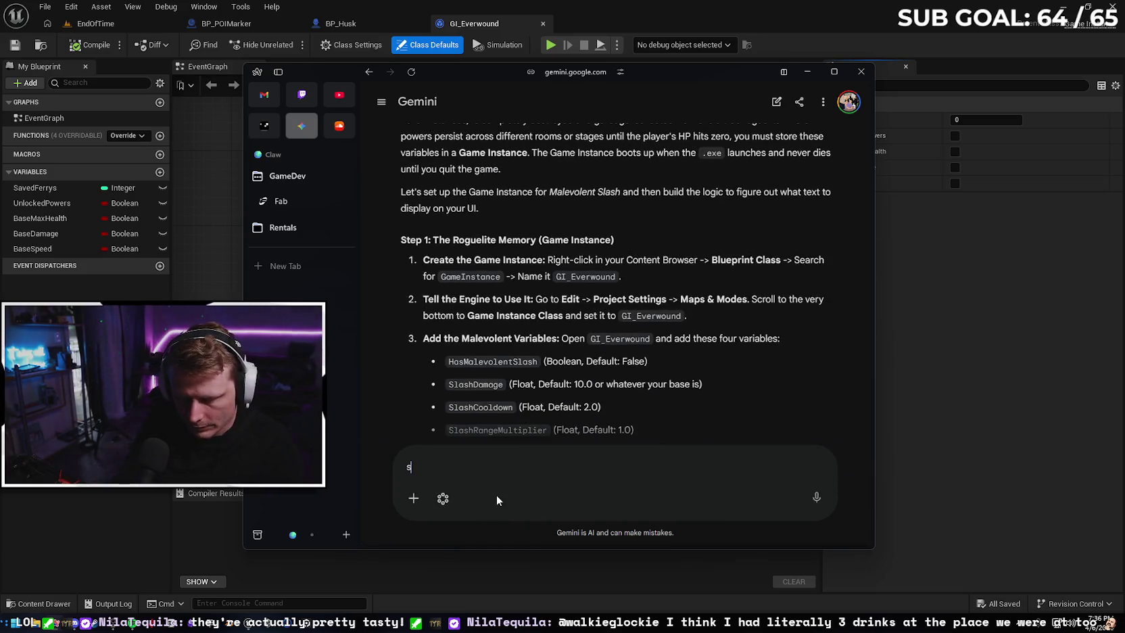
text(tep back for a second, )
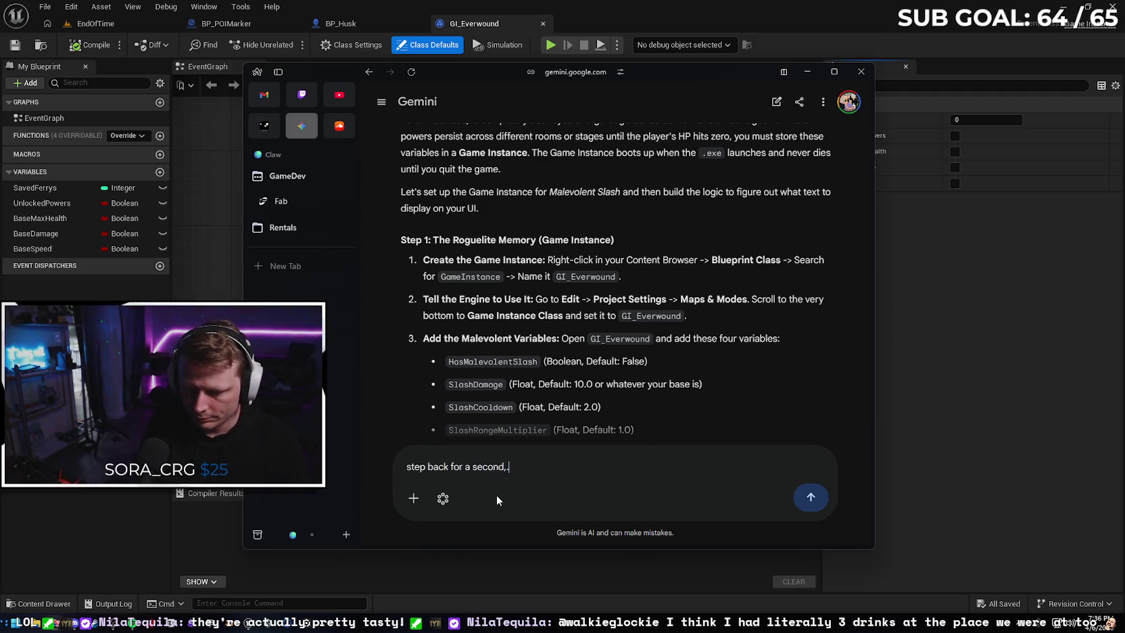
text(the )
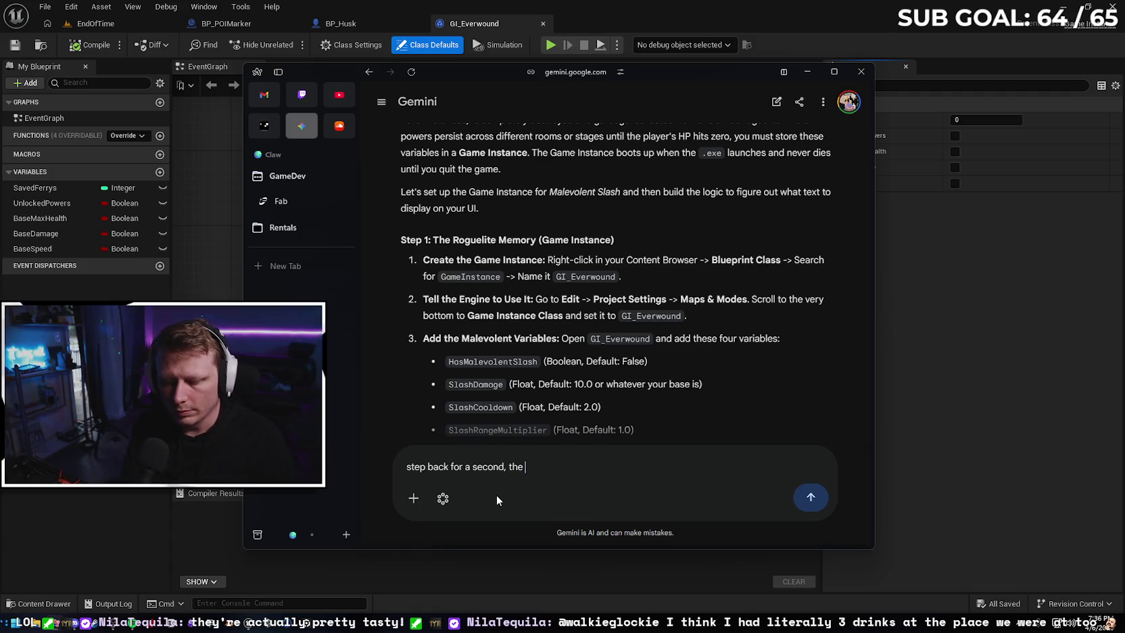
text(variables )
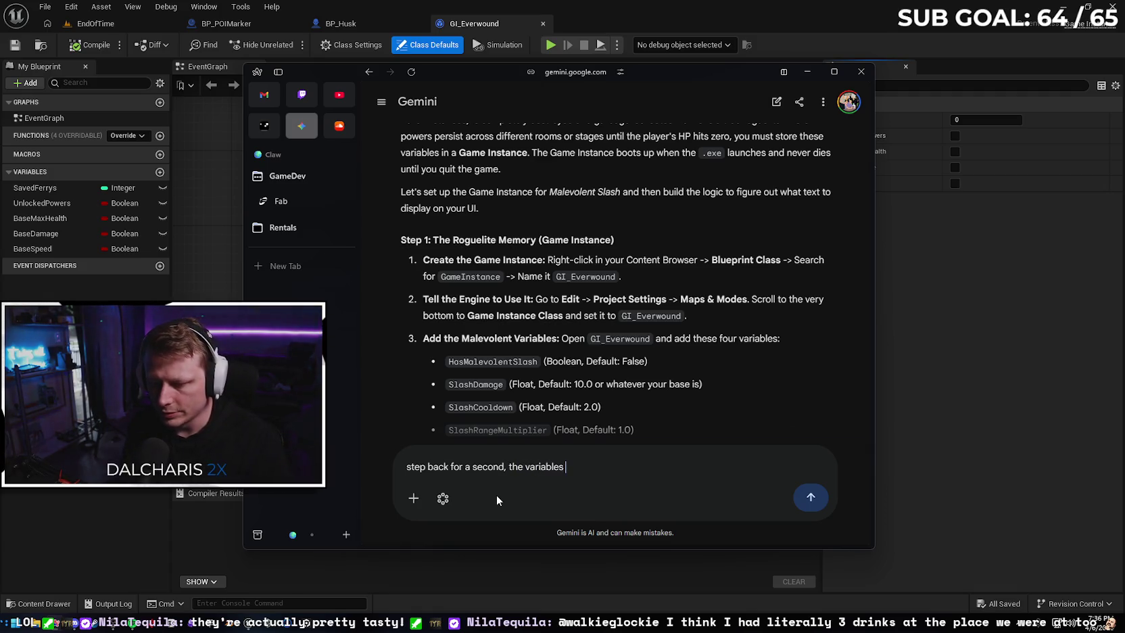
text(I listed a)
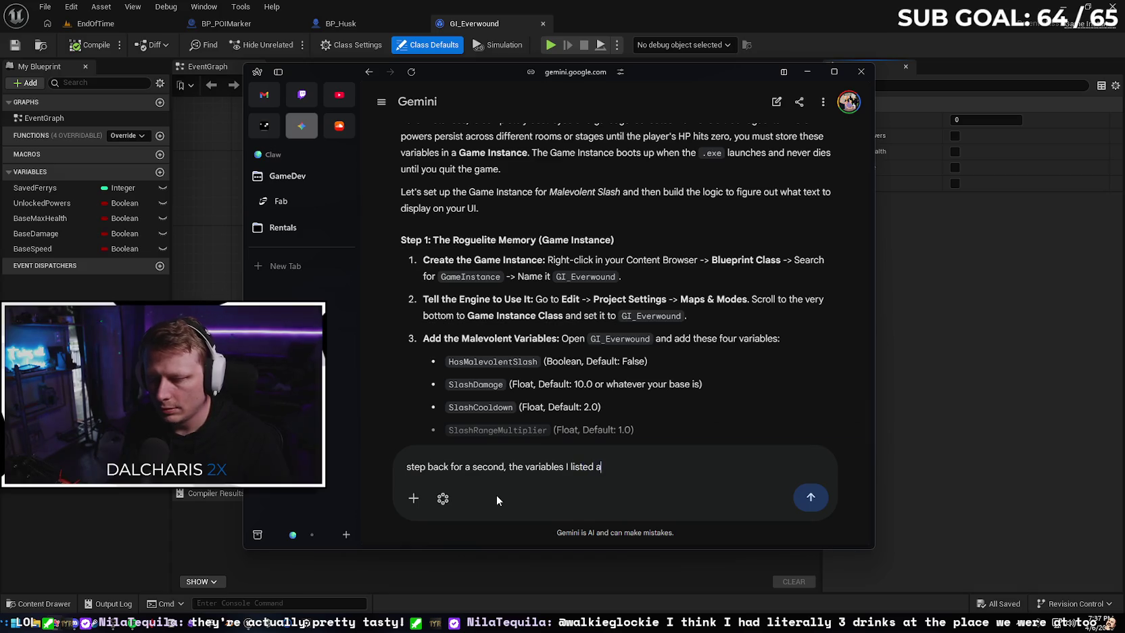
text(re already in)
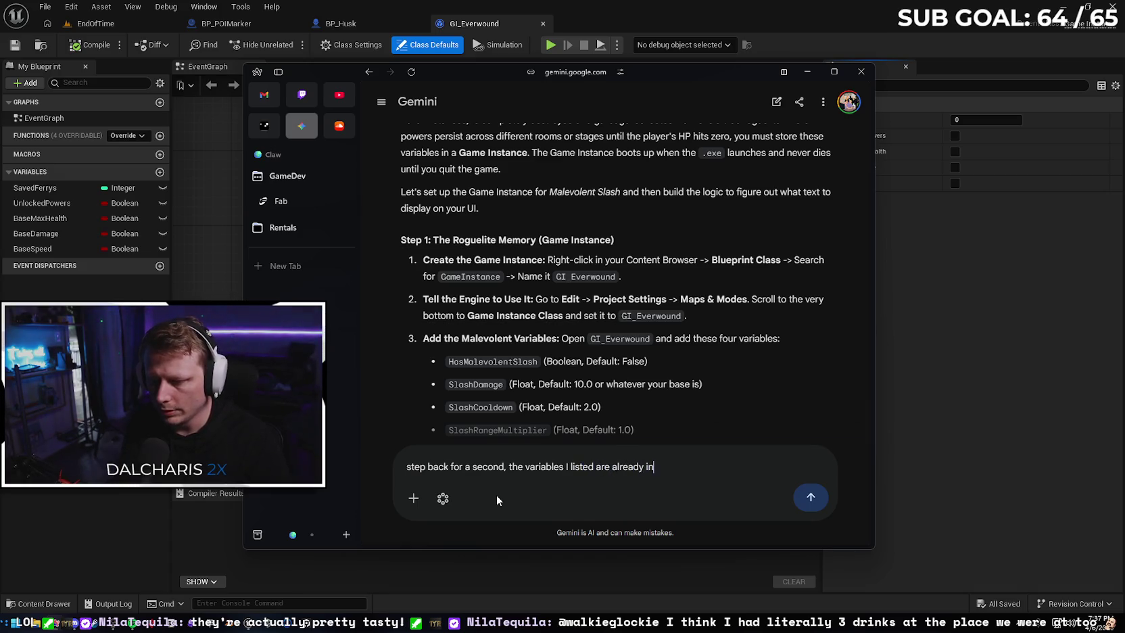
text( the player)
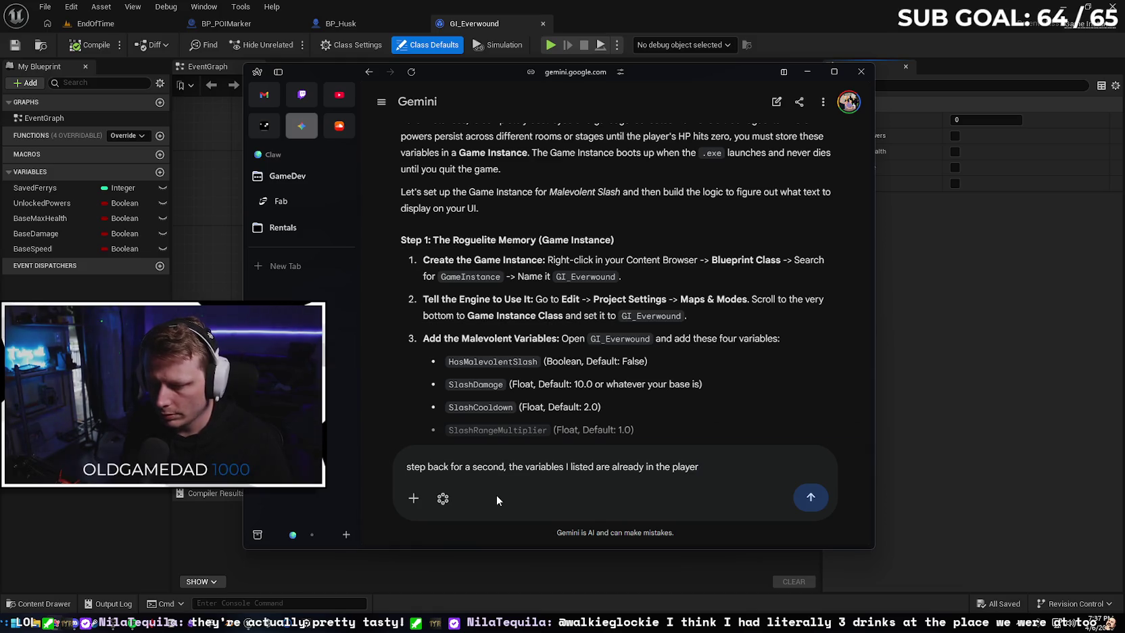
text( BP. )
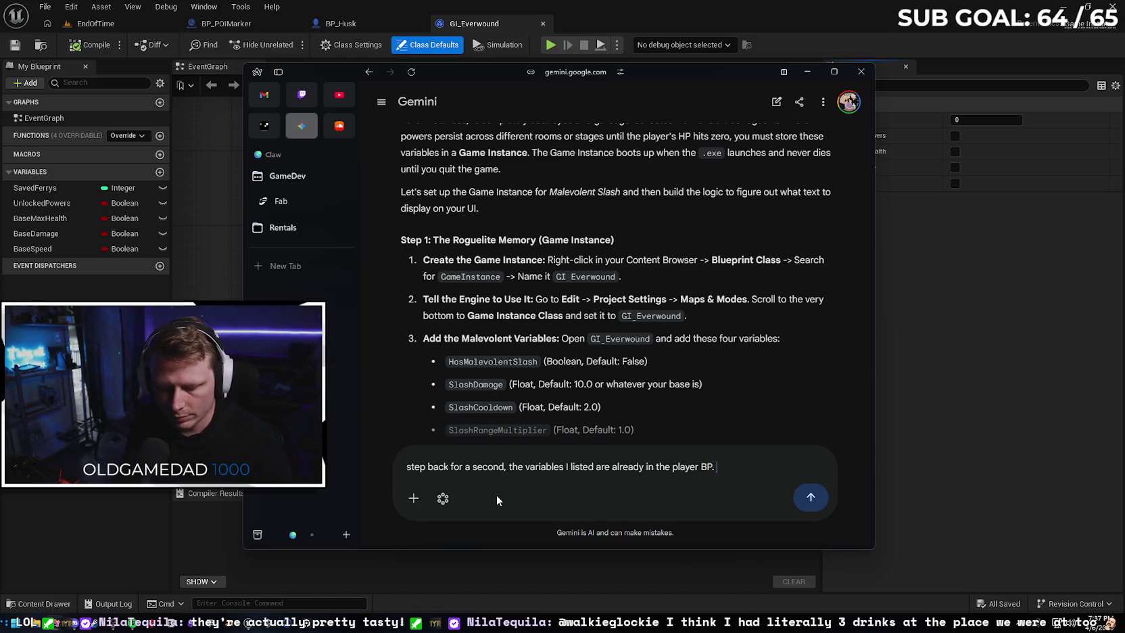
text(Do I need to make them again in the ins)
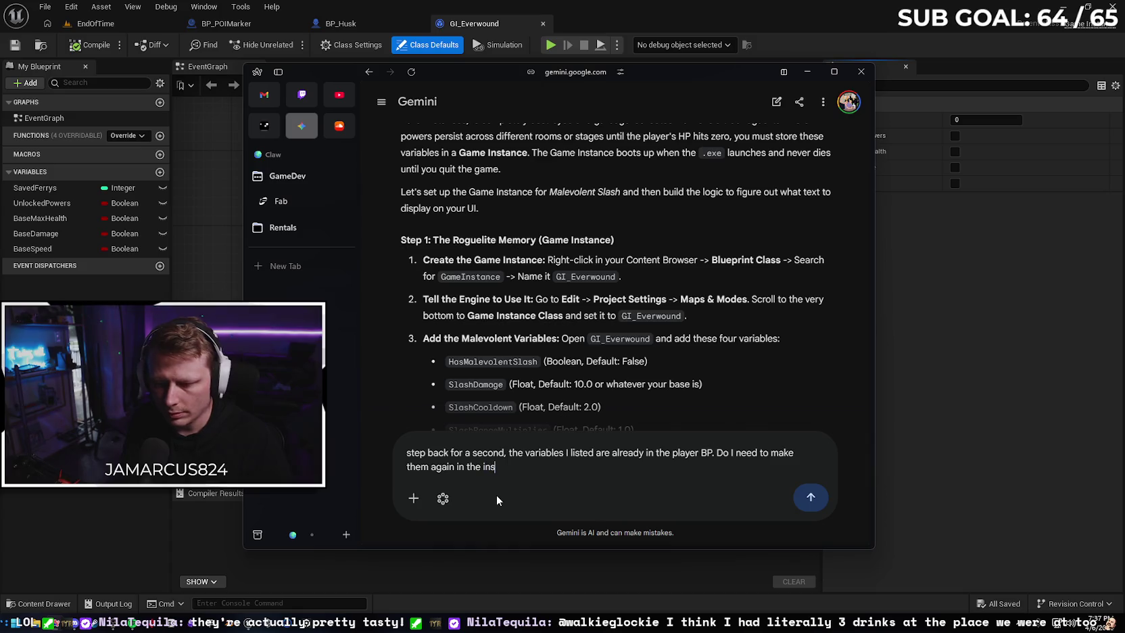
key(Return)
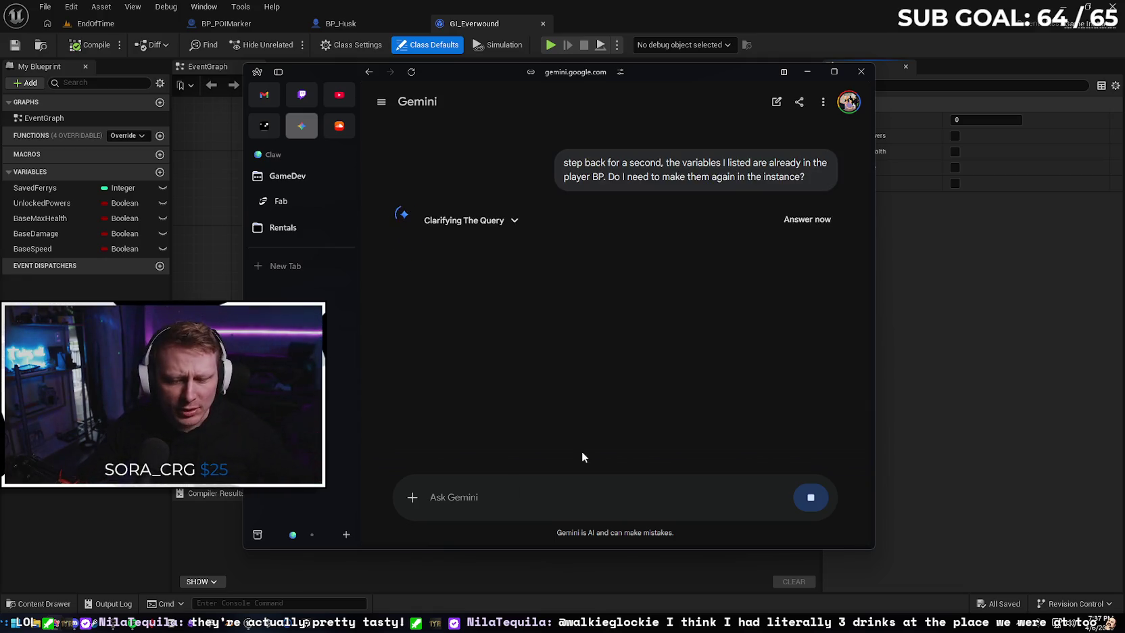
Read Gemini's Backpack-method reply back to Step 3, then drag the chat aside to reveal GI_Everwound
mouse_move(131, 622)
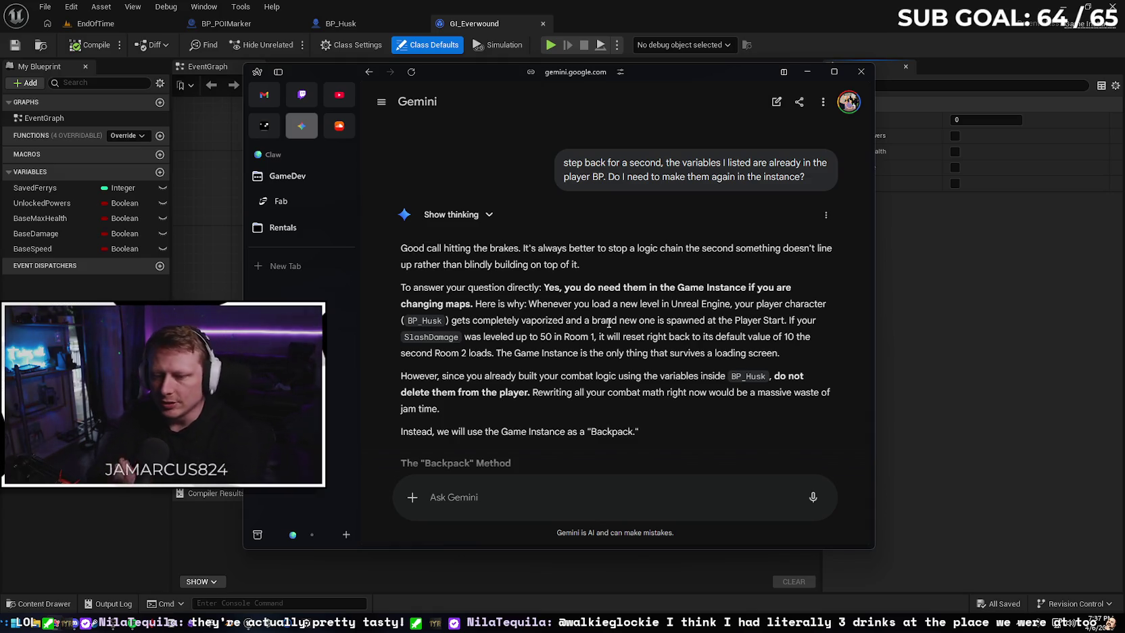
scroll(511, 283, down, 4)
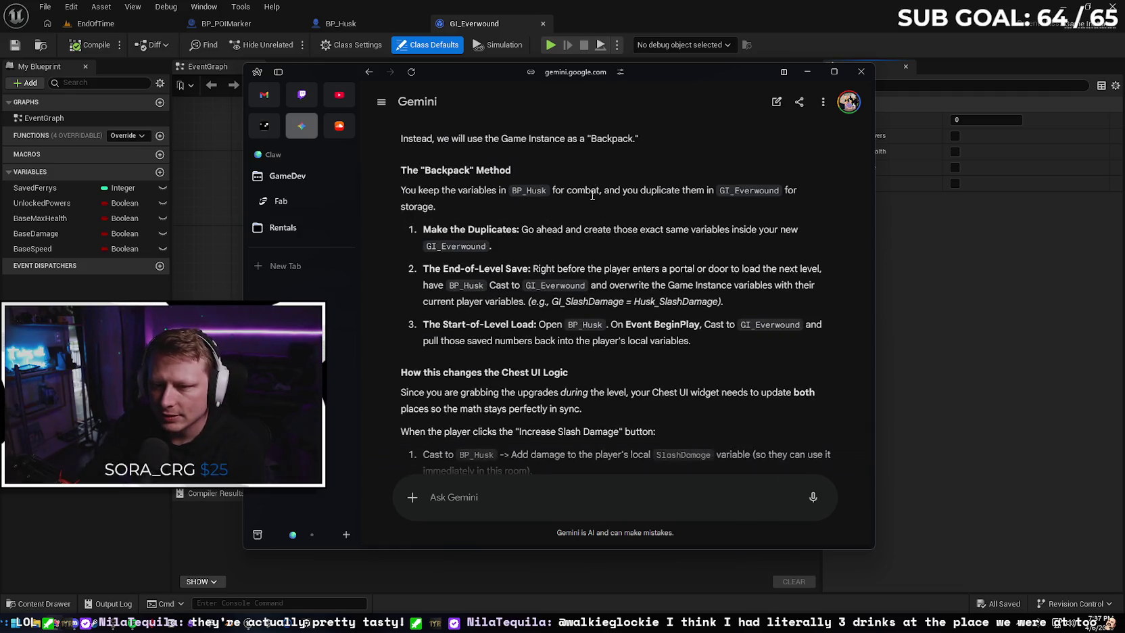
scroll(589, 351, down, 2)
scroll(544, 297, up, 2)
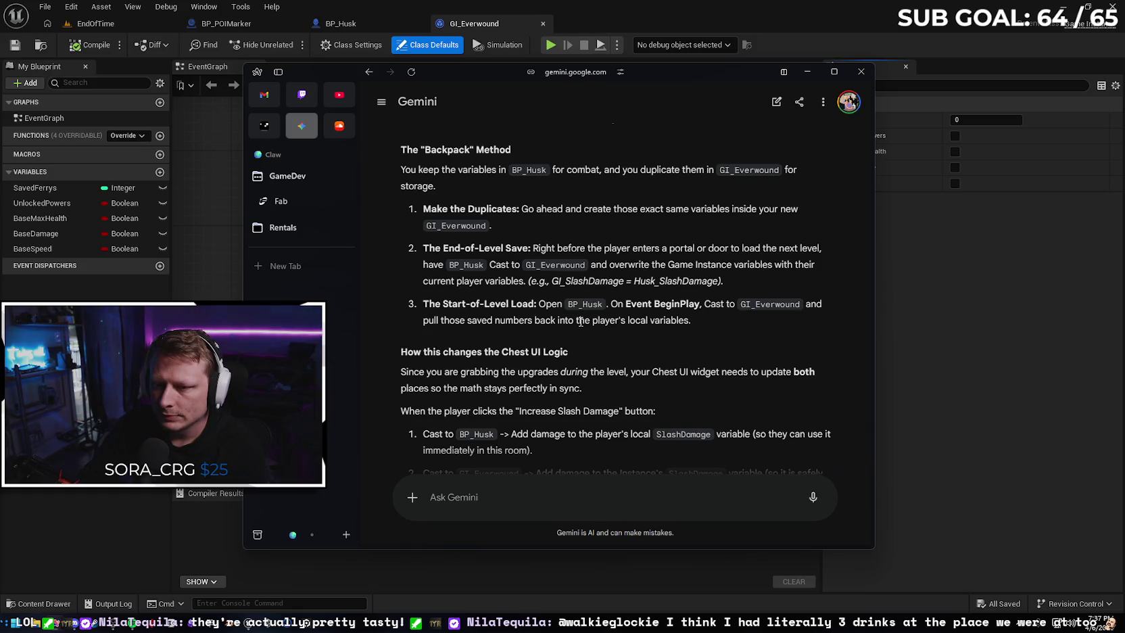
scroll(626, 372, up, 10)
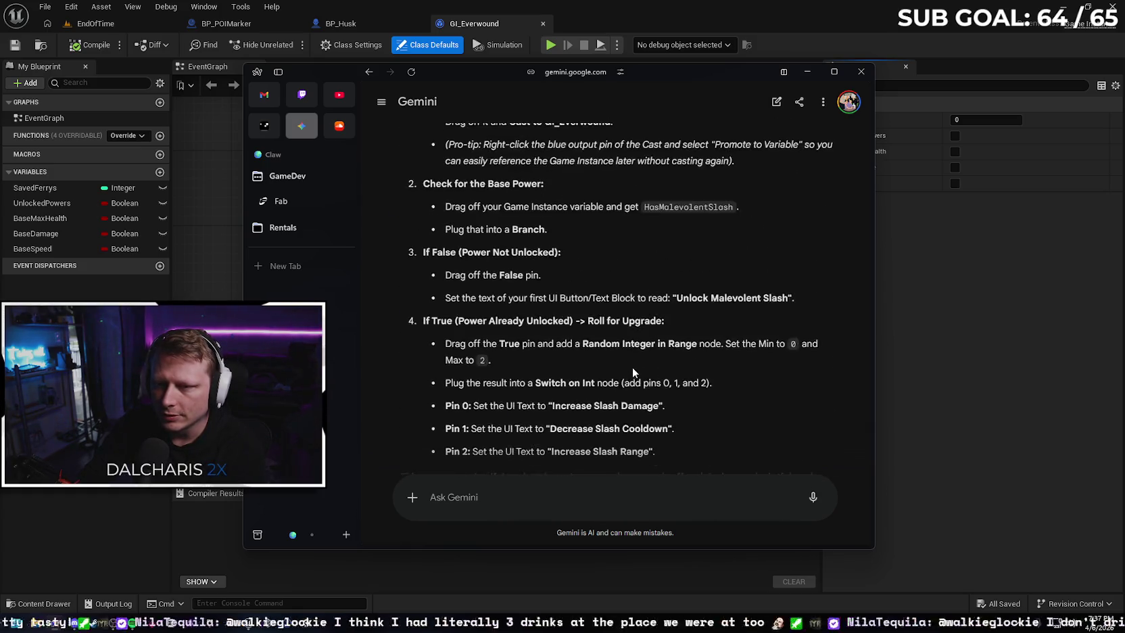
scroll(627, 364, up, 2)
scroll(629, 351, up, 2)
scroll(621, 356, down, 1)
scroll(617, 363, down, 5)
scroll(612, 366, up, 10)
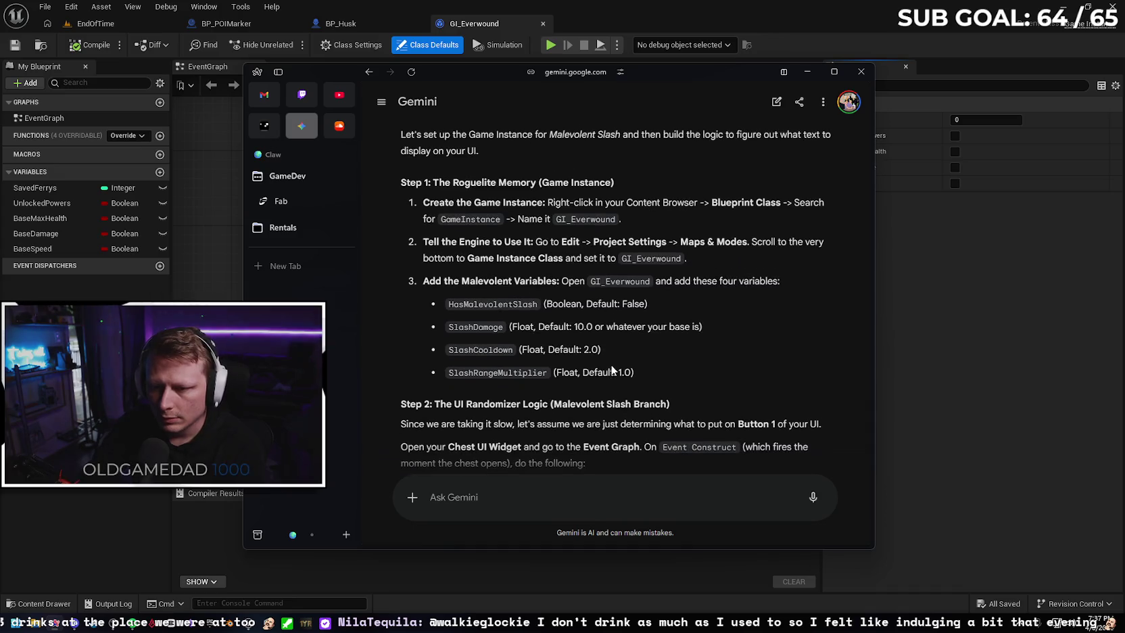
scroll(613, 366, up, 1)
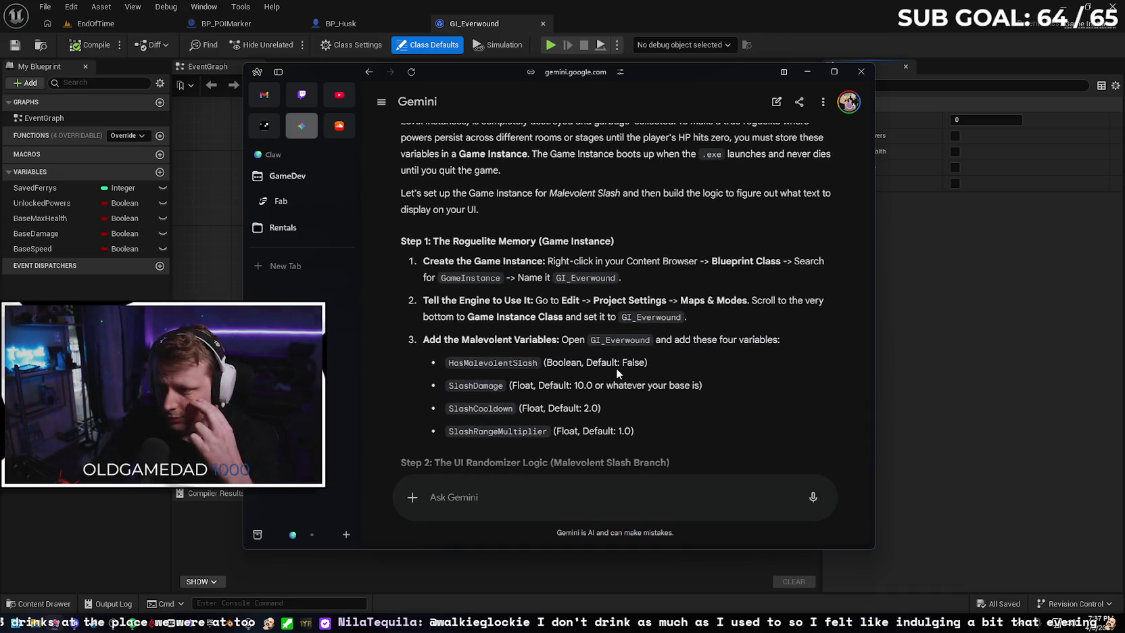
scroll(568, 344, down, 1)
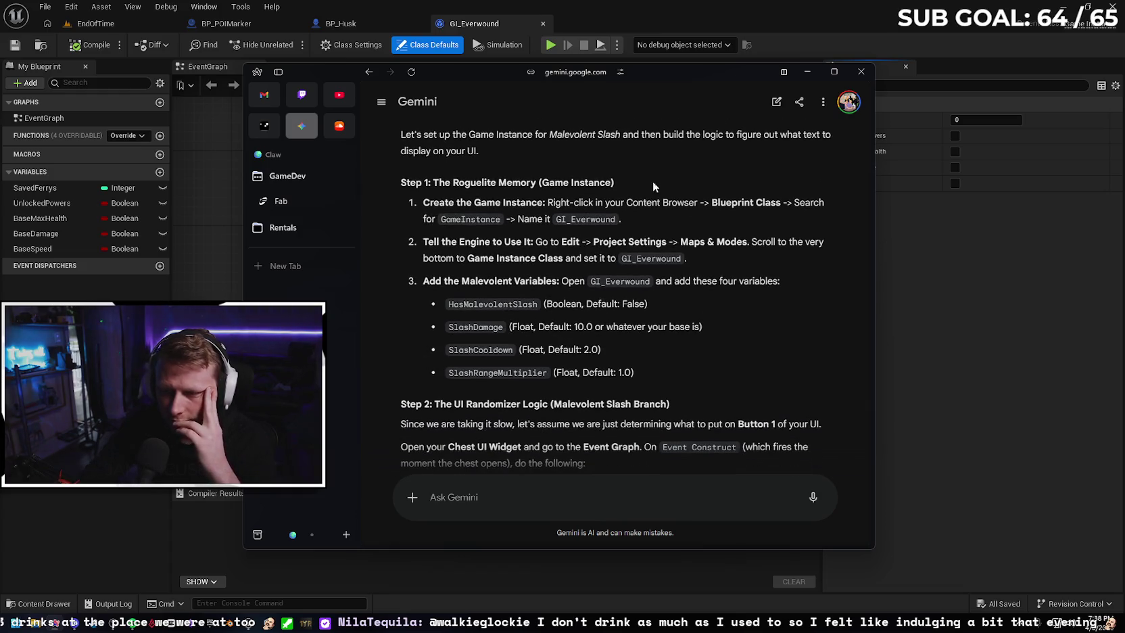
mouse_move(668, 66)
mouse_down()
mouse_move(260, 114)
mouse_move(0, 119)
mouse_up()
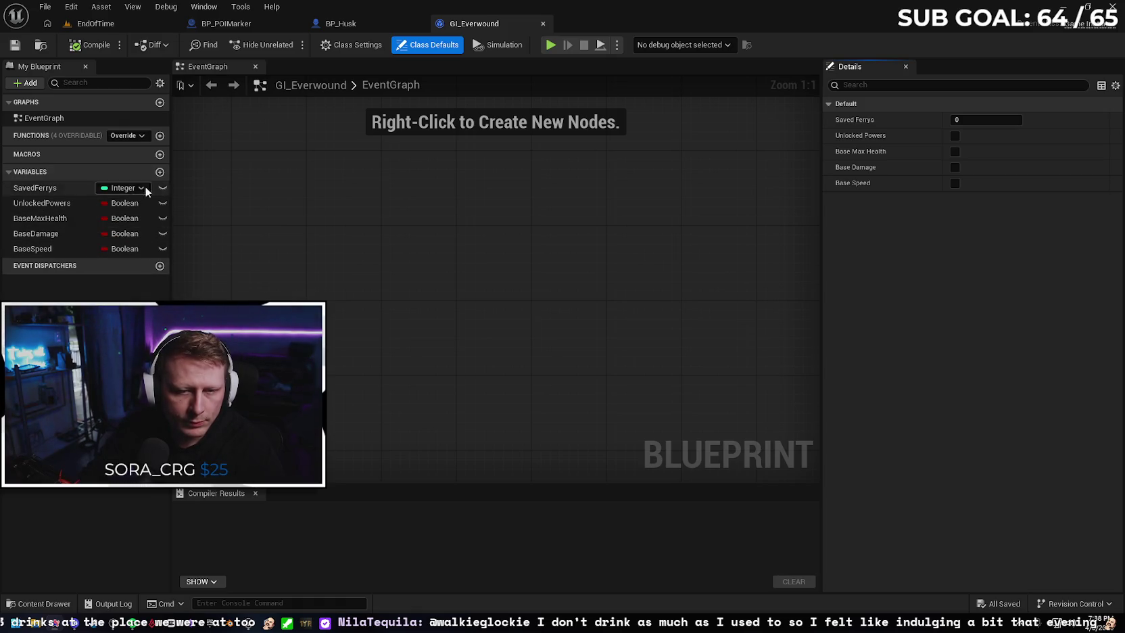
Add variables named HasMalevolentSlash and SlashDamage to GI_Everwound
click(160, 173)
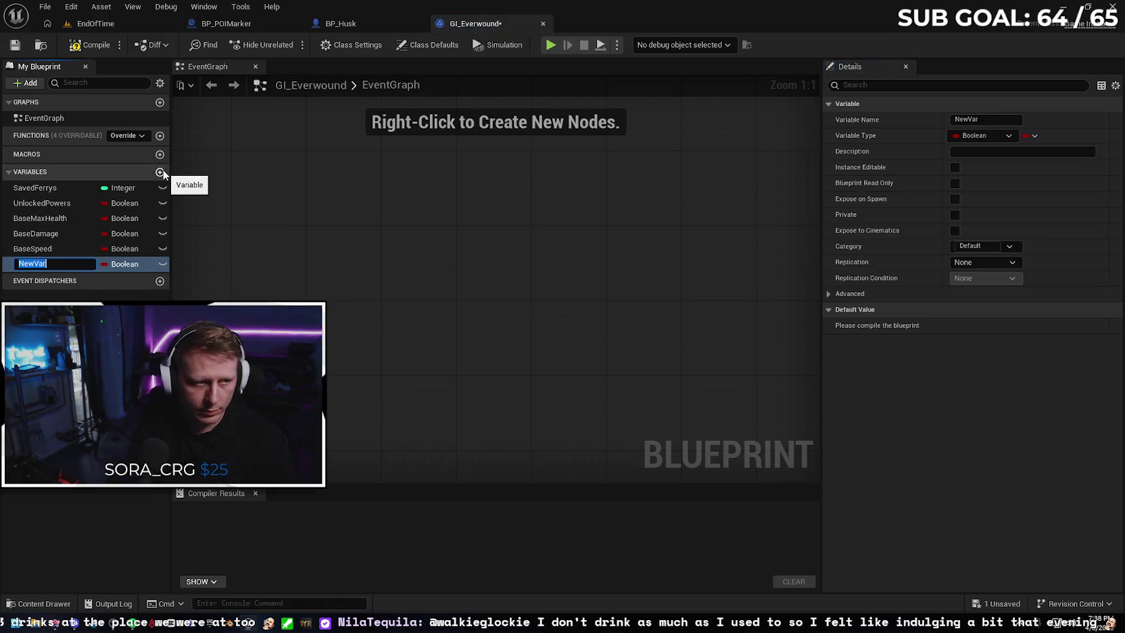
text(Has)
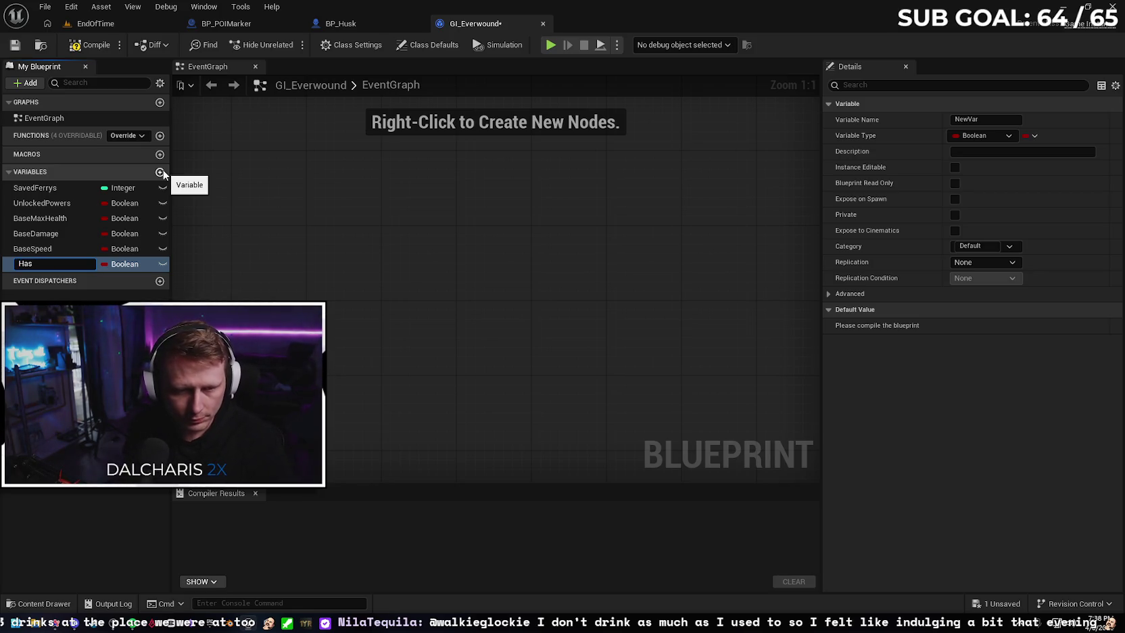
text(Male)
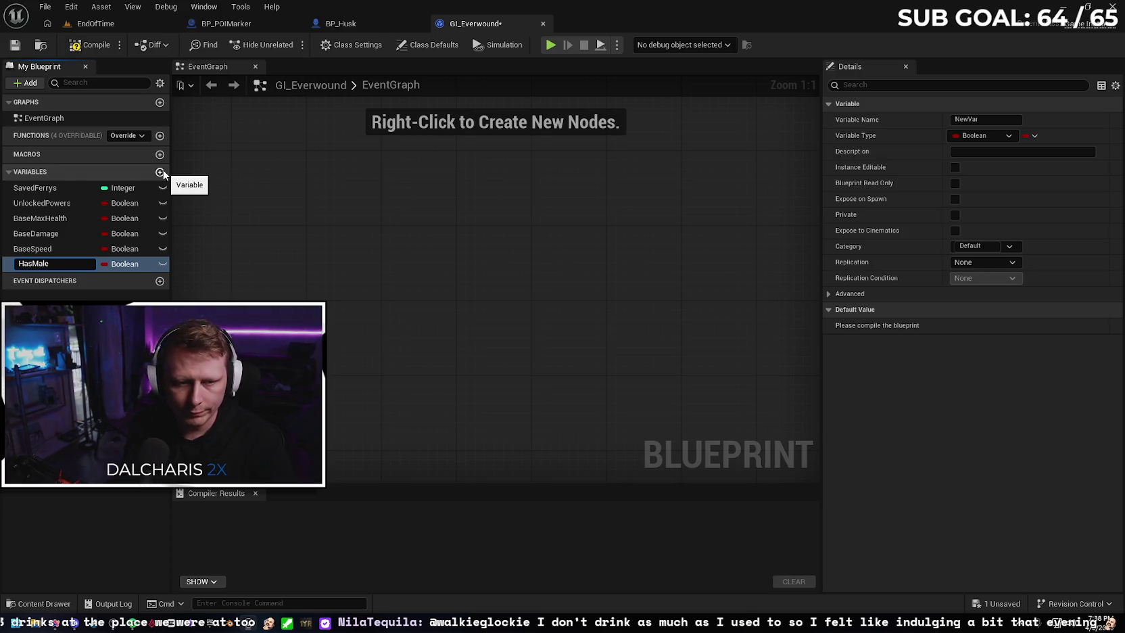
text(volentSlash)
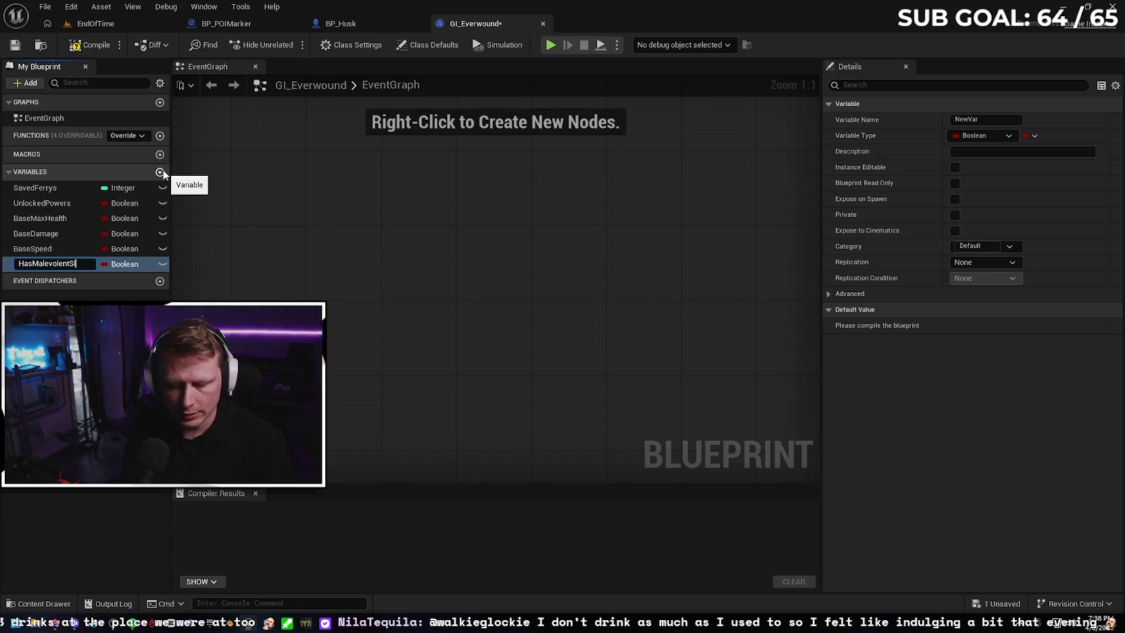
key(Return)
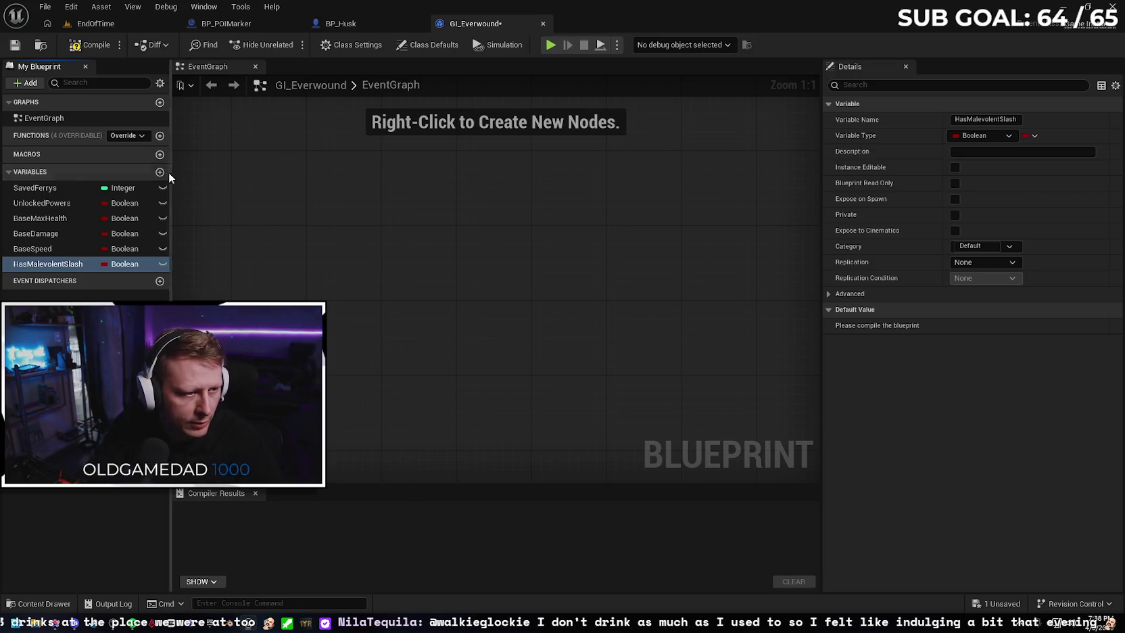
click(161, 172)
text(SlashDamage)
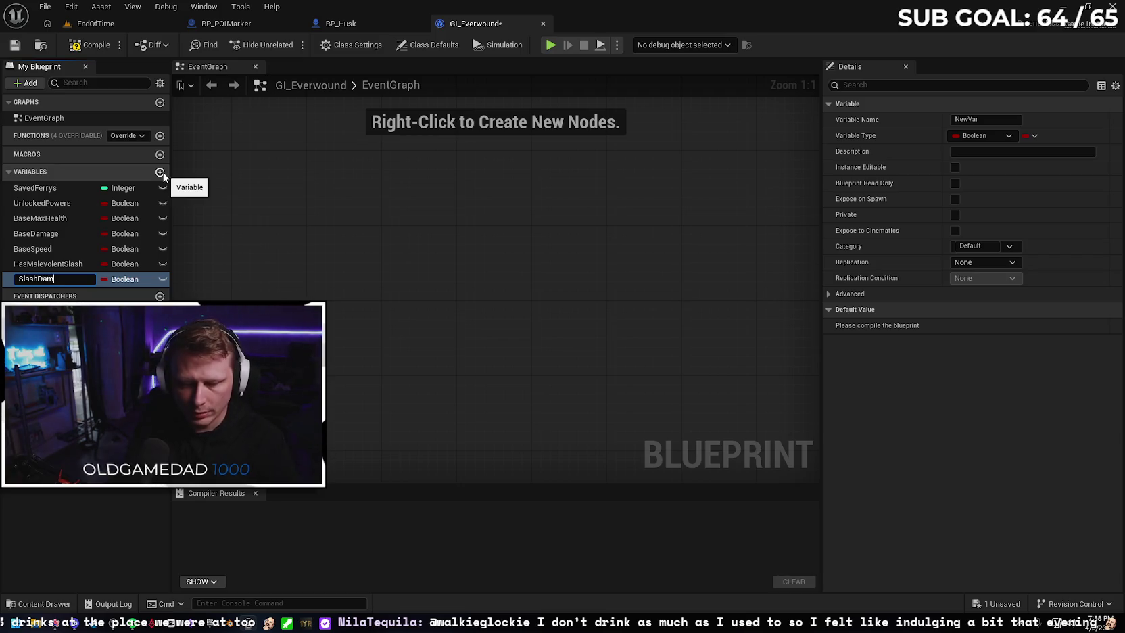
key(Return)
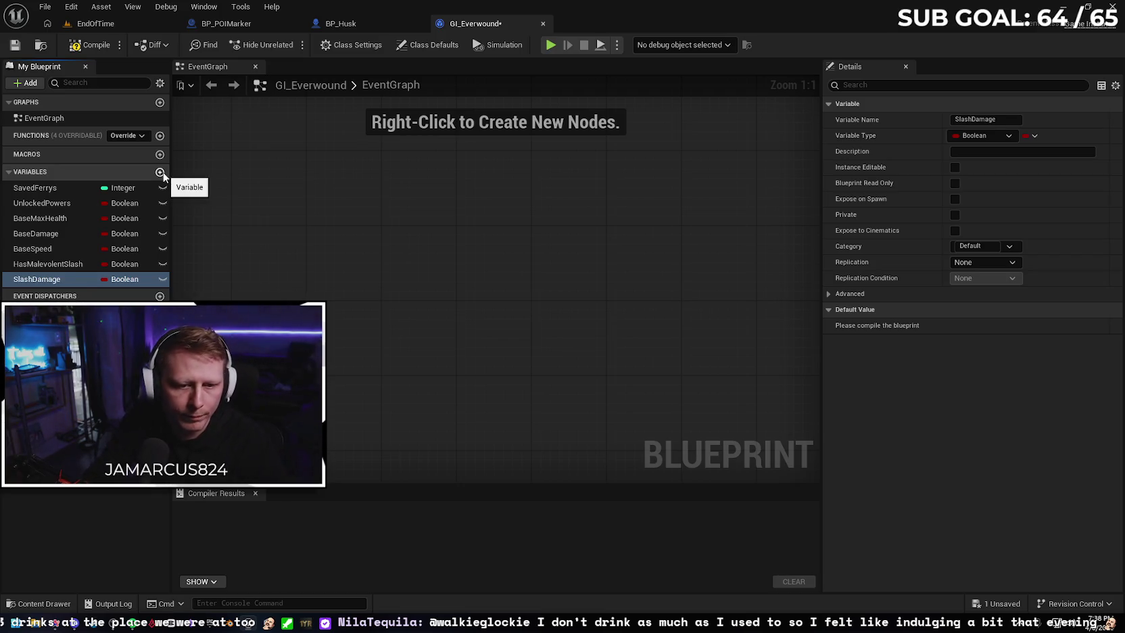
Add variables named SlashCooldown and SlashRangeMultiplier
click(160, 173)
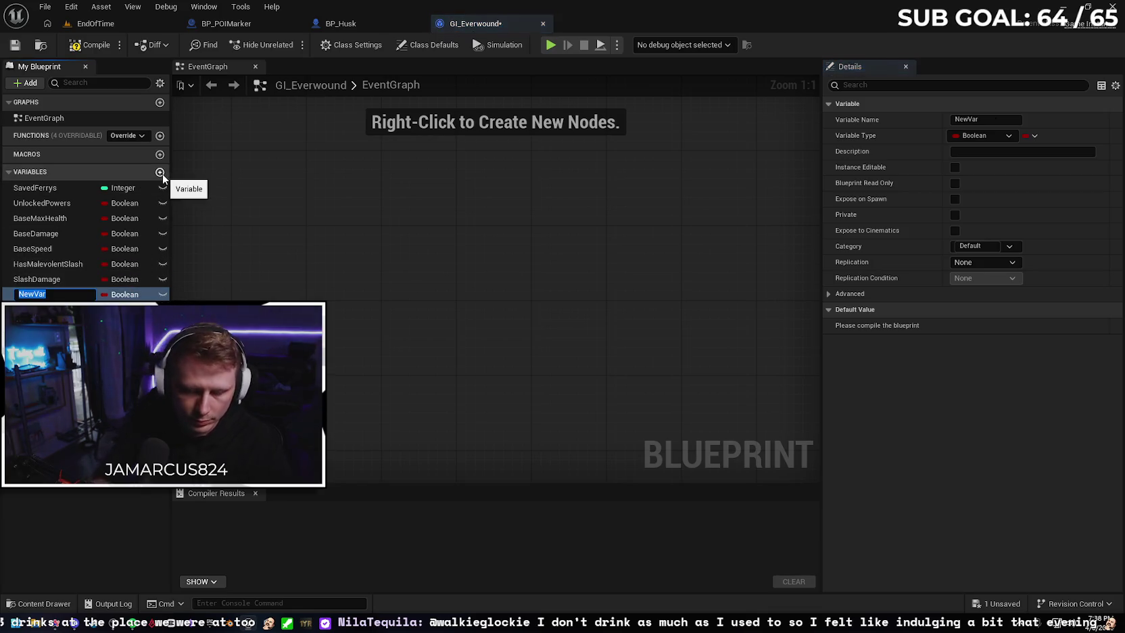
text(Slash)
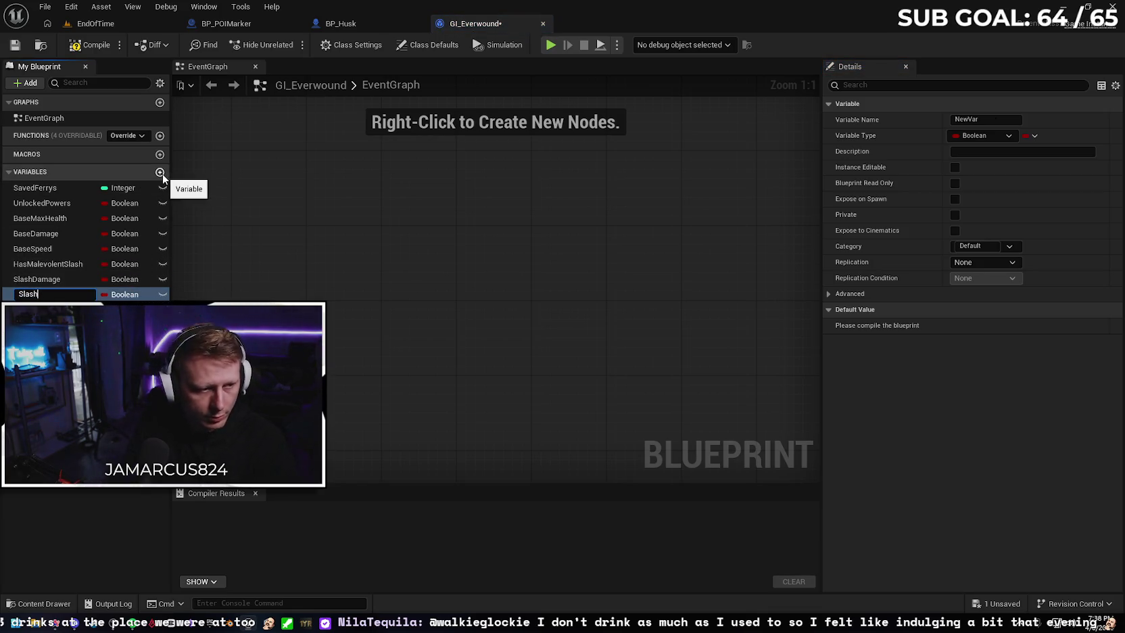
text(Cooldown)
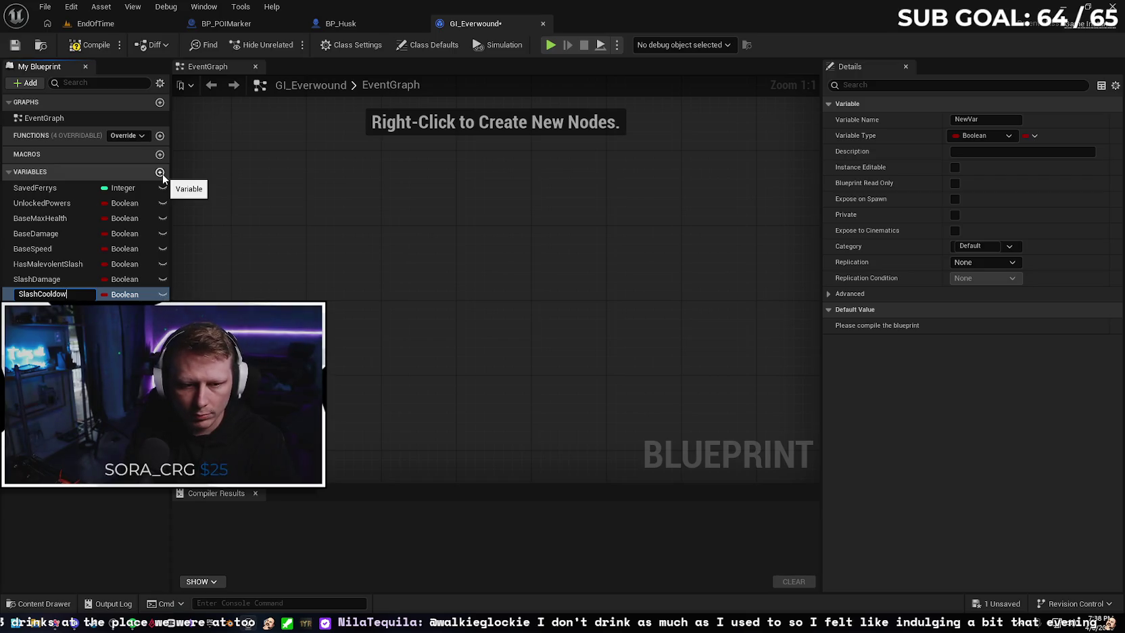
key(Return)
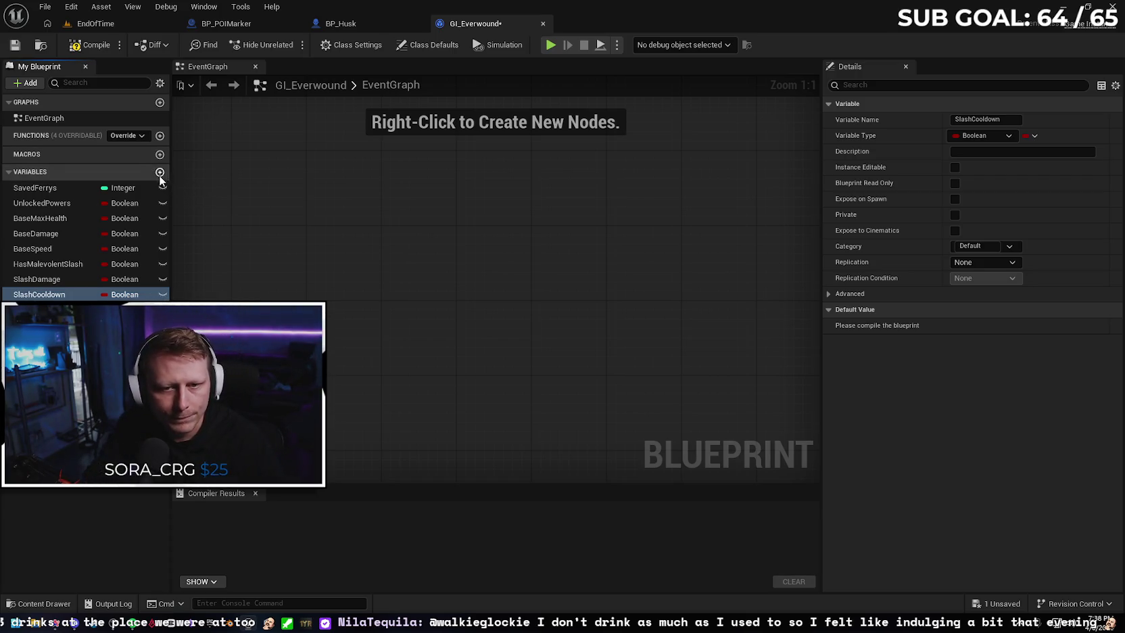
click(159, 173)
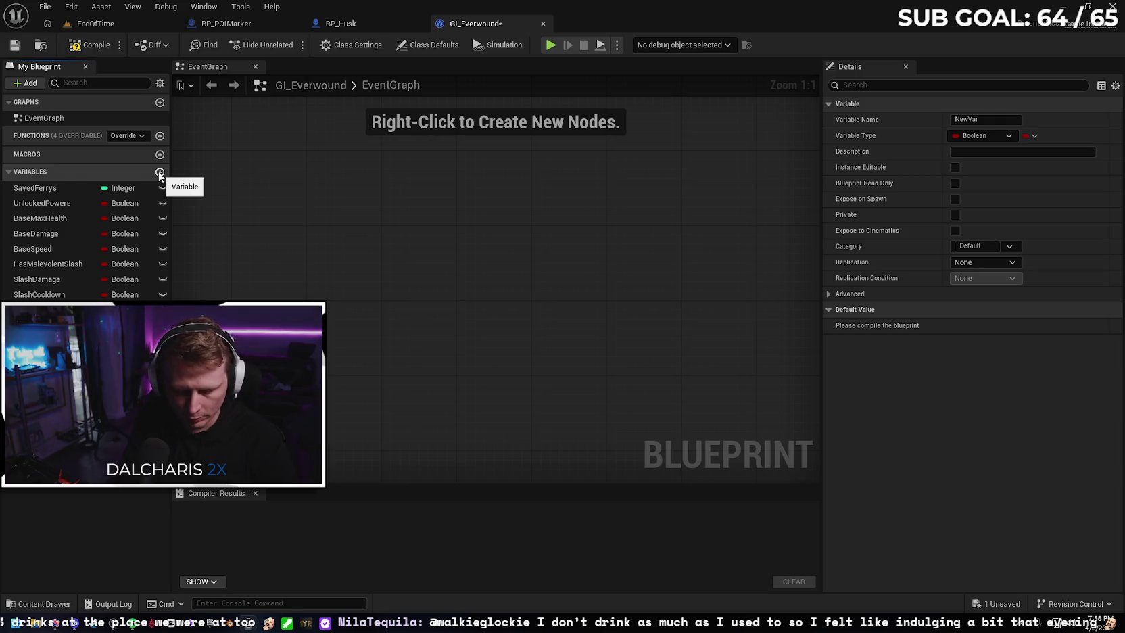
text(SlashRangeMultiplier)
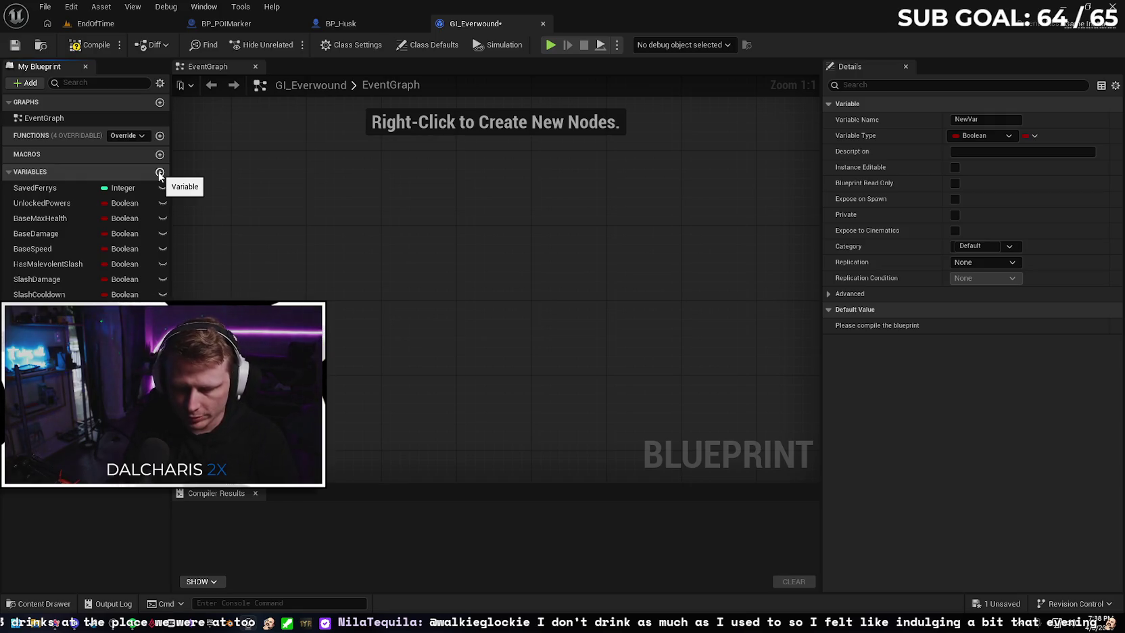
key(Return)
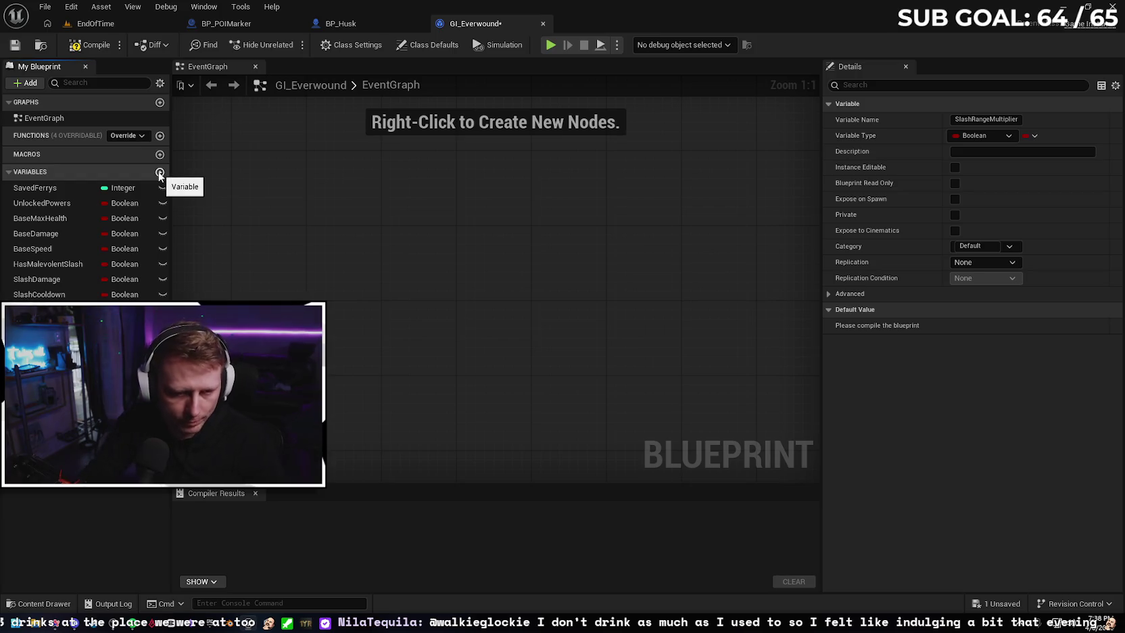
Make SlashDamage, SlashCooldown and SlashRangeMultiplier Float variables and compile the blueprint
click(136, 279)
click(135, 368)
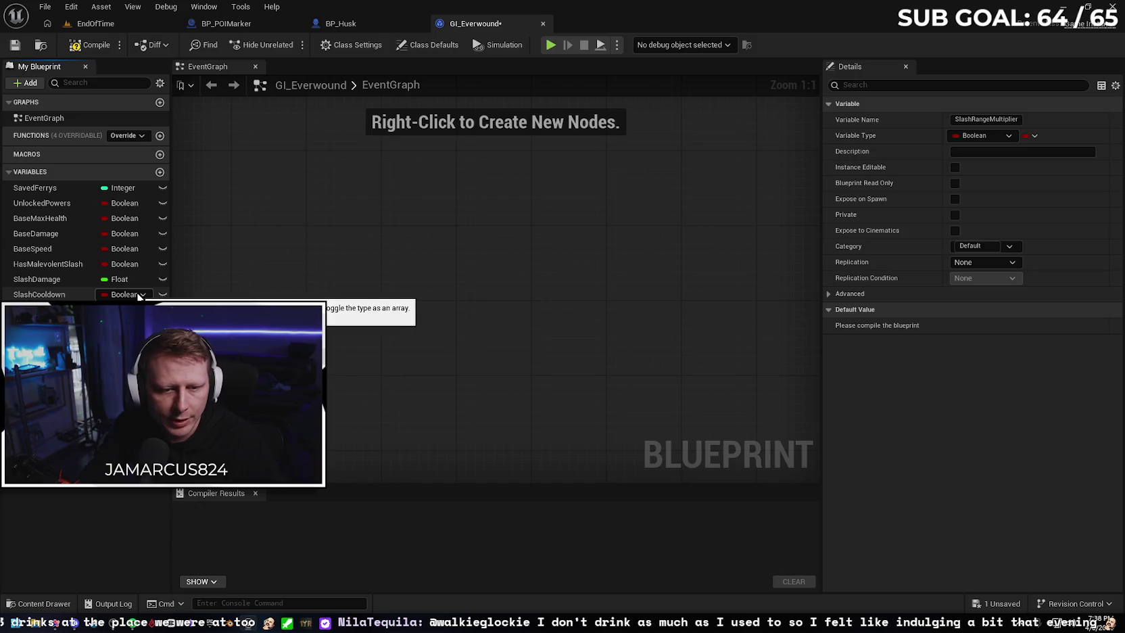
click(137, 295)
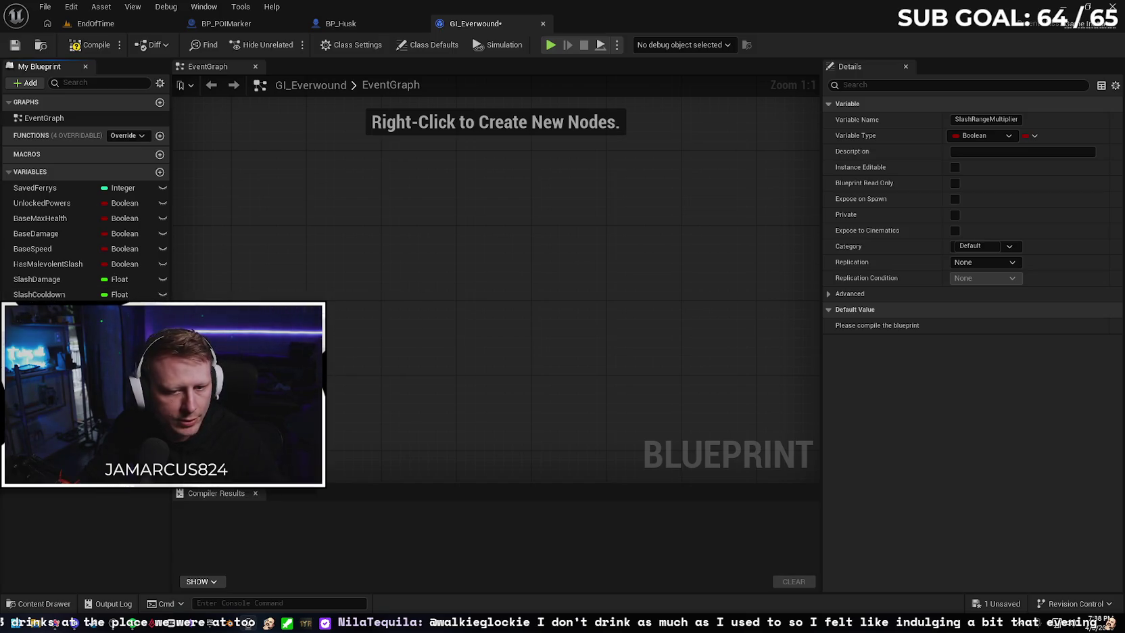
click(135, 384)
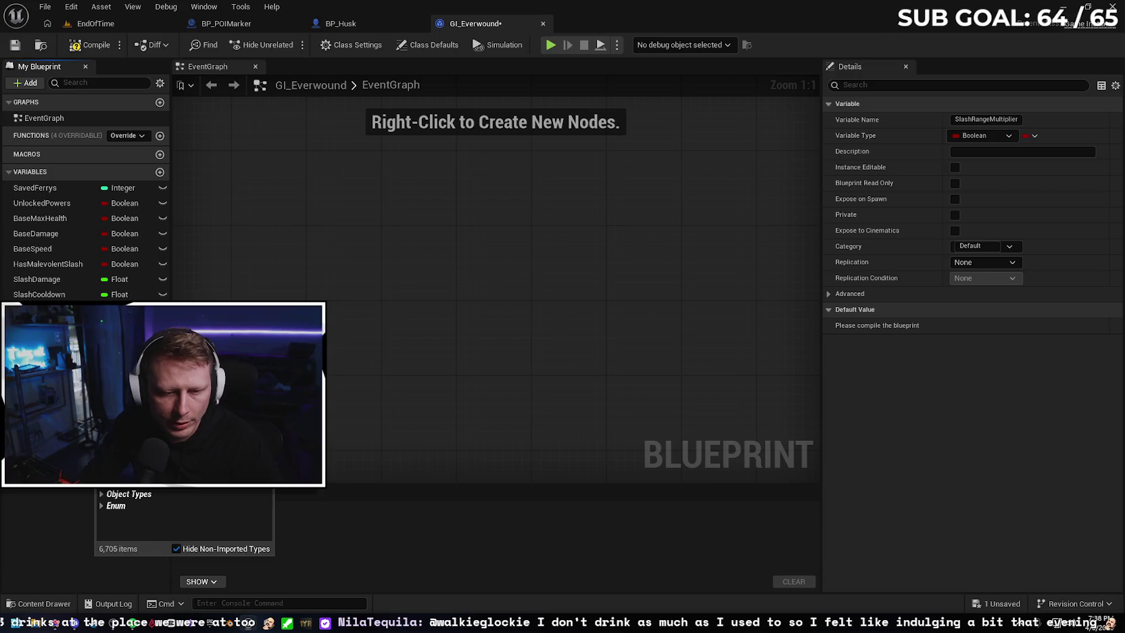
click(135, 383)
click(90, 45)
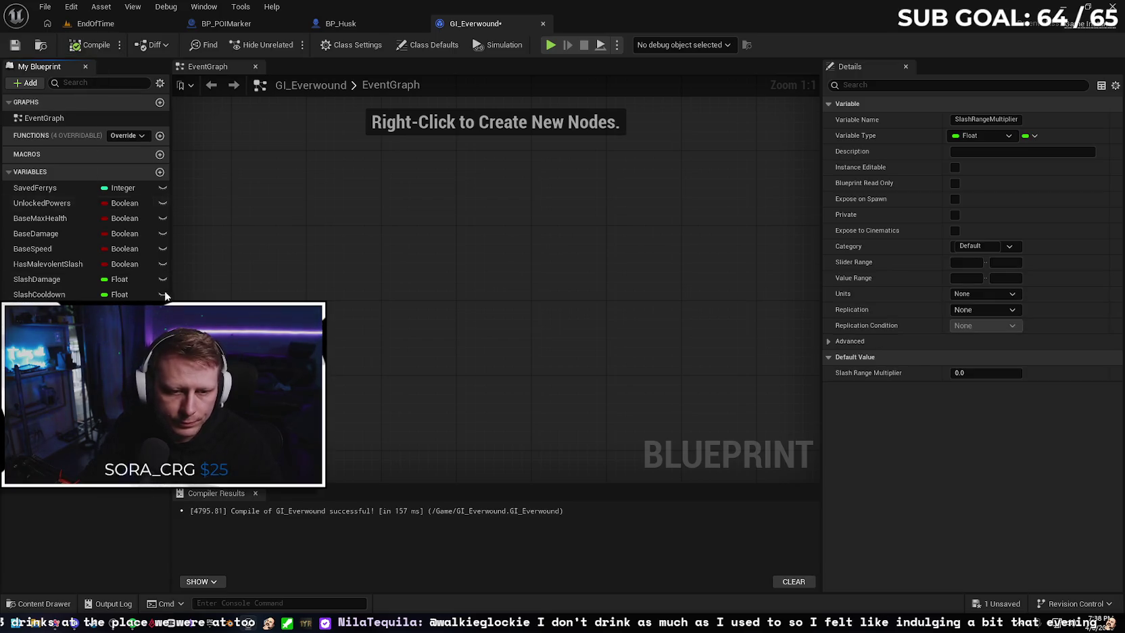
Select SlashDamage to inspect its default value, then switch to BP_Husk for reference
click(69, 279)
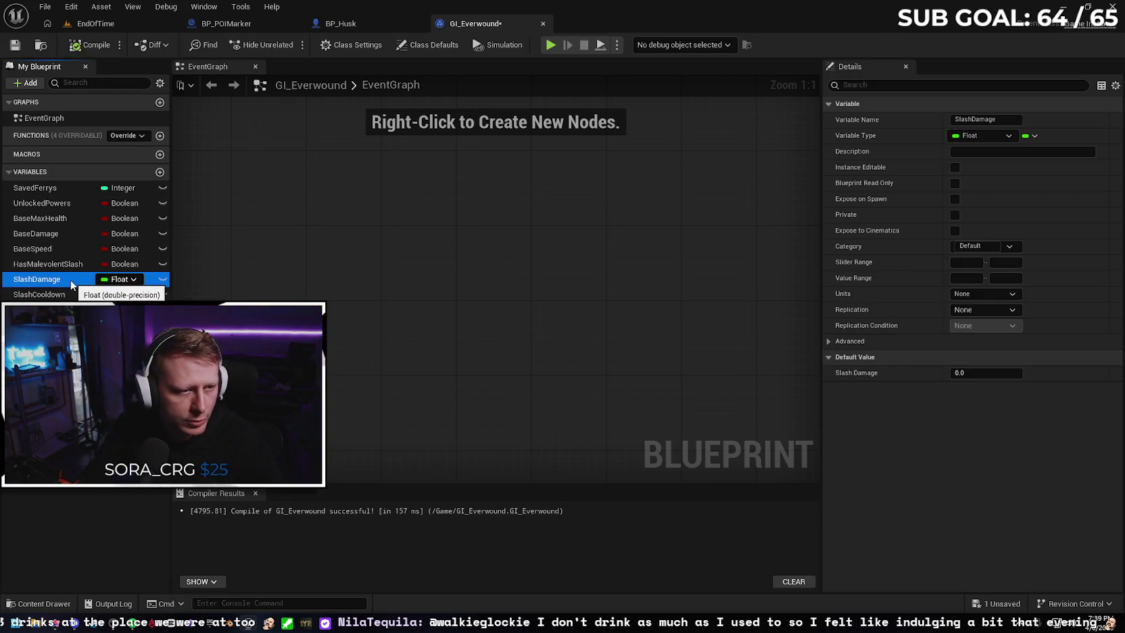
click(69, 264)
click(63, 281)
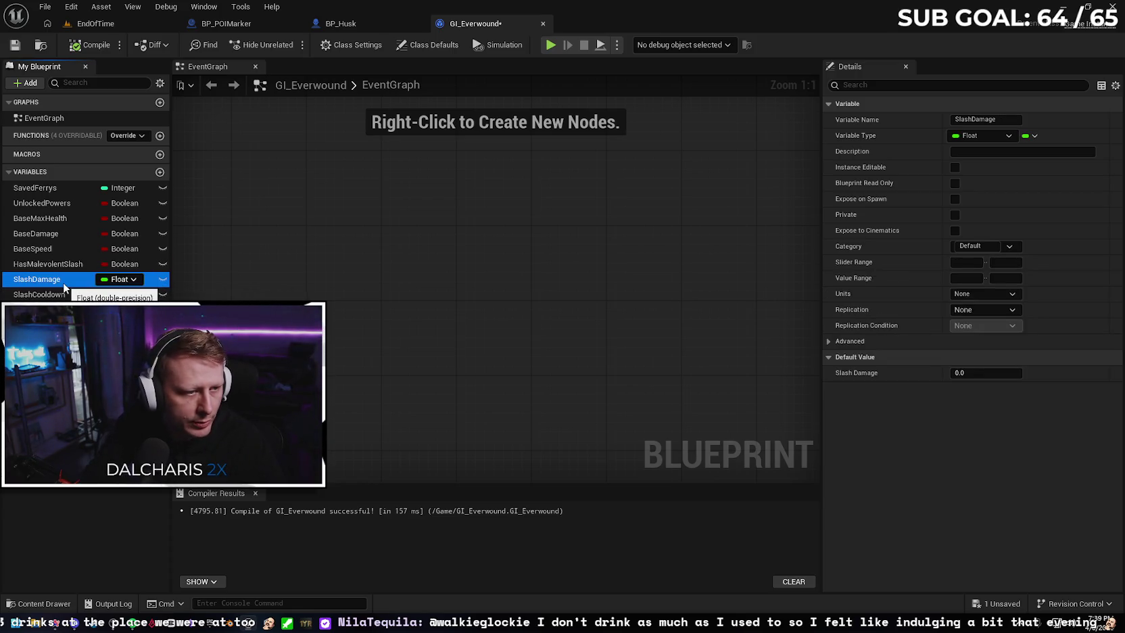
click(345, 25)
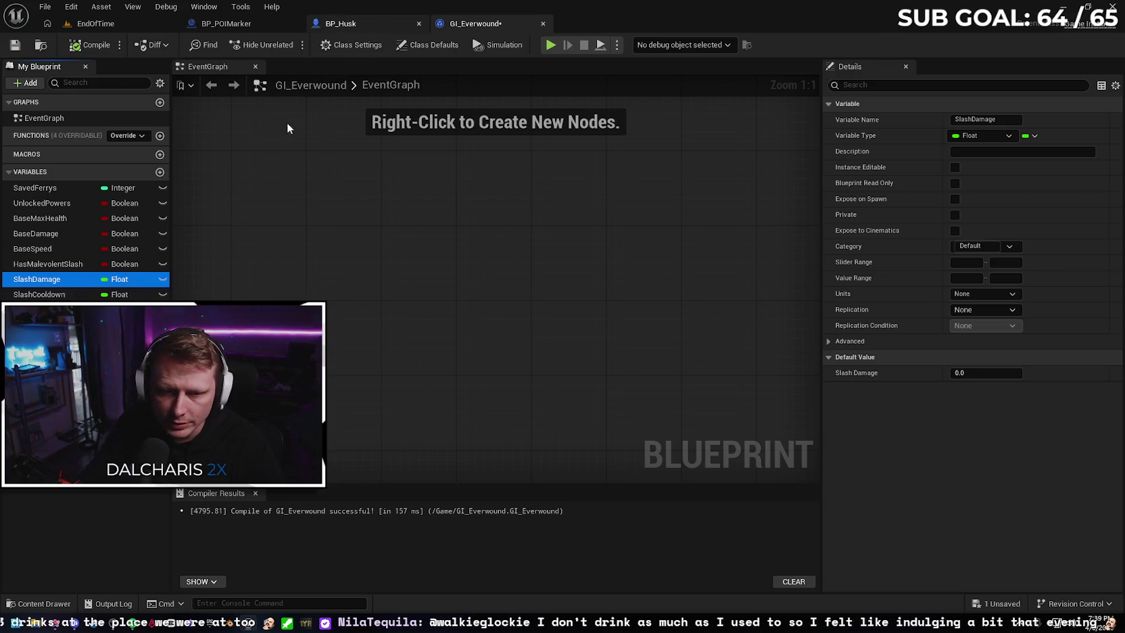
Check BP_Husk's damage, set SlashDamage's default to 20.0, and recompile
scroll(88, 406, up, 5)
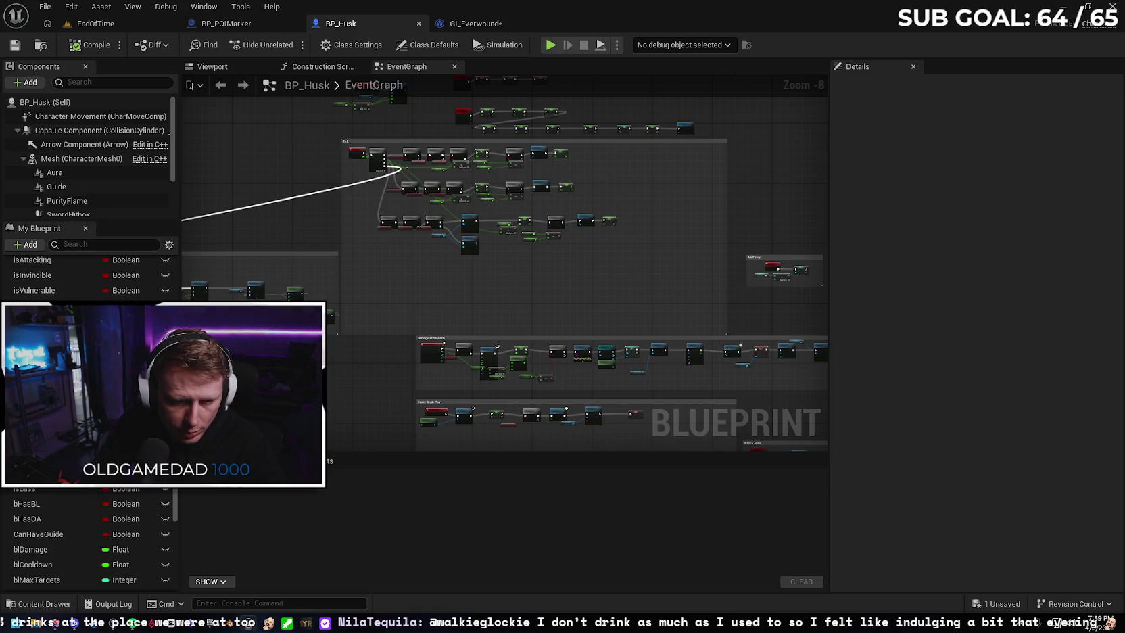
click(40, 397)
click(473, 24)
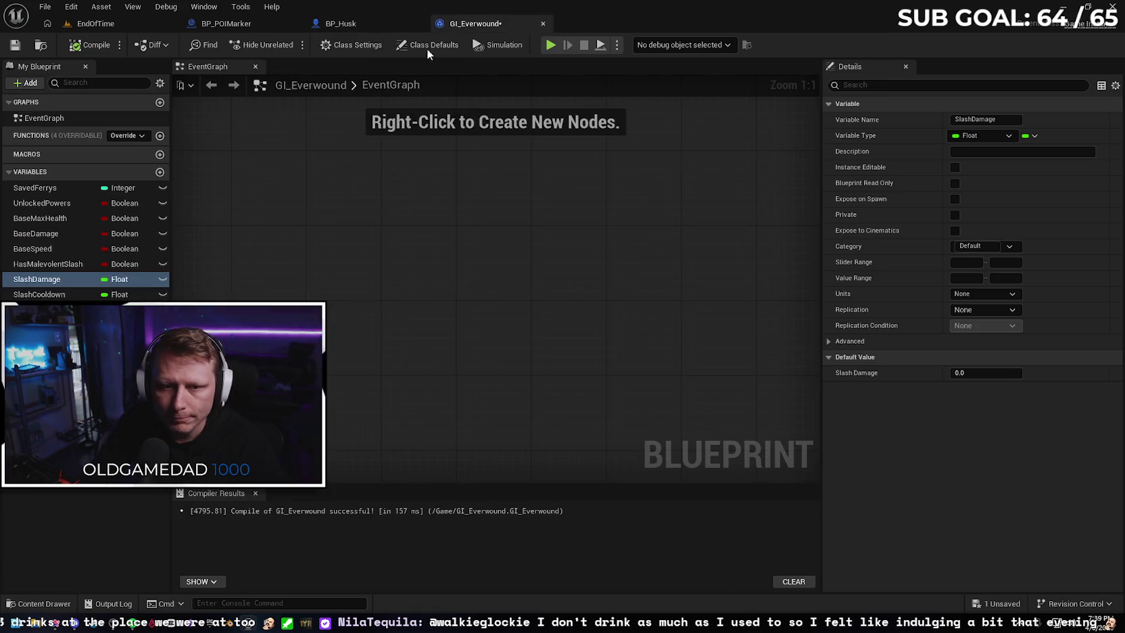
text(20)
key(Return)
click(90, 45)
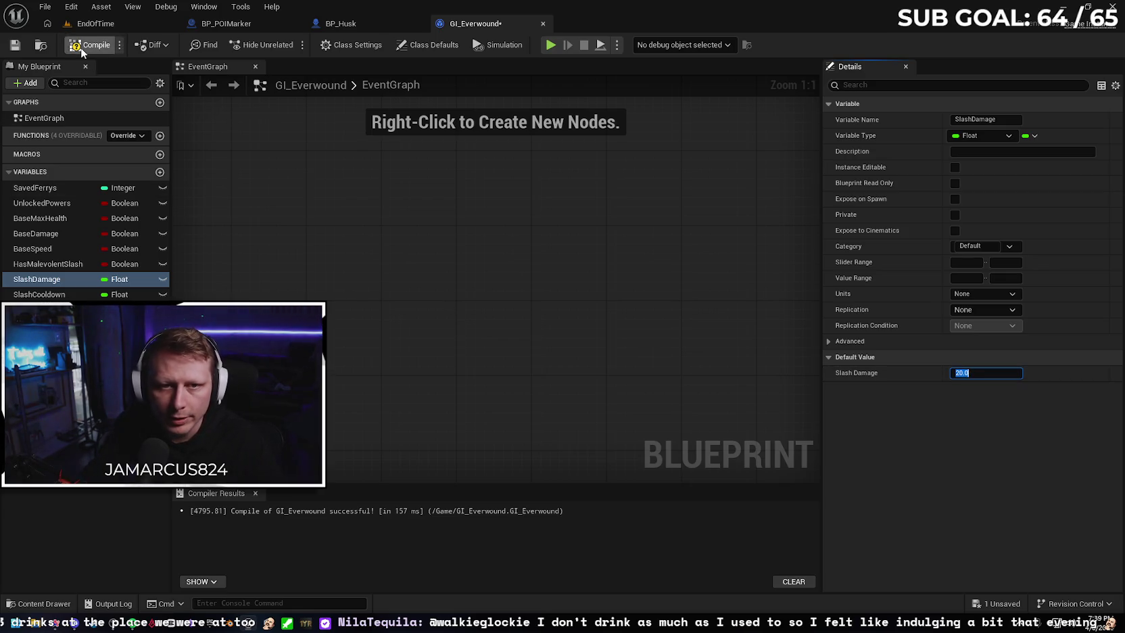
Match BP_Husk's cooldown by setting SlashCooldown's default to 5.0
click(60, 294)
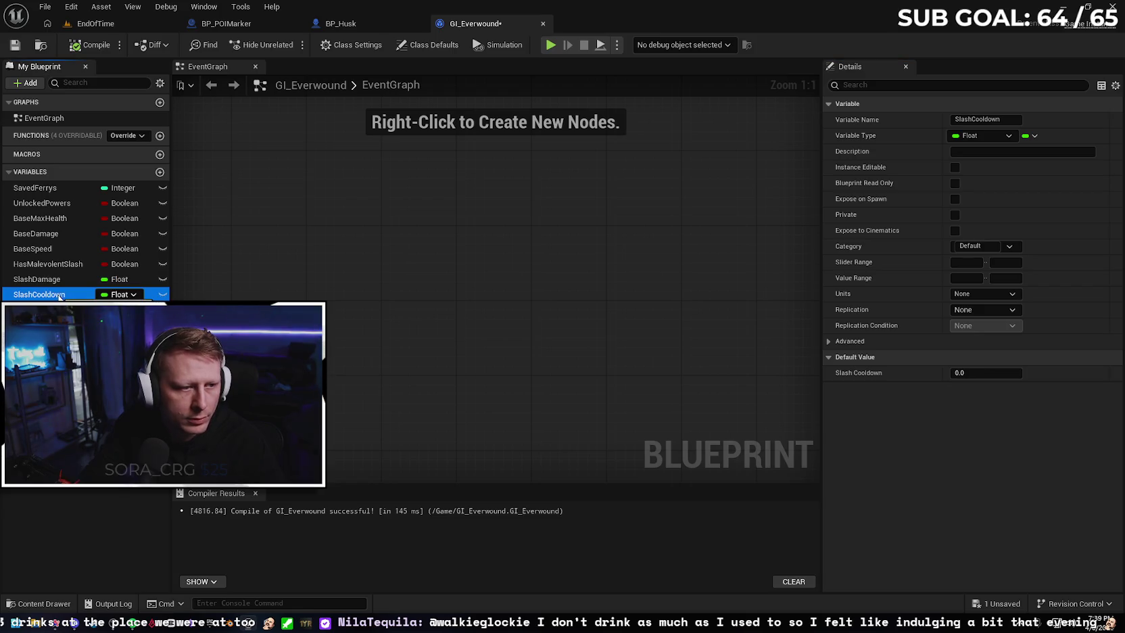
click(365, 21)
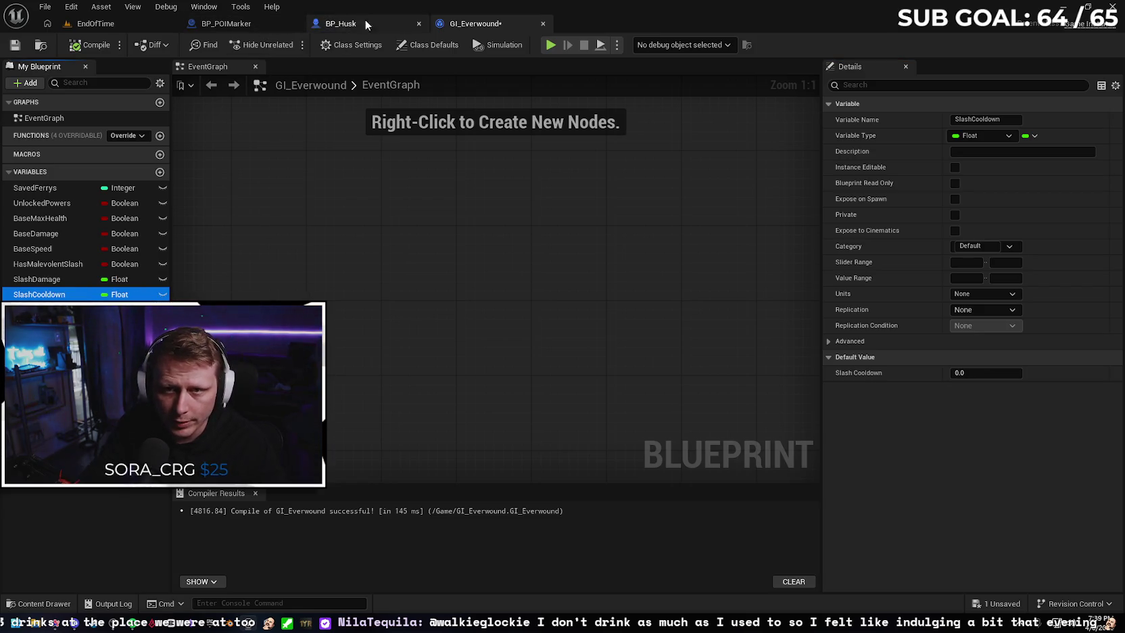
click(40, 473)
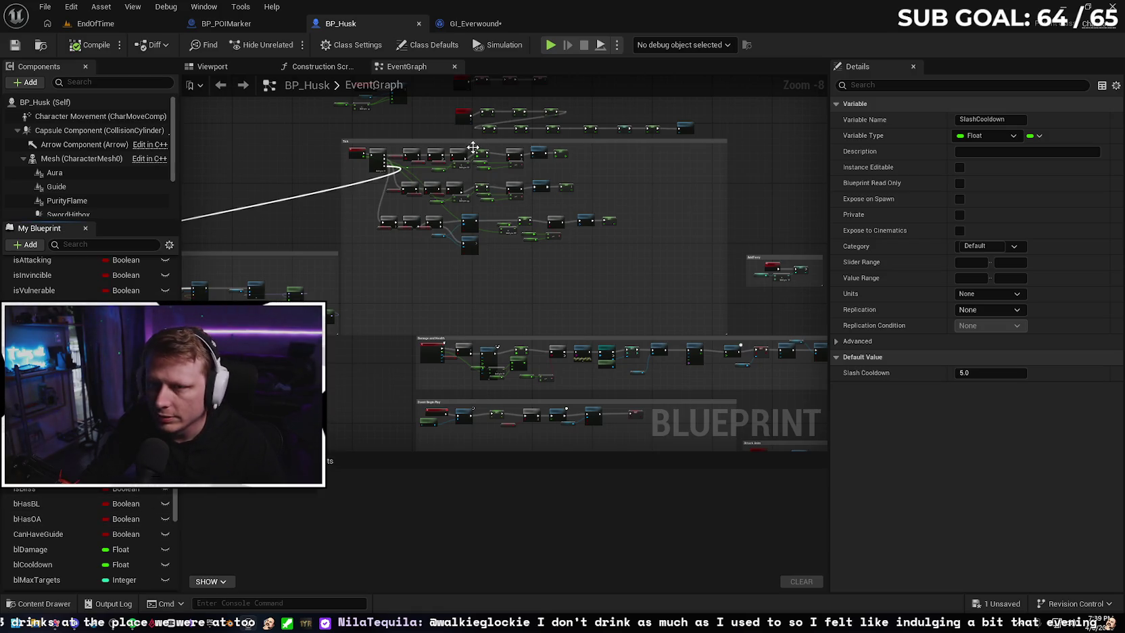
click(476, 23)
click(960, 372)
text(5)
key(Return)
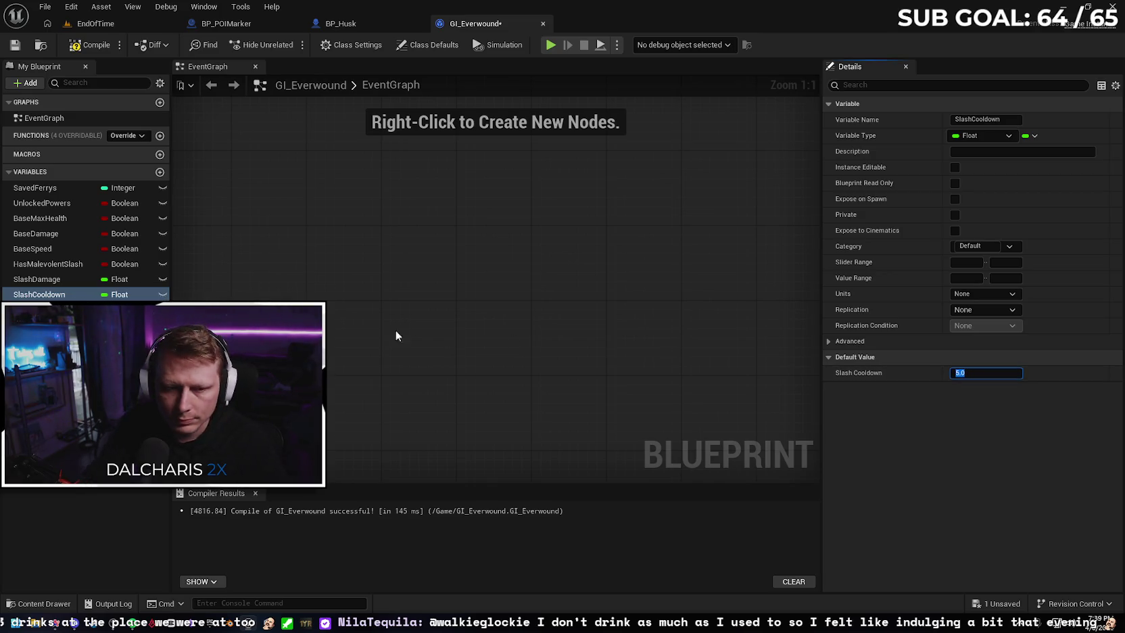
Set SlashRangeMultiplier's default to 1.0 per BP_Husk, then compile and save GI_Everwound
click(41, 325)
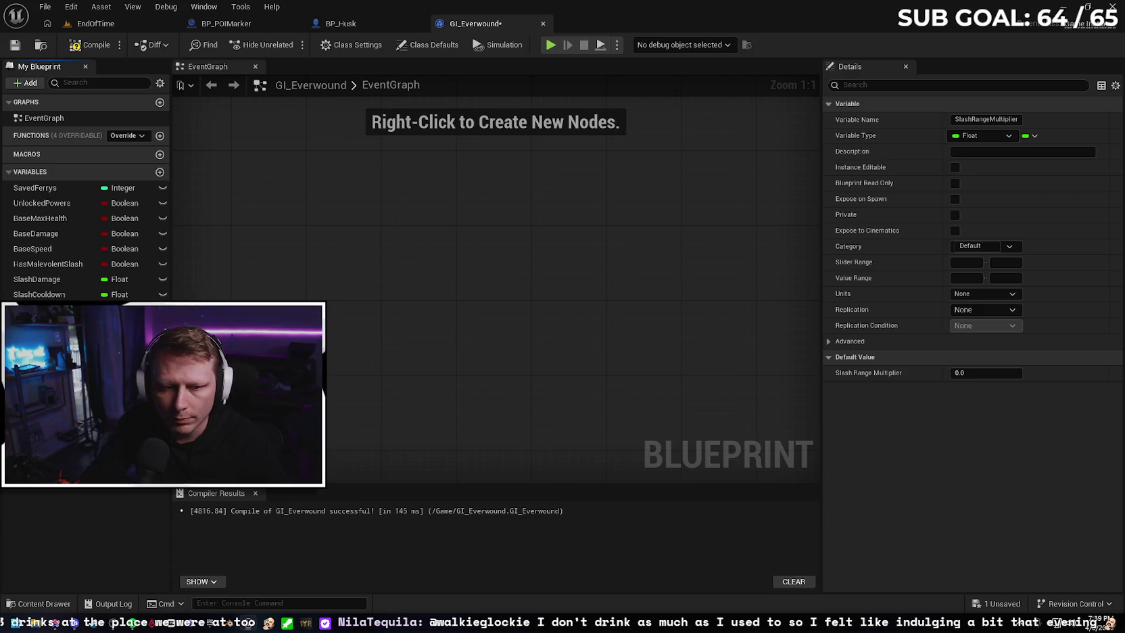
click(348, 26)
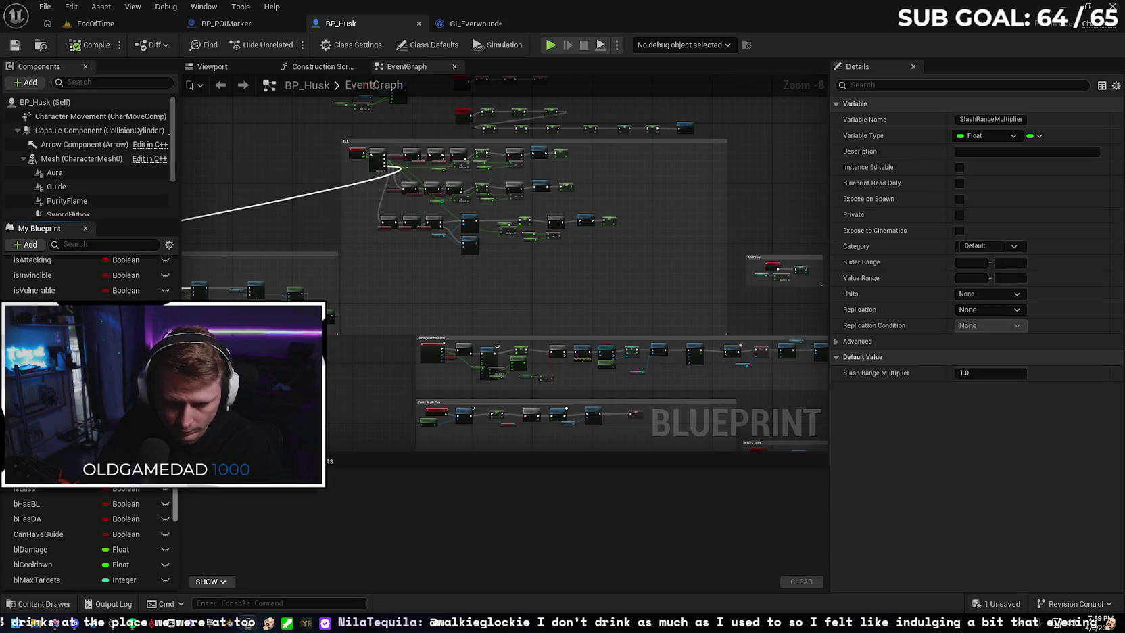
click(475, 24)
click(968, 373)
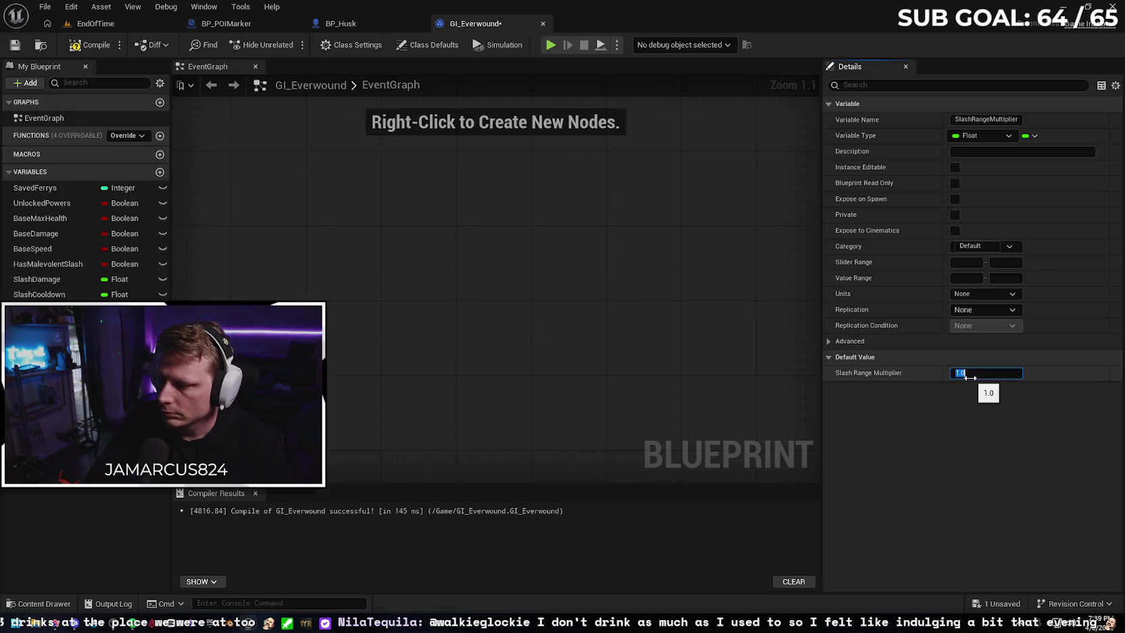
click(71, 48)
click(15, 44)
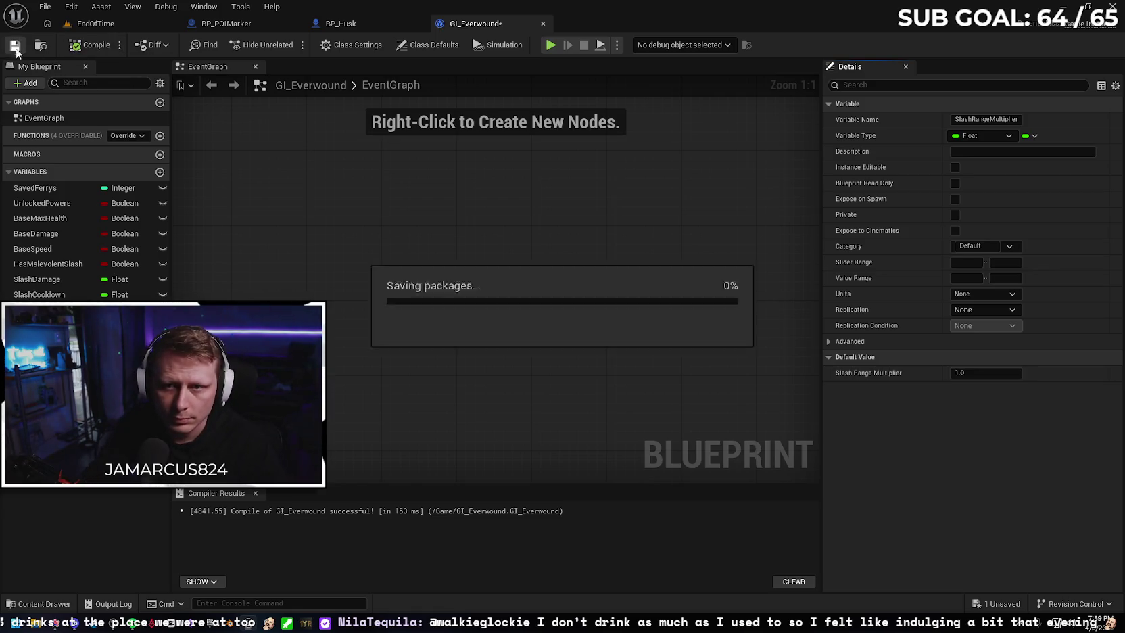
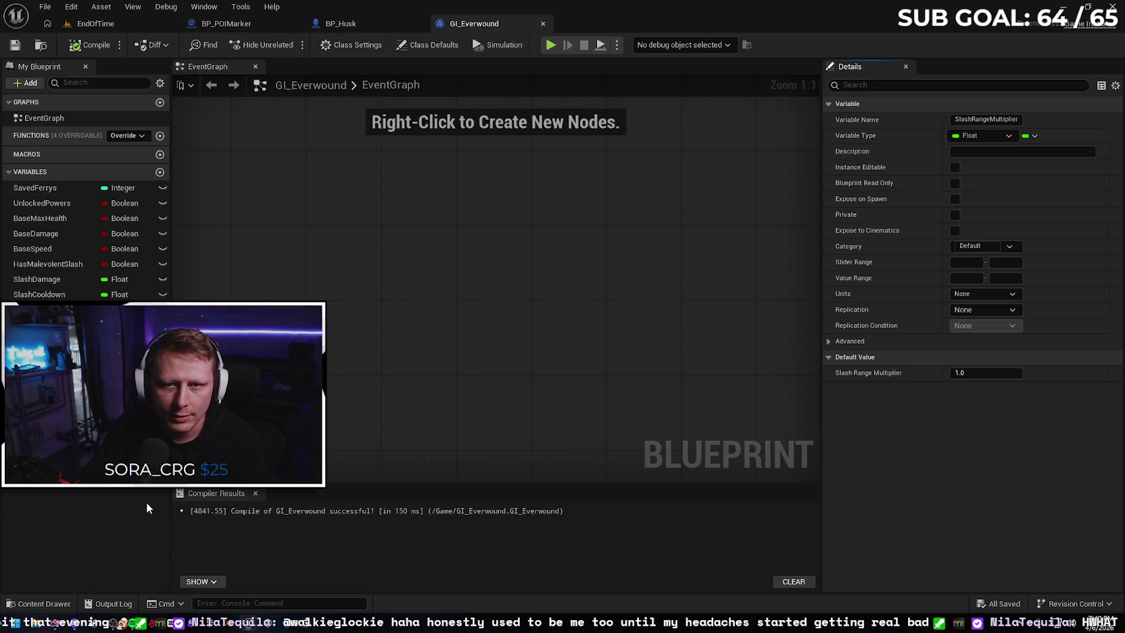
Open the WBP_Loot widget blueprint from the UI folder in the Content Drawer
click(42, 603)
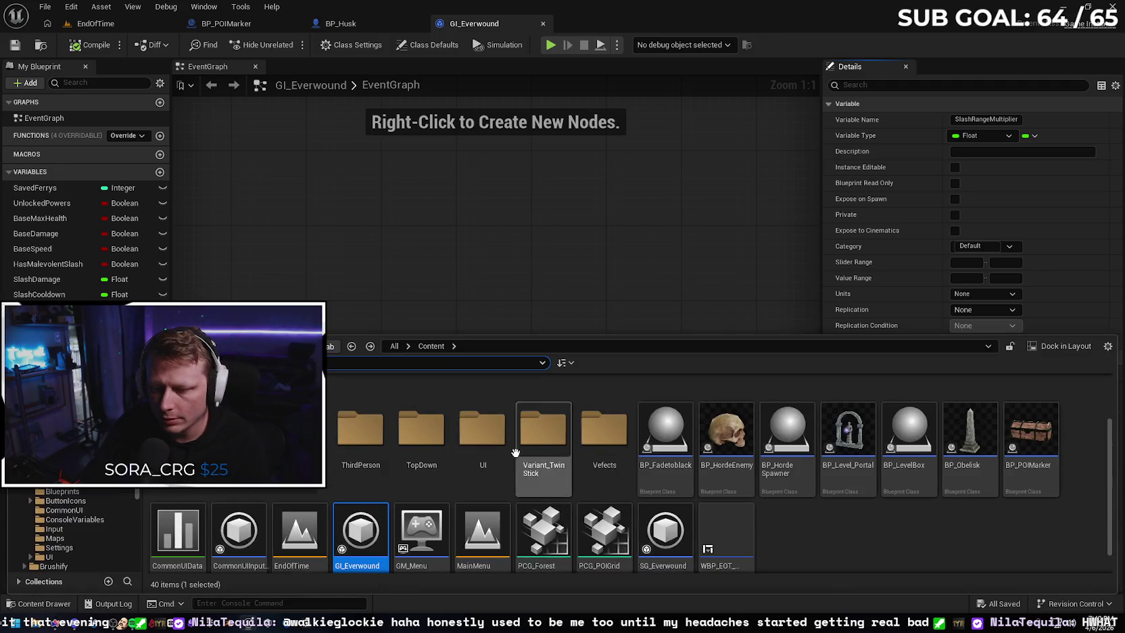
double_click(483, 429)
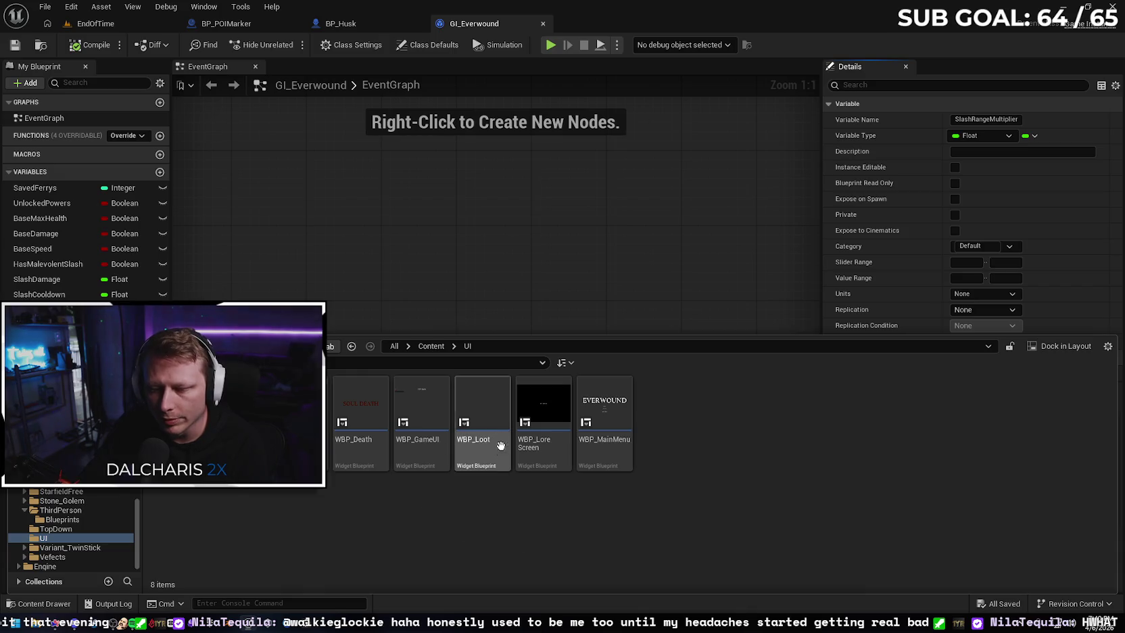
double_click(491, 461)
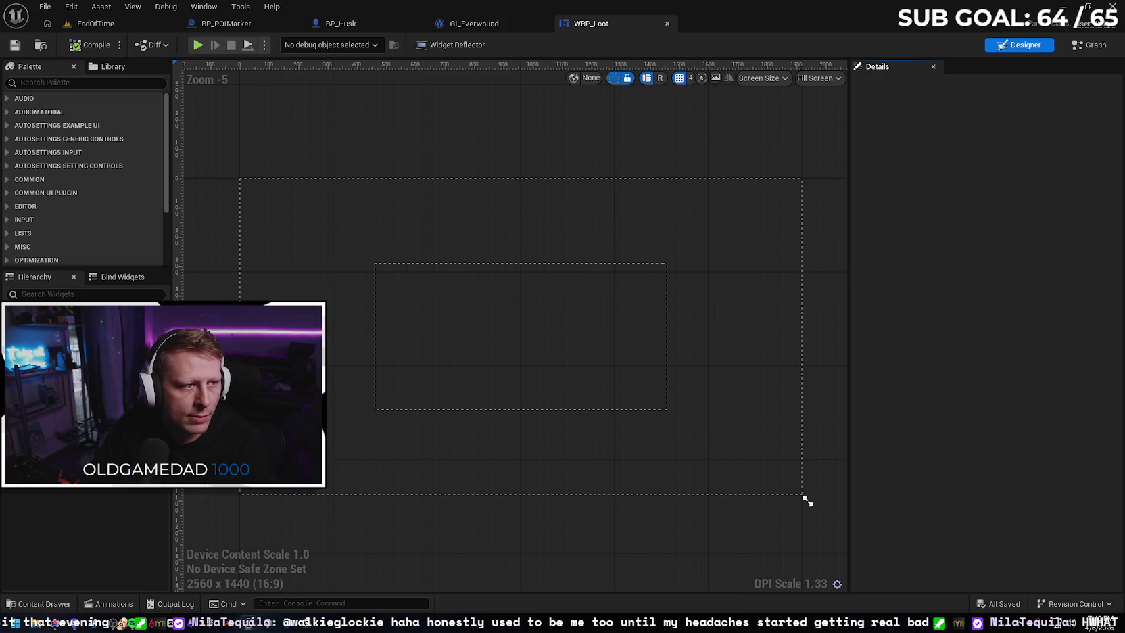
Search the Palette for blur and add a Background Blur widget to the hierarchy
click(56, 82)
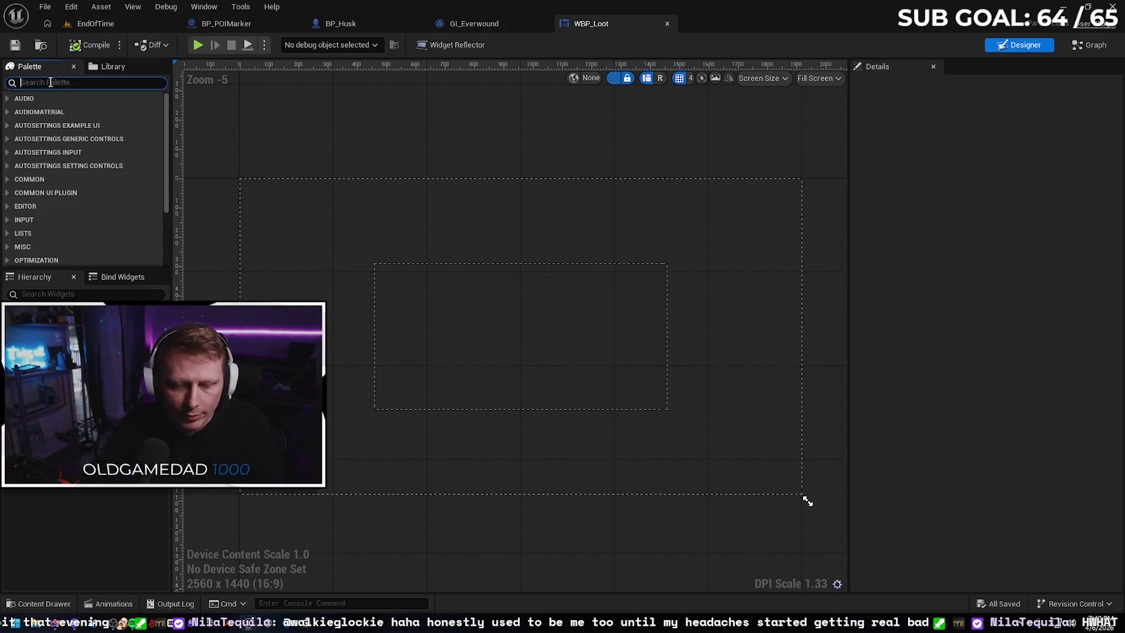
text(backrou)
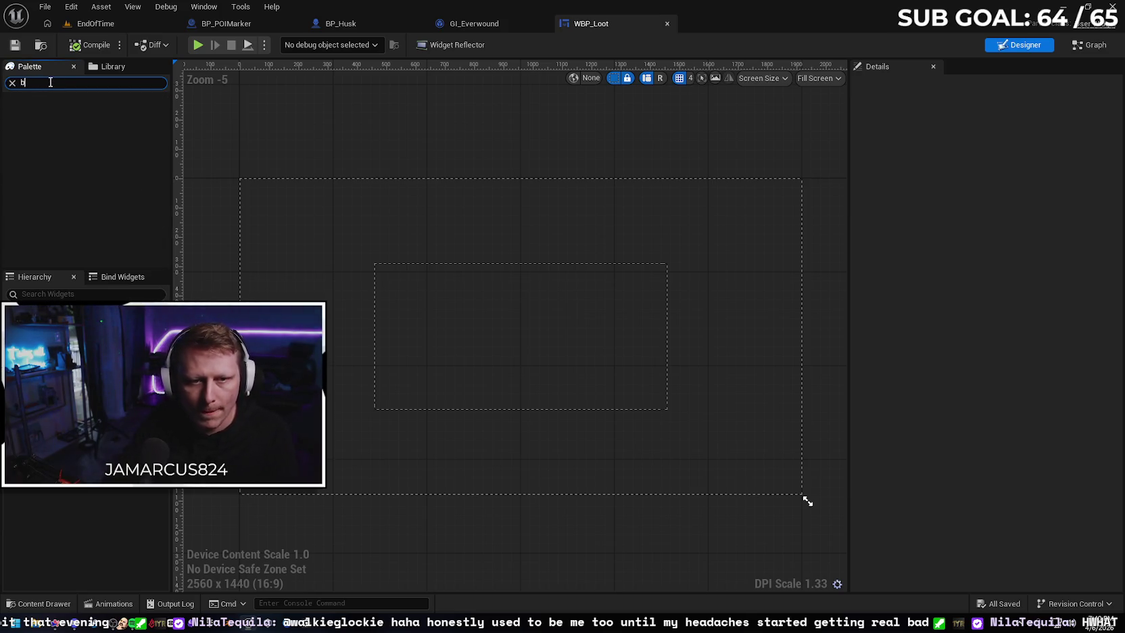
text(lur)
mouse_move(64, 111)
mouse_down()
mouse_move(76, 219)
mouse_move(67, 314)
mouse_up()
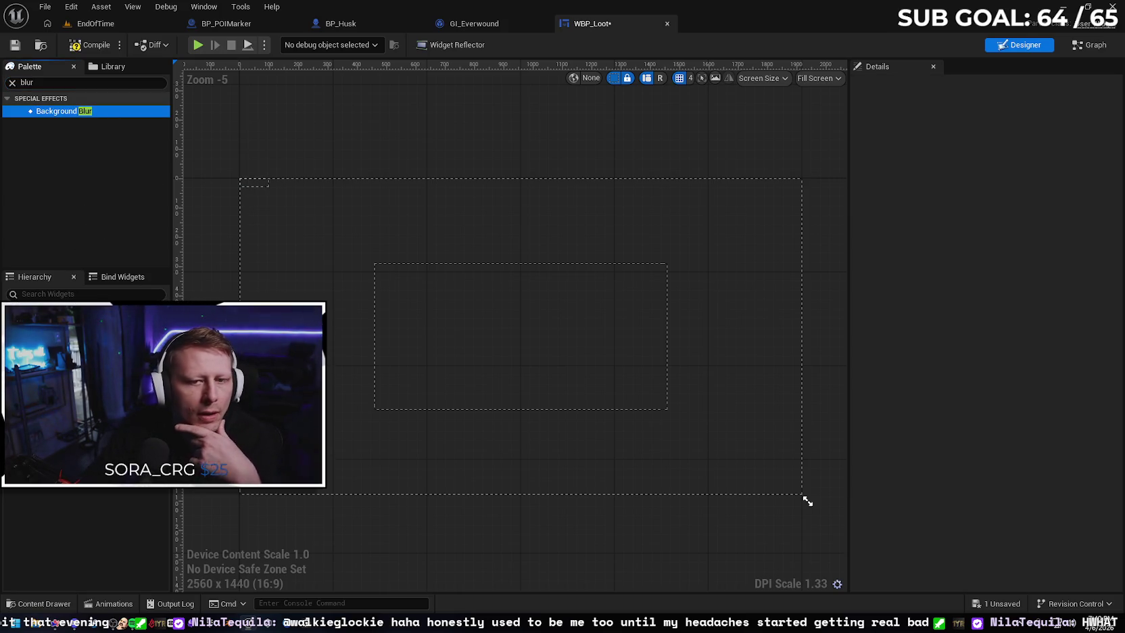
click(11, 83)
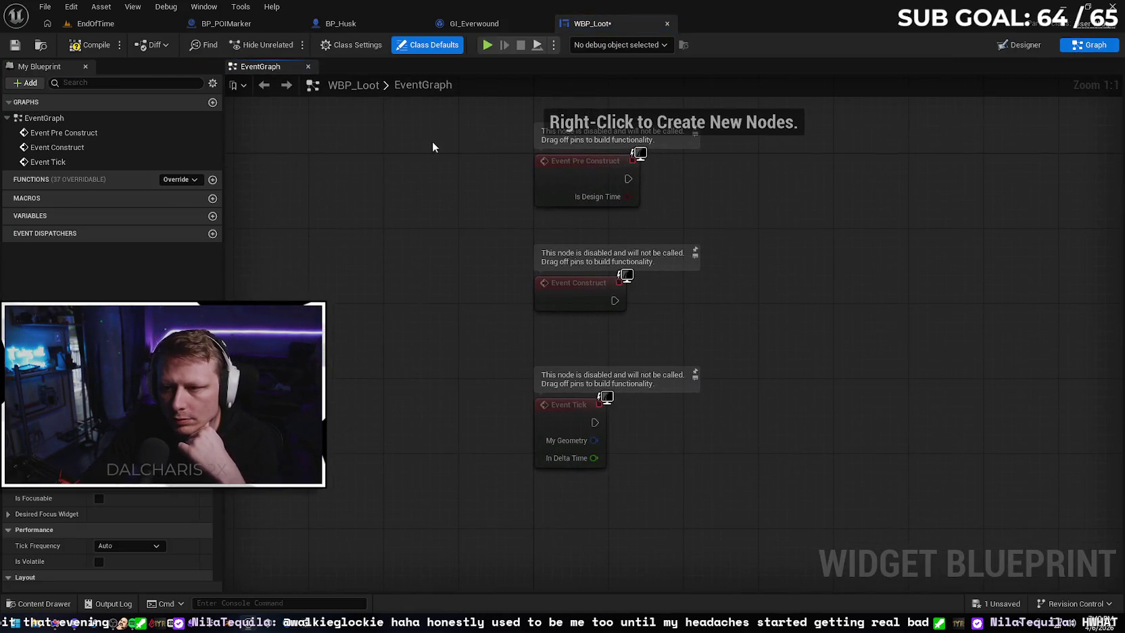
Delete the unused Event Tick and Event Pre Construct nodes
drag(412, 203, 634, 440)
click(534, 446)
click(466, 392)
key(Delete)
click(449, 142)
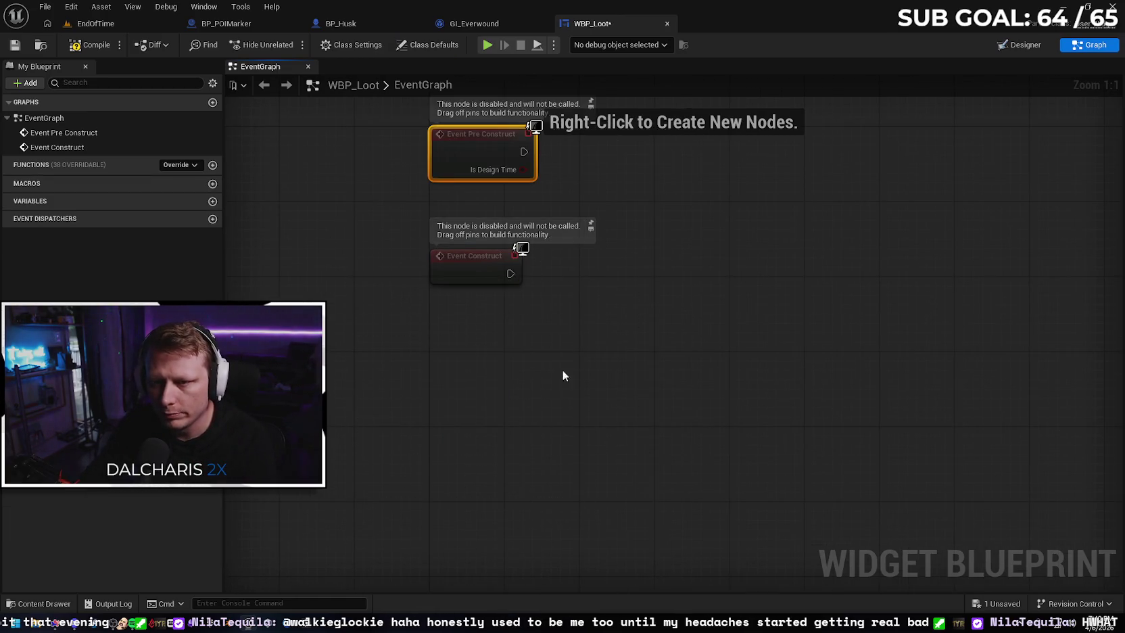
key(Delete)
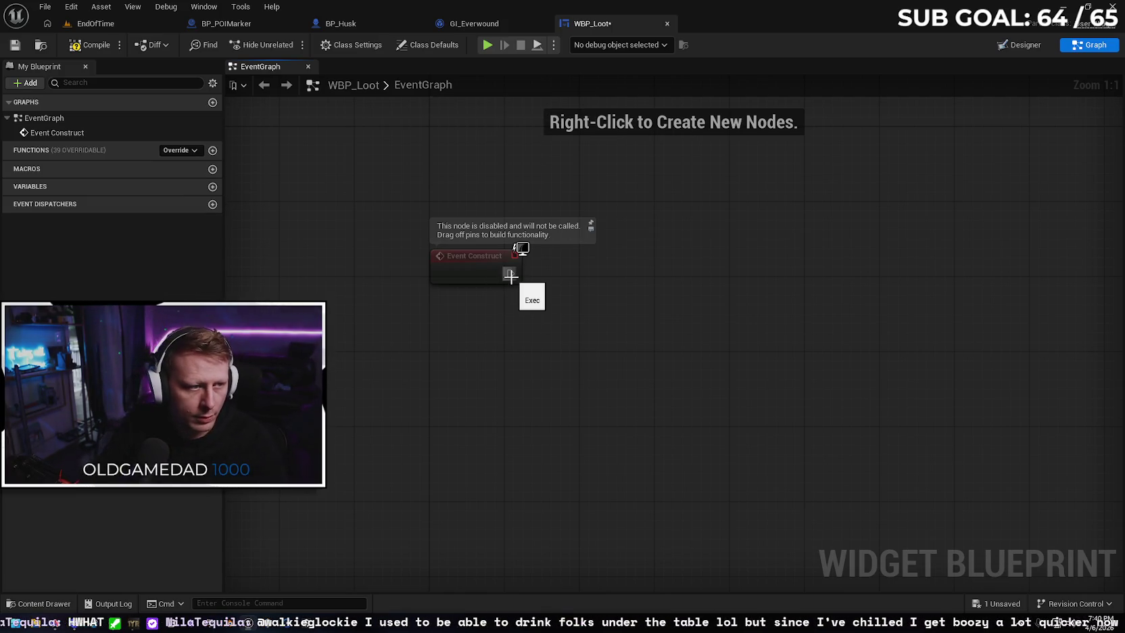
Place a Get Game Instance node in the graph
drag(510, 274, 586, 277)
text(get)
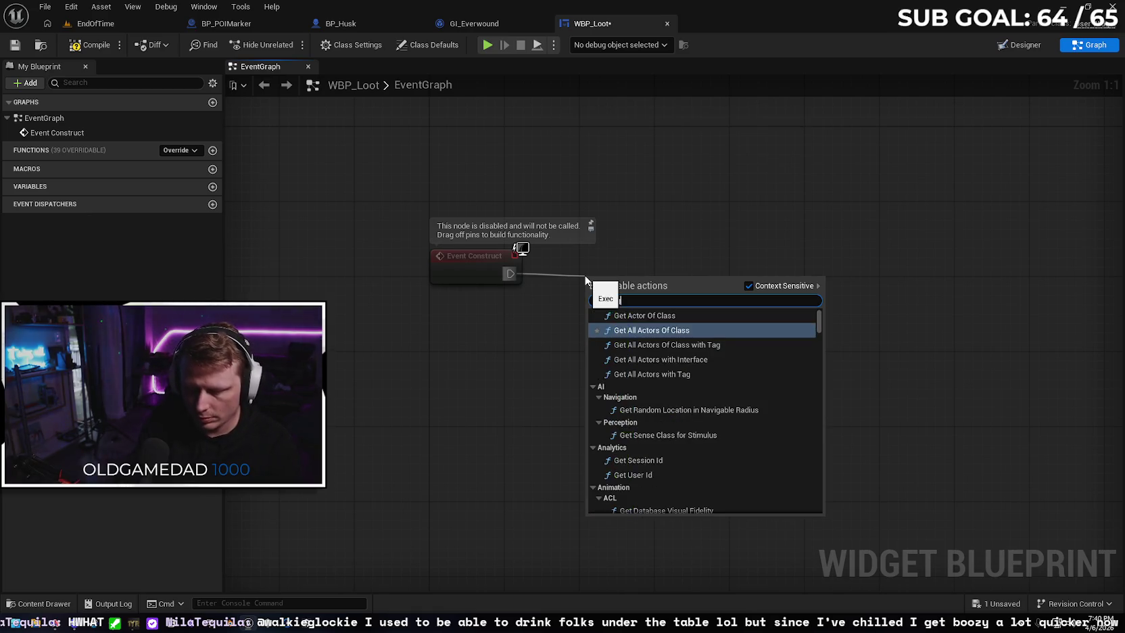
text(game insta)
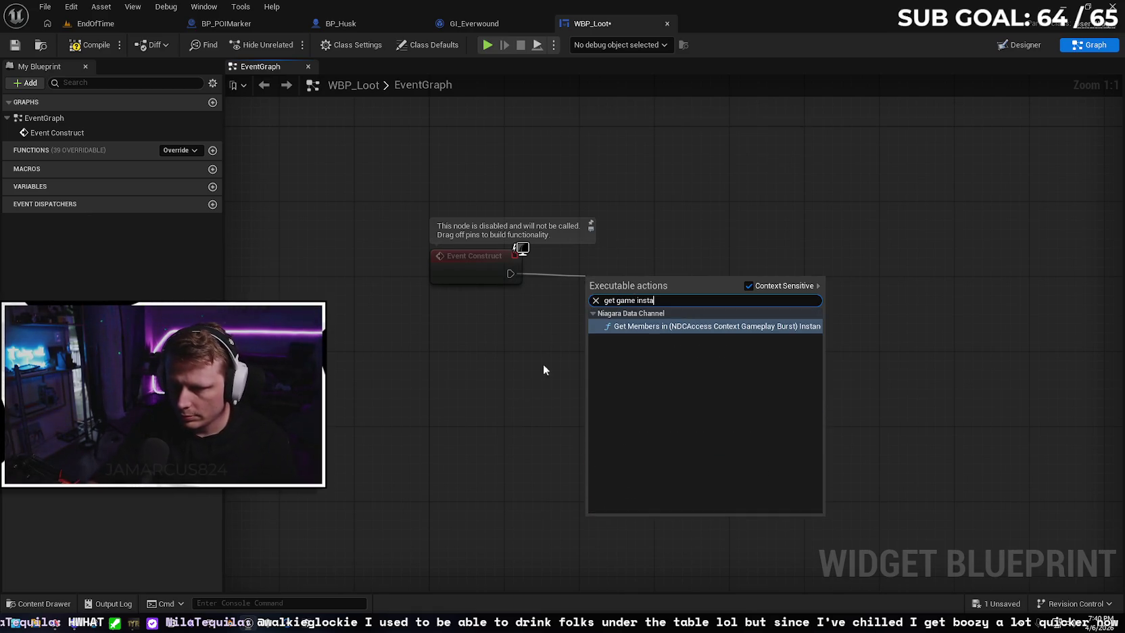
right_click(496, 373)
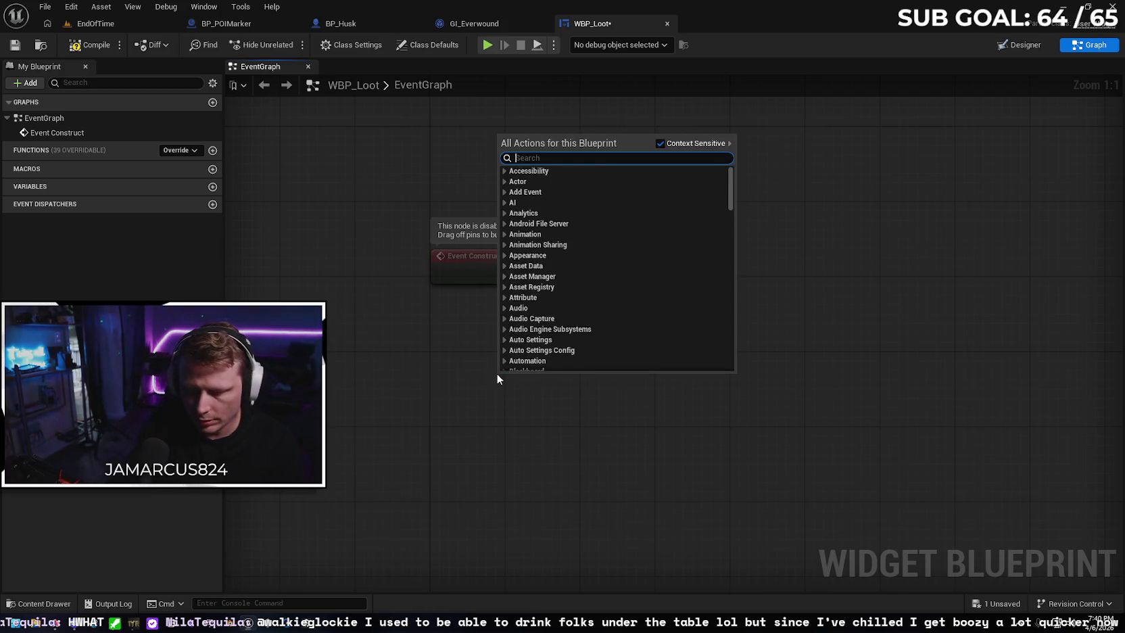
text(get game insta)
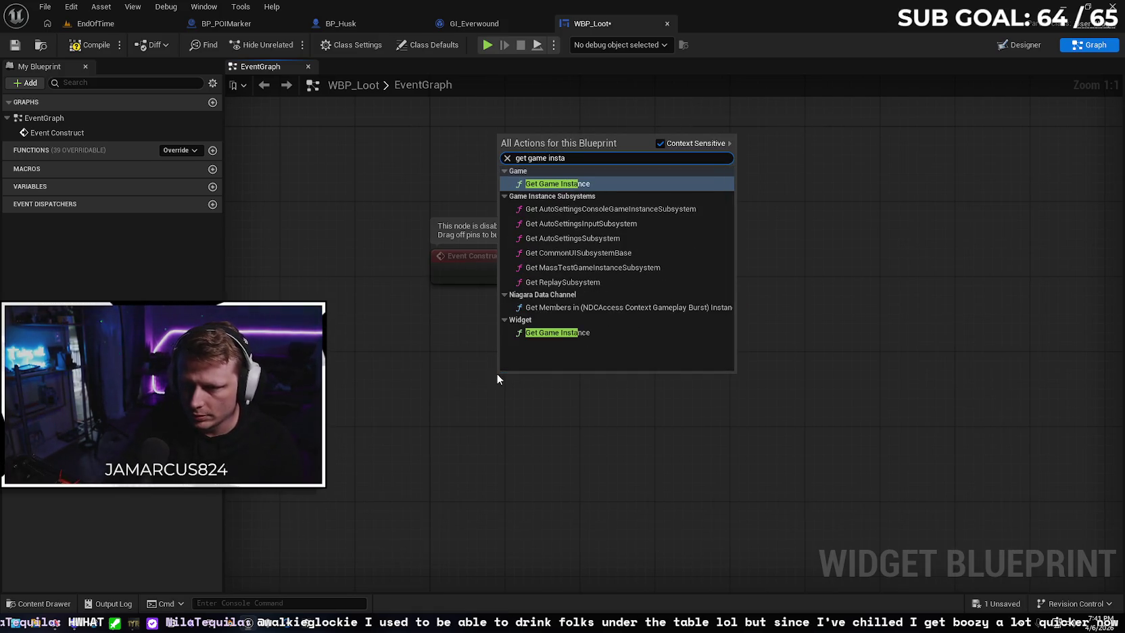
key(Return)
Cast the game instance to GI_Everwound and wire Event Construct's execution into the cast
drag(586, 394, 657, 338)
text(cast to)
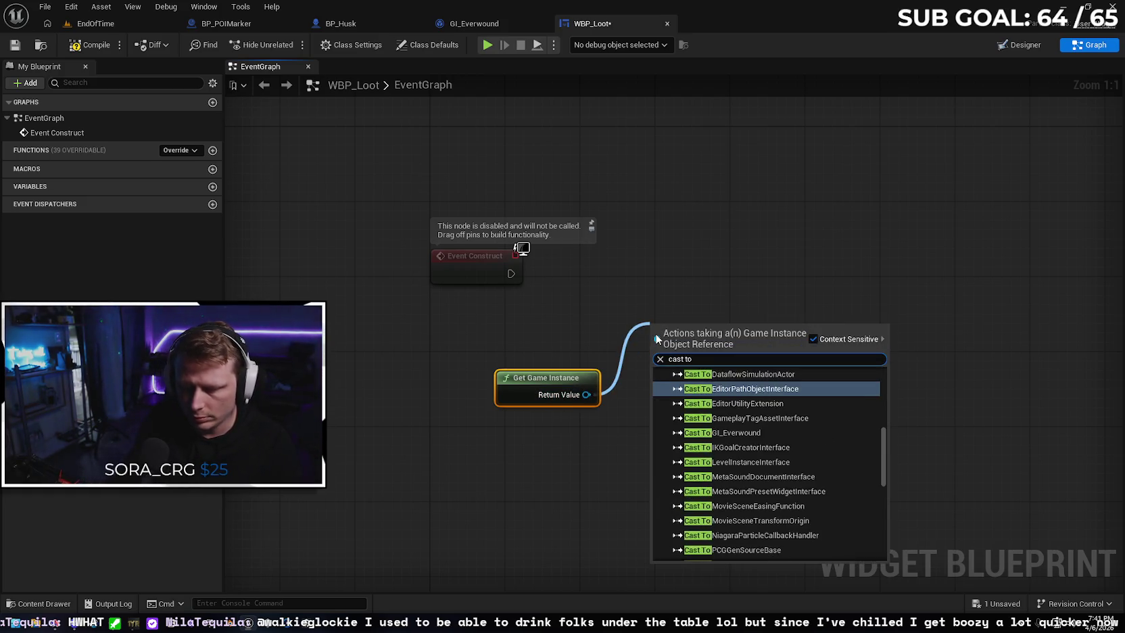
text( GI)
click(753, 410)
drag(693, 323, 692, 257)
drag(564, 382, 480, 353)
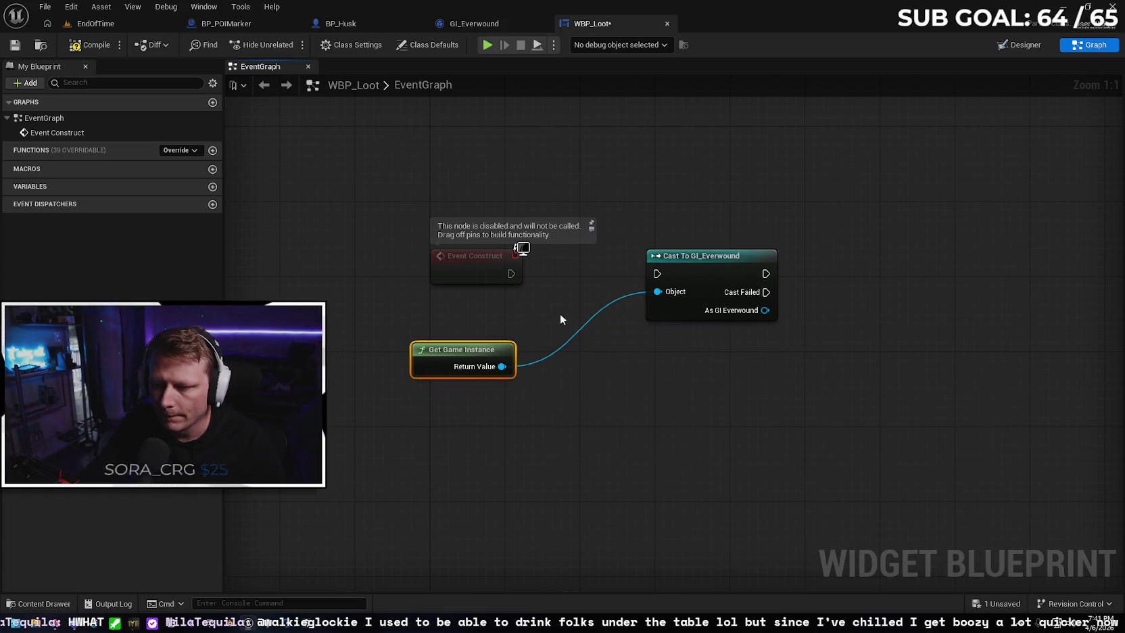
mouse_move(511, 273)
mouse_down()
mouse_move(659, 276)
mouse_move(636, 261)
mouse_up()
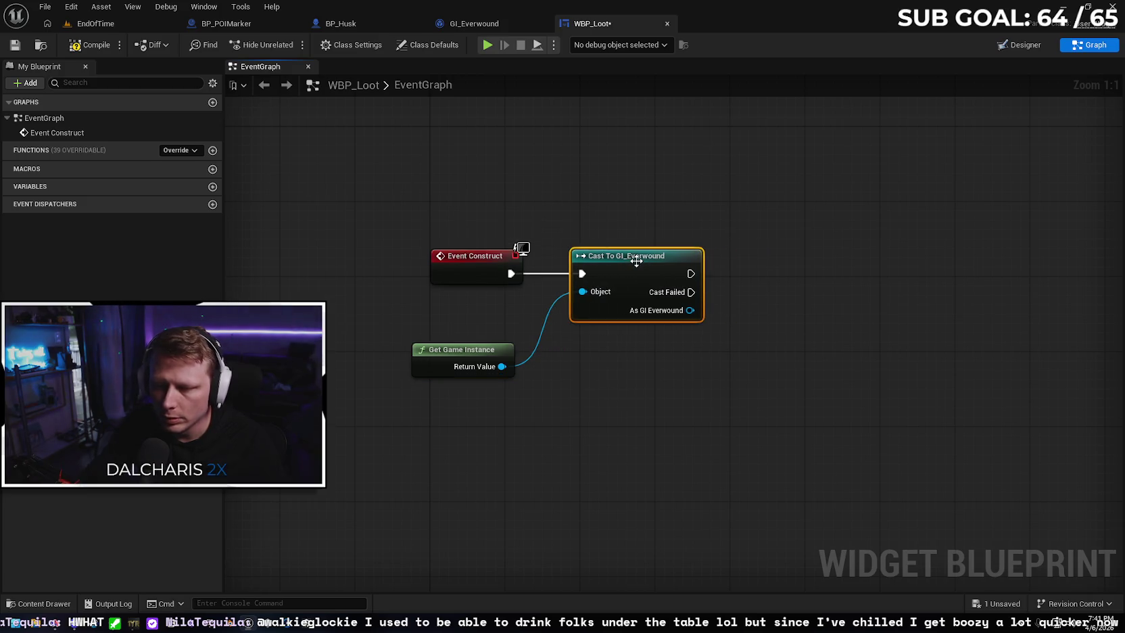
click(624, 370)
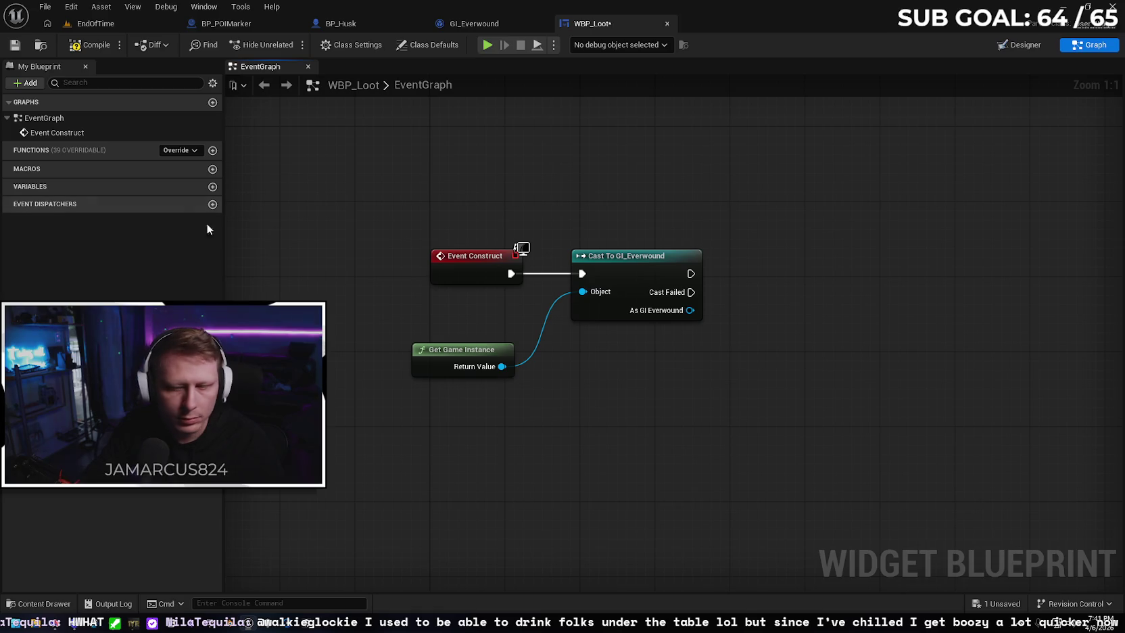
right_click(676, 311)
Promote the cast's As GI Everwound output to a variable and position its SET node
click(722, 350)
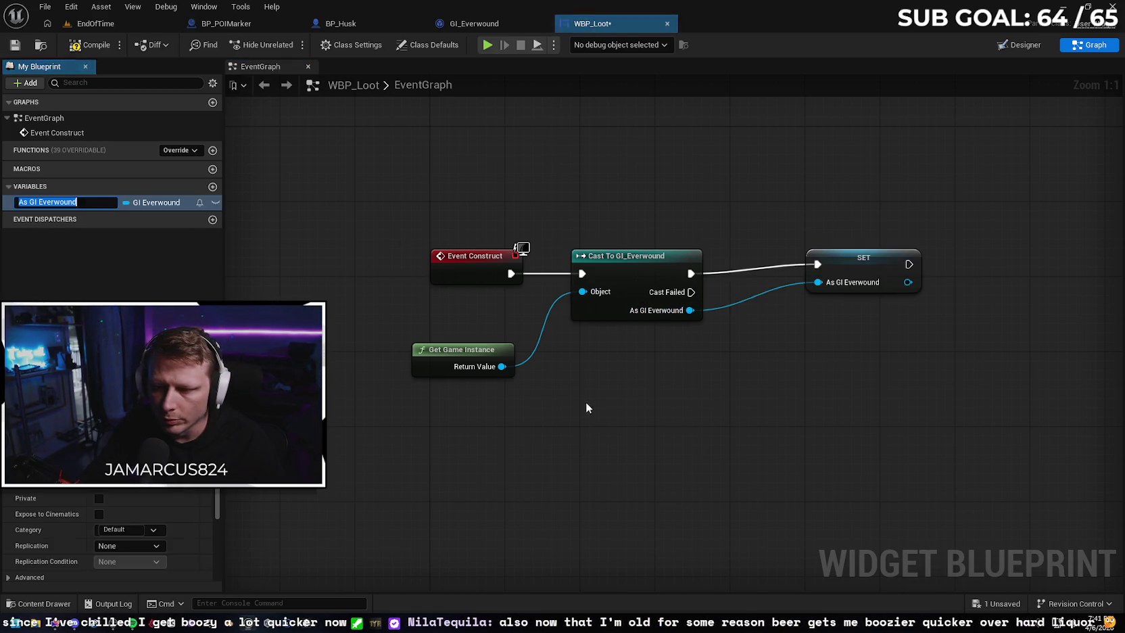
drag(822, 290, 798, 278)
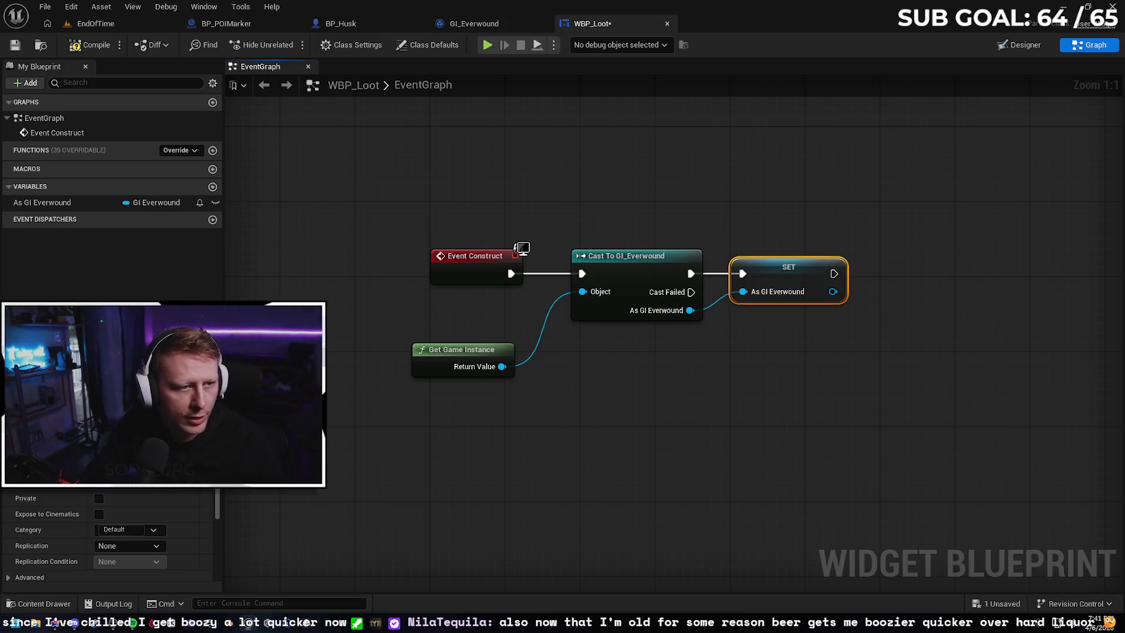
mouse_move(579, 419)
mouse_down()
mouse_move(610, 424)
mouse_move(525, 415)
mouse_up()
drag(637, 374, 490, 389)
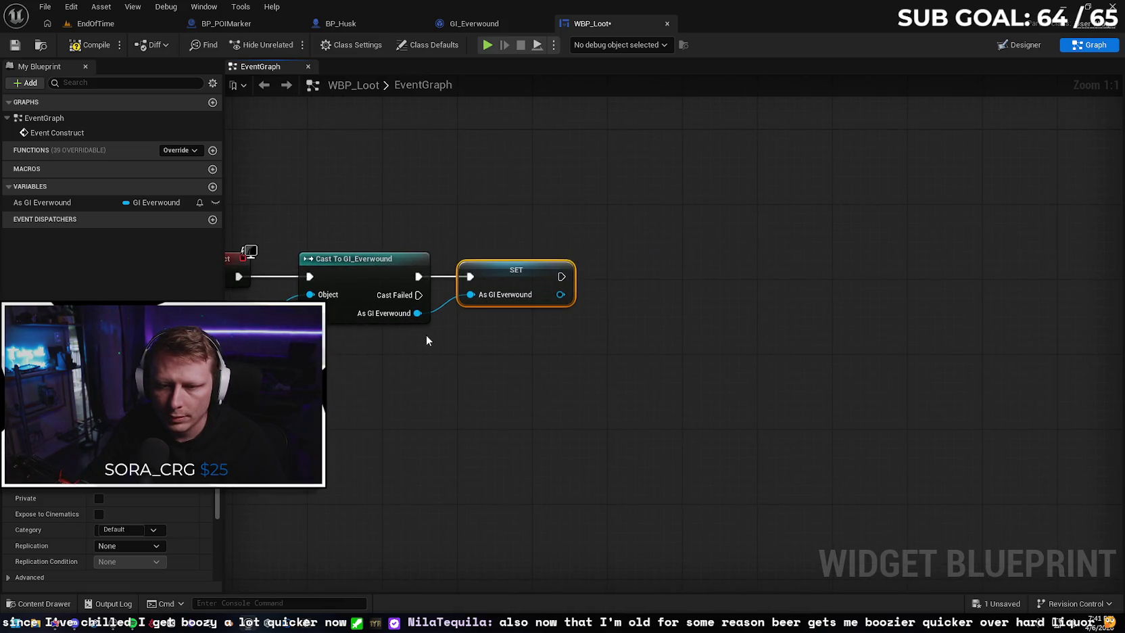
Get Has Malevolent Slash from the stored reference and feed it into a Branch condition
drag(560, 297, 647, 284)
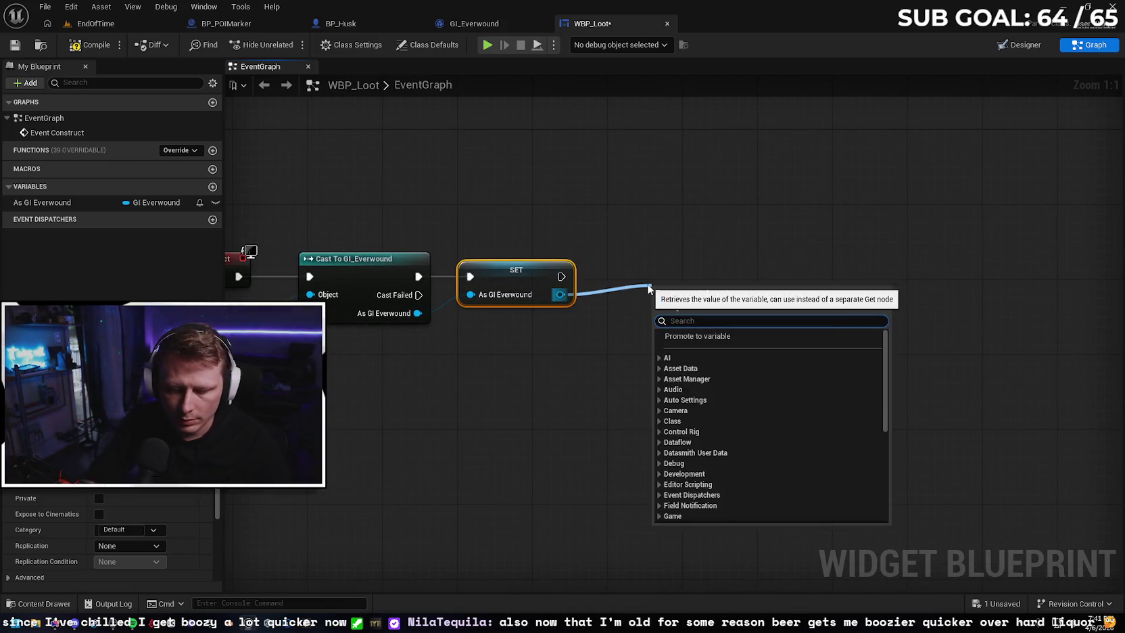
text(has)
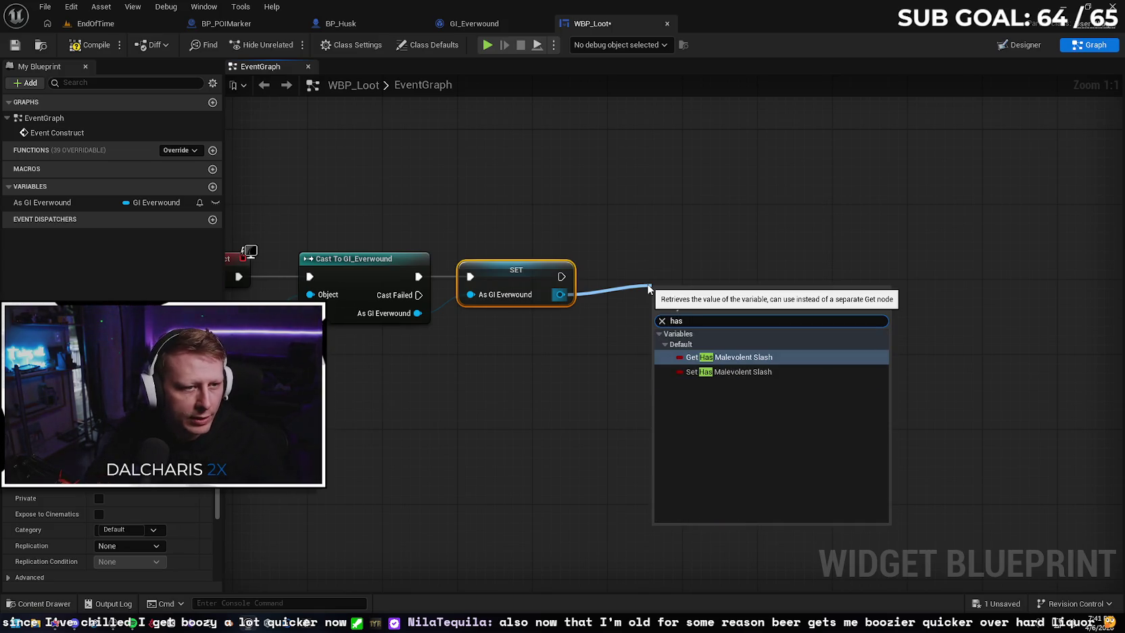
key(Return)
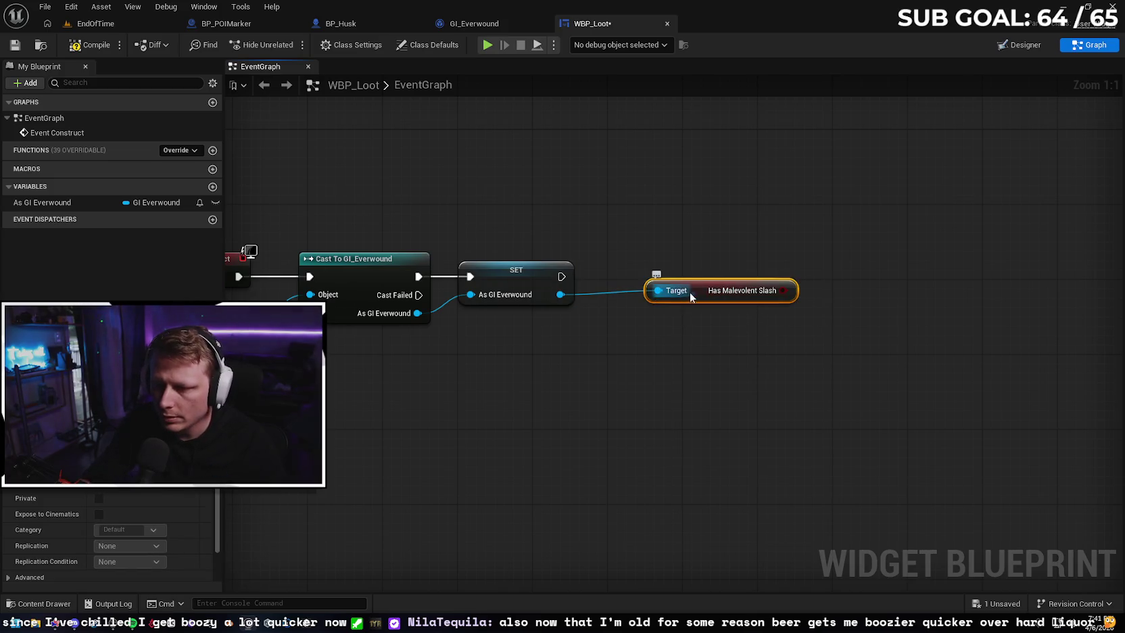
drag(644, 309, 646, 301)
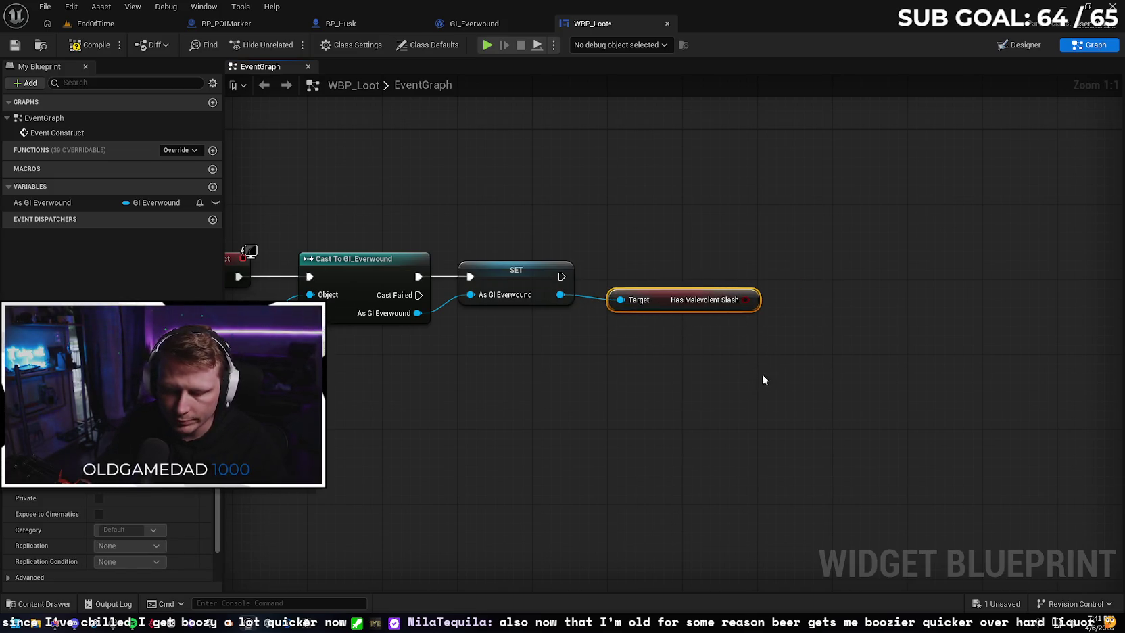
click(799, 267)
drag(745, 299, 809, 304)
drag(847, 266, 835, 257)
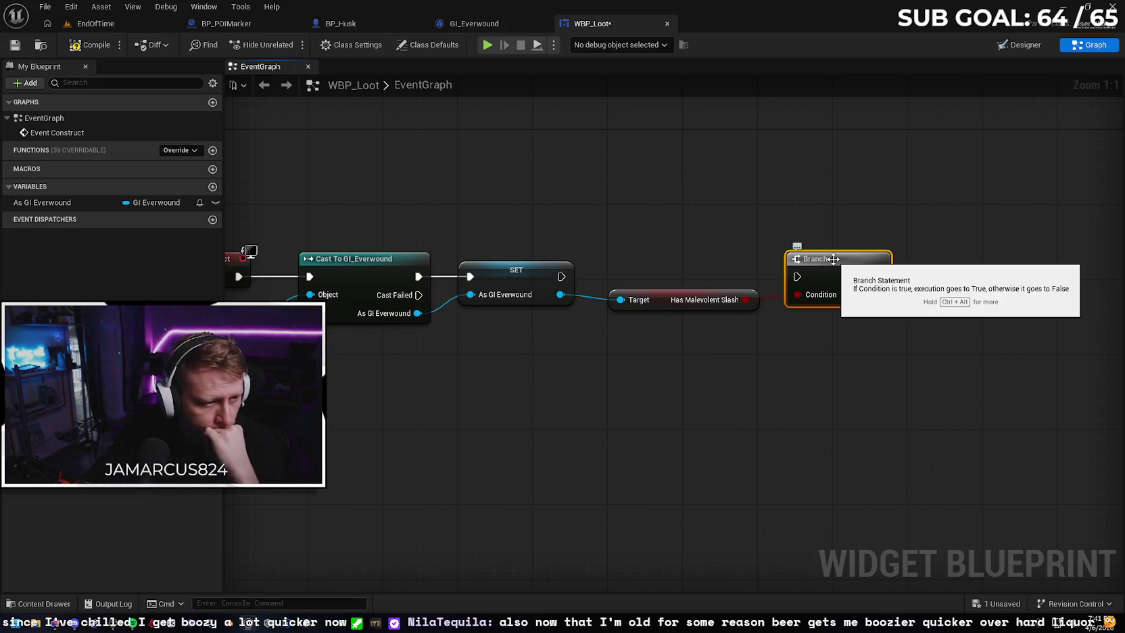
key(Home)
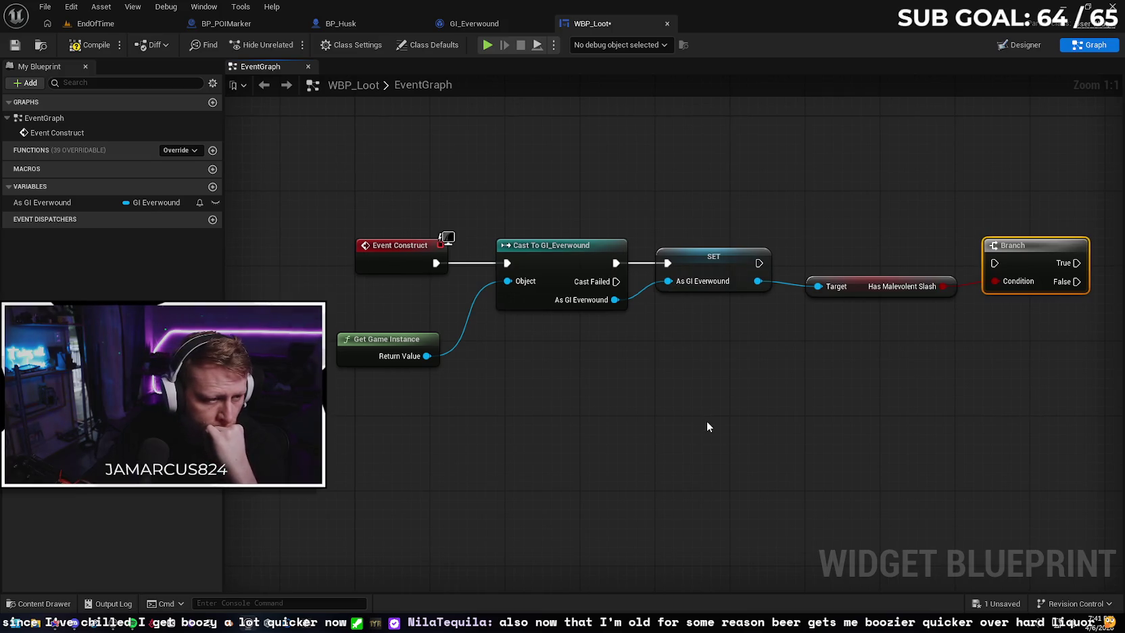
drag(800, 423, 598, 429)
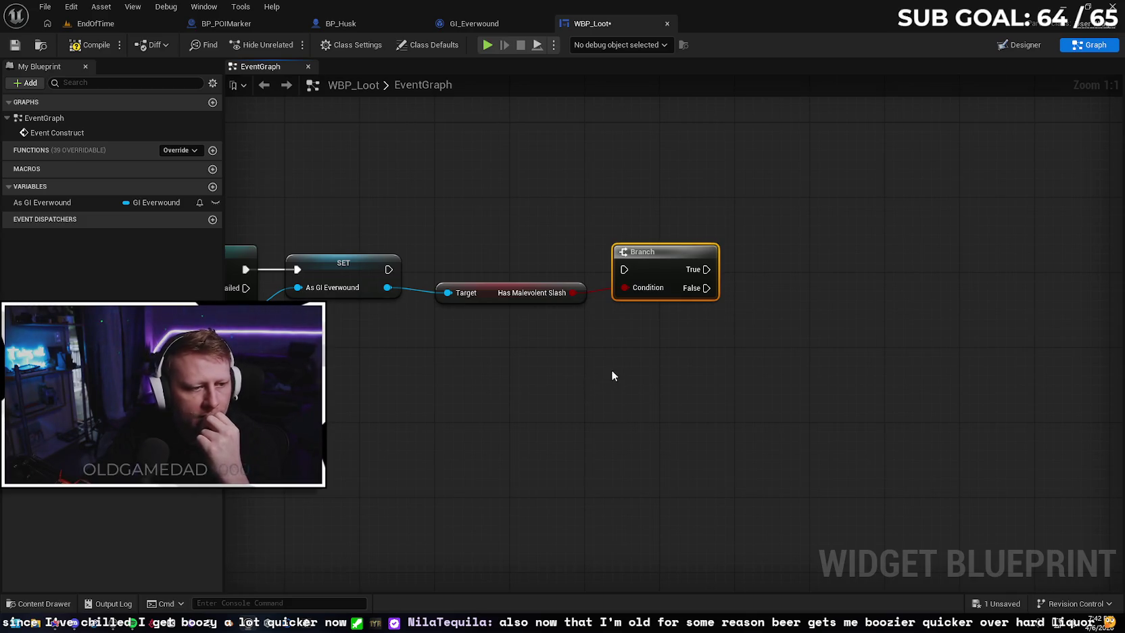
drag(585, 395, 549, 400)
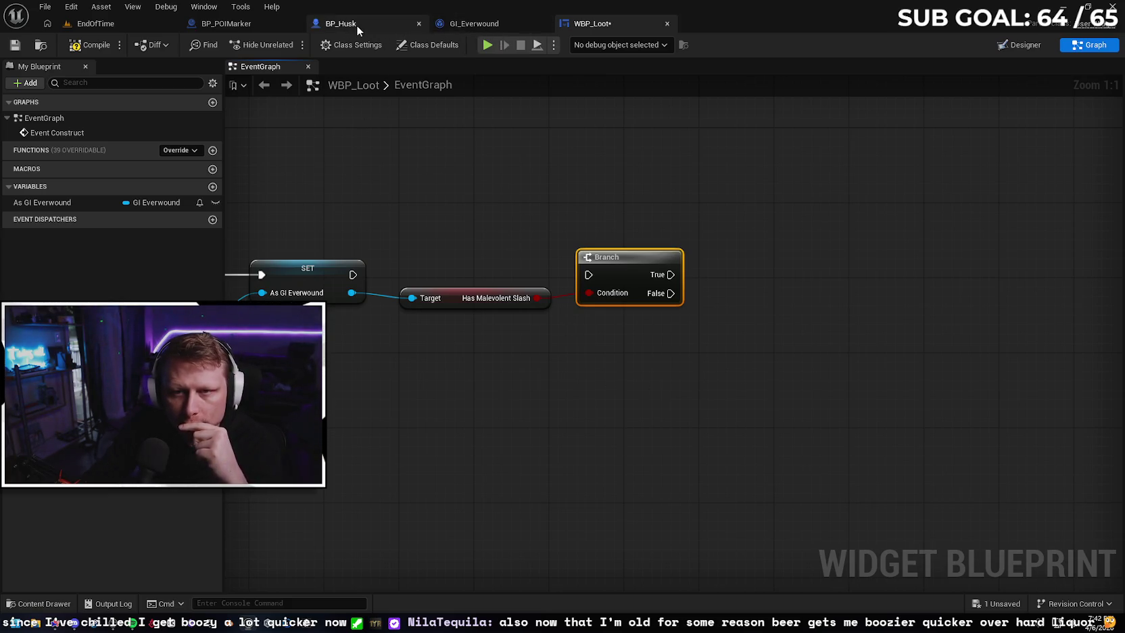
click(1022, 45)
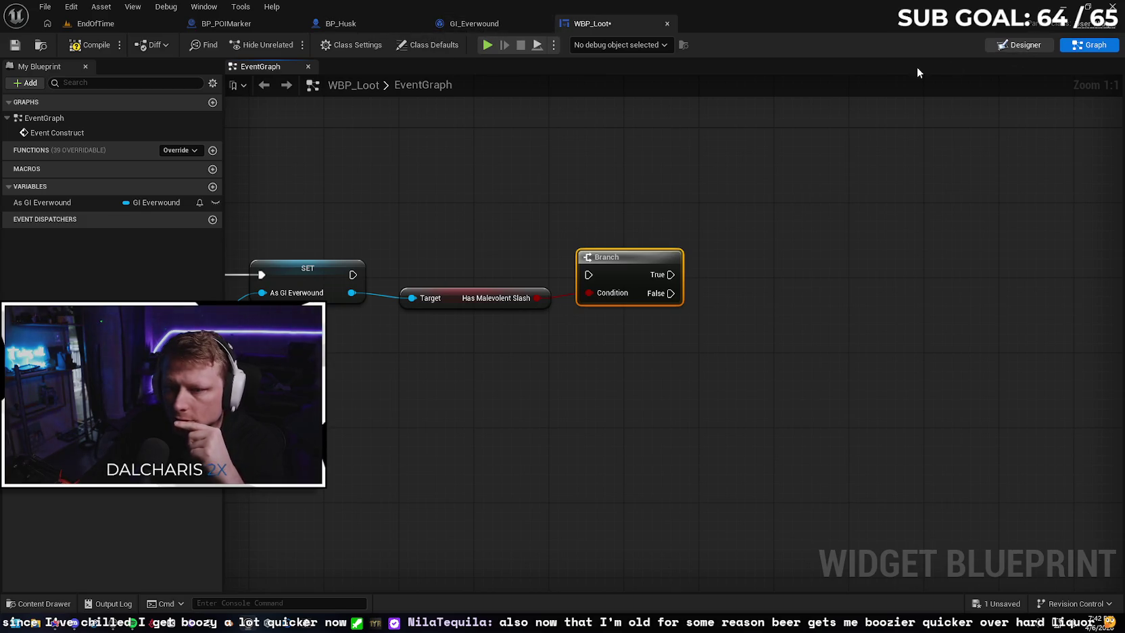
Add a Button from the Palette into the horizontal box and name it Option_1
click(86, 81)
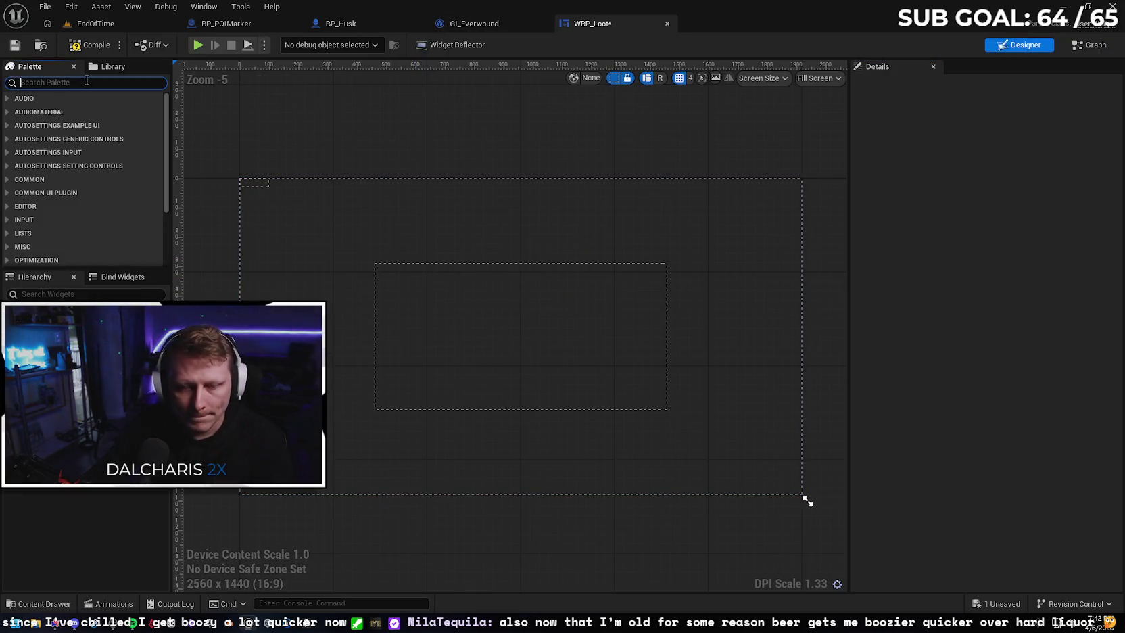
text(button)
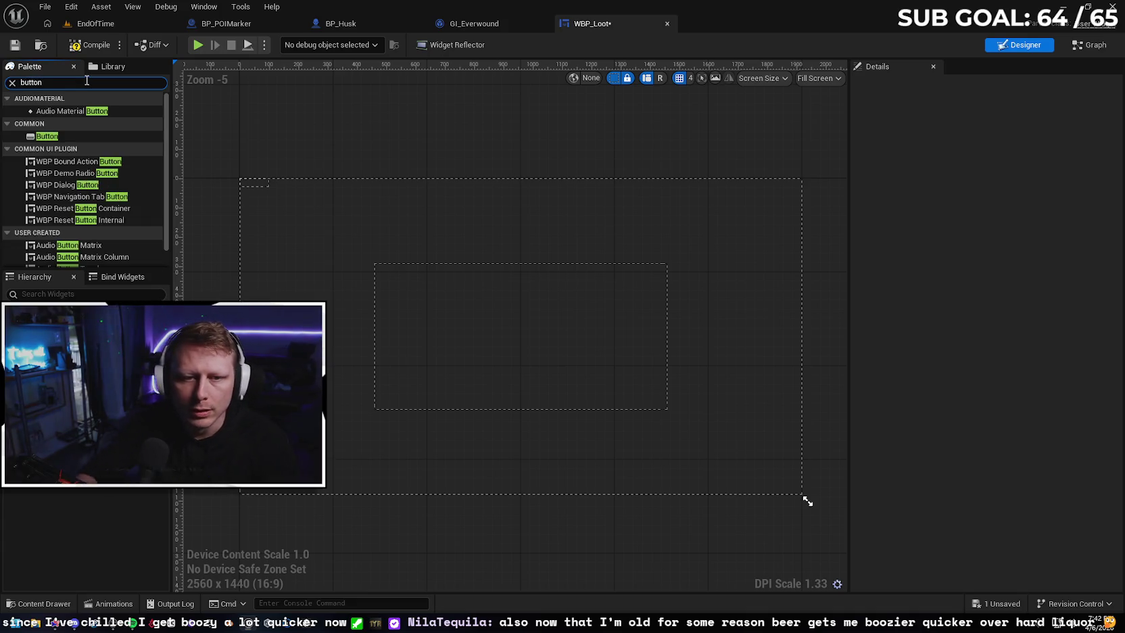
click(84, 137)
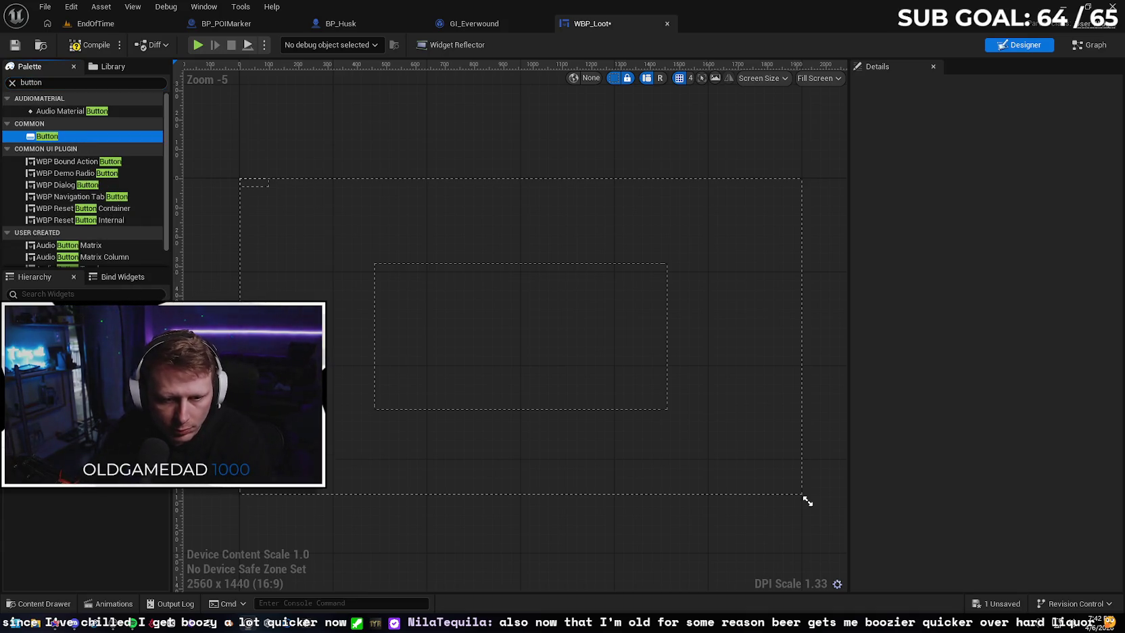
drag(84, 137, 521, 336)
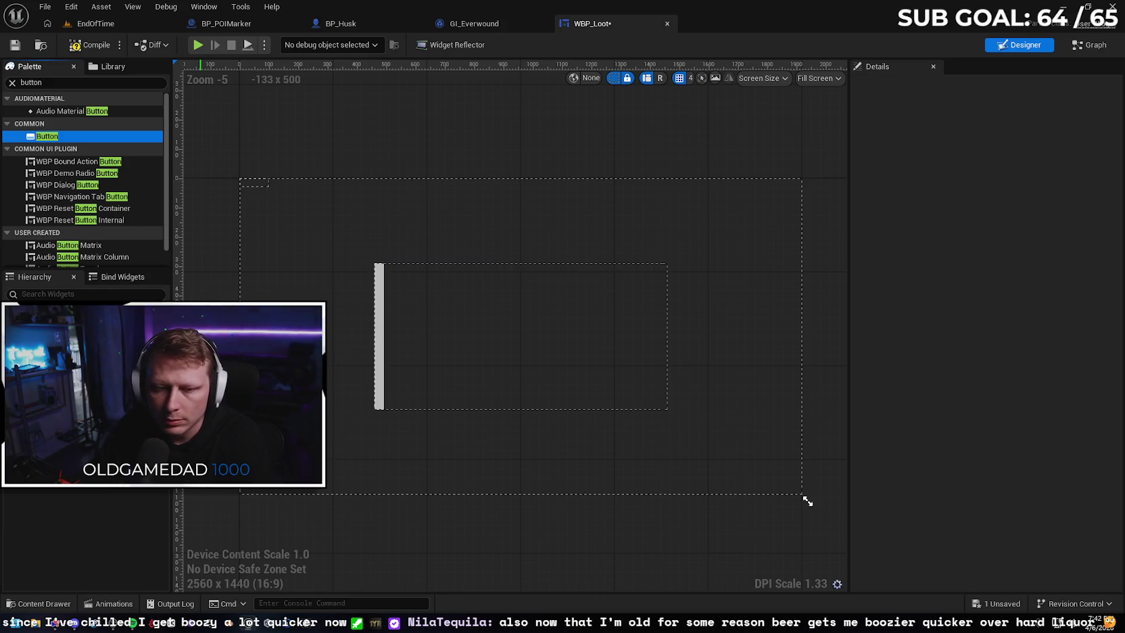
drag(379, 336, 379, 336)
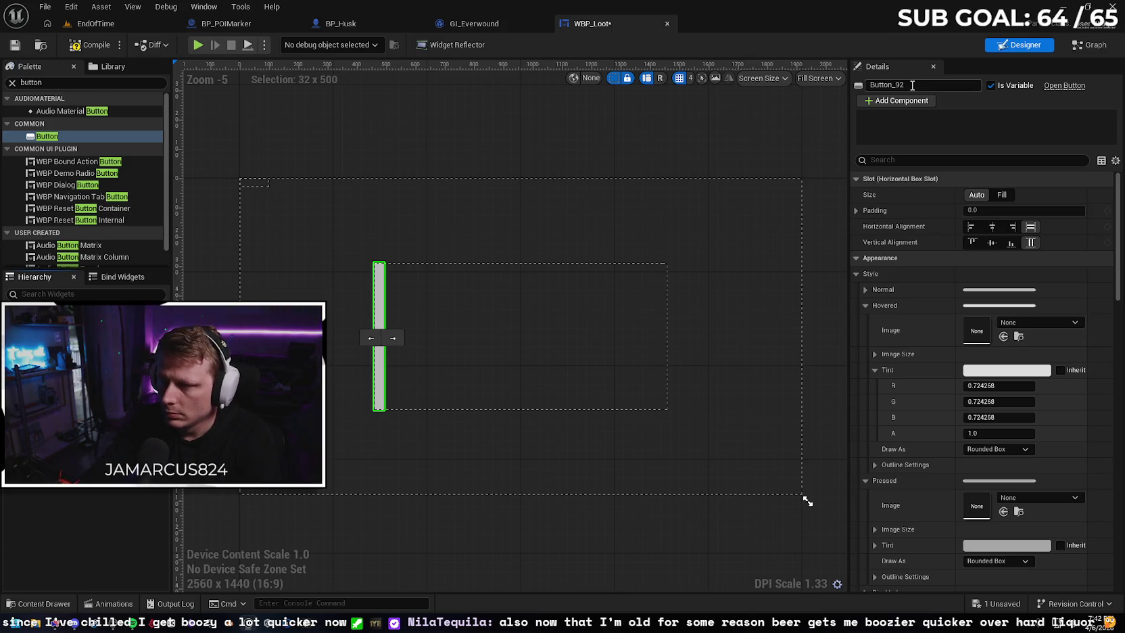
click(911, 85)
text(Option_1)
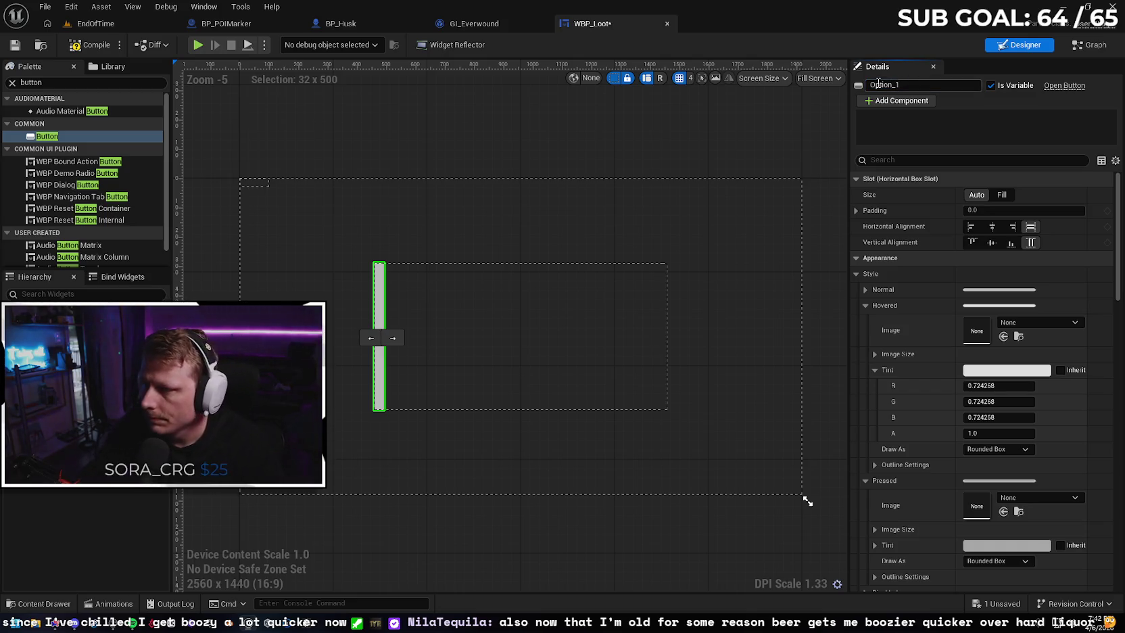
Duplicate the button and rename the copy Option_2
right_click(73, 324)
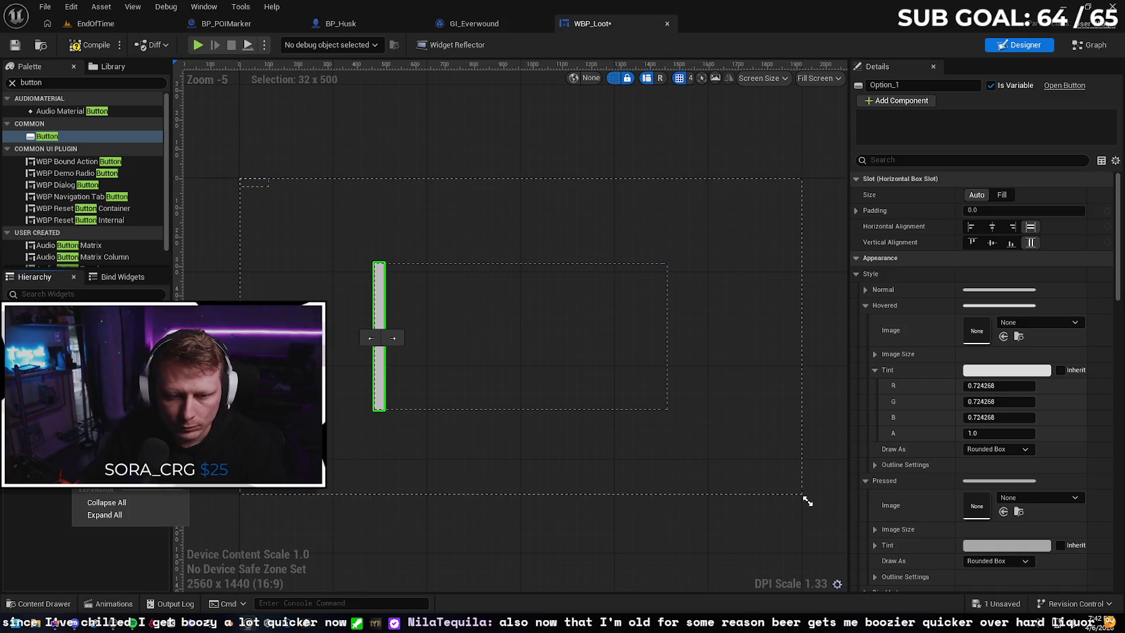
key(BackSpace)
key(BackSpace)
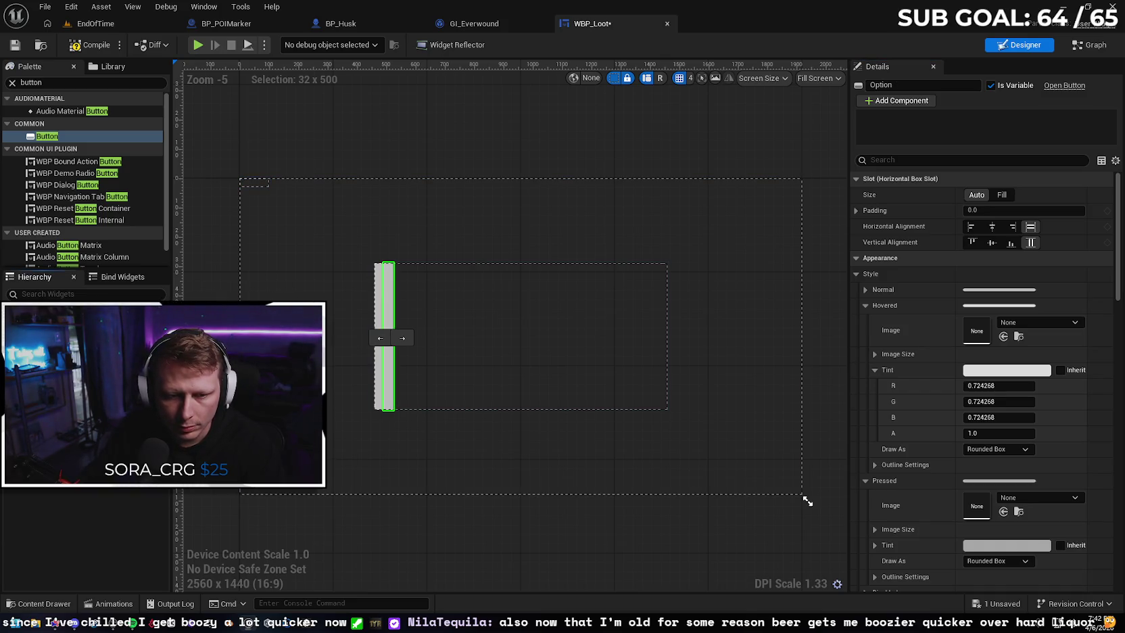
right_click(95, 317)
click(136, 325)
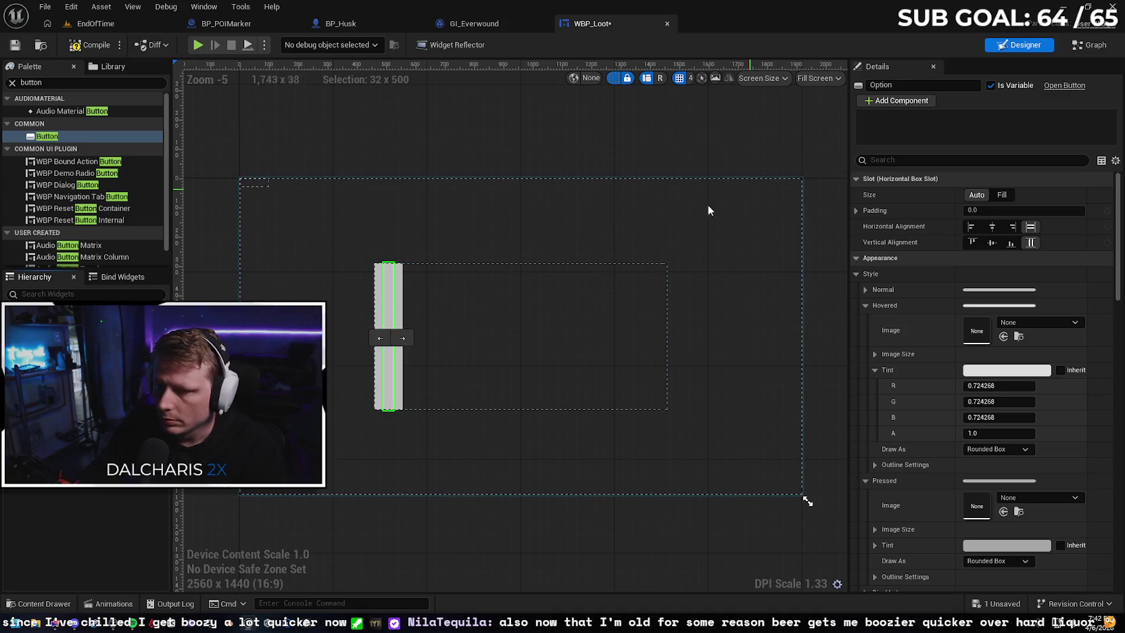
click(895, 86)
text(_2)
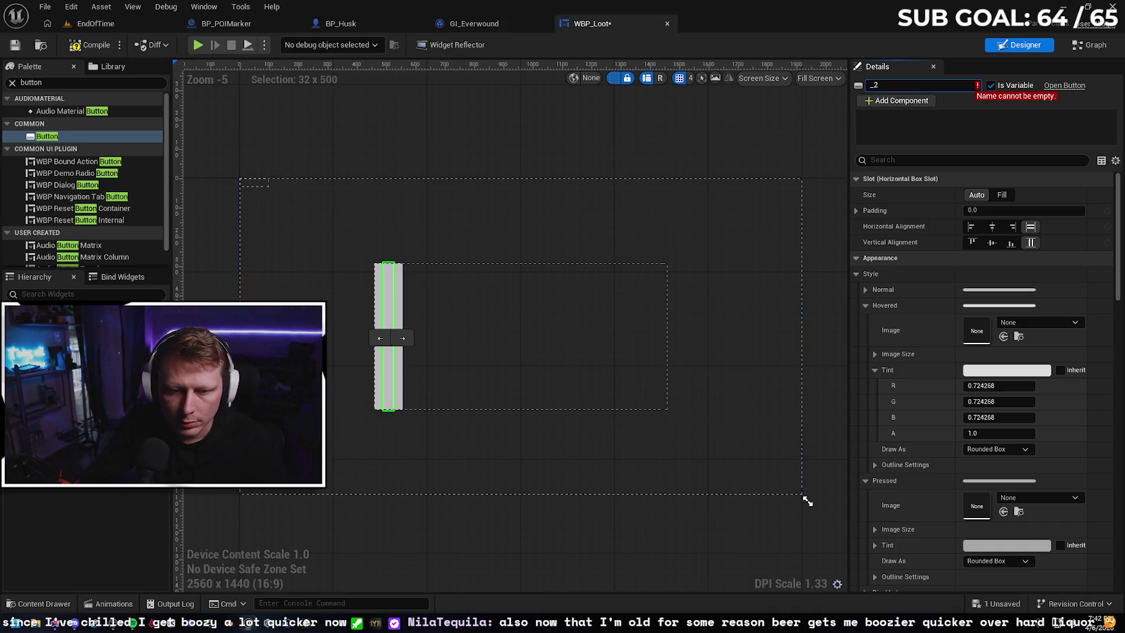
key(BackSpace)
key(BackSpace)
text(Option)
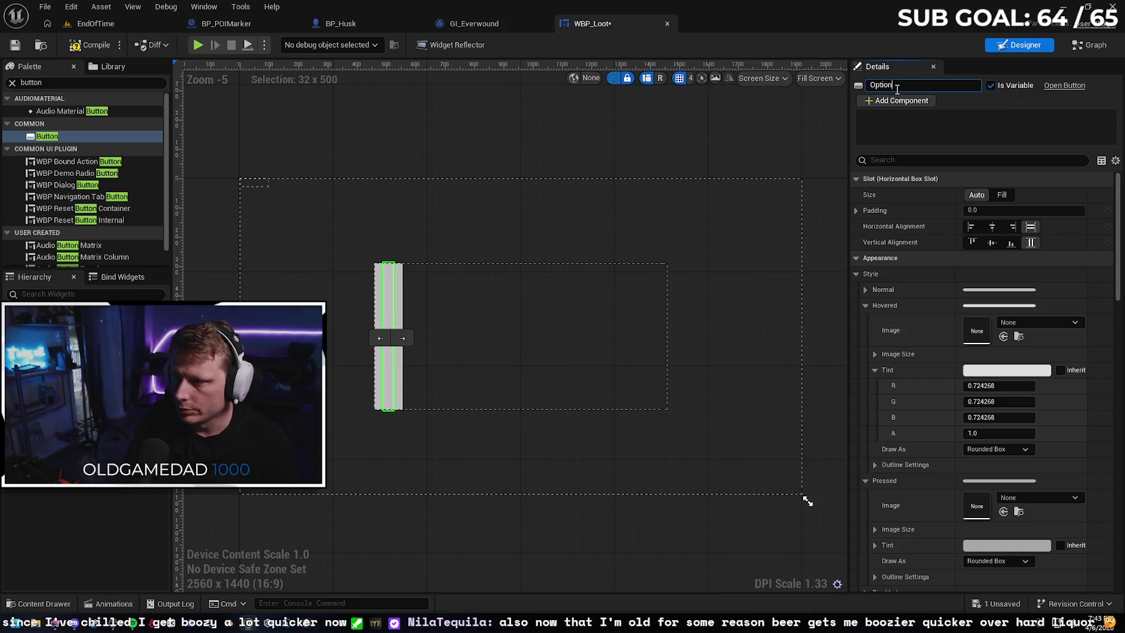
text(2)
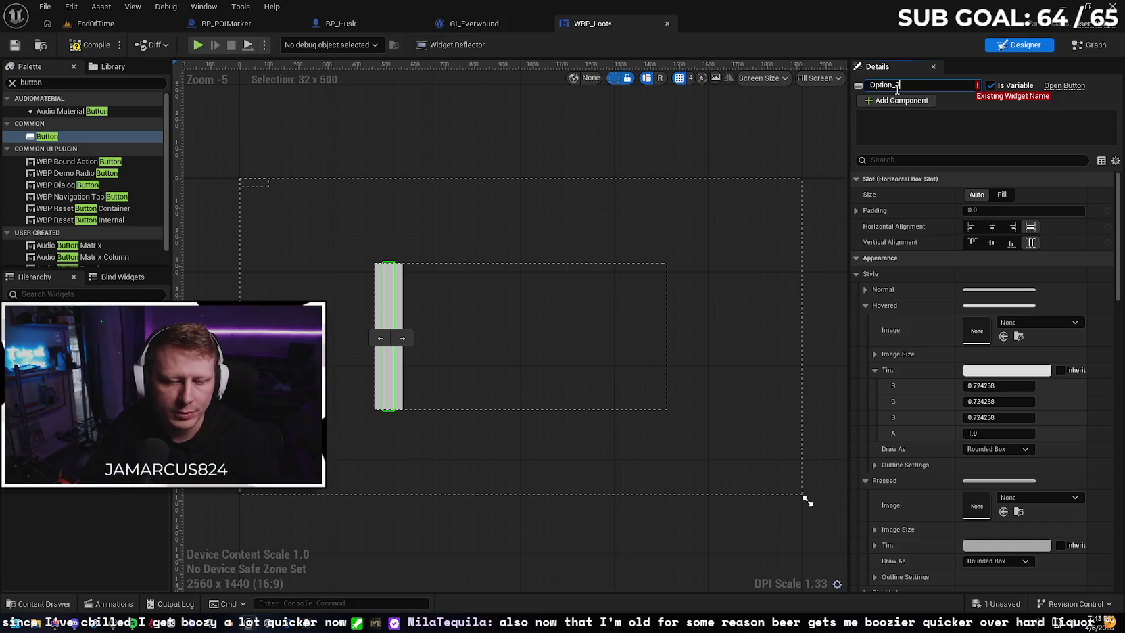
key(Return)
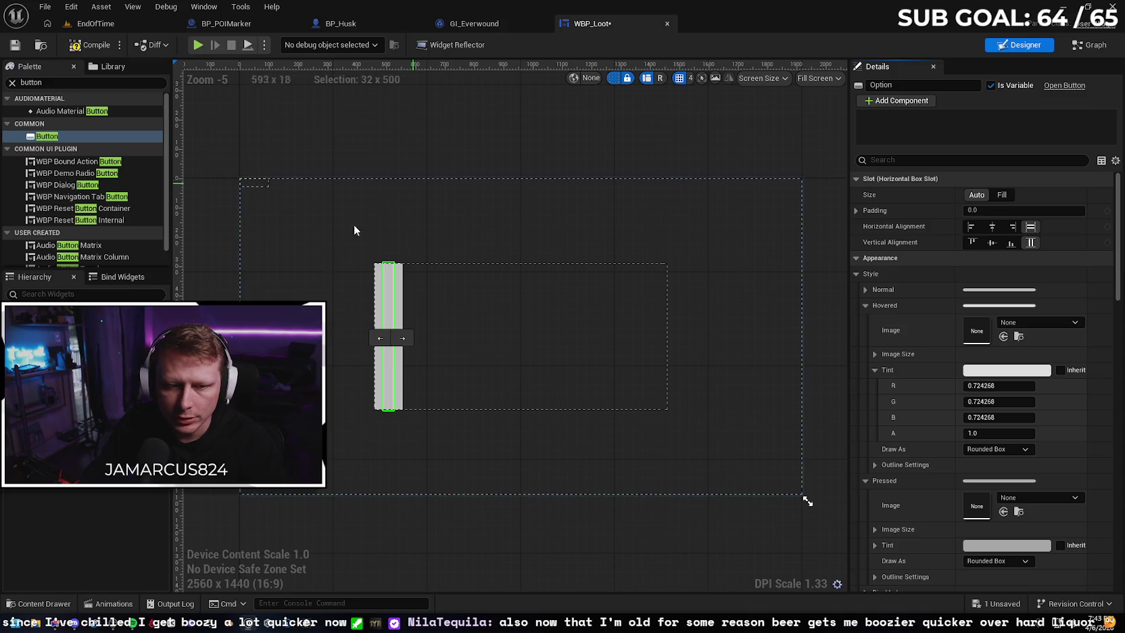
click(921, 85)
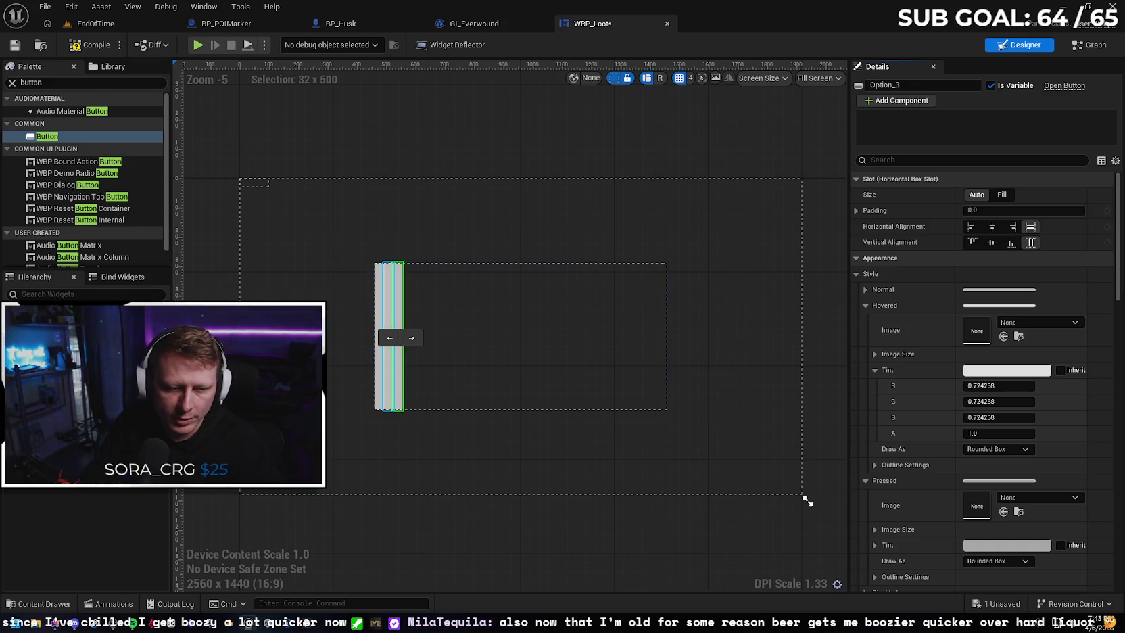
Try left and right horizontal alignment on the Option buttons, then reset them to Fill
click(909, 85)
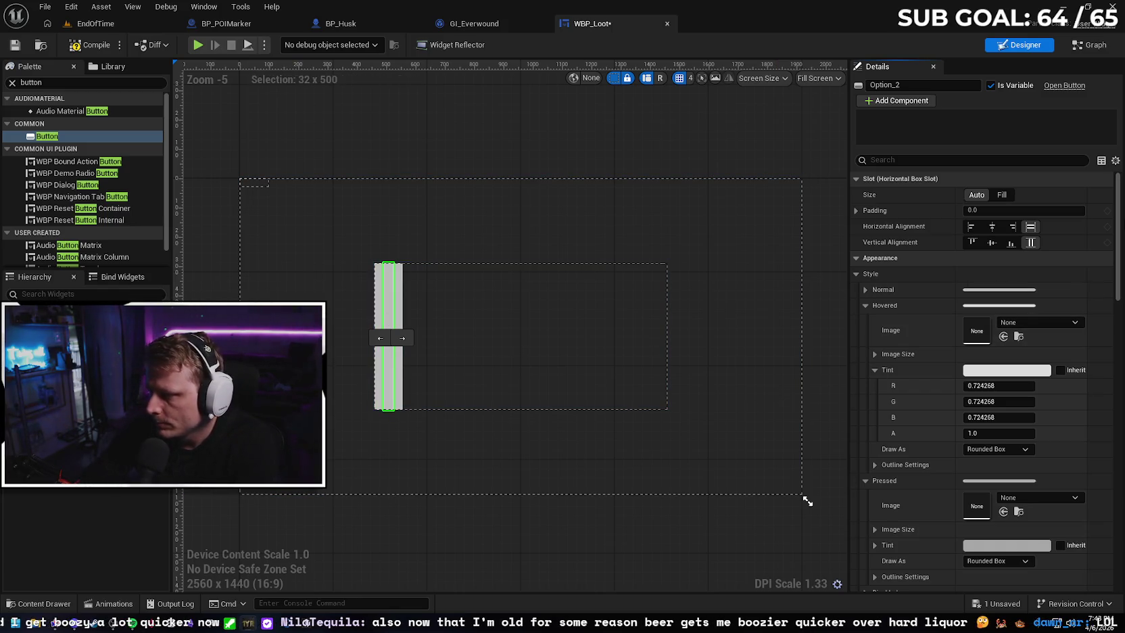
click(377, 312)
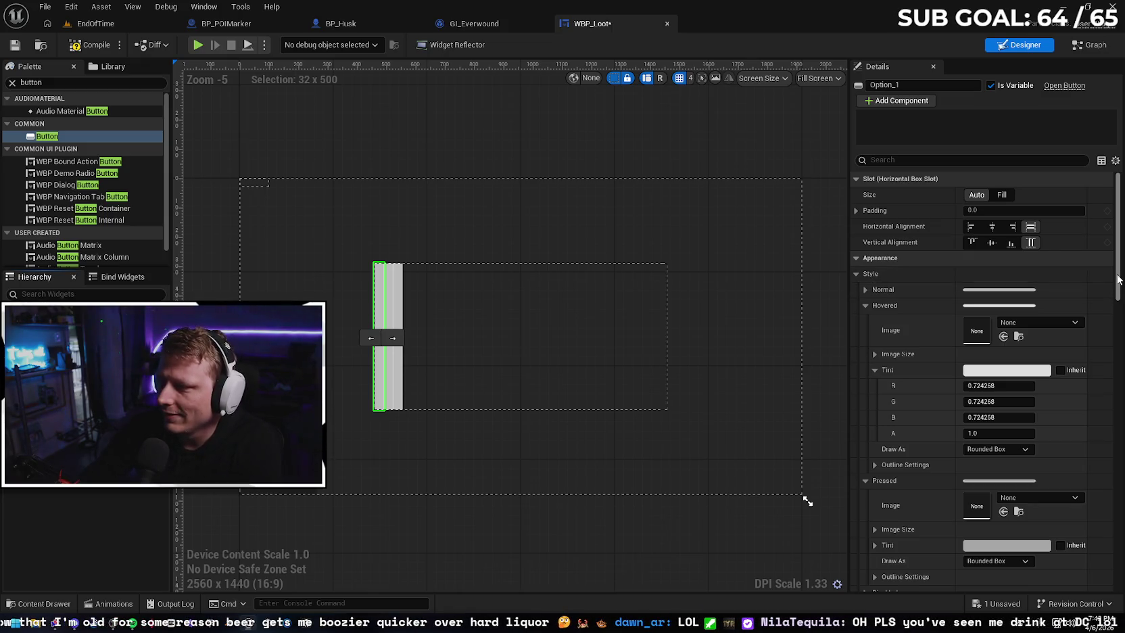
mouse_move(1119, 270)
mouse_down()
mouse_move(1121, 549)
mouse_move(1106, 294)
mouse_up()
scroll(1106, 294, up, 5)
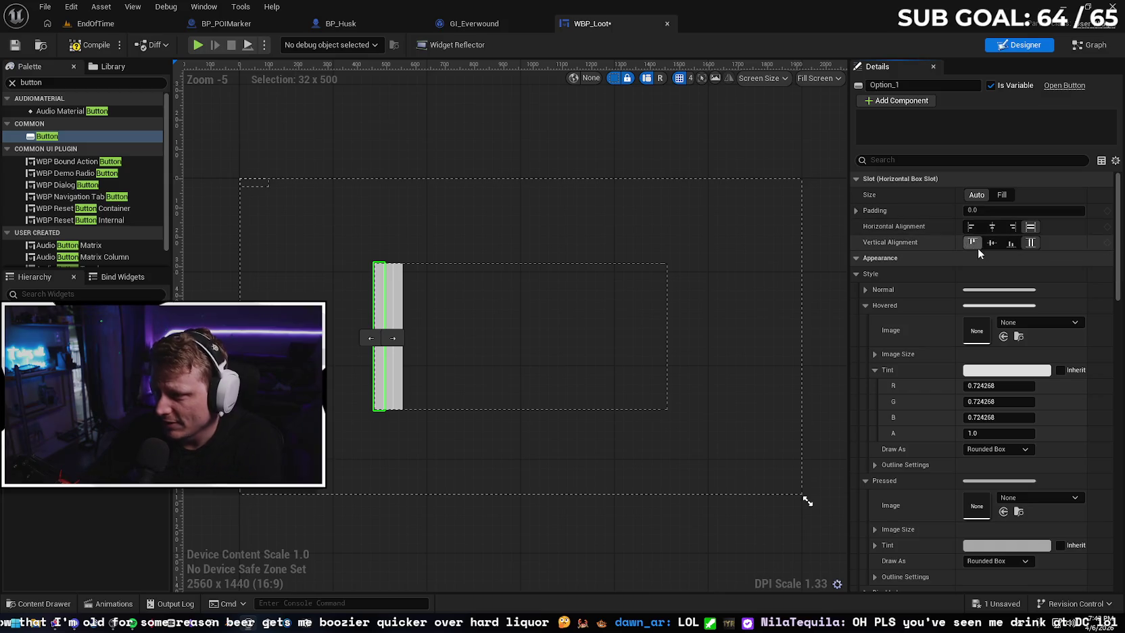
click(971, 227)
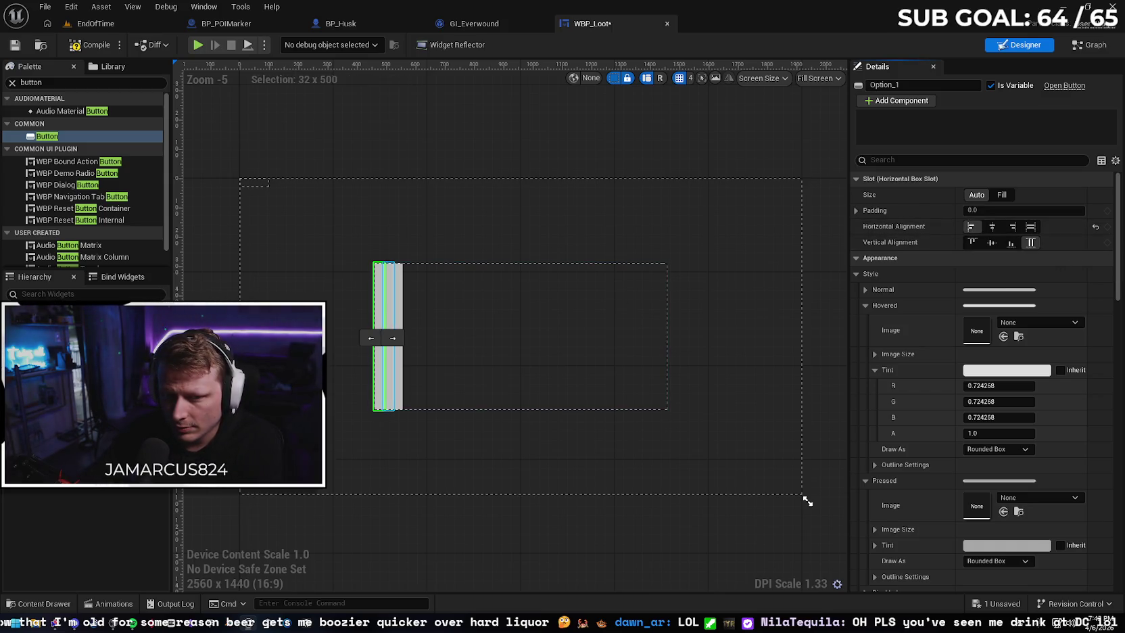
click(1012, 227)
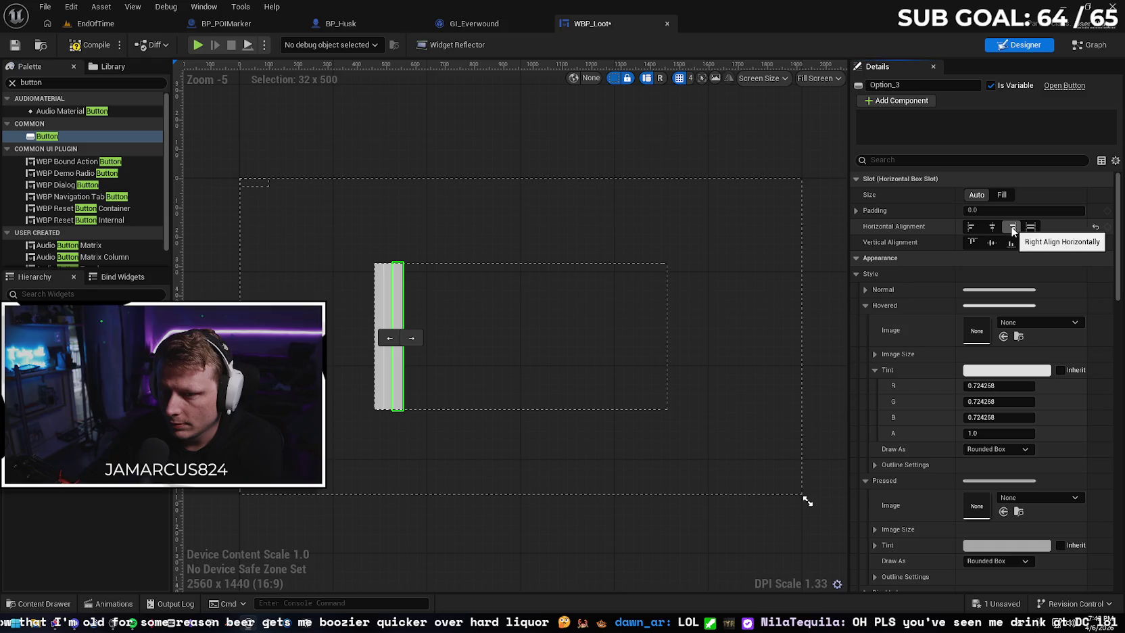
click(1030, 227)
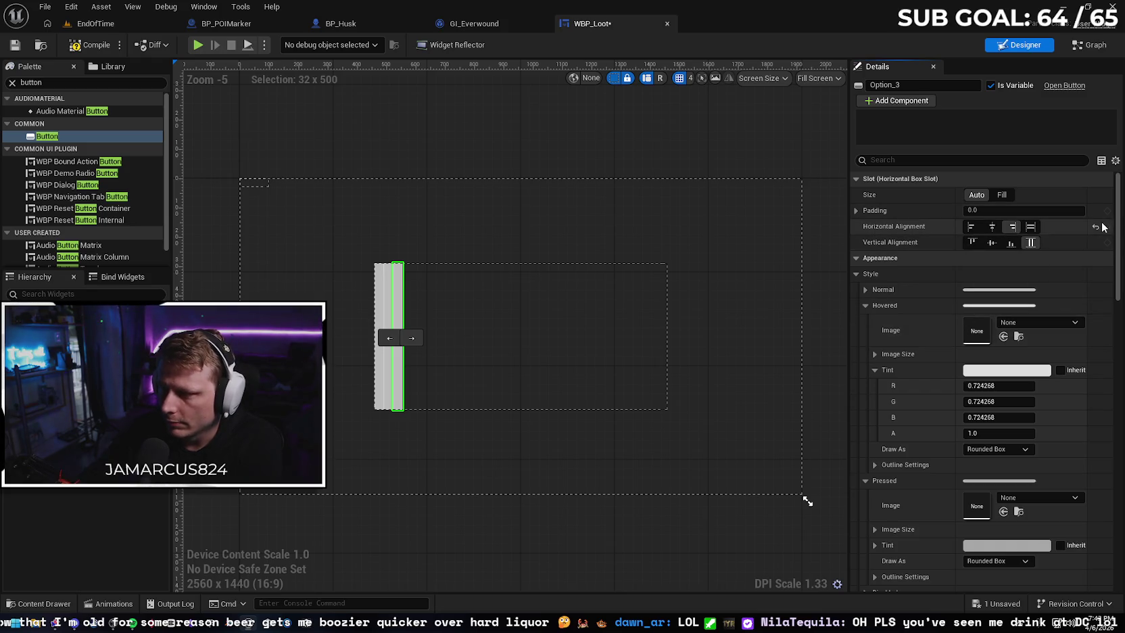
click(379, 304)
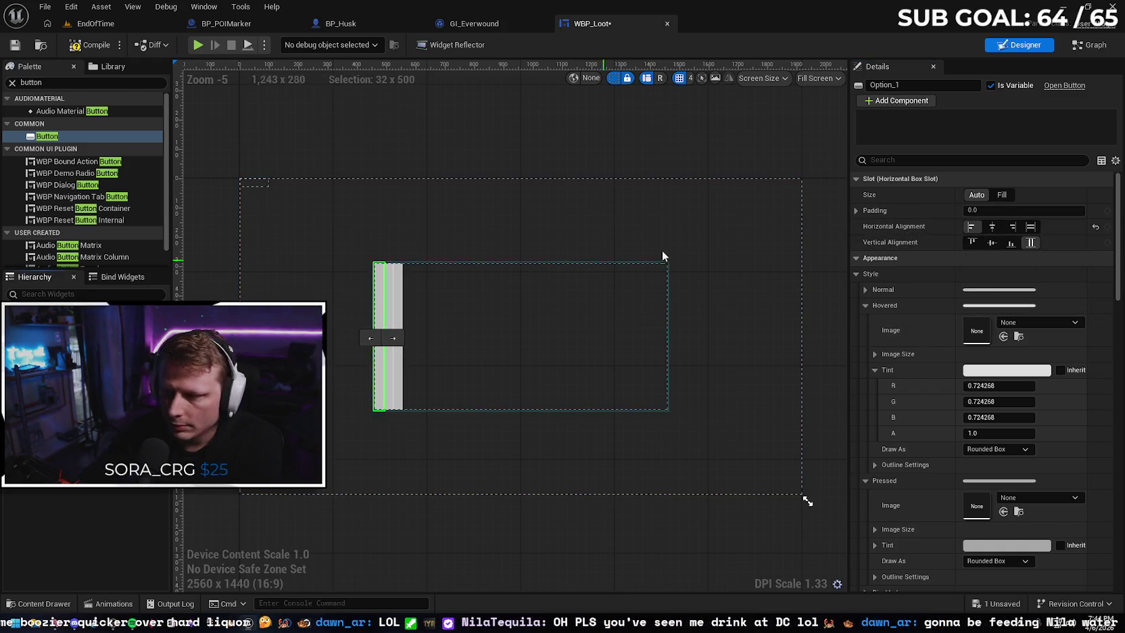
click(1096, 228)
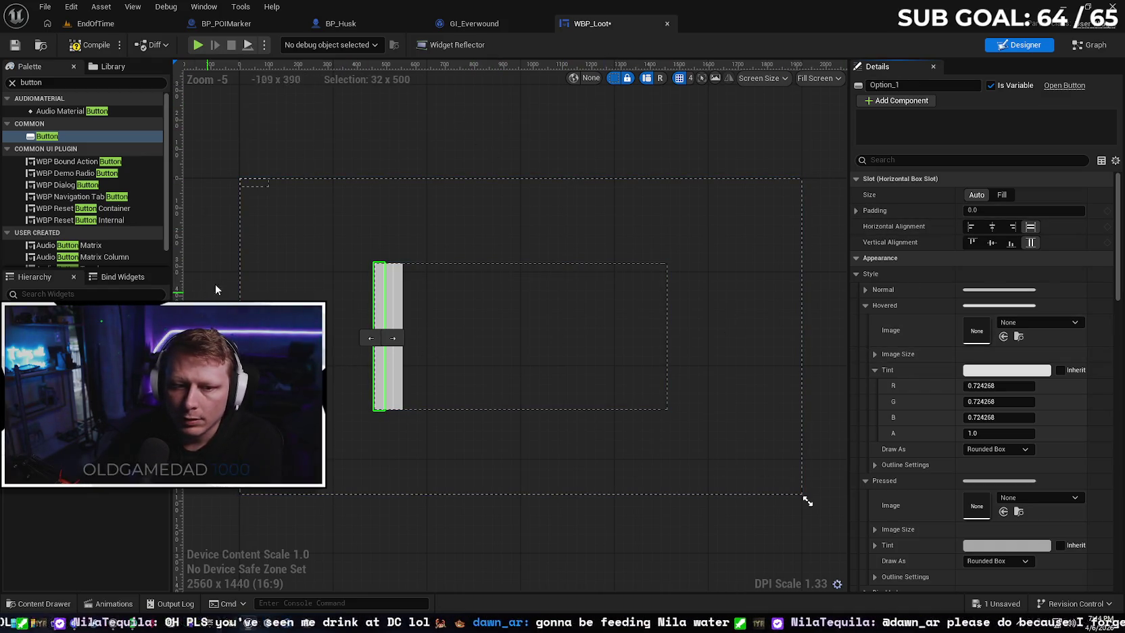
Save WBP_Loot and bring its event graph into view
click(16, 48)
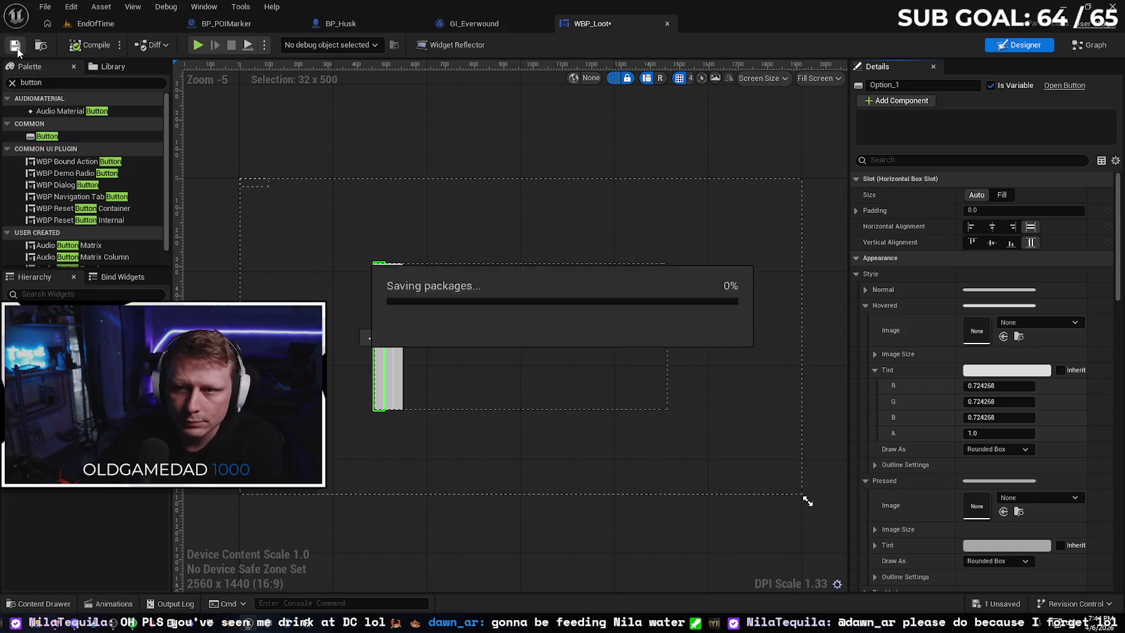
click(483, 24)
click(601, 29)
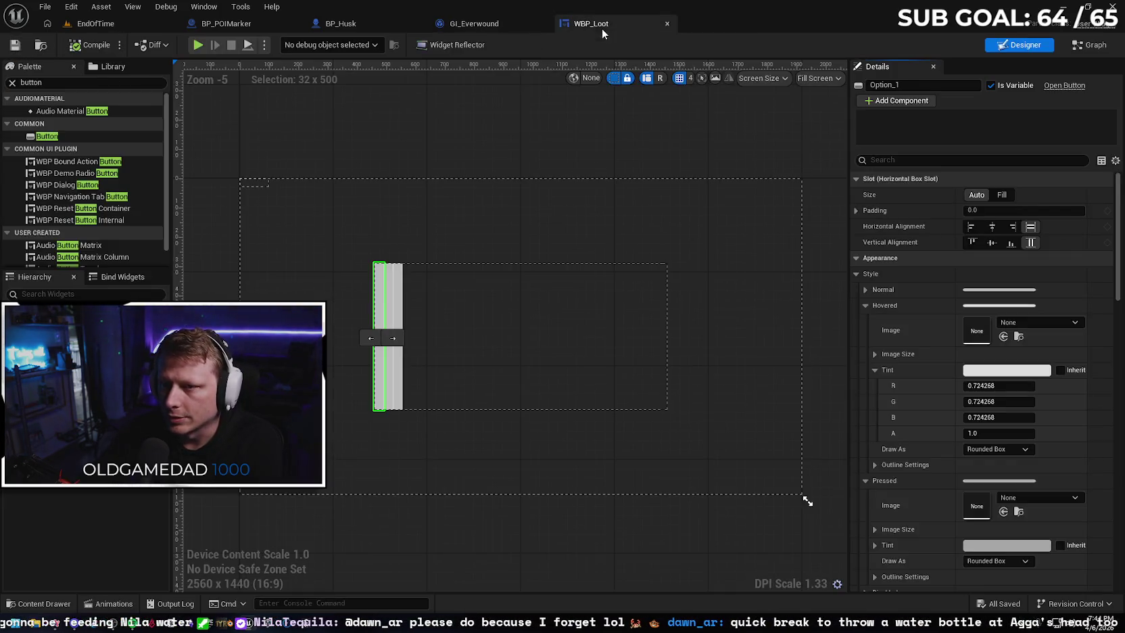
click(1089, 45)
key(Home)
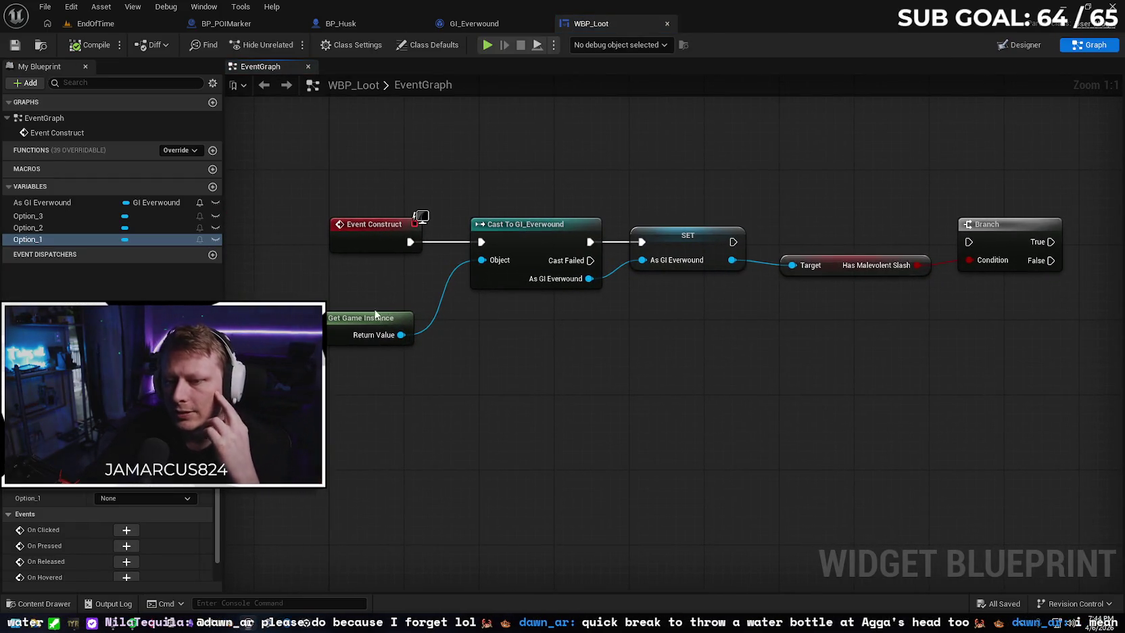
Move Get Game Instance beside Event Construct, and add then delete an Option_1 getter
drag(393, 322, 404, 267)
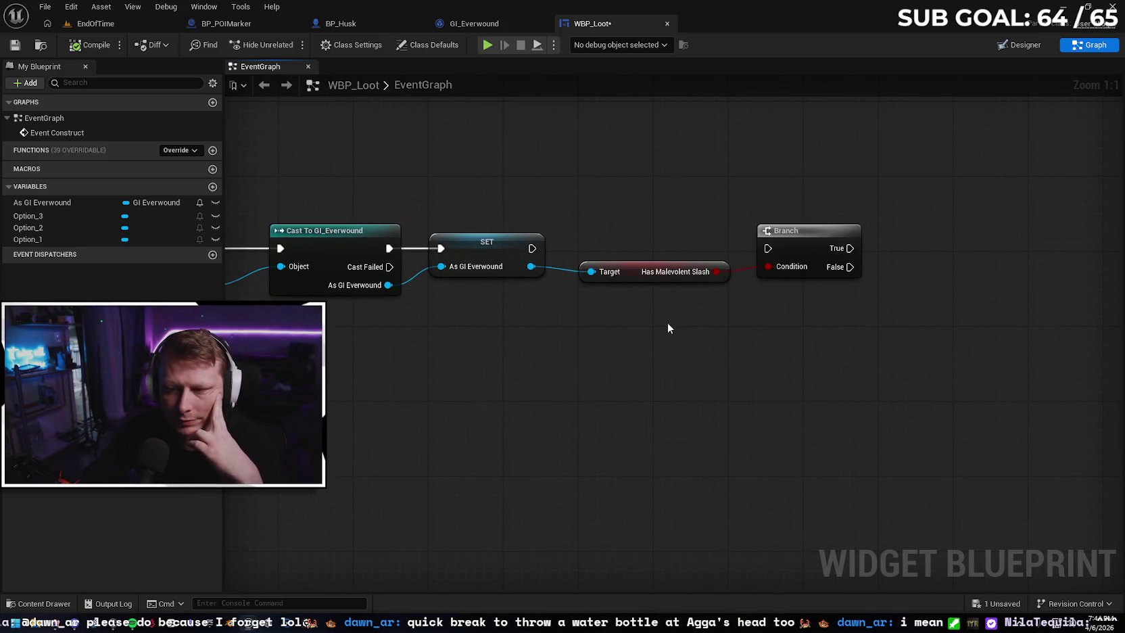
click(815, 241)
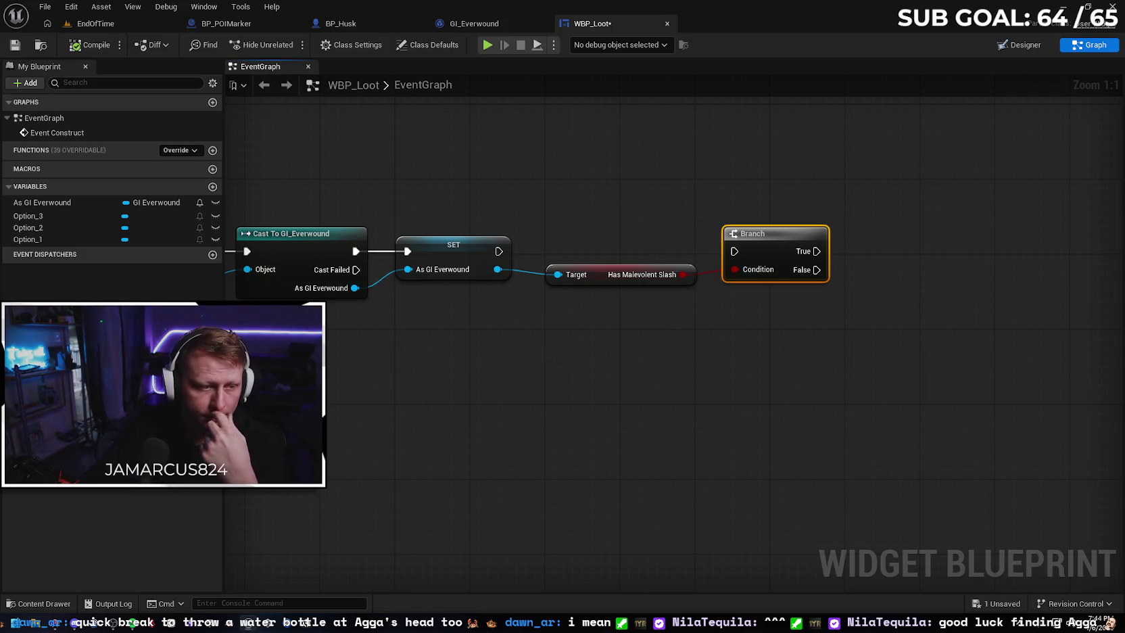
drag(49, 240, 631, 352)
click(662, 379)
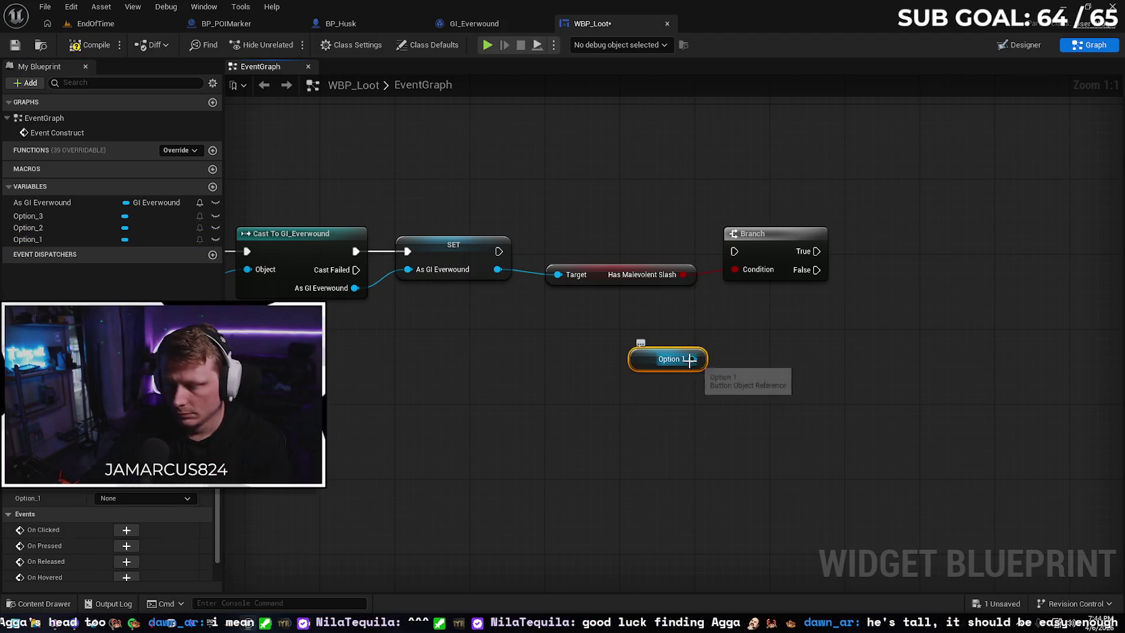
key(Delete)
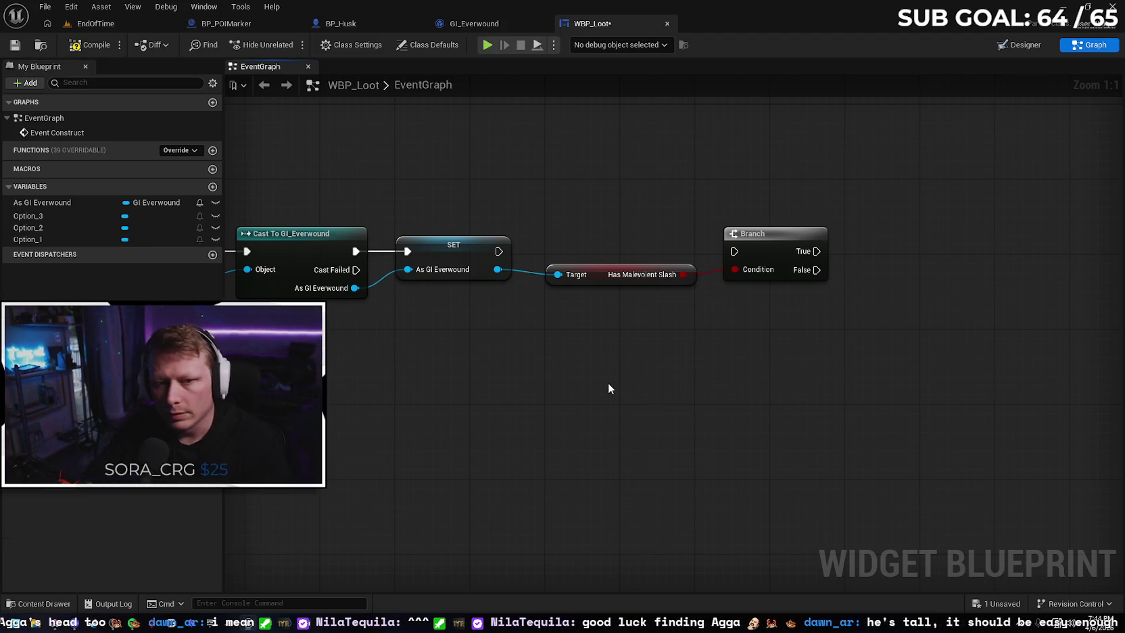
Check the GI_Everwound and BP_Husk blueprints, then return to WBP_Loot's designer
click(499, 28)
click(374, 19)
click(478, 26)
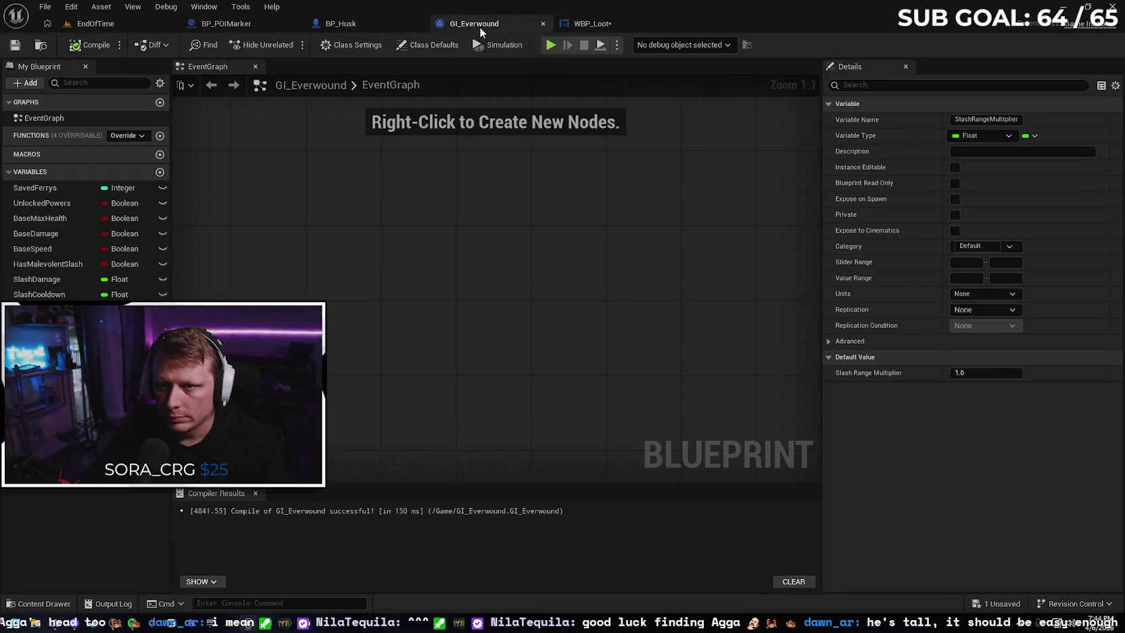
click(591, 29)
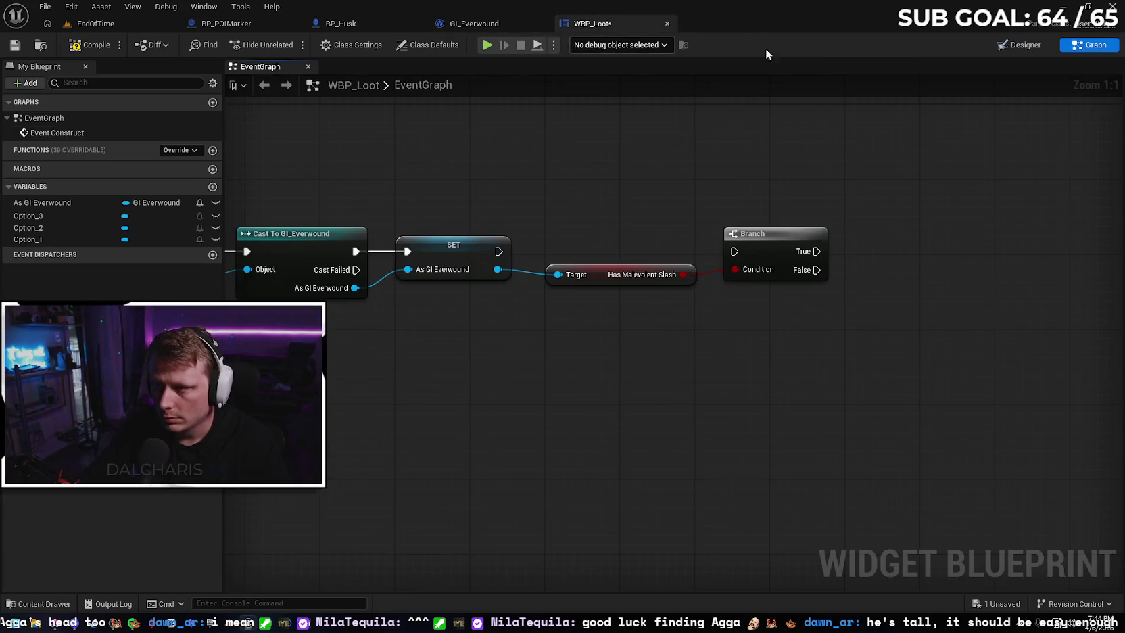
click(1022, 44)
click(40, 83)
Add a third Text block to the button row from the Palette
text(text)
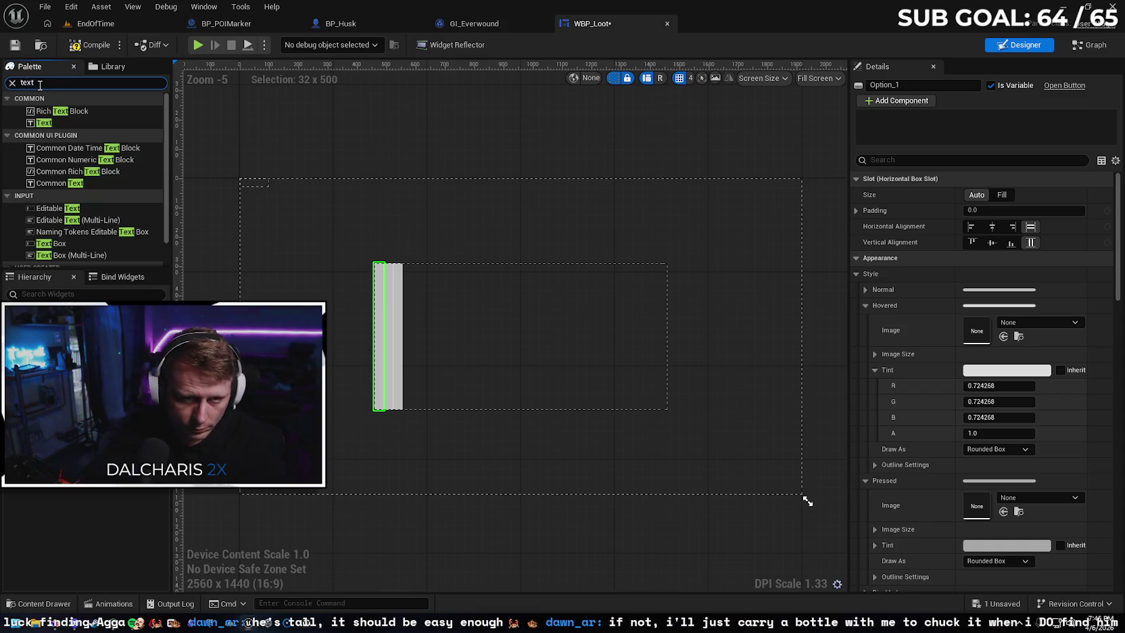
click(70, 121)
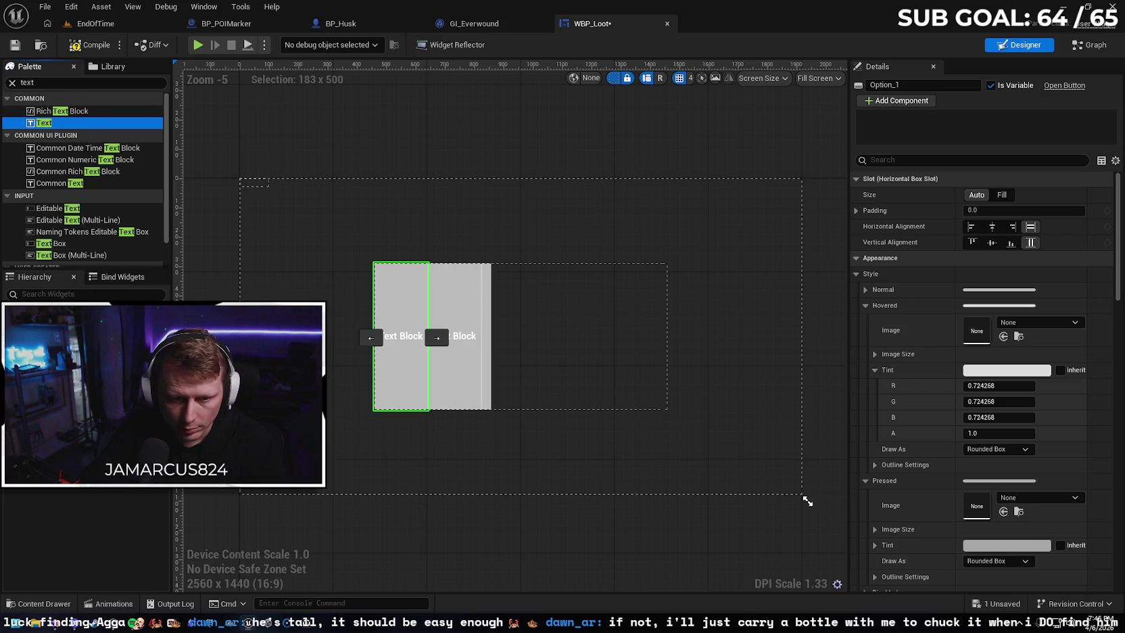
drag(434, 314, 499, 314)
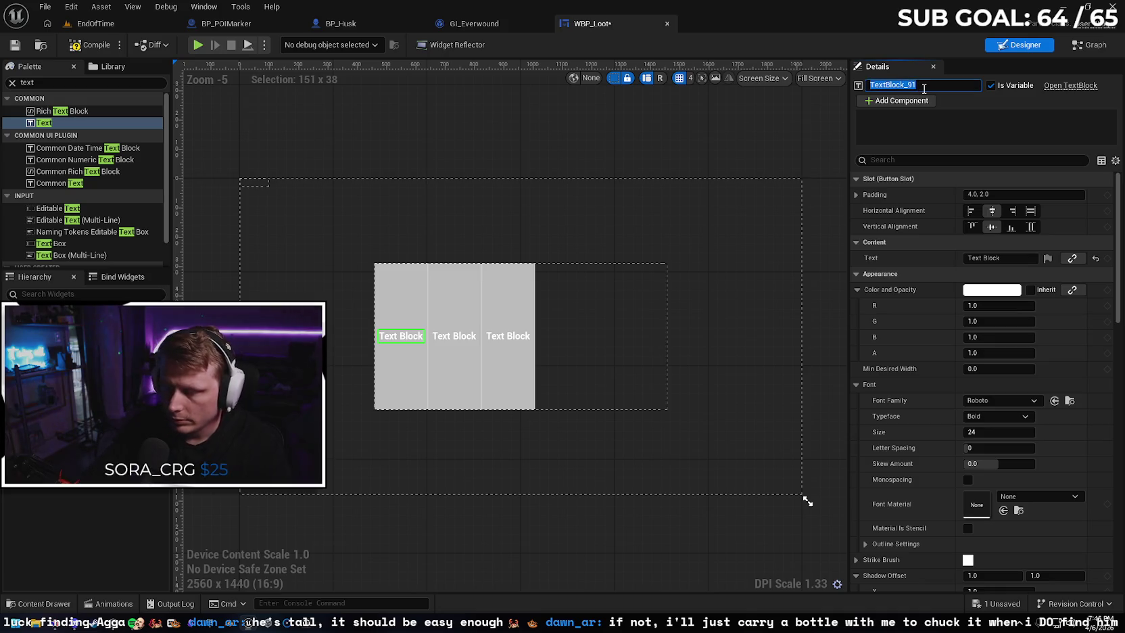
text(T)
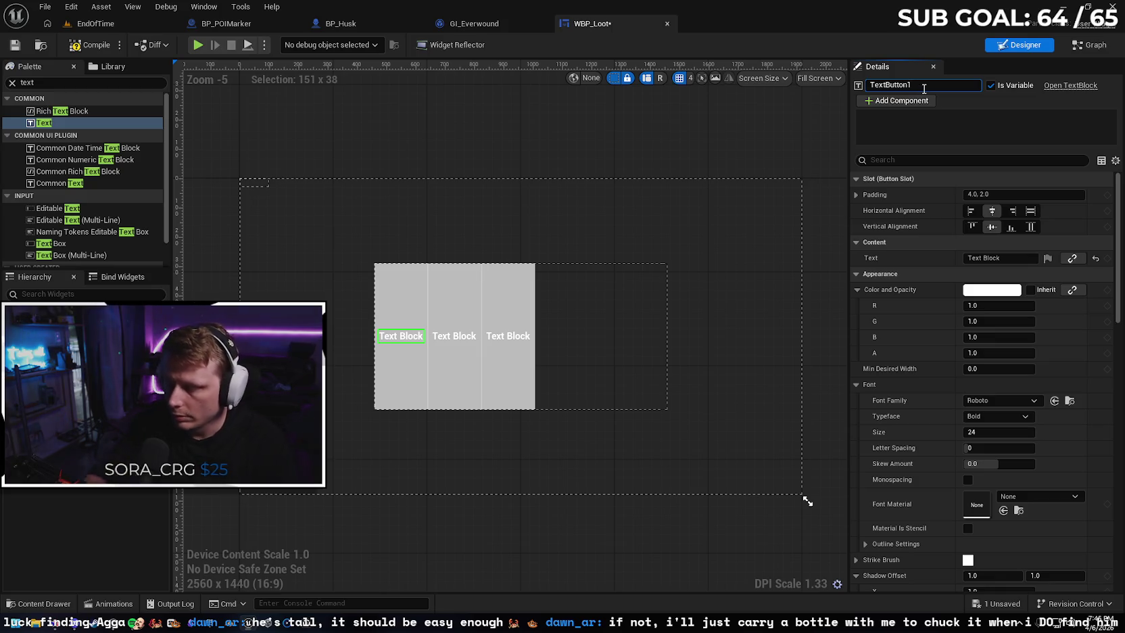
Rename the text blocks TextButton2 and TextButton3 and mark them Is Variable
click(454, 335)
click(928, 86)
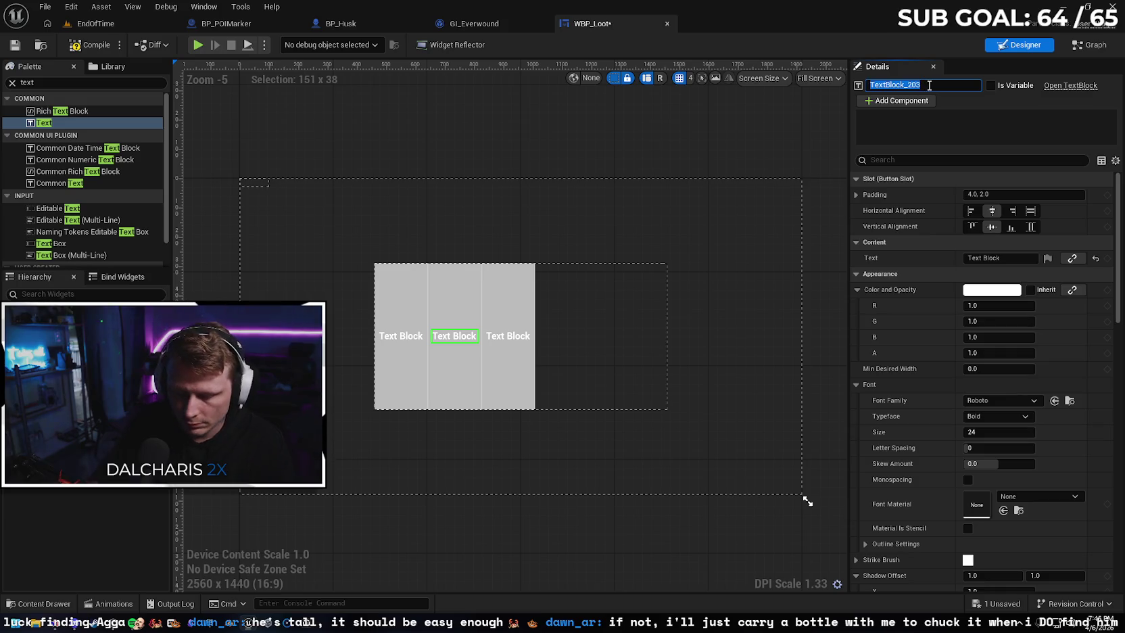
text(Text)
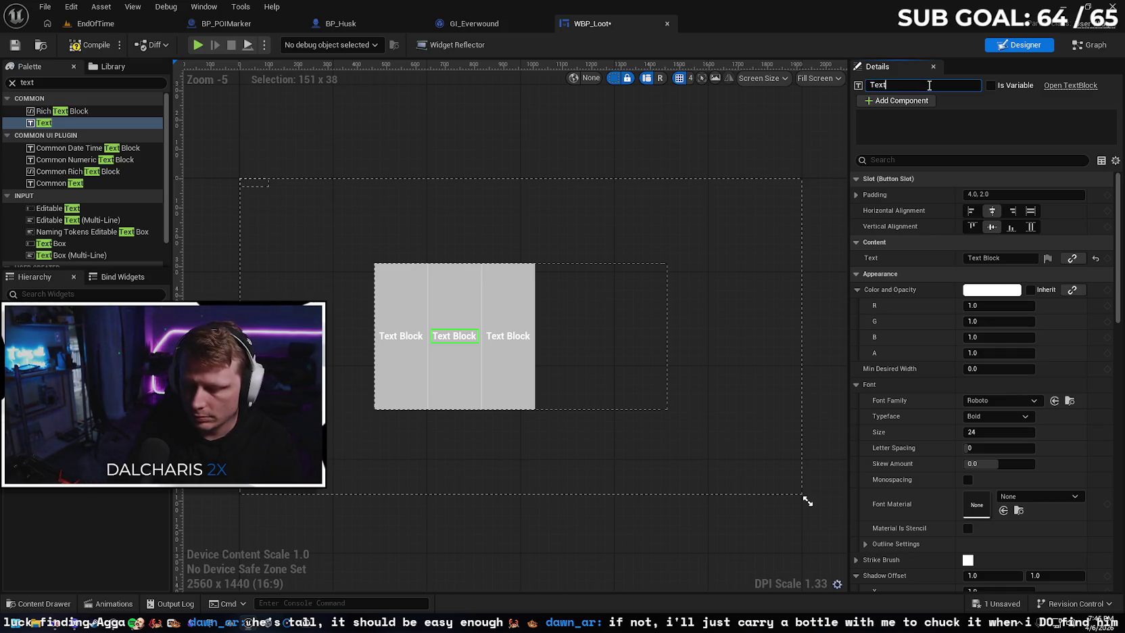
text(Button2)
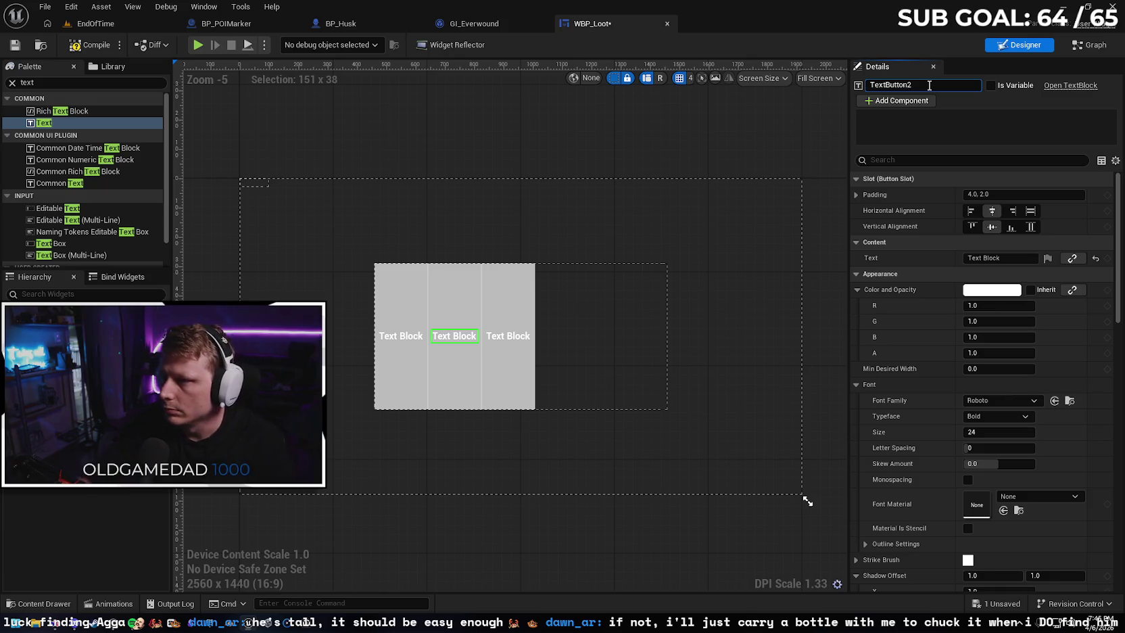
click(991, 85)
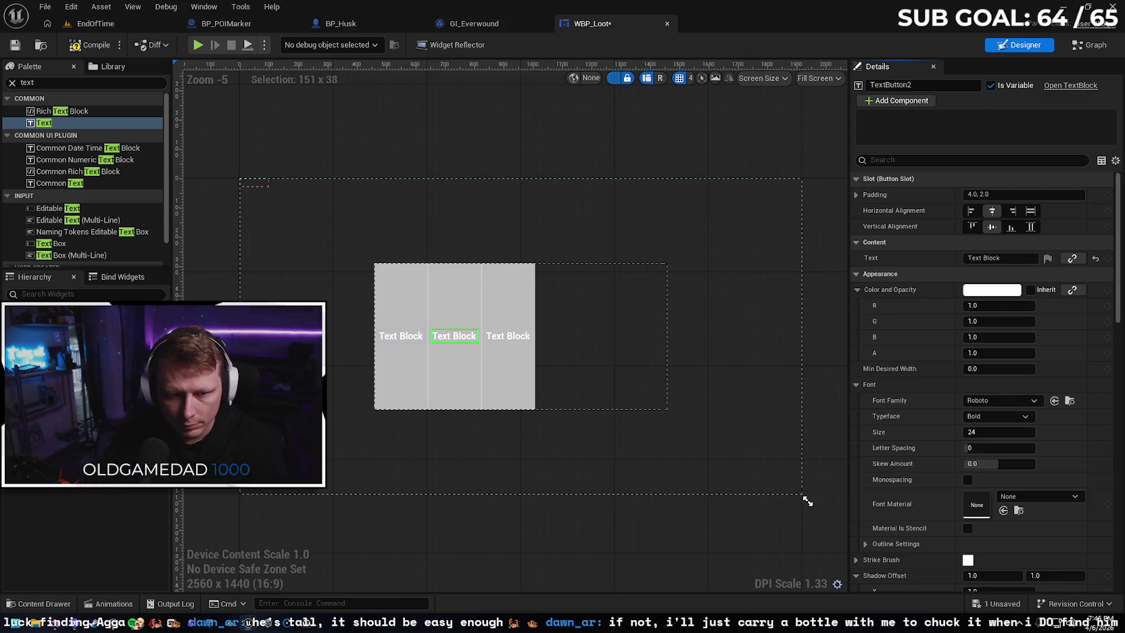
click(508, 336)
drag(929, 88, 883, 88)
text(Button3)
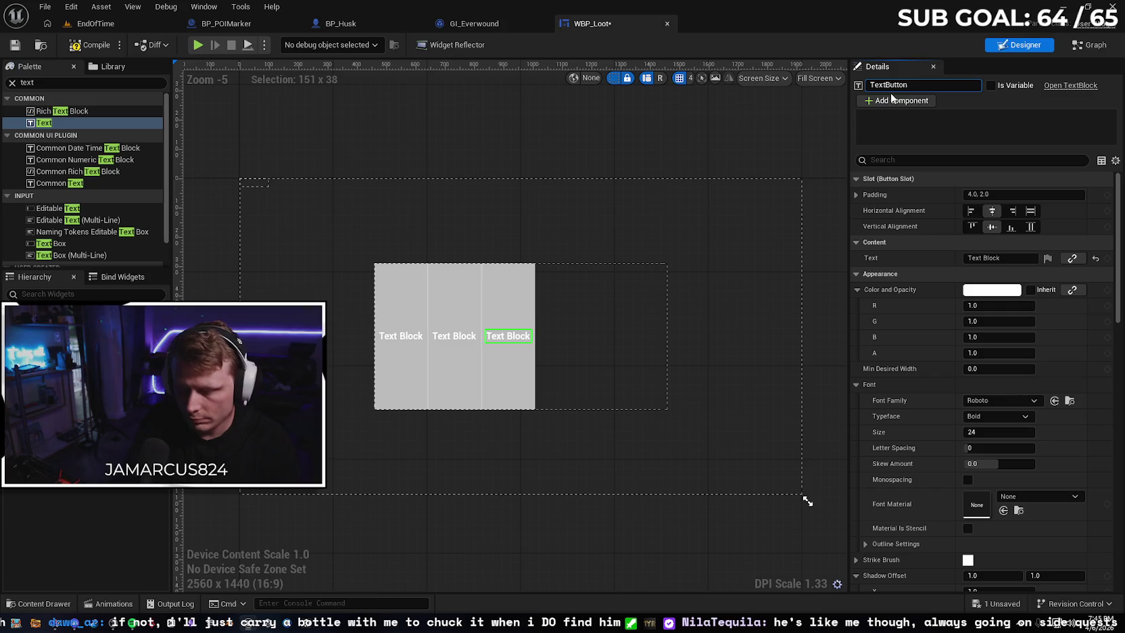
click(990, 86)
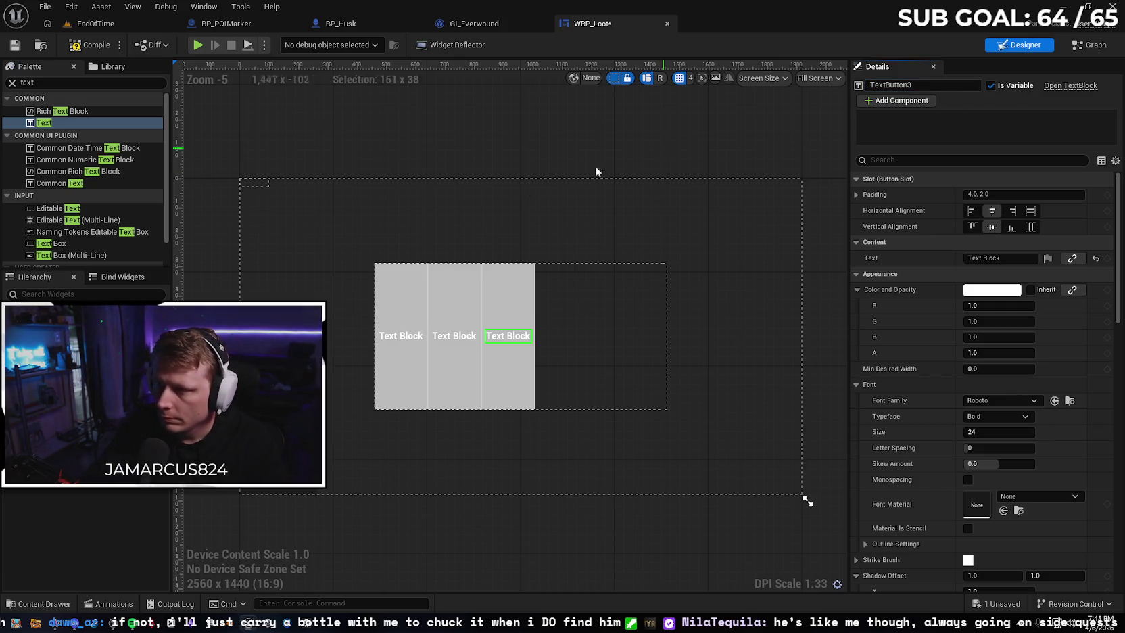
click(401, 336)
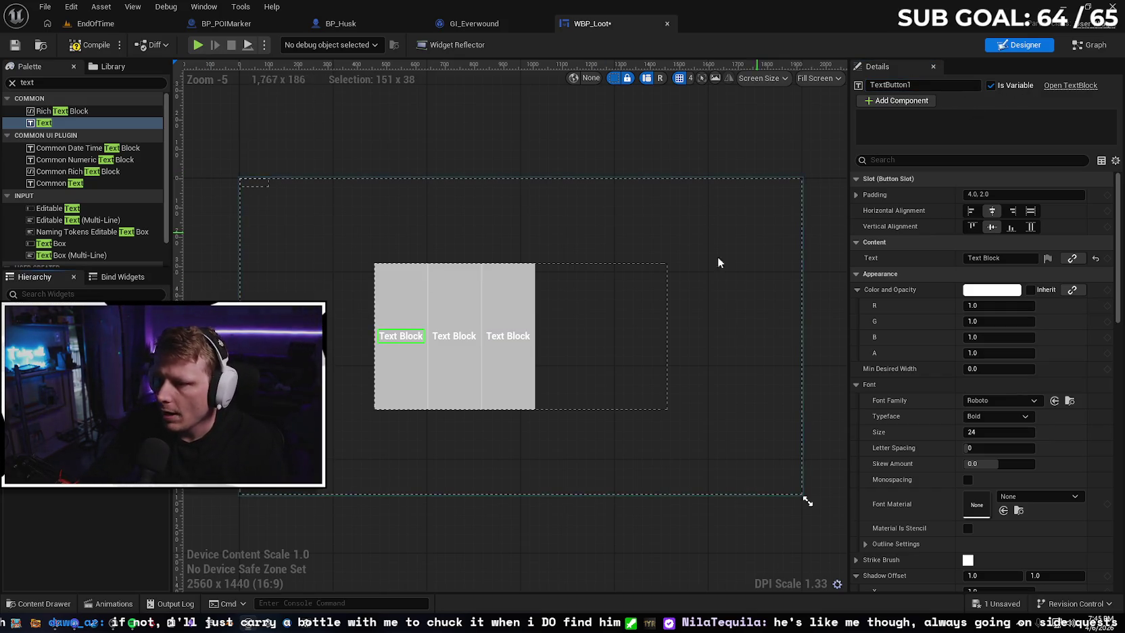
Compile and save WBP_Loot, then switch to the event graph
click(90, 45)
click(15, 45)
click(1093, 49)
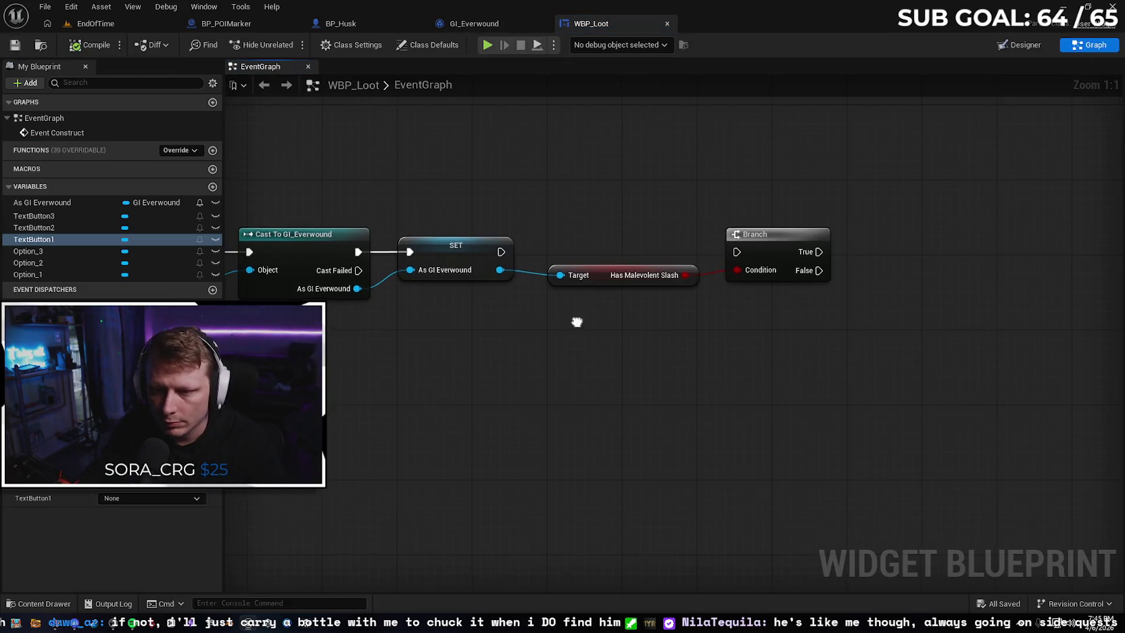
Add a TextButton1 getter with a SetText (Text) node
mouse_move(63, 234)
mouse_down()
mouse_move(852, 231)
mouse_move(690, 360)
mouse_move(822, 349)
mouse_up()
click(864, 269)
text(set t)
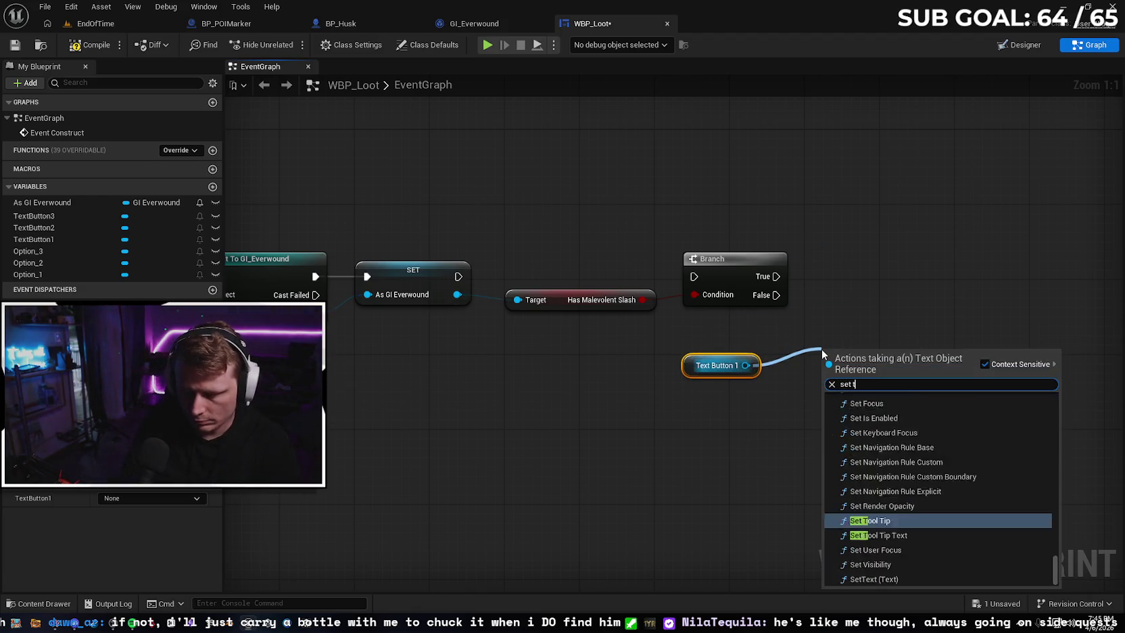
text(ext)
click(896, 579)
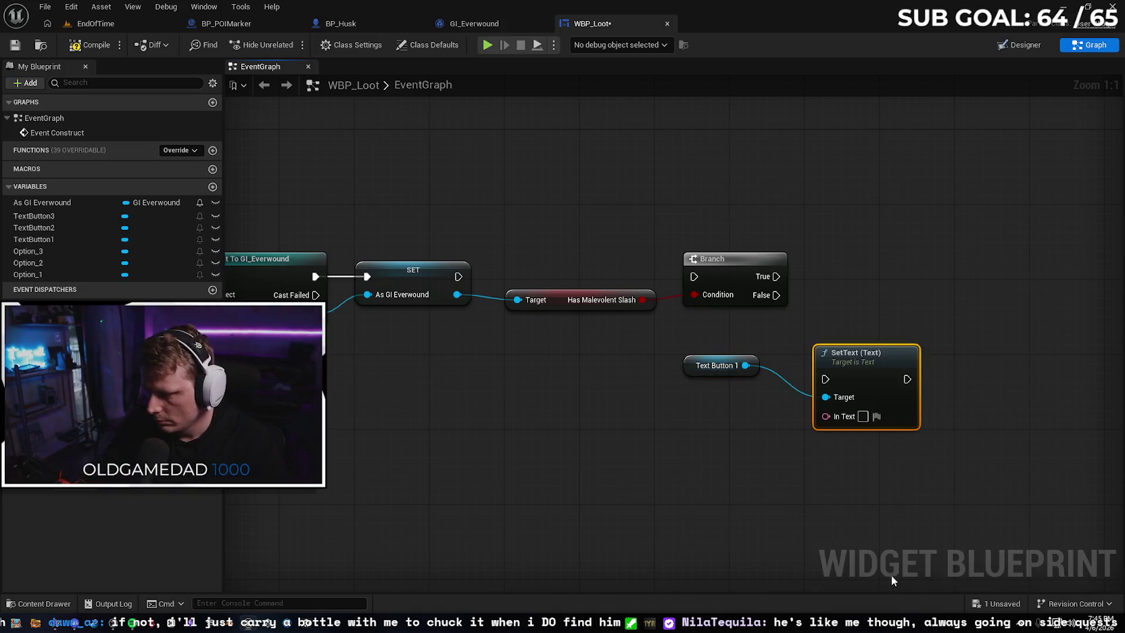
drag(861, 362, 869, 330)
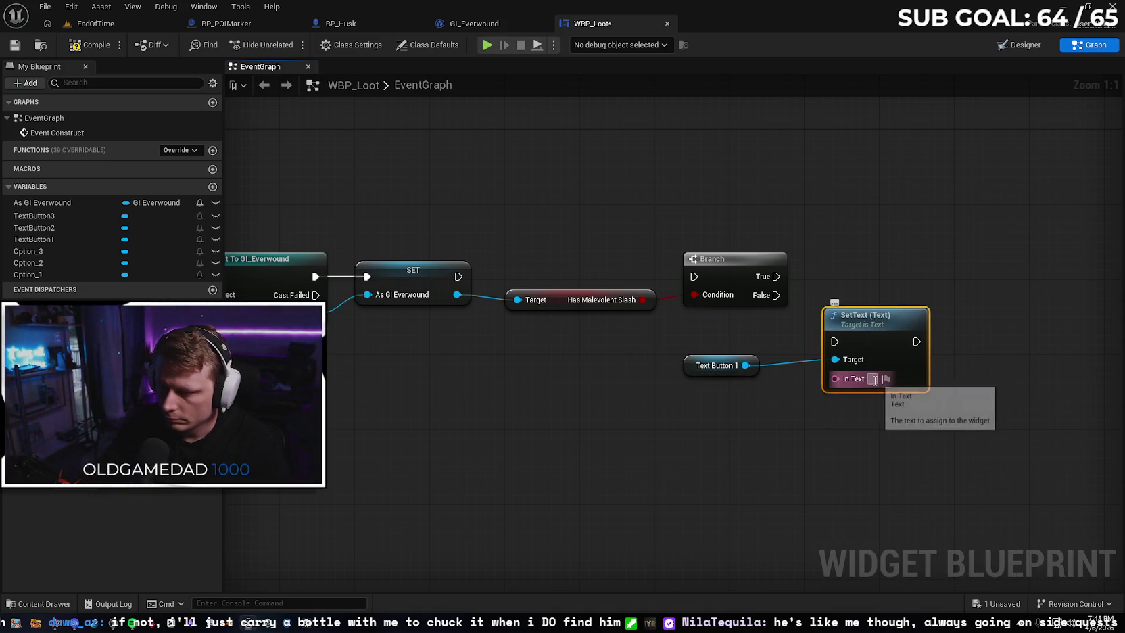
Enter 'Malevolent Slash' as the In Text and wire the Branch False output to SetText
text(Malevolent Slash)
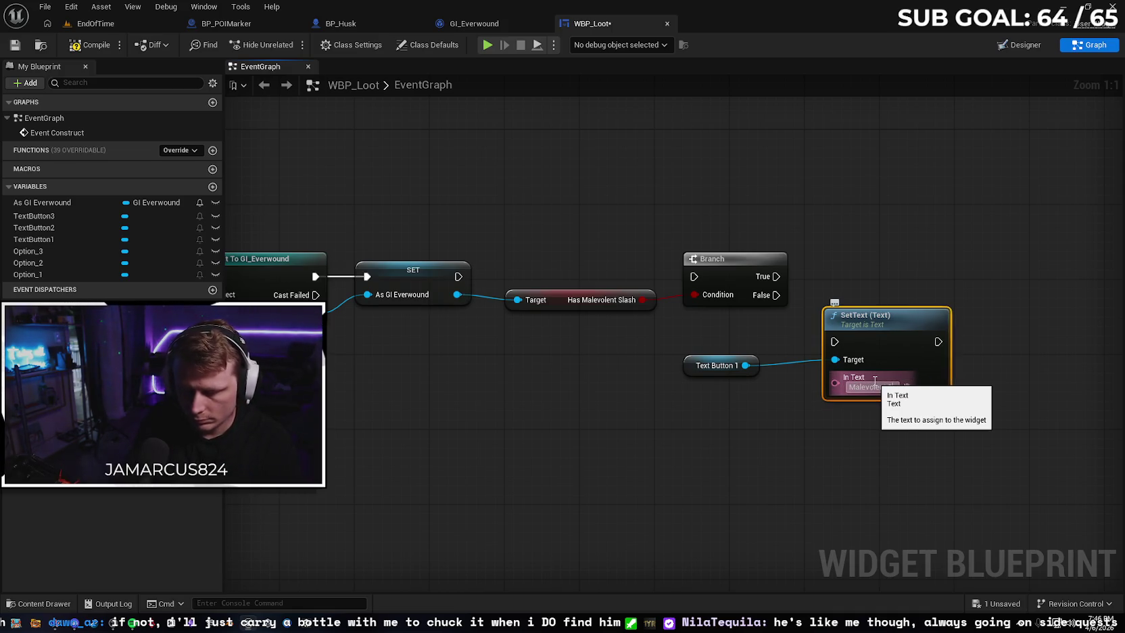
key(Return)
text(lash)
mouse_move(892, 328)
mouse_down()
mouse_move(895, 250)
mouse_move(896, 281)
mouse_up()
drag(777, 295, 835, 295)
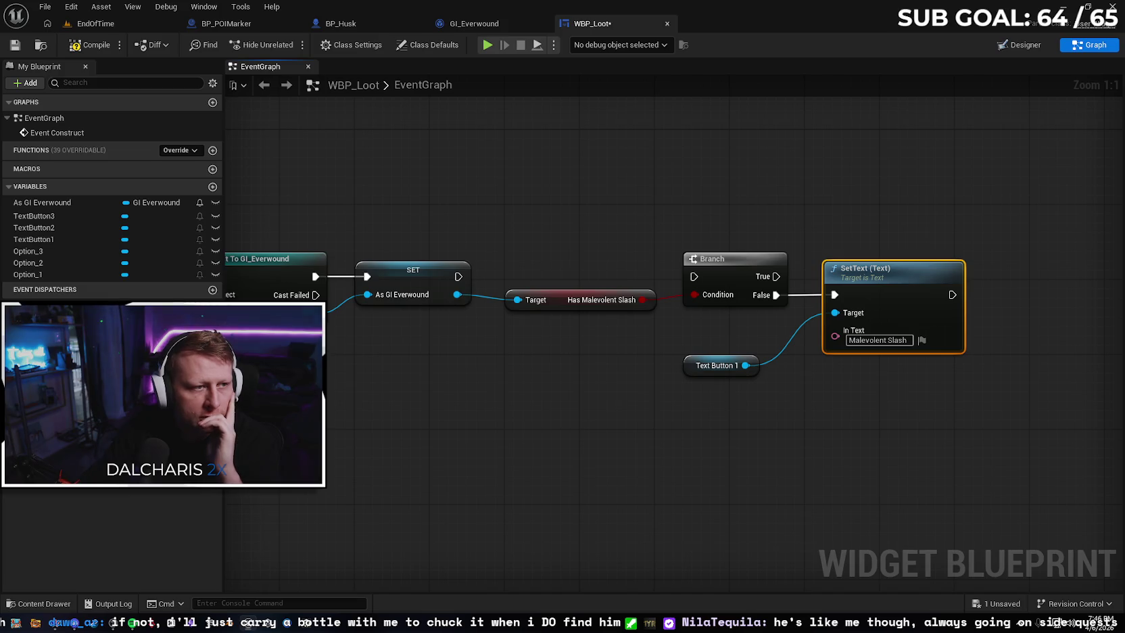
mouse_move(547, 450)
mouse_down()
mouse_move(563, 460)
mouse_move(459, 464)
mouse_move(410, 423)
mouse_up()
drag(507, 270, 734, 263)
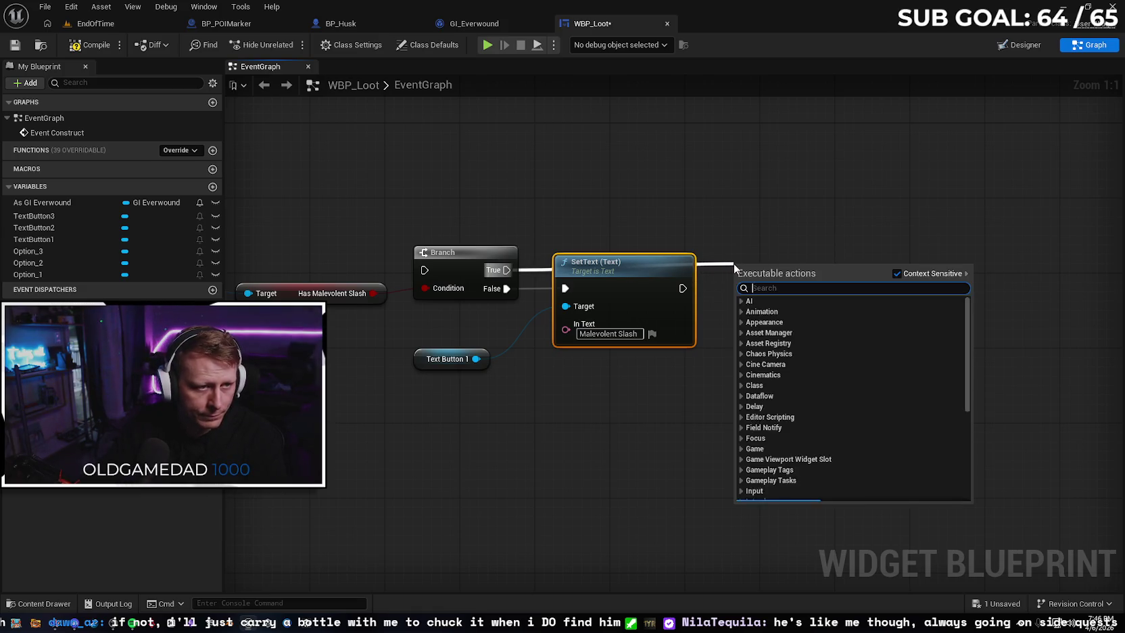
text(random int)
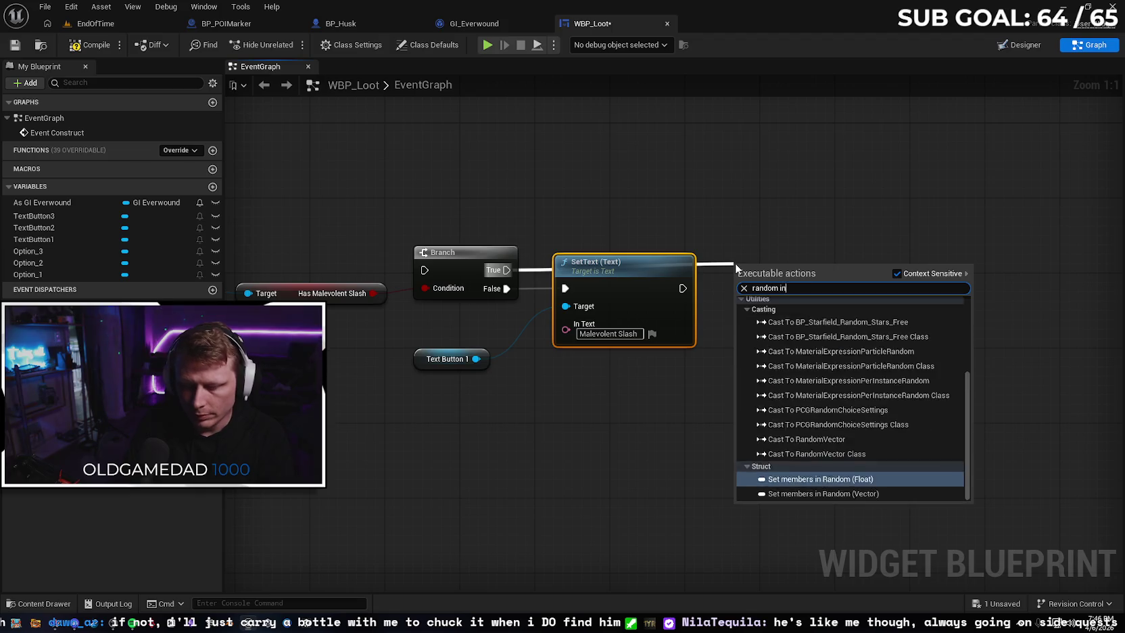
text(eg)
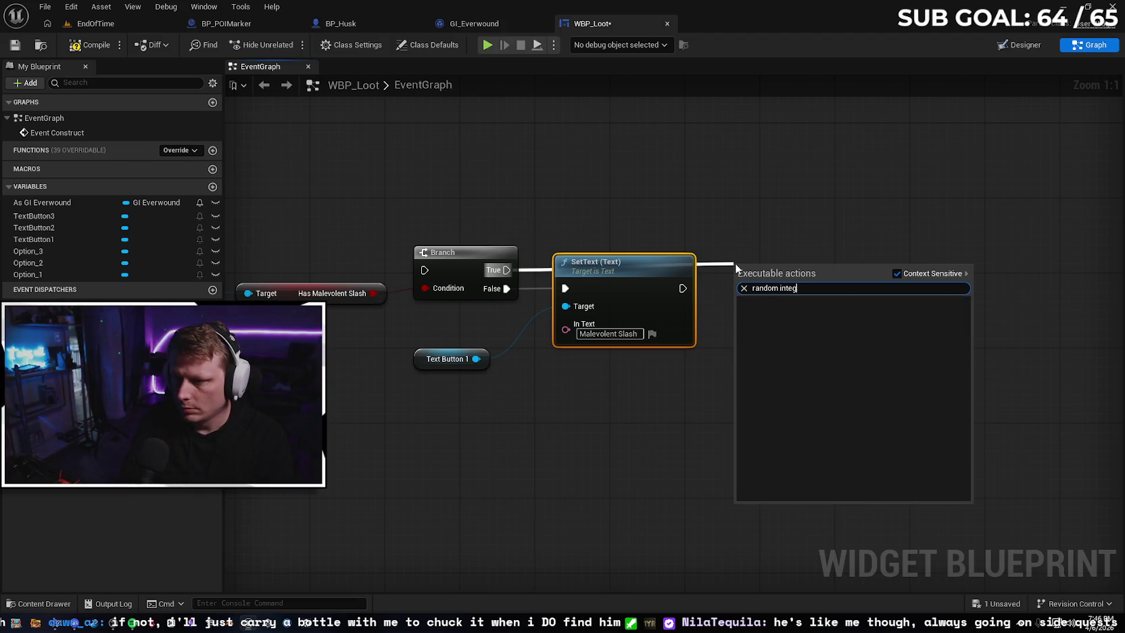
text(er in node)
key(BackSpace)
key(BackSpace)
key(BackSpace)
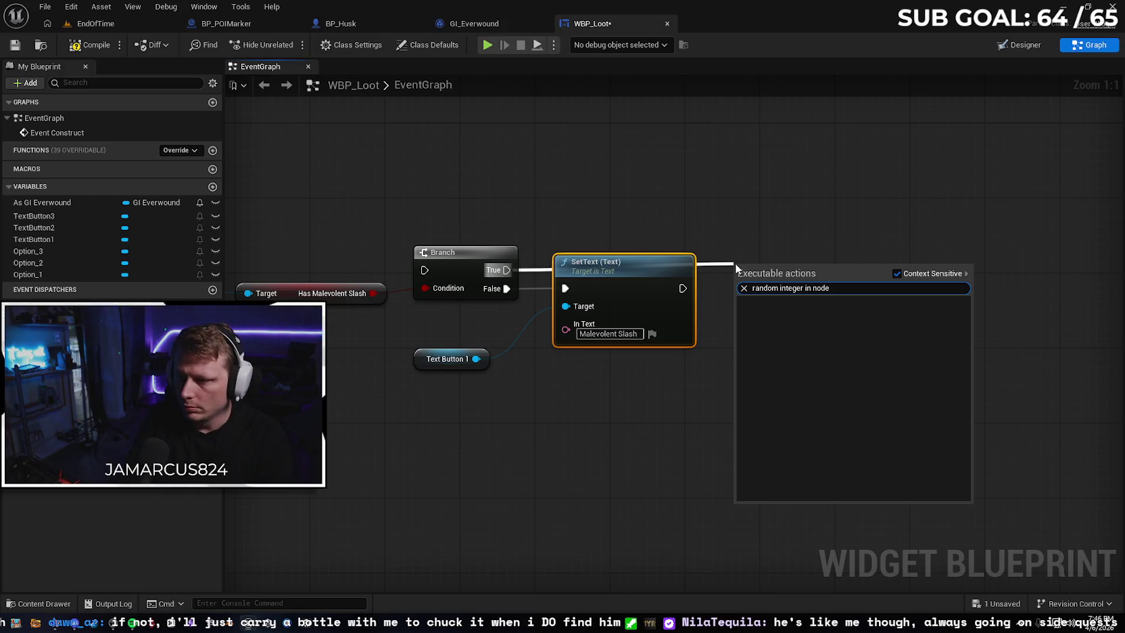
key(BackSpace)
key(BackSpace)
key(BackSpace)
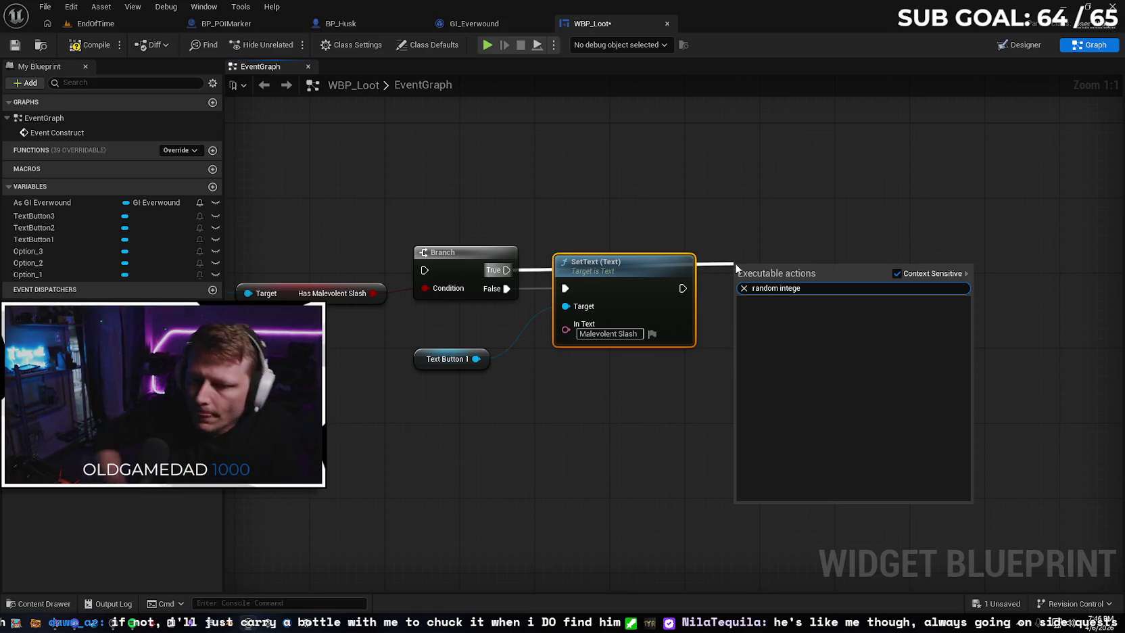
click(735, 263)
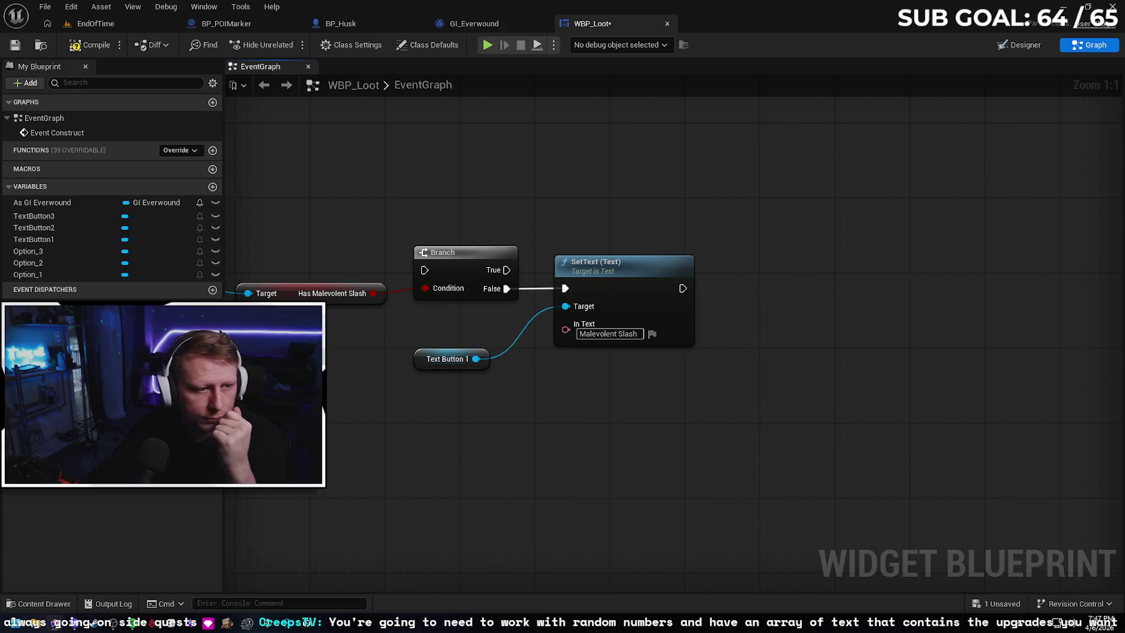
Add Random Integer in Range feeding a Switch on Int with cases 0, 1 and 2
right_click(477, 433)
text(random integer)
key(Return)
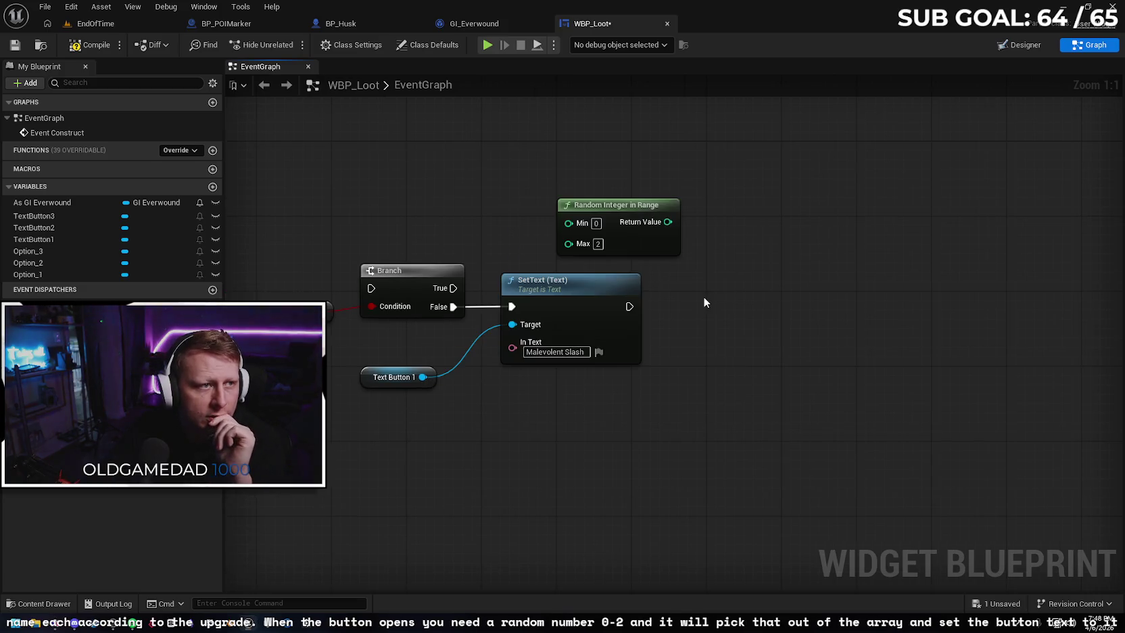
drag(668, 222, 713, 227)
text(swit)
key(Return)
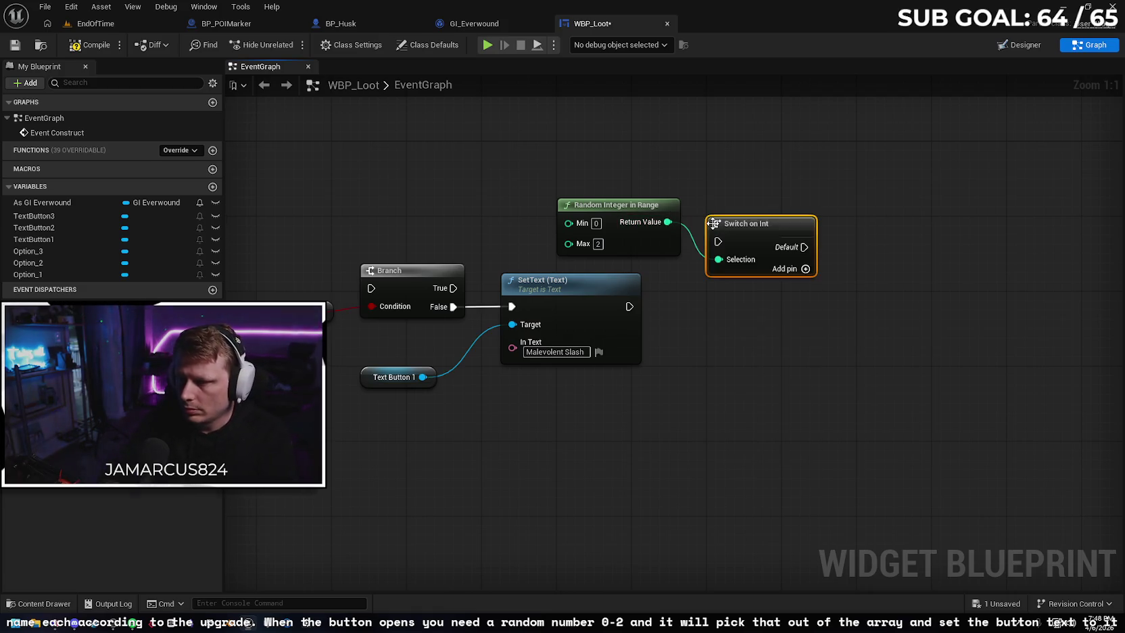
drag(782, 230, 787, 201)
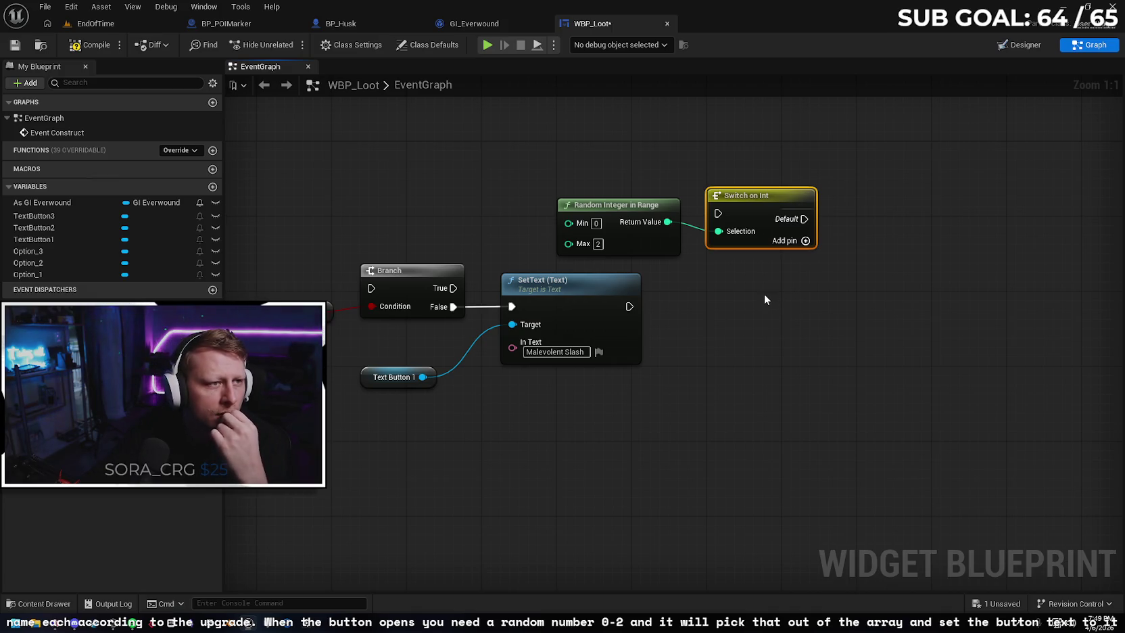
click(805, 241)
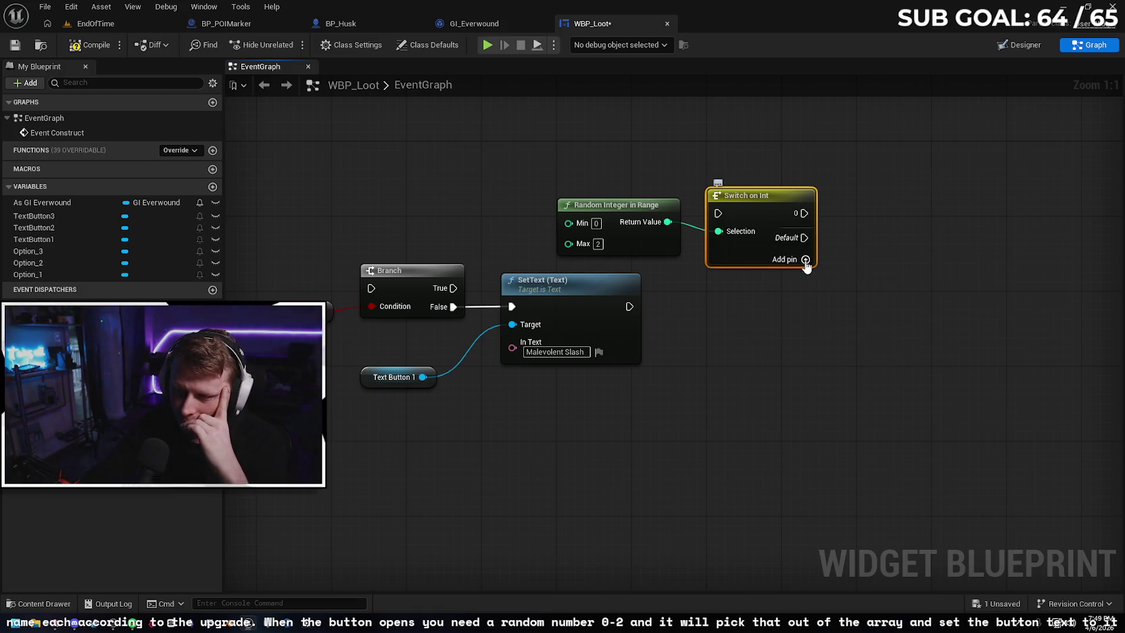
click(805, 259)
click(805, 279)
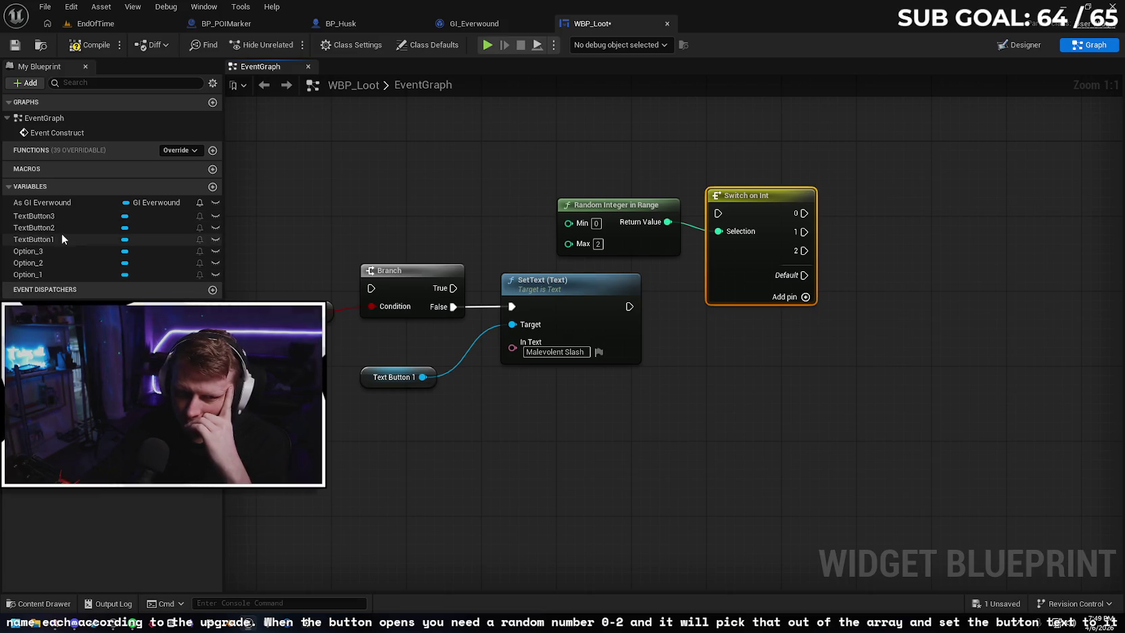
Add another TextButton1 getter with a SetText (Text) node
mouse_move(75, 241)
mouse_down()
mouse_move(732, 373)
mouse_move(723, 381)
mouse_move(828, 391)
mouse_move(846, 351)
mouse_up()
click(736, 388)
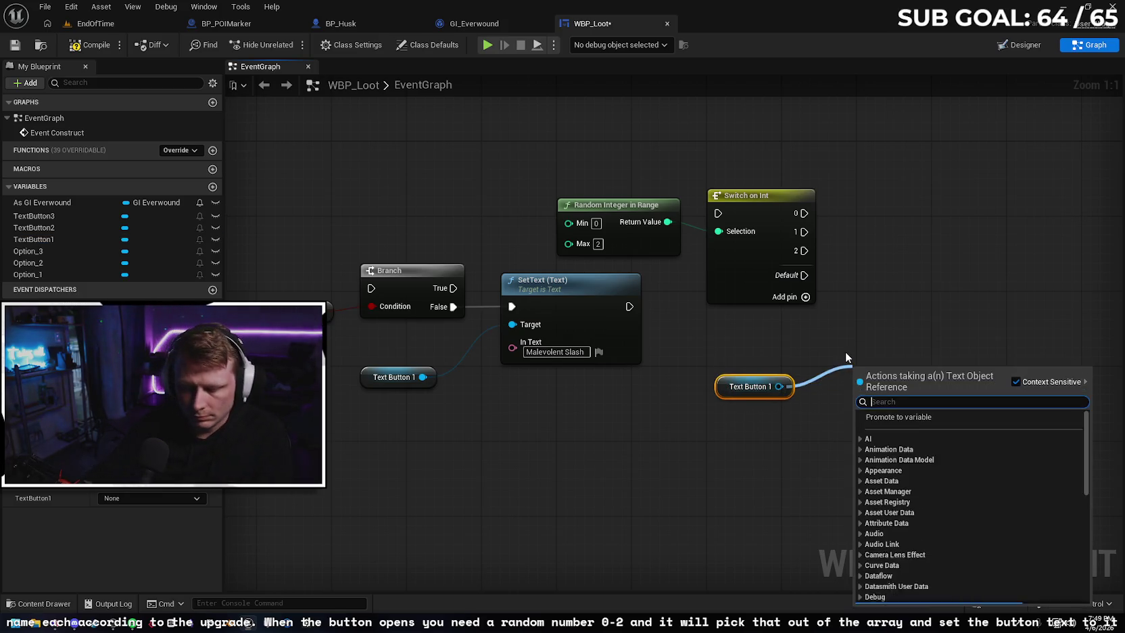
text(set te)
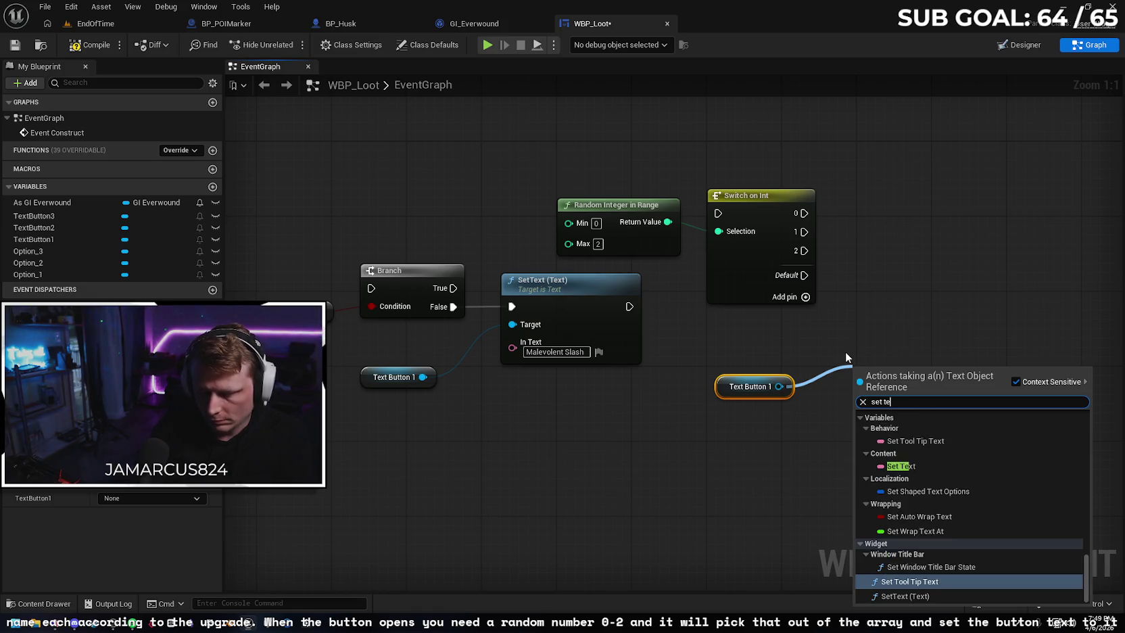
text(xt)
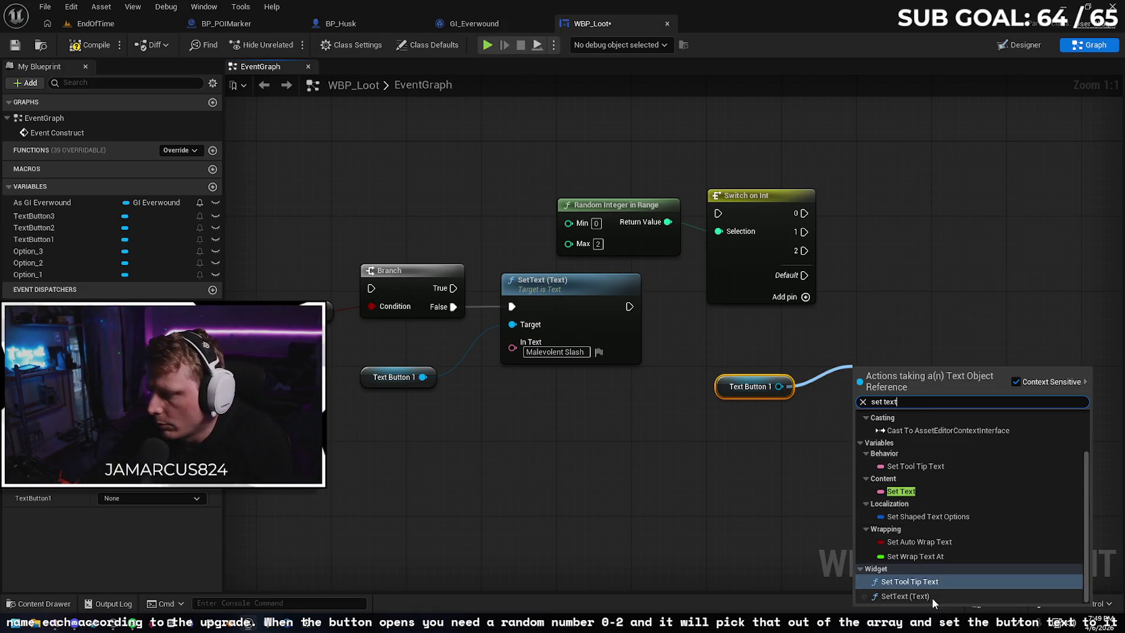
click(932, 597)
mouse_move(881, 457)
mouse_down()
mouse_move(819, 416)
mouse_move(881, 389)
mouse_up()
Paste two copies of the SetText node beneath the original
click(875, 434)
key(ctrl+v)
drag(885, 439, 888, 413)
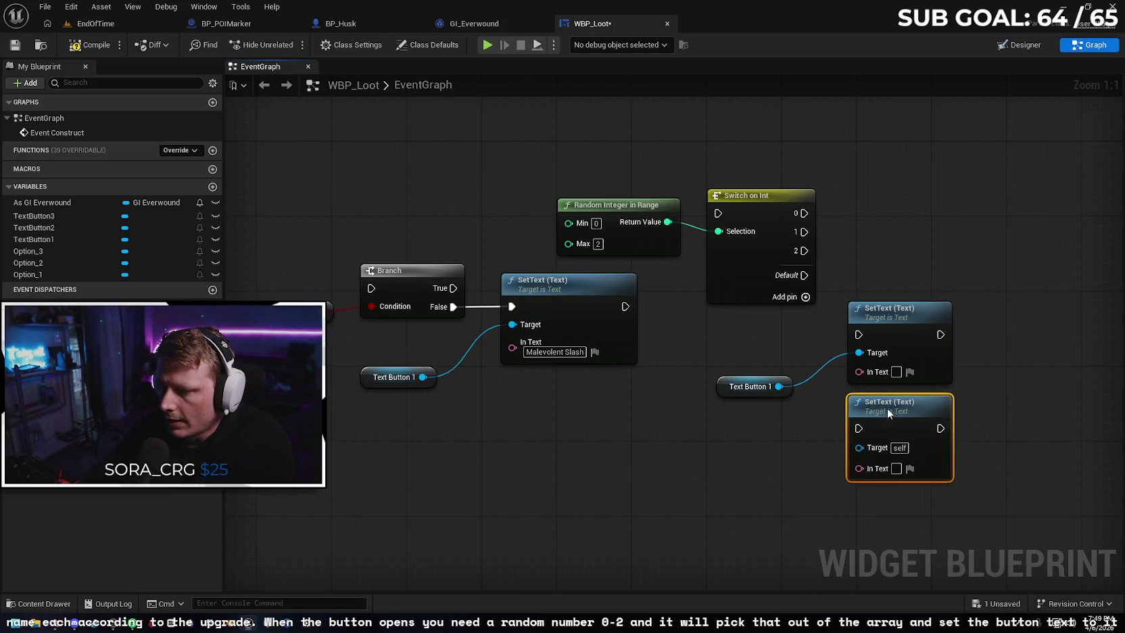
click(809, 458)
mouse_move(908, 503)
mouse_down()
mouse_move(890, 460)
mouse_move(871, 457)
mouse_up()
key(ctrl+v)
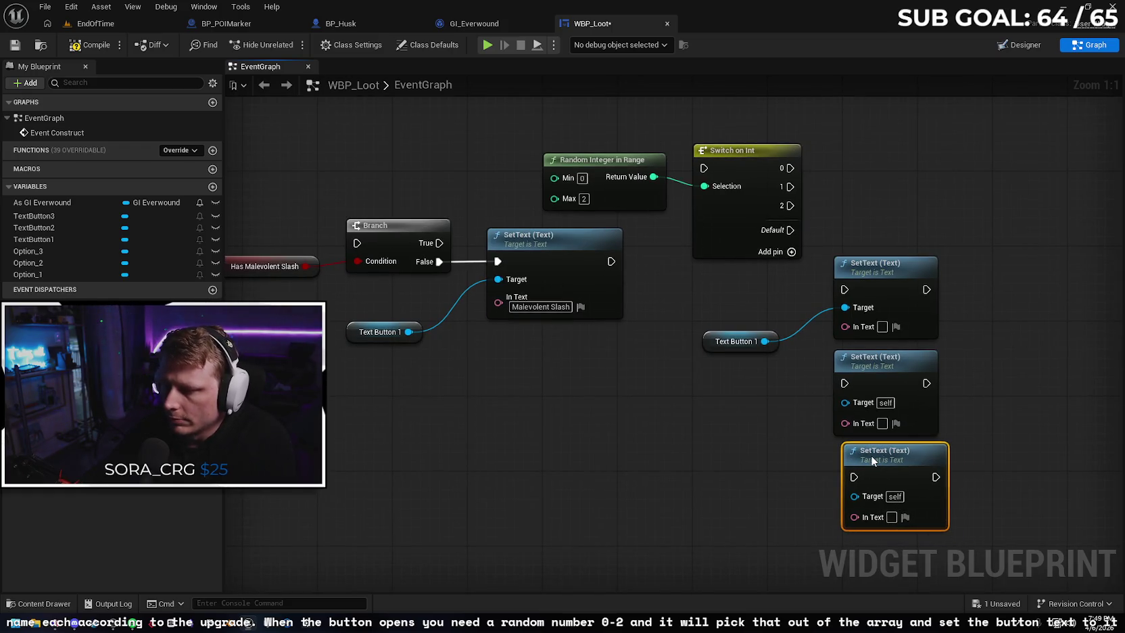
Connect the Text Button 1 getter to the middle and bottom SetText Target pins and tidy up
mouse_move(765, 340)
mouse_down()
mouse_move(787, 383)
mouse_move(844, 401)
mouse_up()
drag(764, 340, 854, 495)
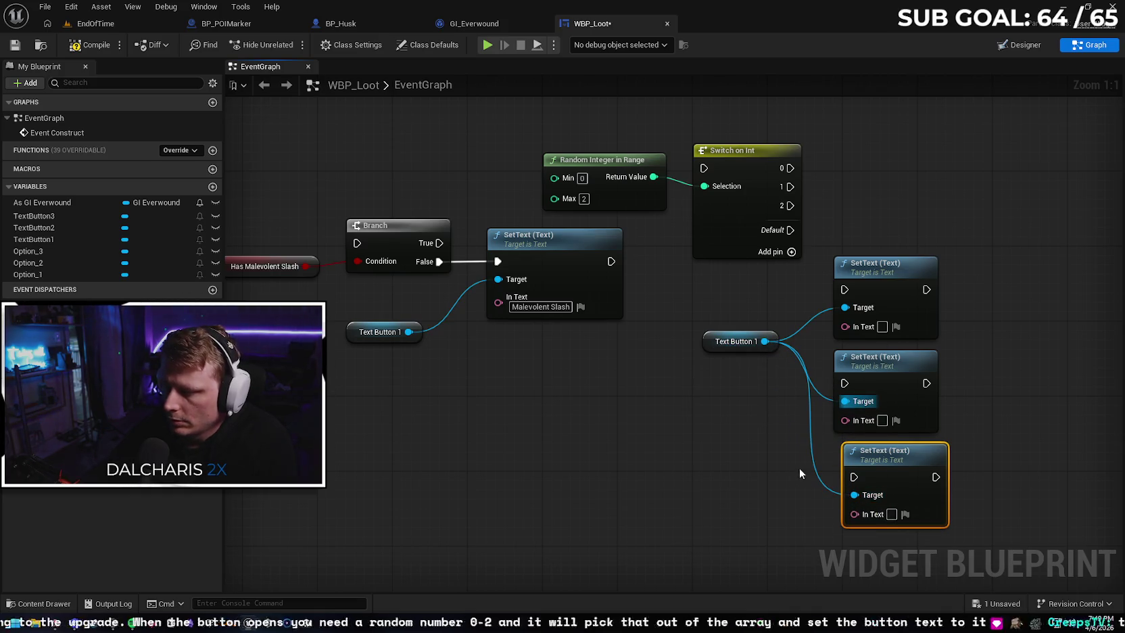
drag(921, 457, 914, 456)
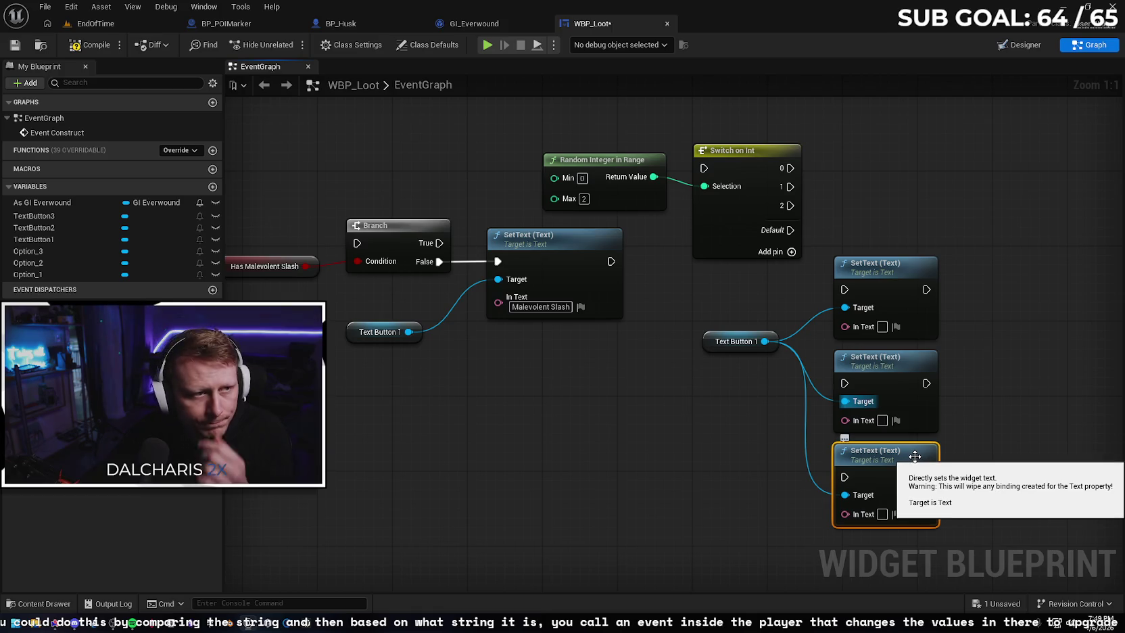
drag(707, 347, 714, 404)
click(711, 438)
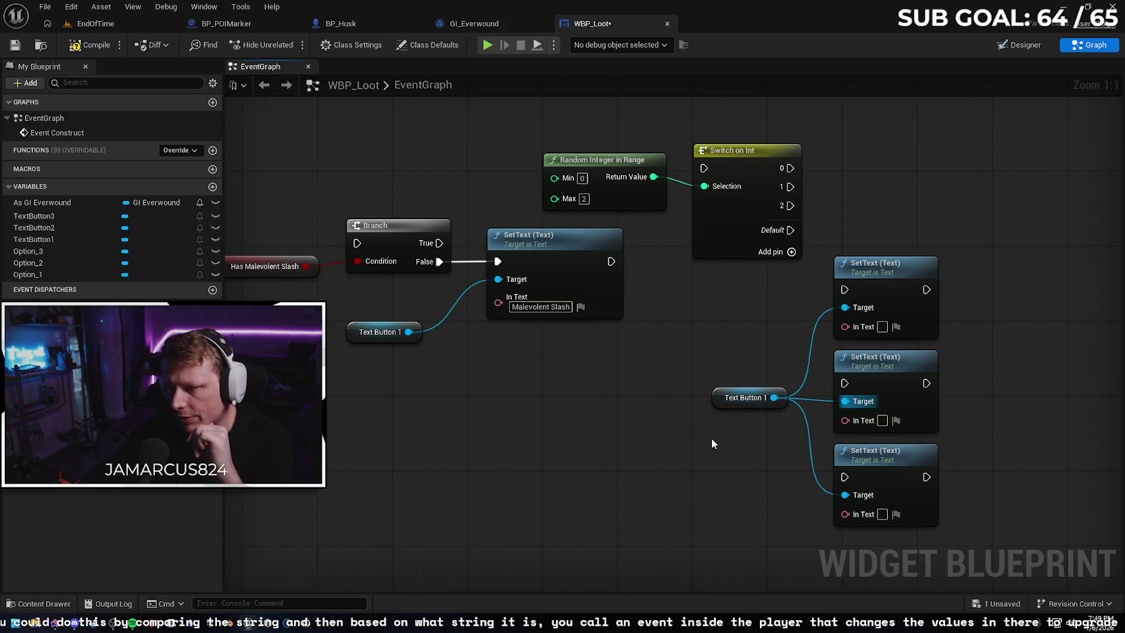
Label the top, middle and bottom SetText nodes 'Increase Slash Damage', 'Decrease Slash Cooldown' and 'Increase Slash Range'
click(882, 327)
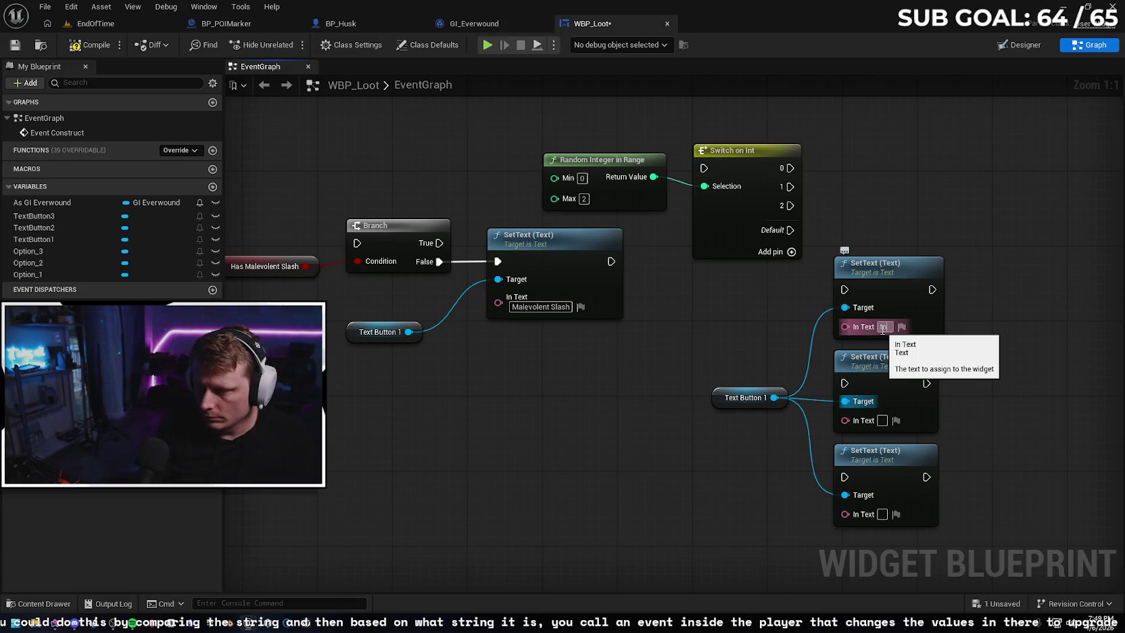
text(In)
click(905, 247)
text(crease Slash Da)
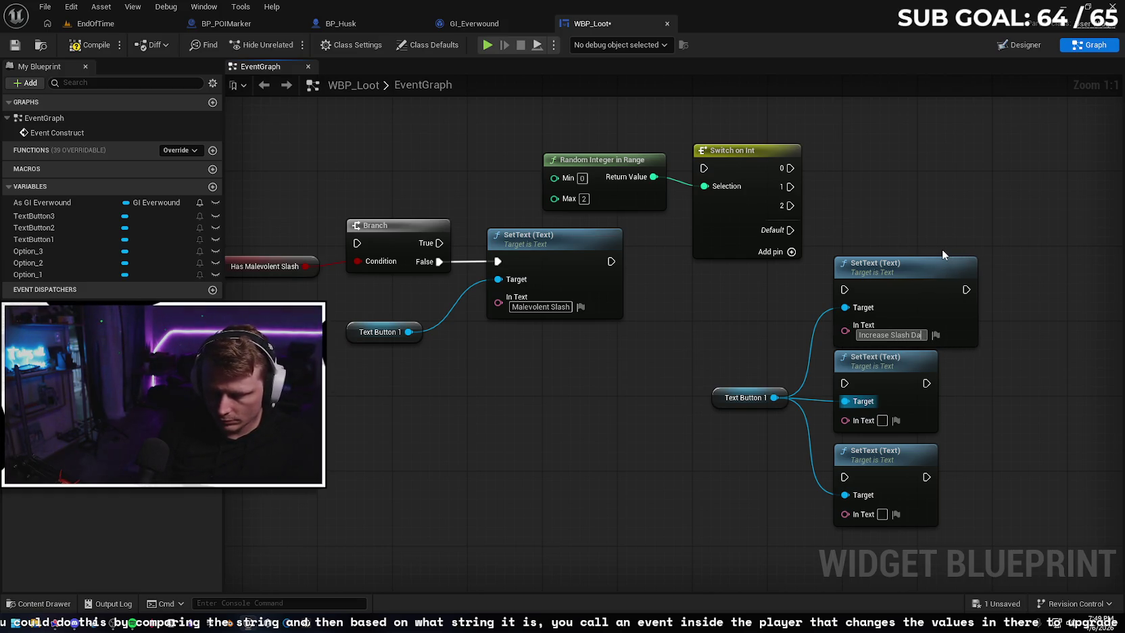
text(mage)
click(882, 419)
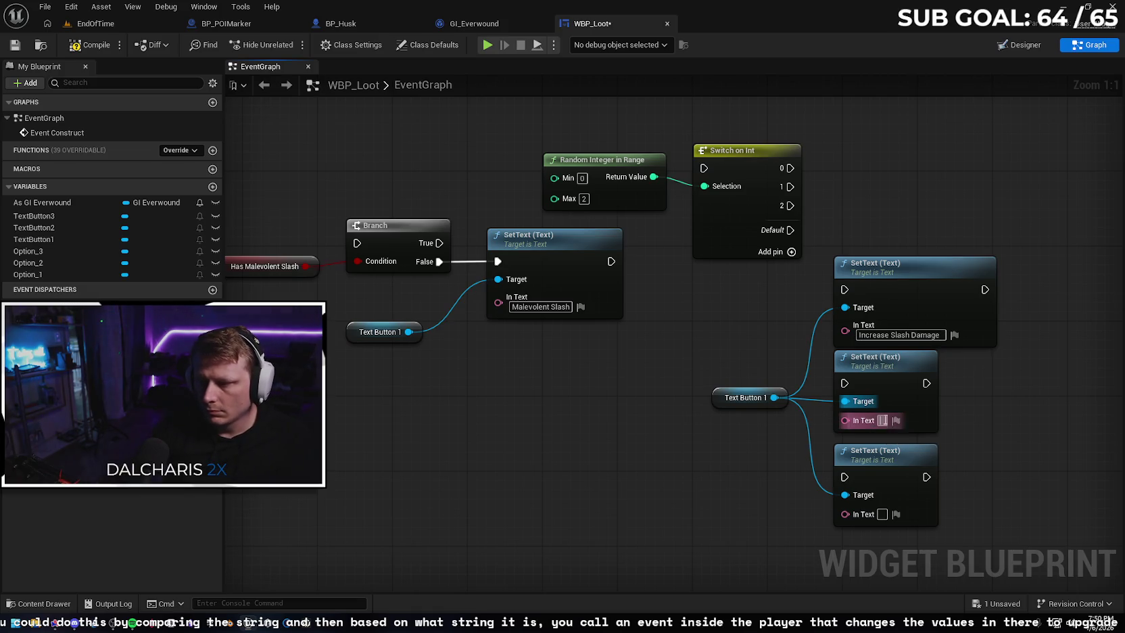
click(1049, 390)
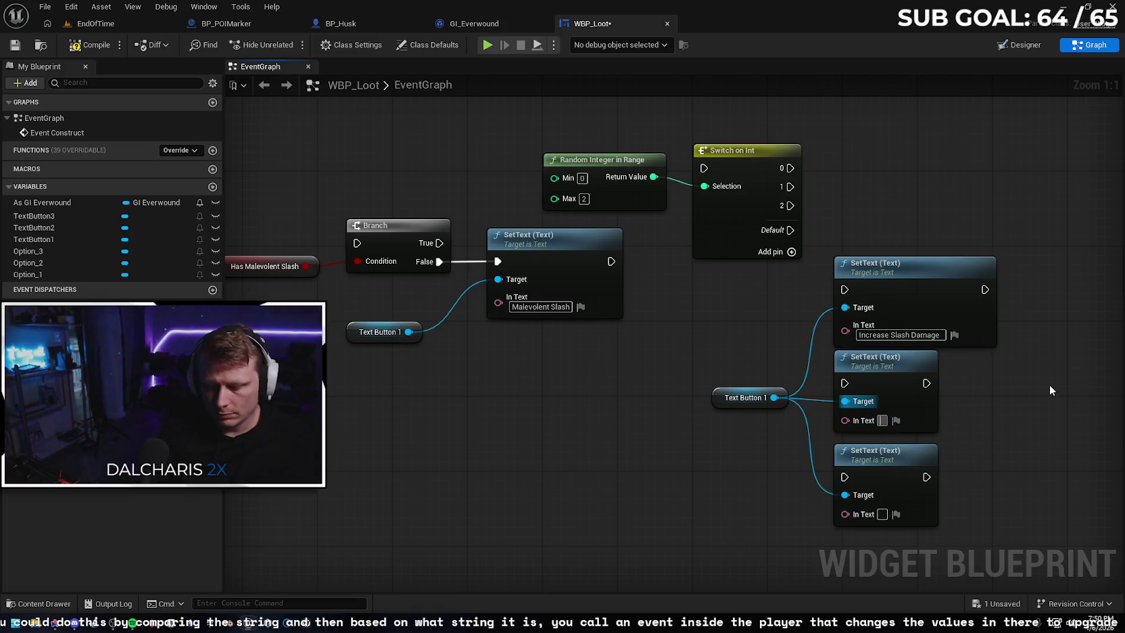
text(Decrease)
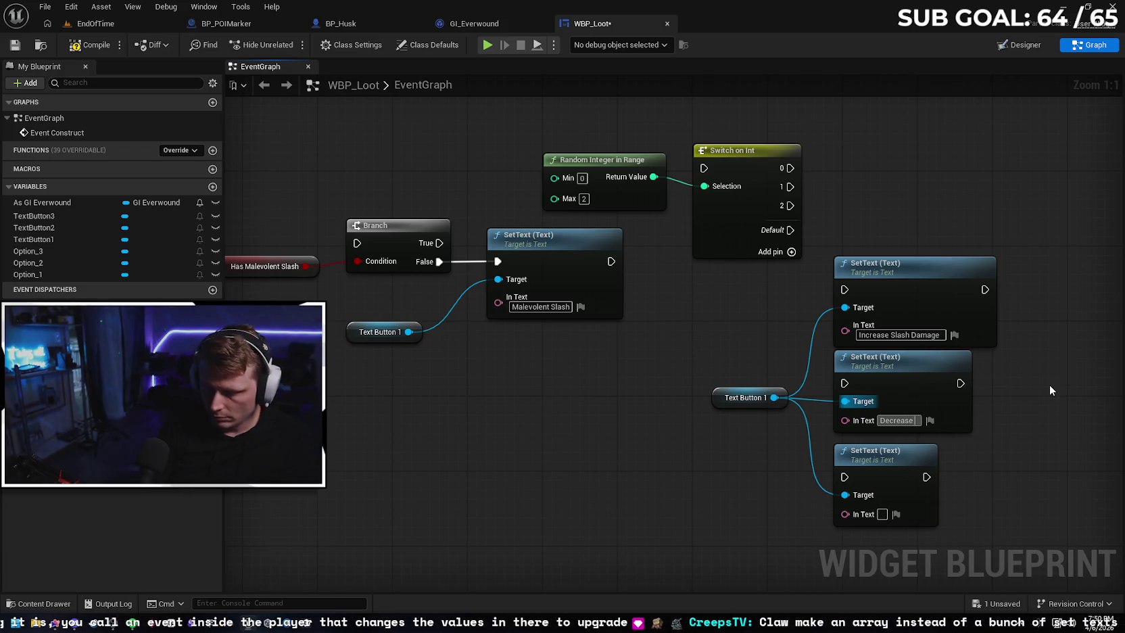
text( Slash Cooldown)
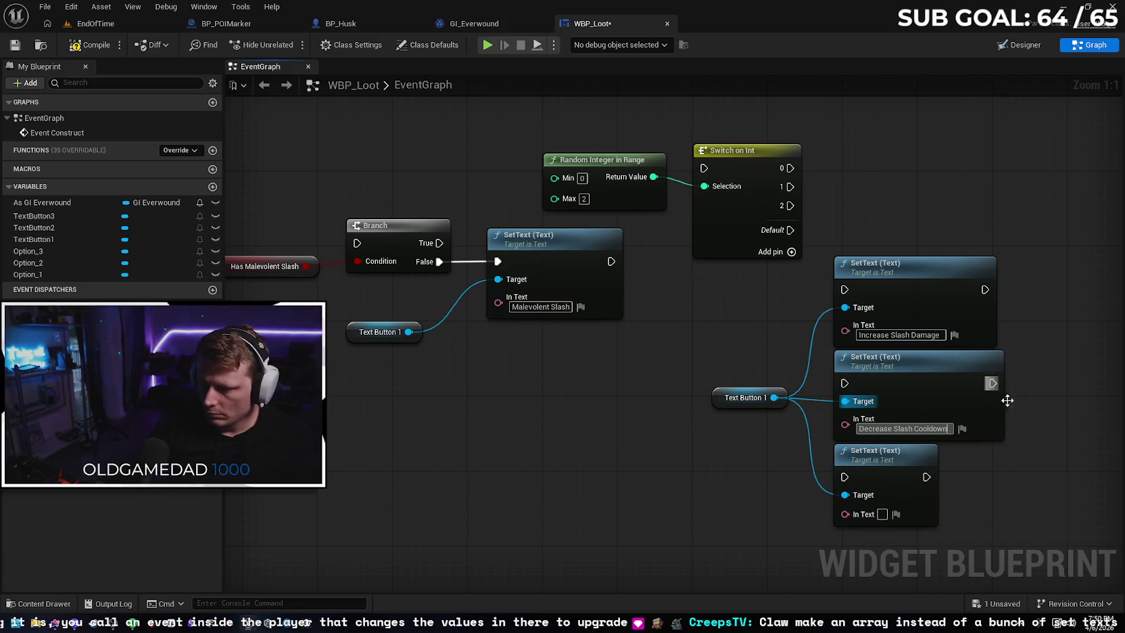
click(883, 513)
text(Increase)
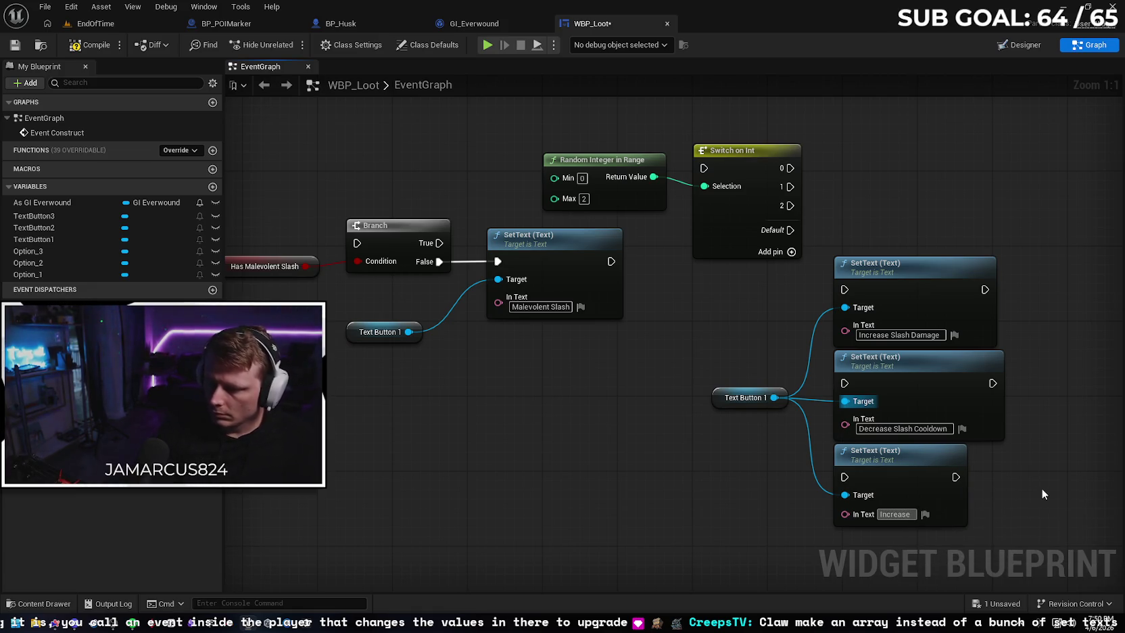
text( Slash)
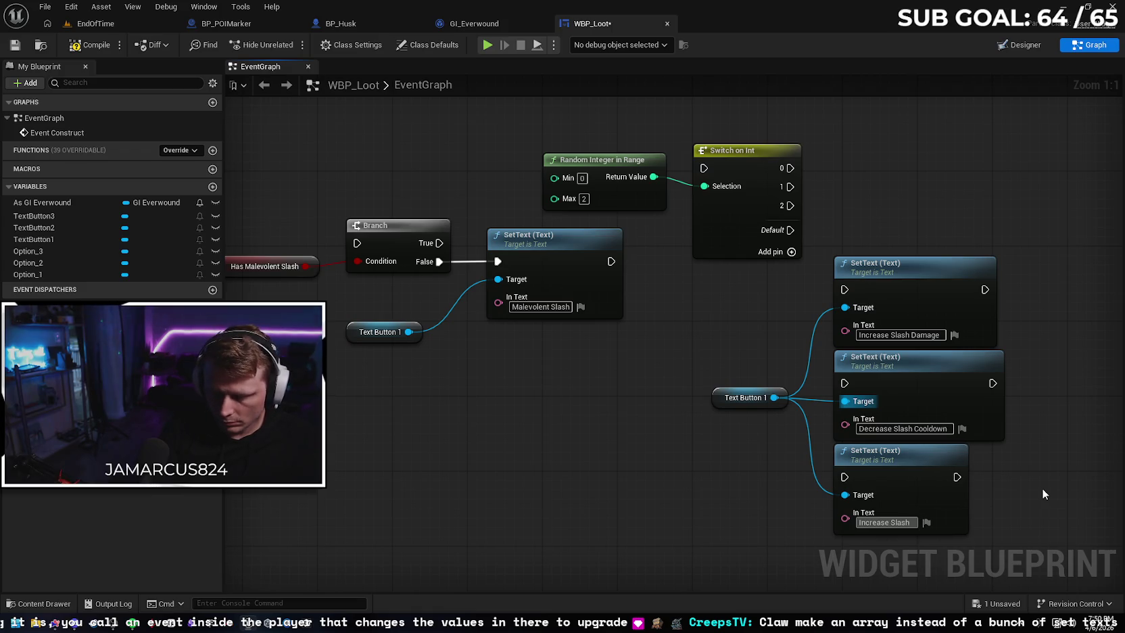
text( Range)
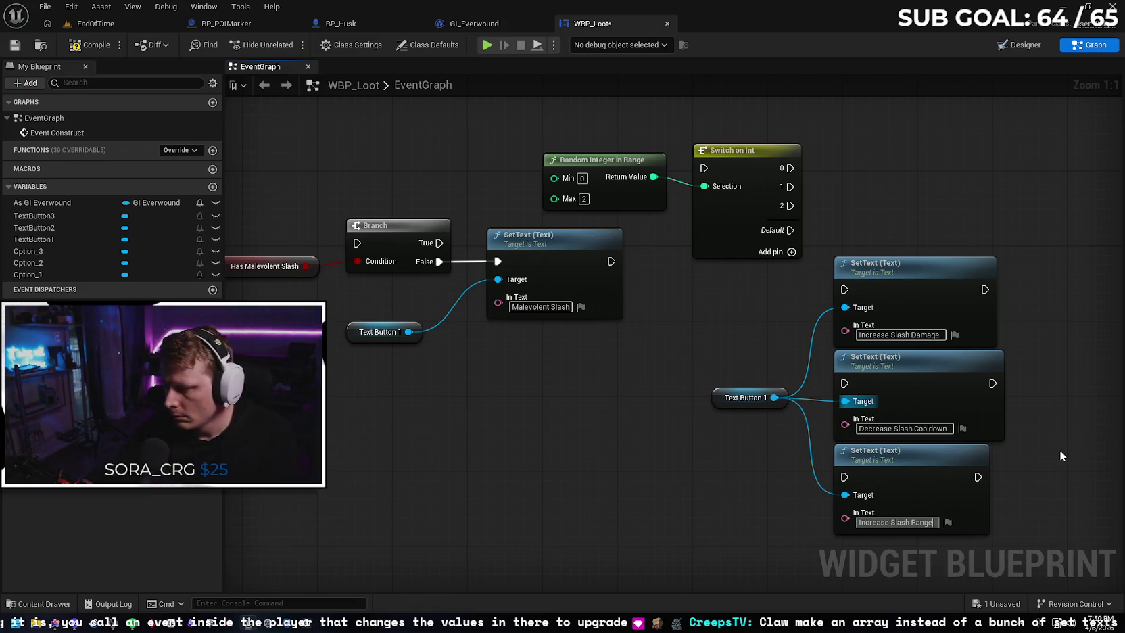
key(Return)
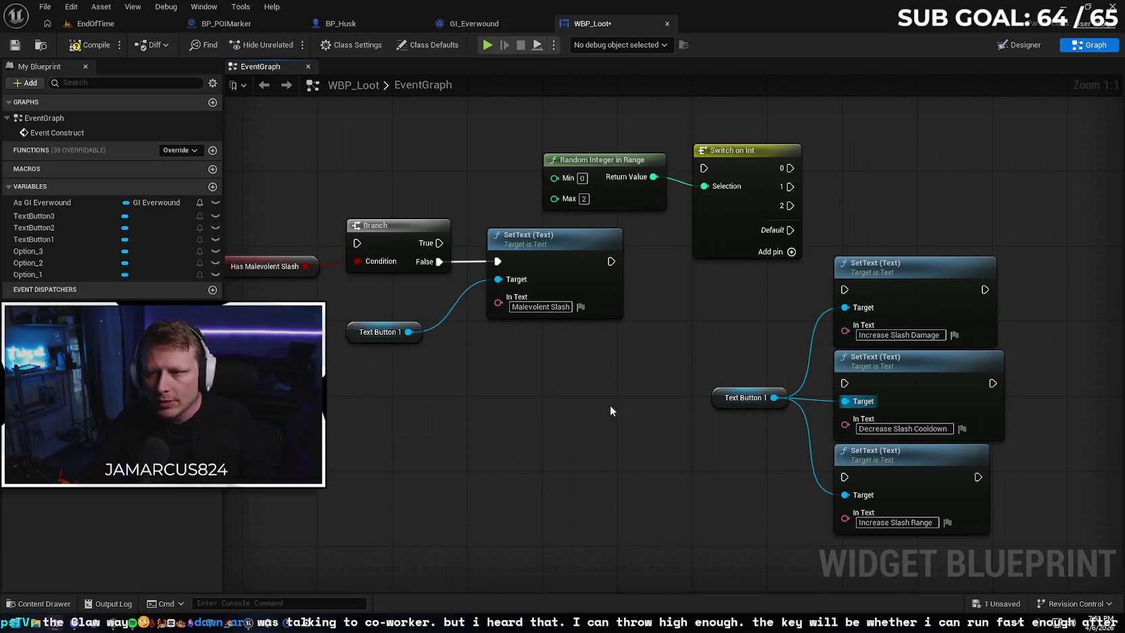
scroll(744, 304, down, 2)
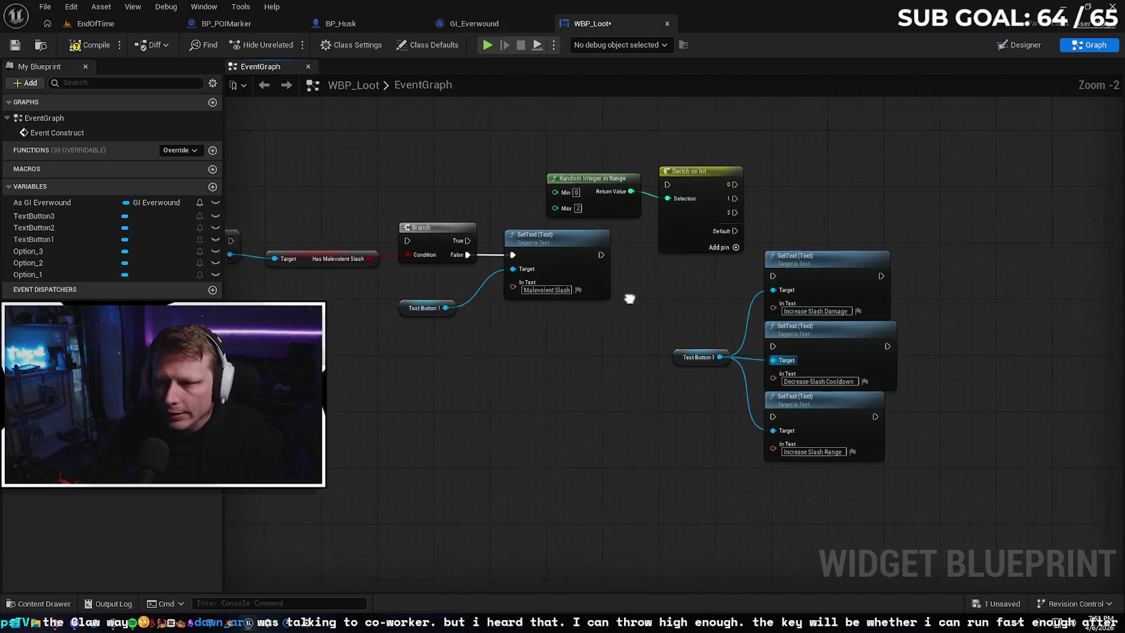
Move Random Integer in Range and Switch on Int beside the Branch and wire its True output to Switch on Int
drag(600, 218, 621, 254)
drag(598, 170, 688, 301)
mouse_move(676, 187)
mouse_down()
mouse_move(677, 244)
mouse_move(617, 138)
mouse_move(613, 152)
mouse_up()
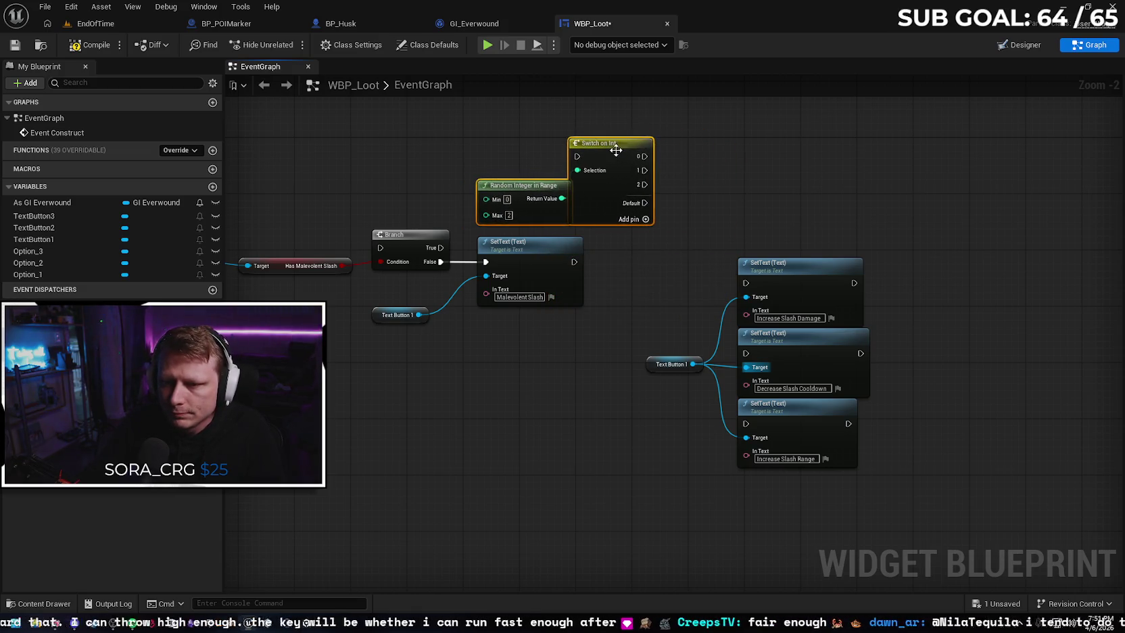
click(439, 197)
mouse_move(440, 247)
mouse_down()
mouse_move(471, 199)
mouse_move(577, 156)
mouse_up()
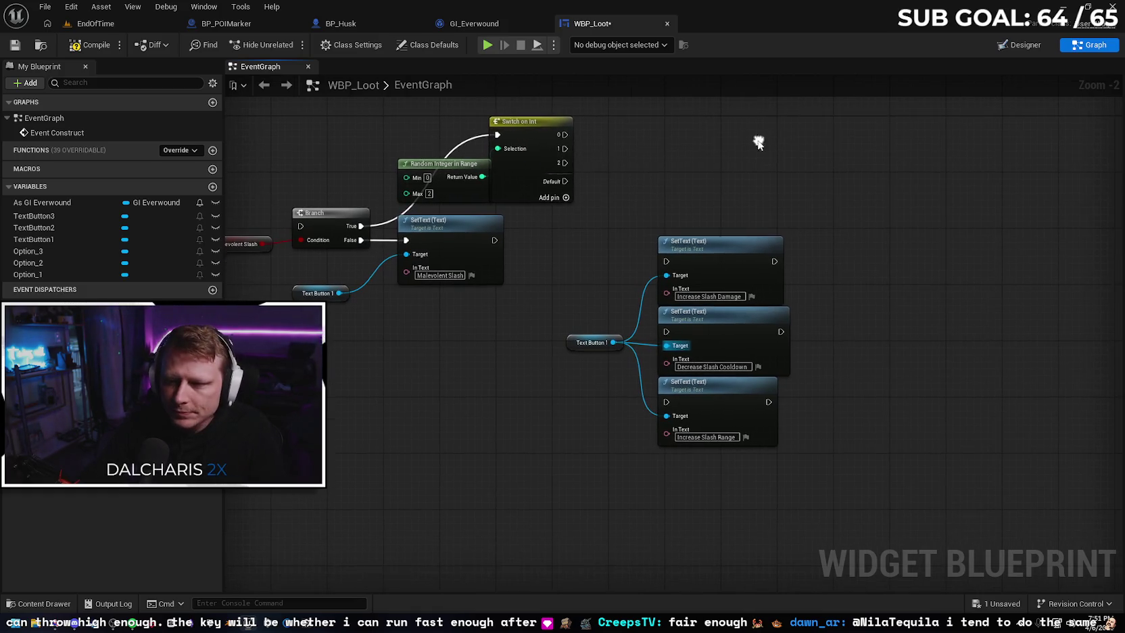
Move the three SetText nodes and Text Button 1 near the switch and wire outputs 0, 1, 2 to them
drag(595, 195, 828, 520)
mouse_move(744, 277)
mouse_down()
mouse_move(749, 111)
mouse_move(728, 226)
mouse_up()
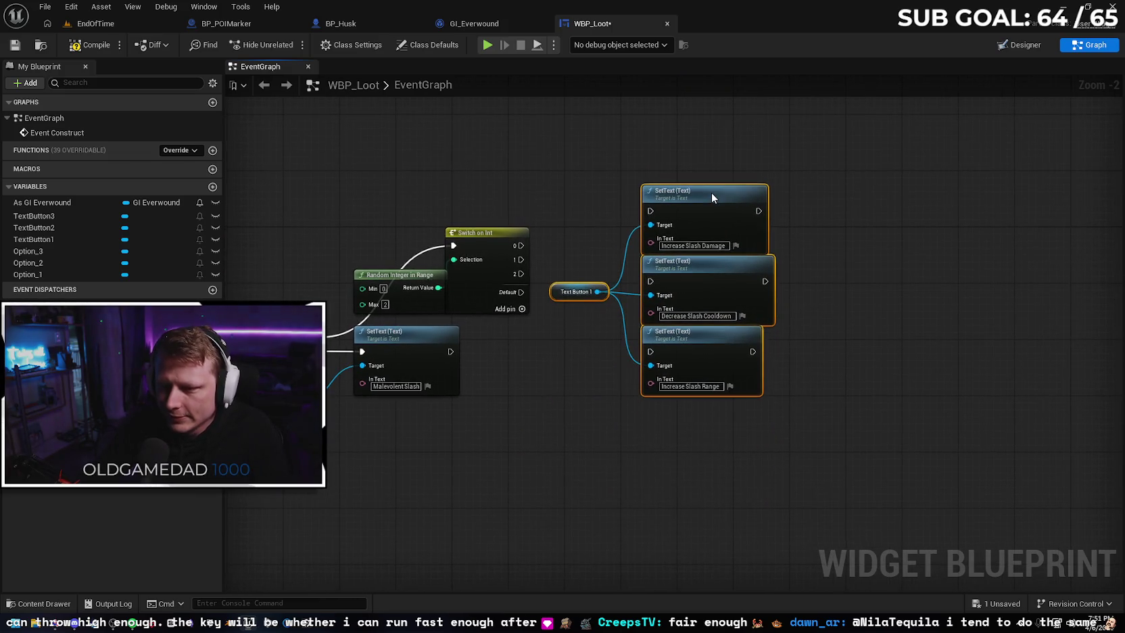
click(560, 366)
drag(519, 248, 650, 211)
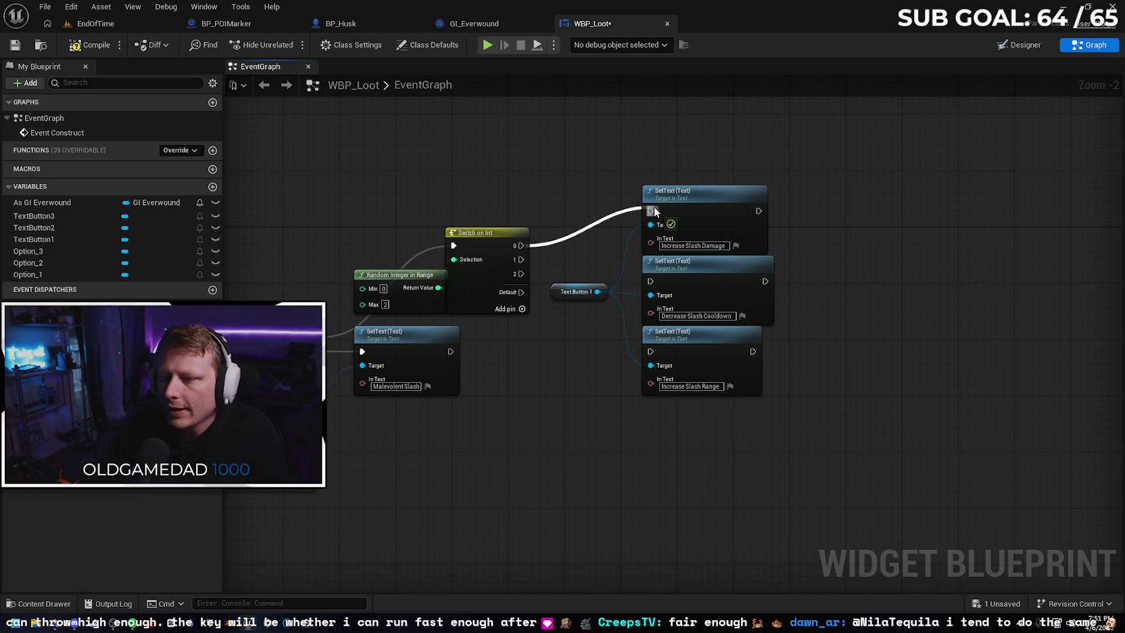
drag(523, 260, 650, 281)
drag(520, 274, 653, 355)
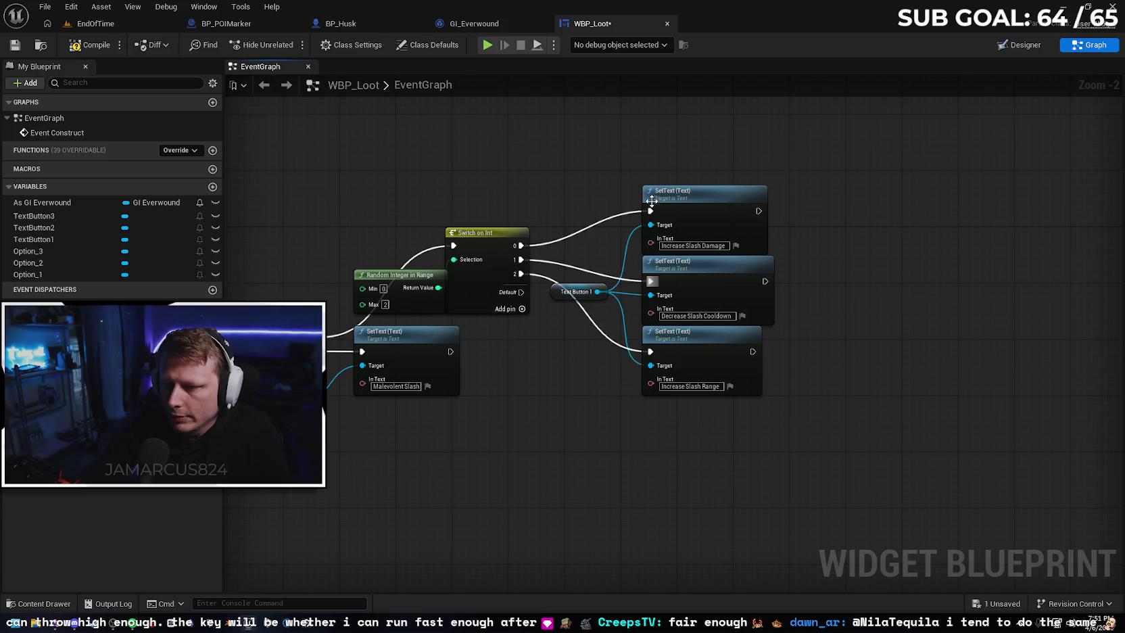
drag(635, 177, 768, 406)
mouse_move(715, 239)
mouse_down()
mouse_move(721, 166)
mouse_move(722, 189)
mouse_up()
mouse_move(555, 297)
mouse_down()
mouse_move(554, 262)
mouse_move(554, 277)
mouse_up()
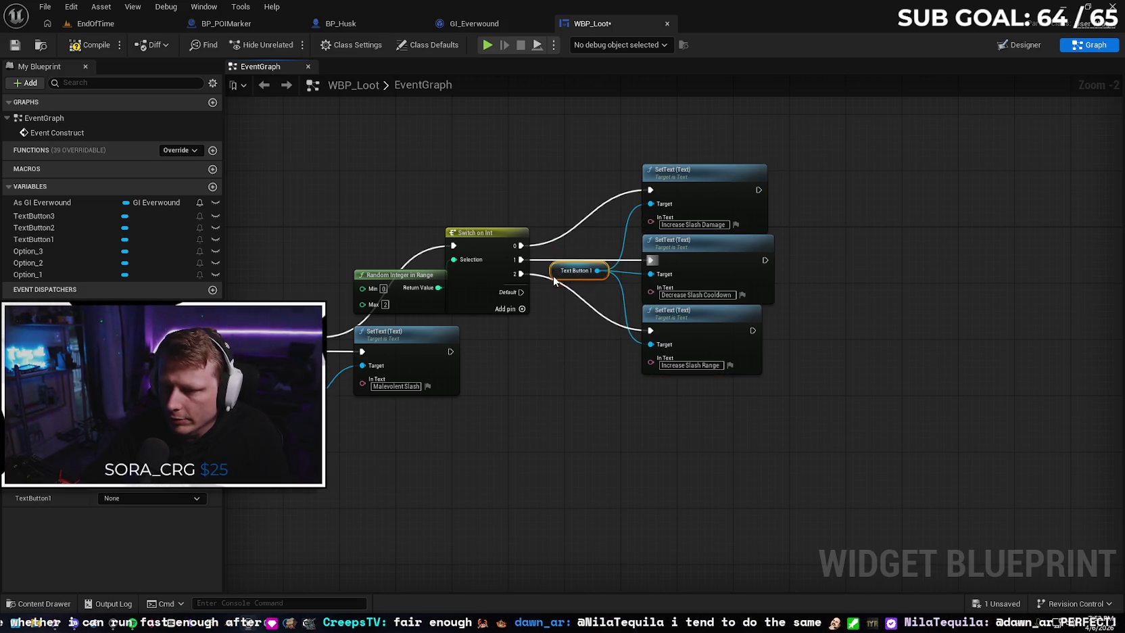
Straighten the Event Construct, cast, SET and Has Malevolent Slash chain with Q and line up Get Game Instance
click(541, 431)
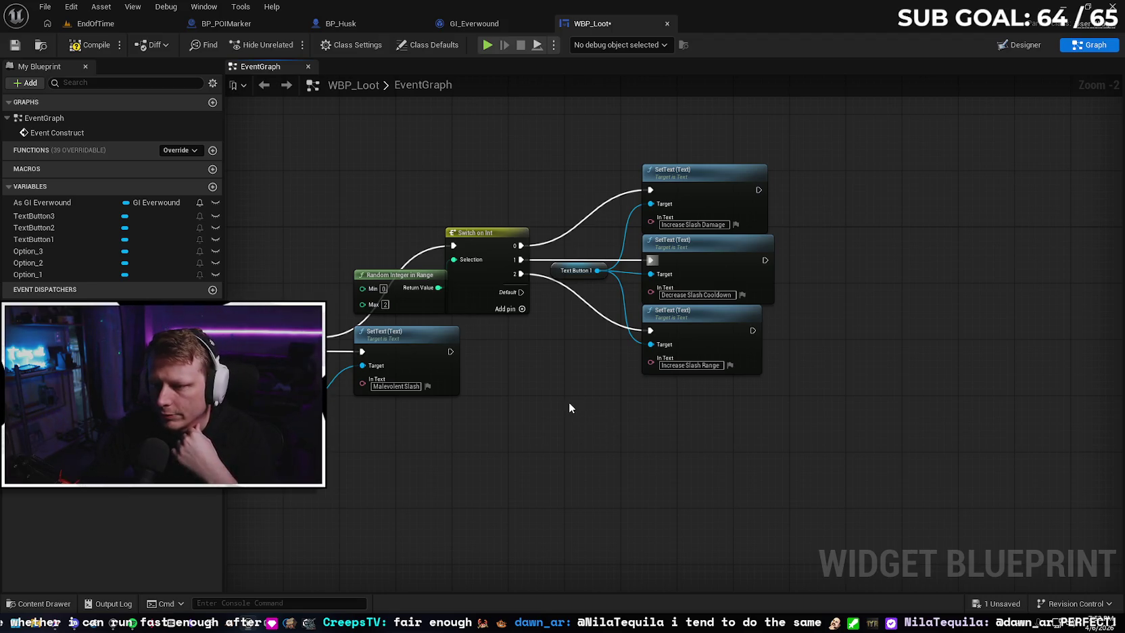
mouse_move(568, 402)
mouse_down()
mouse_move(671, 412)
mouse_move(858, 369)
mouse_move(649, 455)
mouse_move(692, 460)
mouse_up()
drag(450, 264, 696, 398)
drag(313, 227, 699, 459)
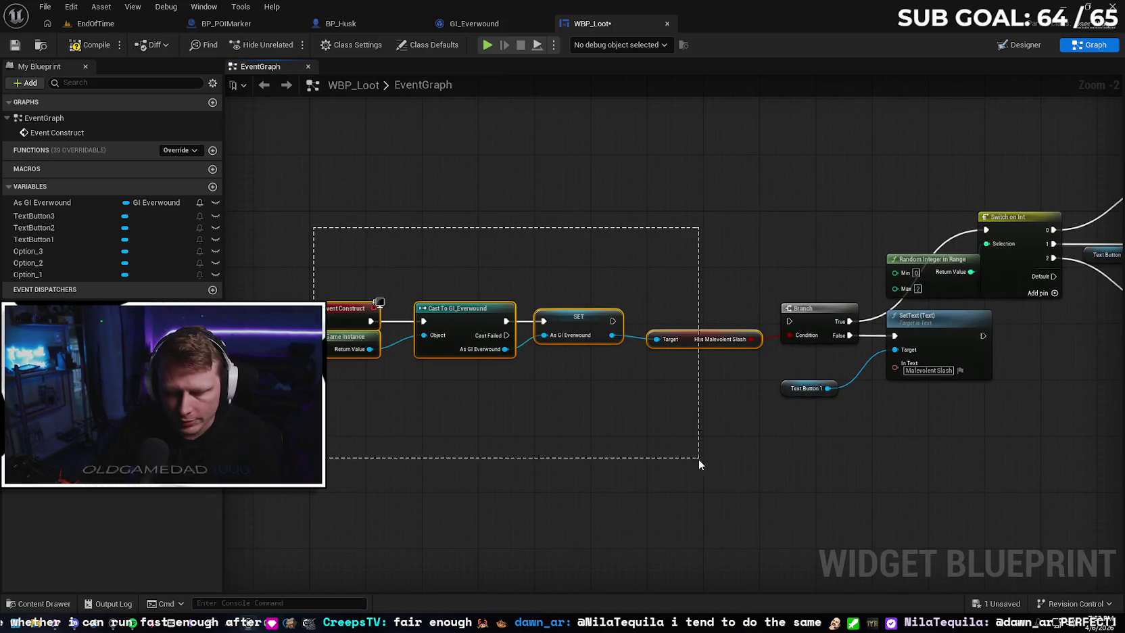
key(q)
click(452, 432)
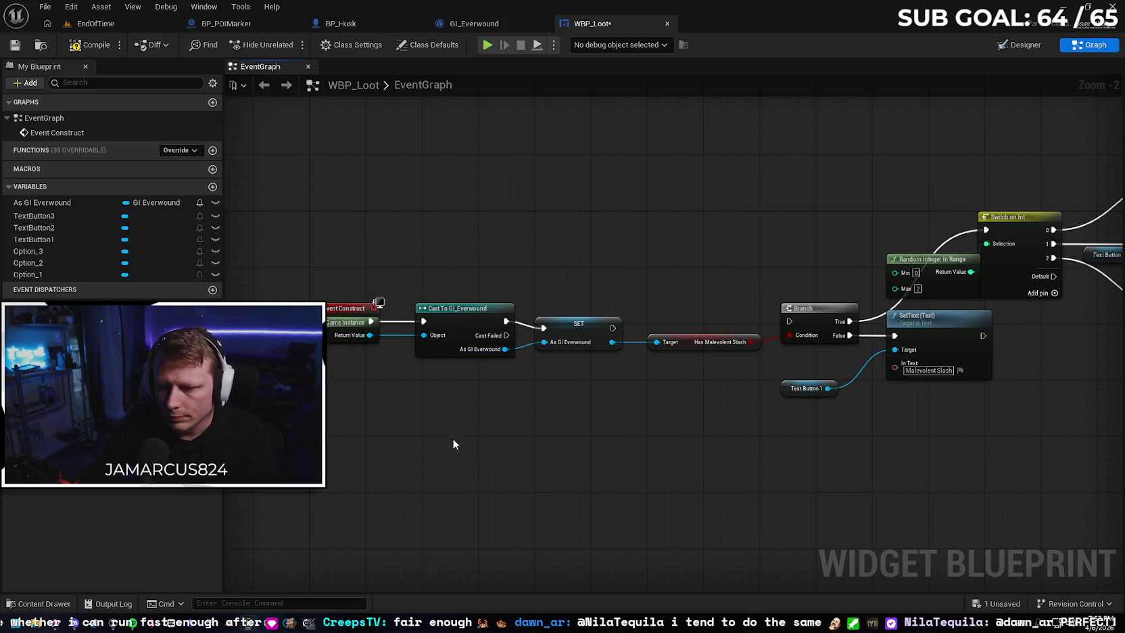
drag(336, 329, 338, 340)
mouse_move(378, 383)
mouse_down()
mouse_move(626, 434)
mouse_move(662, 419)
mouse_move(480, 392)
mouse_move(472, 353)
mouse_move(481, 334)
mouse_up()
click(789, 393)
mouse_move(789, 394)
mouse_down()
mouse_move(697, 393)
mouse_move(966, 372)
mouse_move(457, 417)
mouse_move(519, 421)
mouse_up()
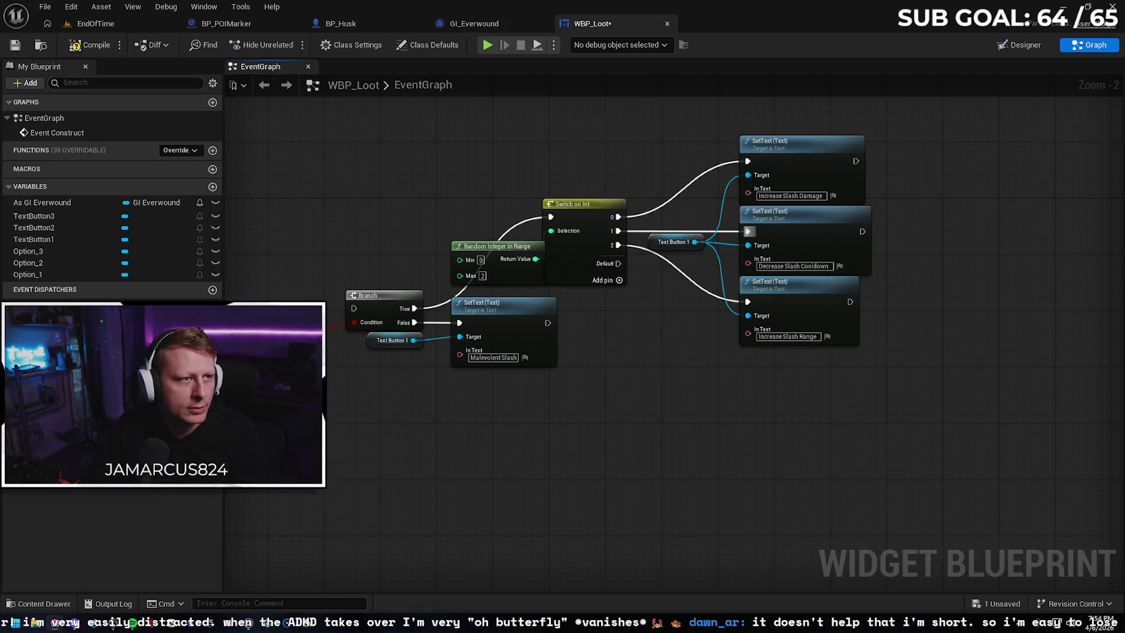
Insert a Sequence node after Event Construct and give it a third output pin
scroll(673, 369, down, 2)
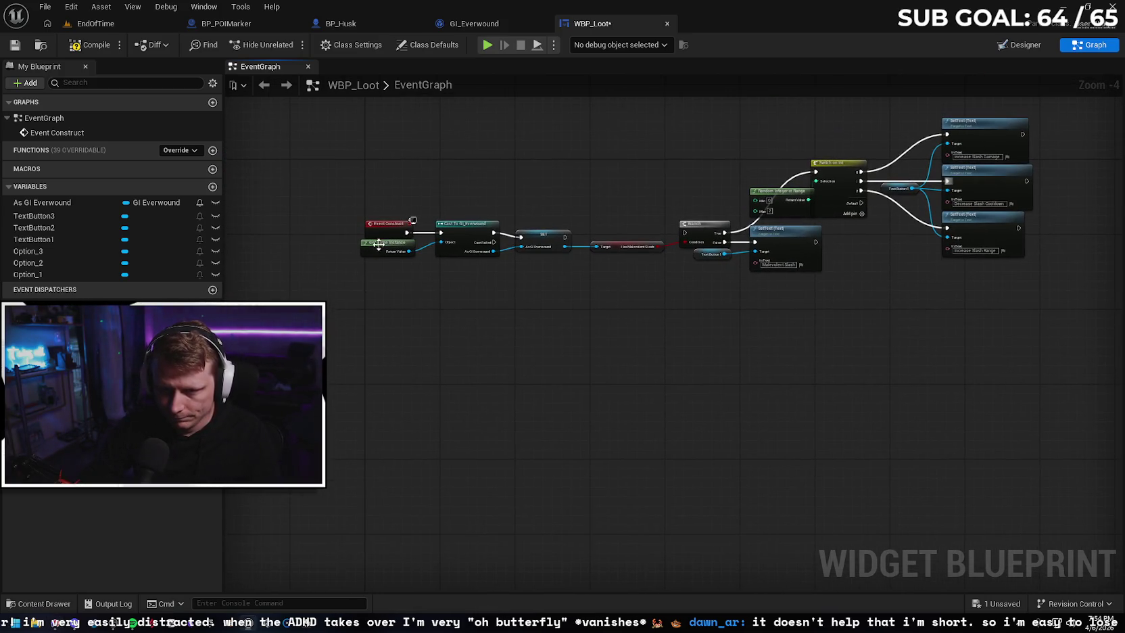
drag(365, 231, 279, 231)
scroll(464, 330, down, 1)
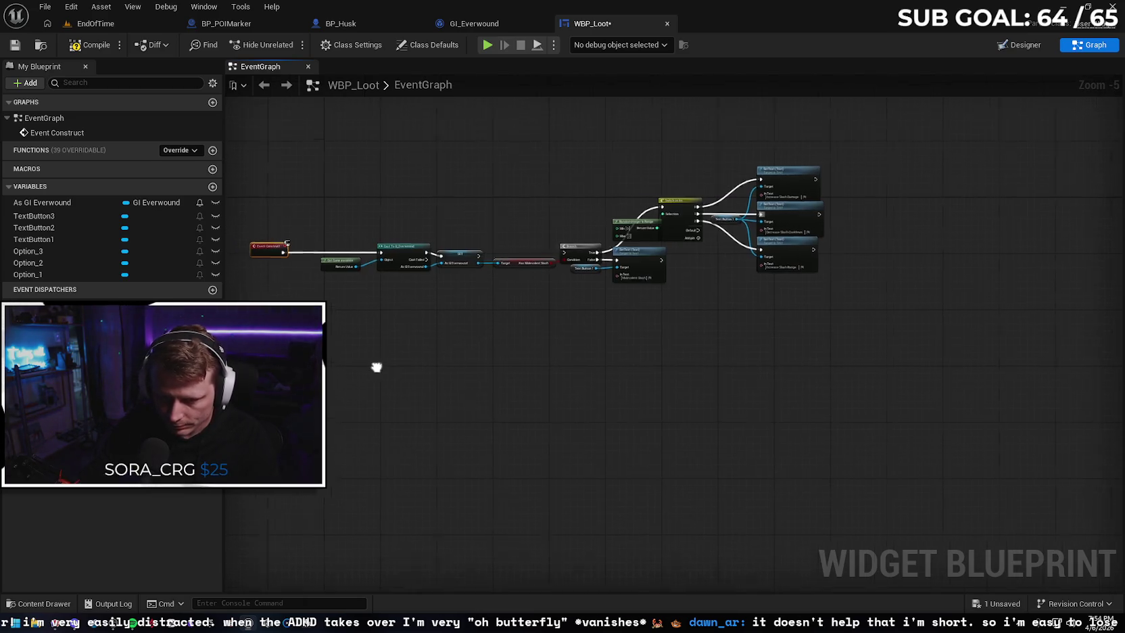
scroll(534, 304, up, 4)
drag(532, 257, 564, 257)
text(sequence)
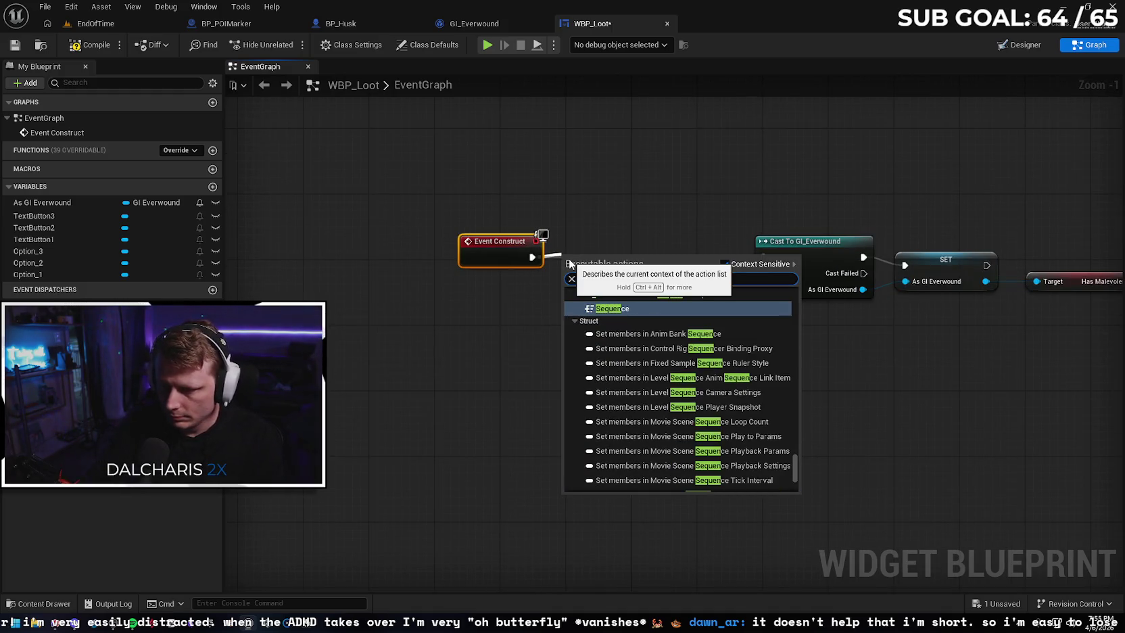
key(Return)
mouse_move(586, 263)
mouse_down()
mouse_move(589, 244)
mouse_move(534, 249)
mouse_up()
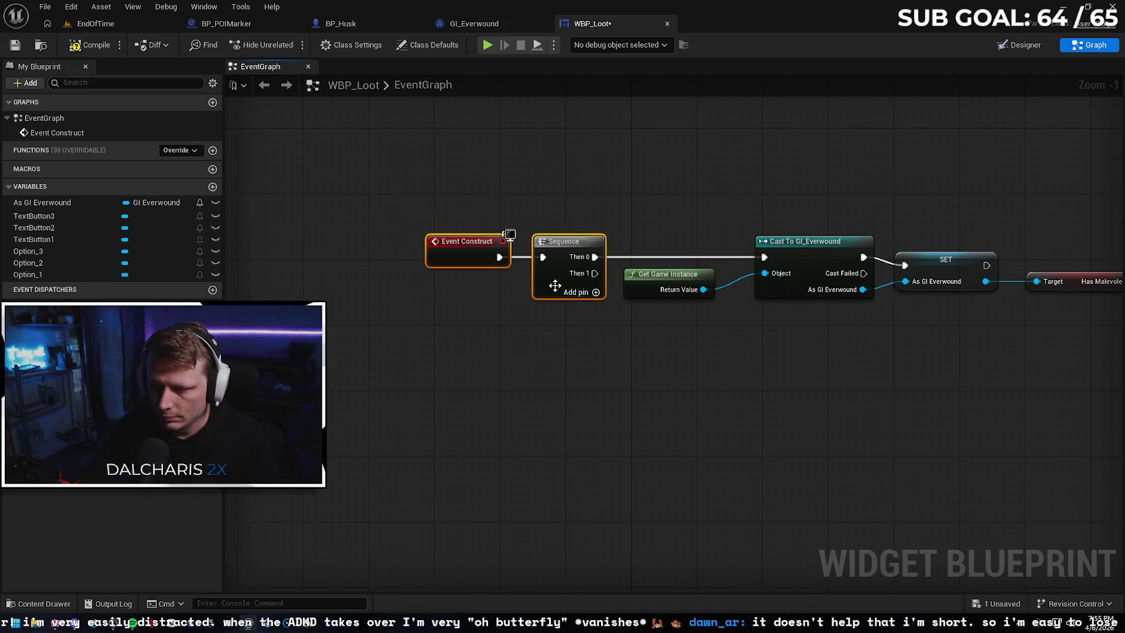
click(609, 372)
click(595, 294)
Marquee-select the whole upgrade-text node chain and copy it with Ctrl+C
scroll(519, 383, down, 3)
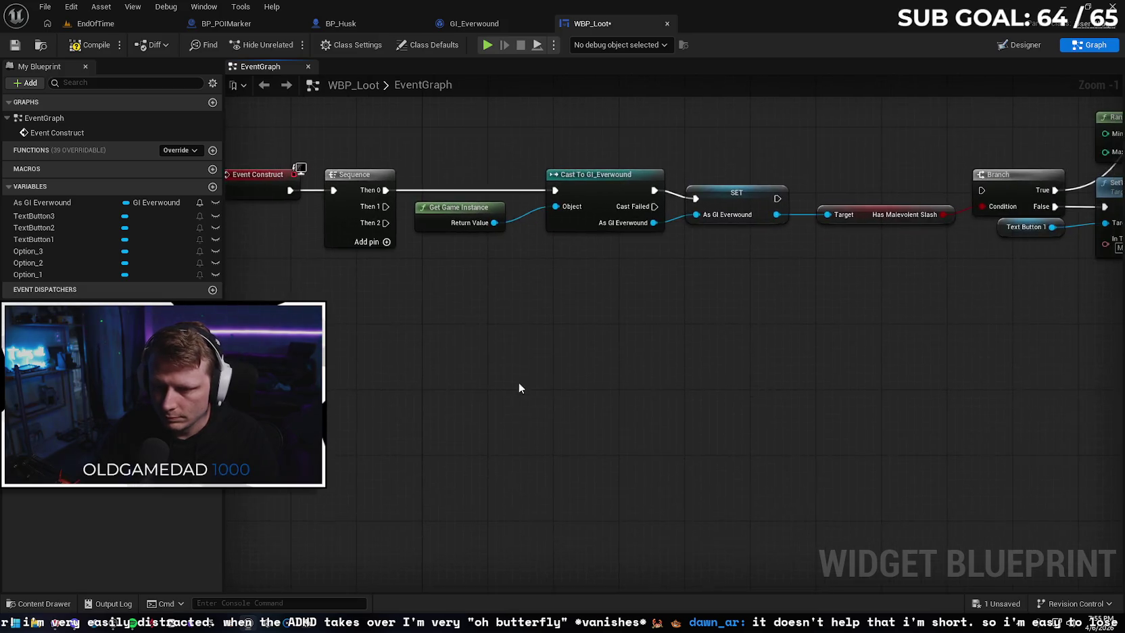
scroll(711, 384, down, 1)
scroll(664, 383, down, 1)
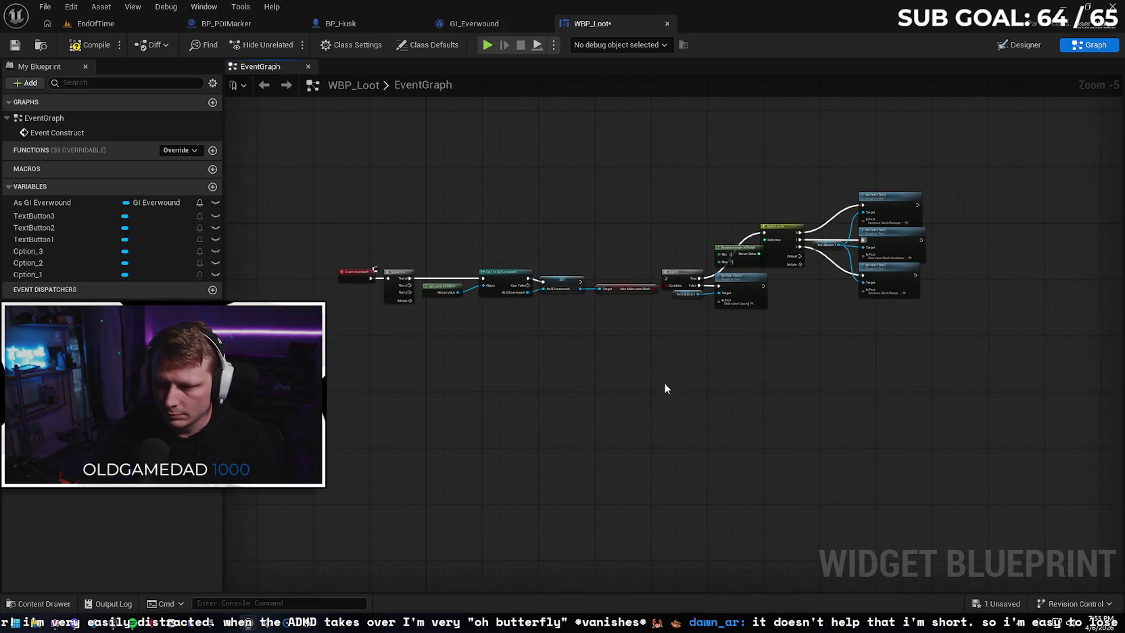
scroll(501, 387, up, 3)
drag(463, 144, 680, 283)
click(709, 336)
scroll(793, 352, down, 1)
scroll(794, 358, down, 2)
drag(879, 389, 579, 339)
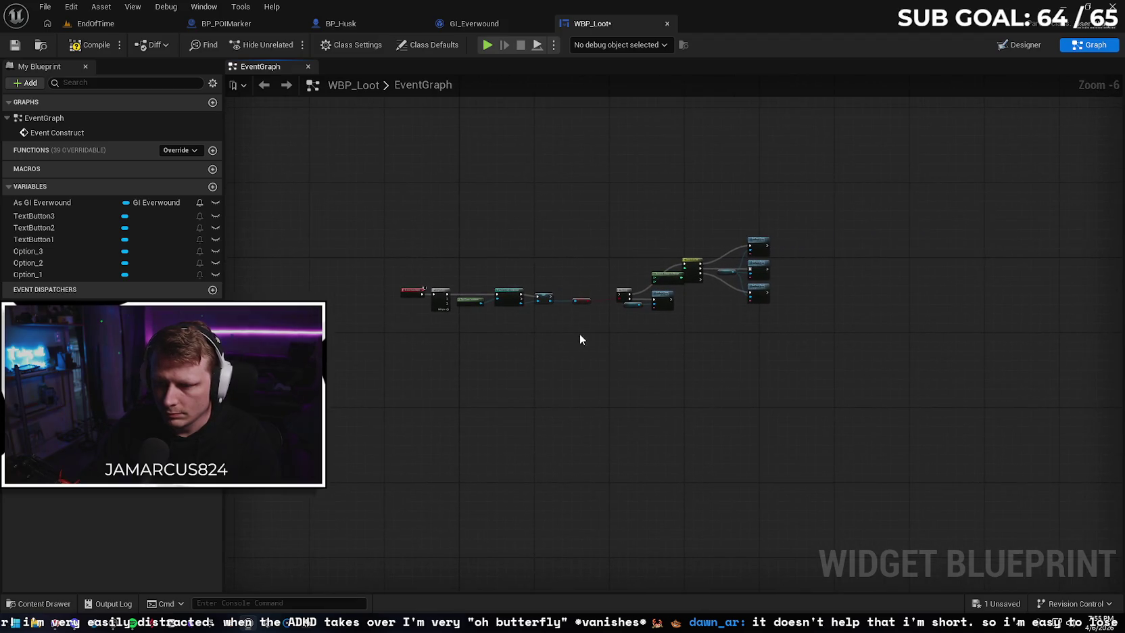
drag(472, 228, 784, 417)
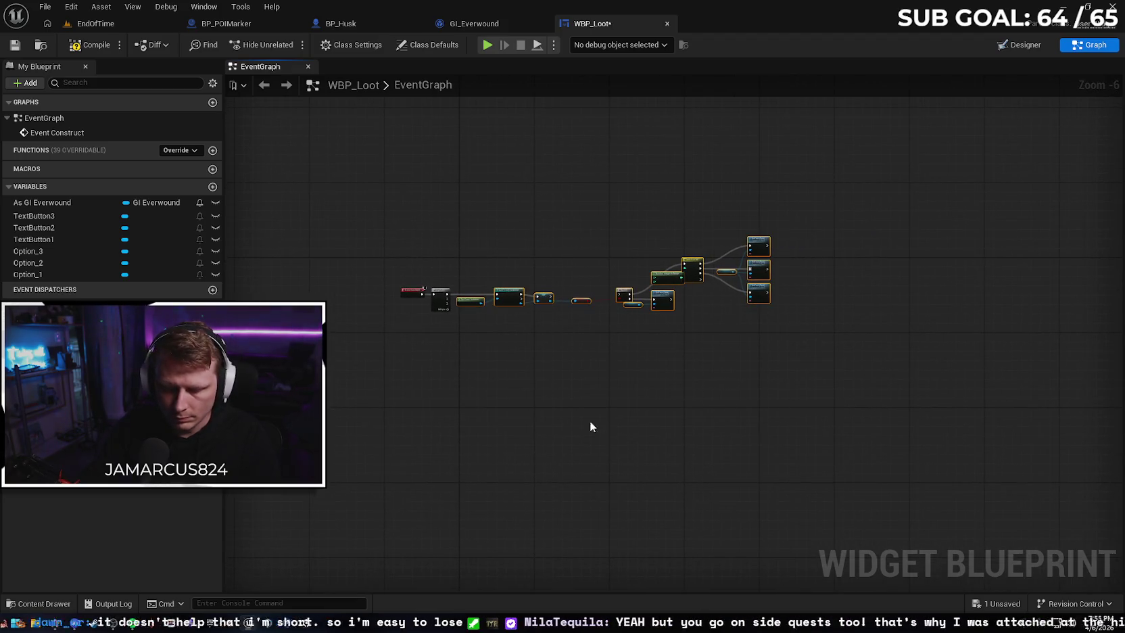
key(ctrl+c)
Paste the copied chain below the original and shift Event Construct and Sequence down-left
key(ctrl+v)
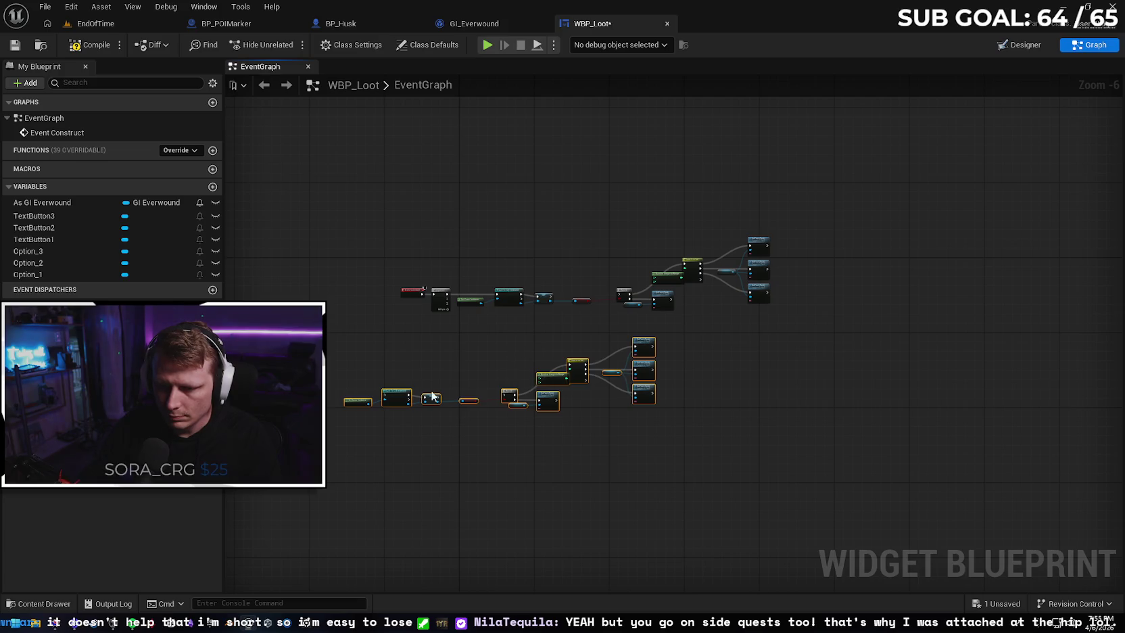
mouse_move(403, 396)
mouse_down()
mouse_move(517, 389)
mouse_move(520, 370)
mouse_up()
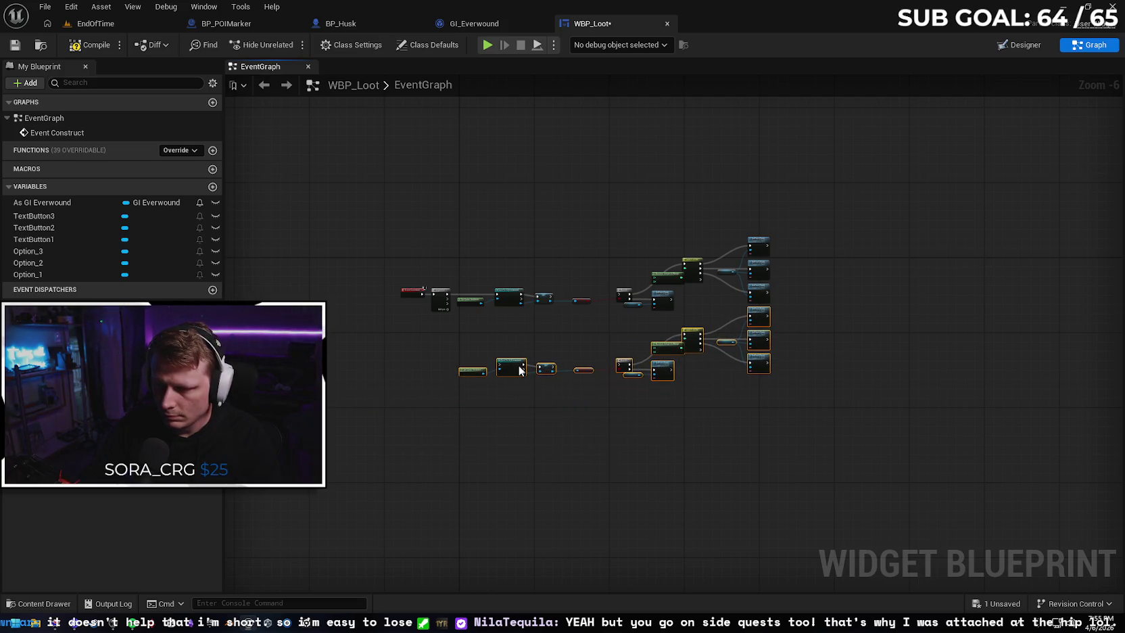
scroll(375, 369, up, 3)
click(474, 217)
mouse_move(474, 218)
mouse_down()
mouse_move(601, 169)
mouse_move(439, 229)
mouse_move(469, 213)
mouse_up()
key(ctrl+z)
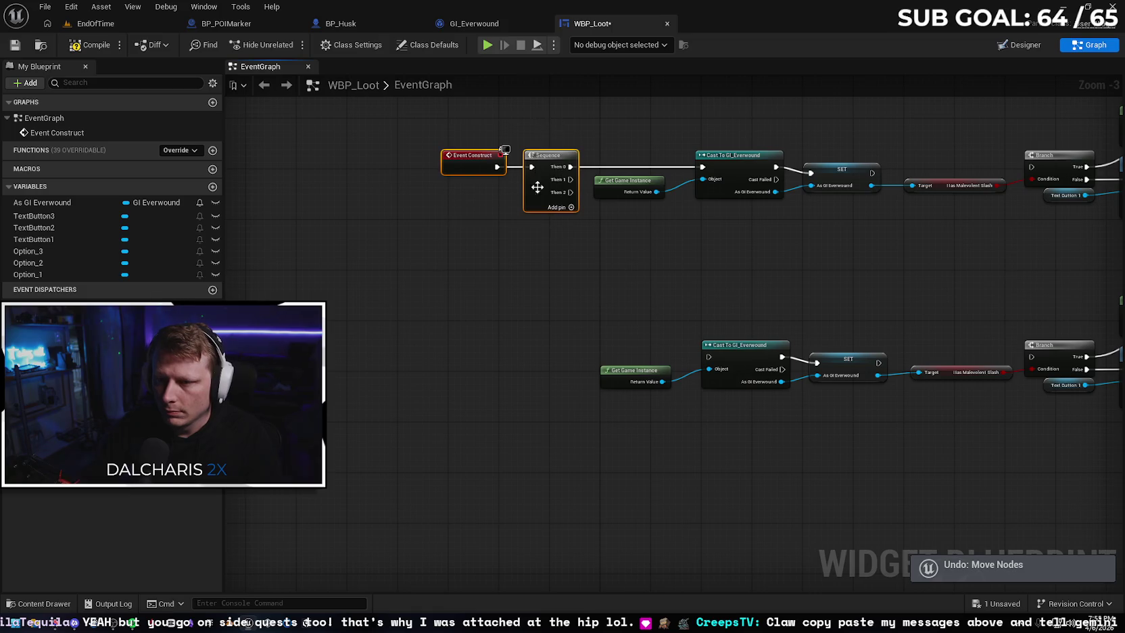
drag(521, 162, 454, 255)
drag(660, 274, 486, 240)
Wire Sequence Then 1 to the copied Cast To GI_Everwound and delete the copy's Has Malevolent Slash node
mouse_move(319, 242)
mouse_down()
mouse_move(489, 314)
mouse_move(538, 317)
mouse_up()
drag(447, 247, 550, 204)
mouse_move(339, 190)
mouse_down()
mouse_move(349, 209)
mouse_move(325, 250)
mouse_up()
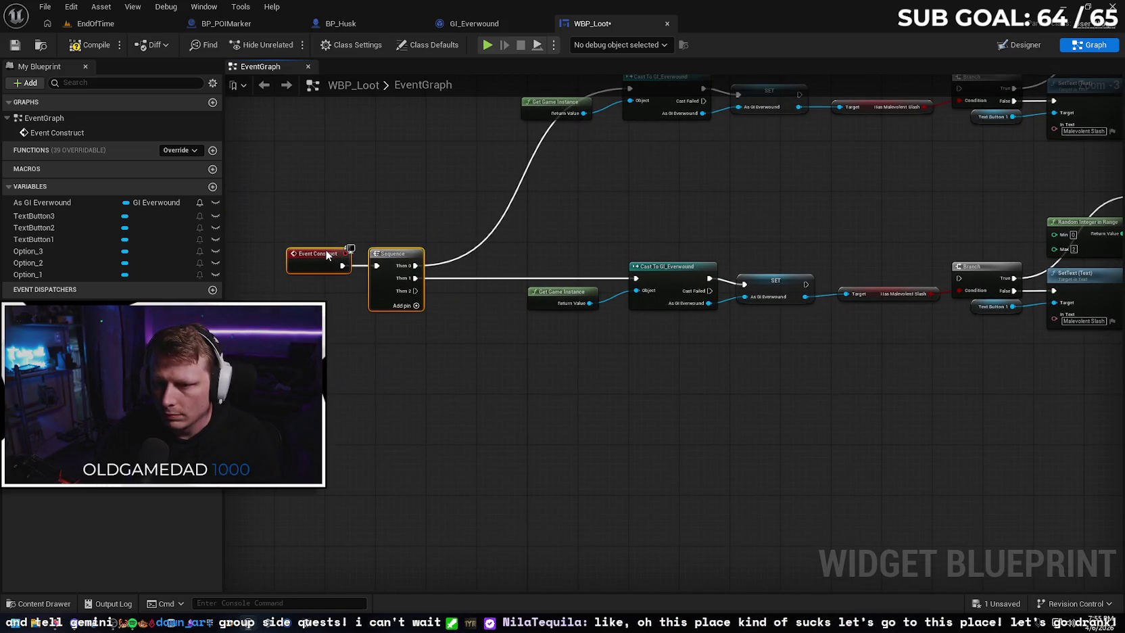
drag(484, 364, 414, 394)
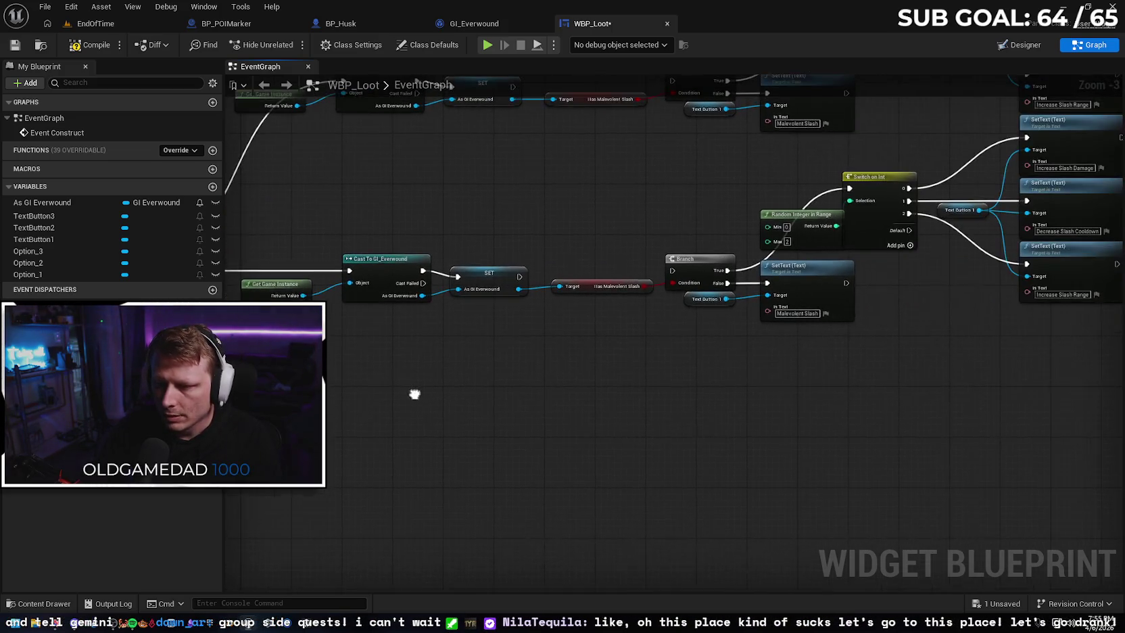
click(585, 286)
key(Delete)
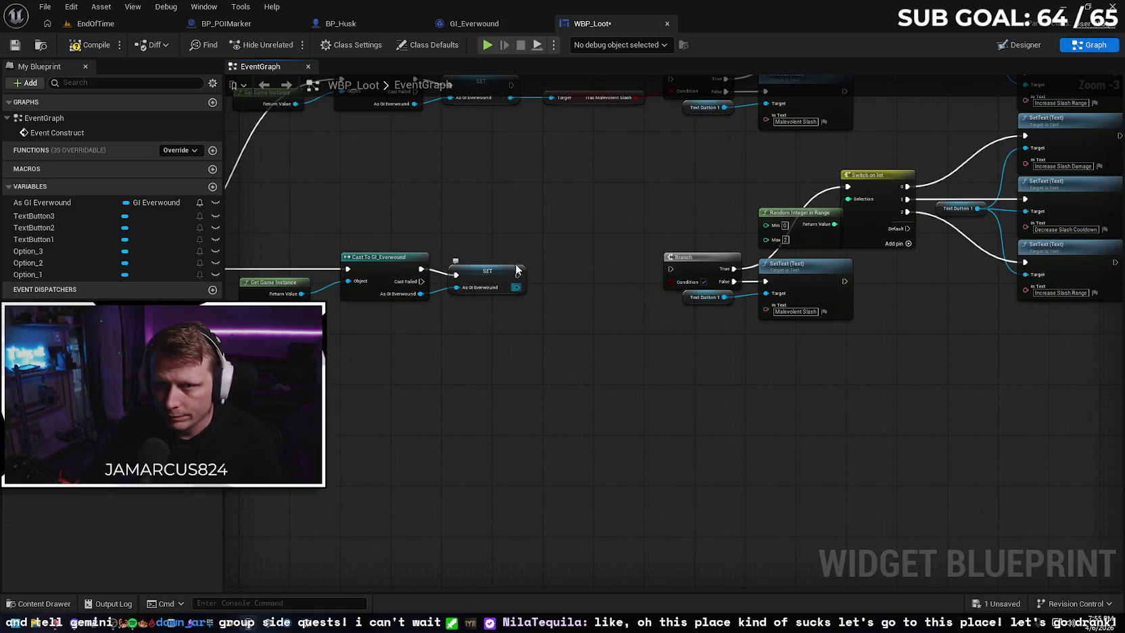
click(495, 23)
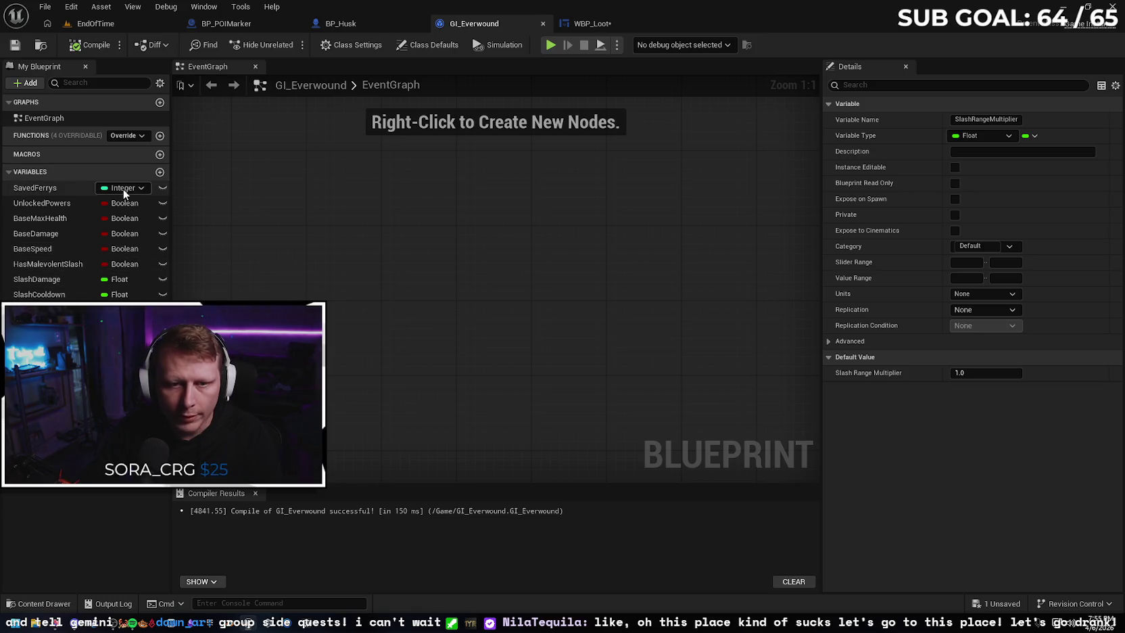
Add a Boolean variable named HasBloodLightning to GI_Everwound
click(161, 171)
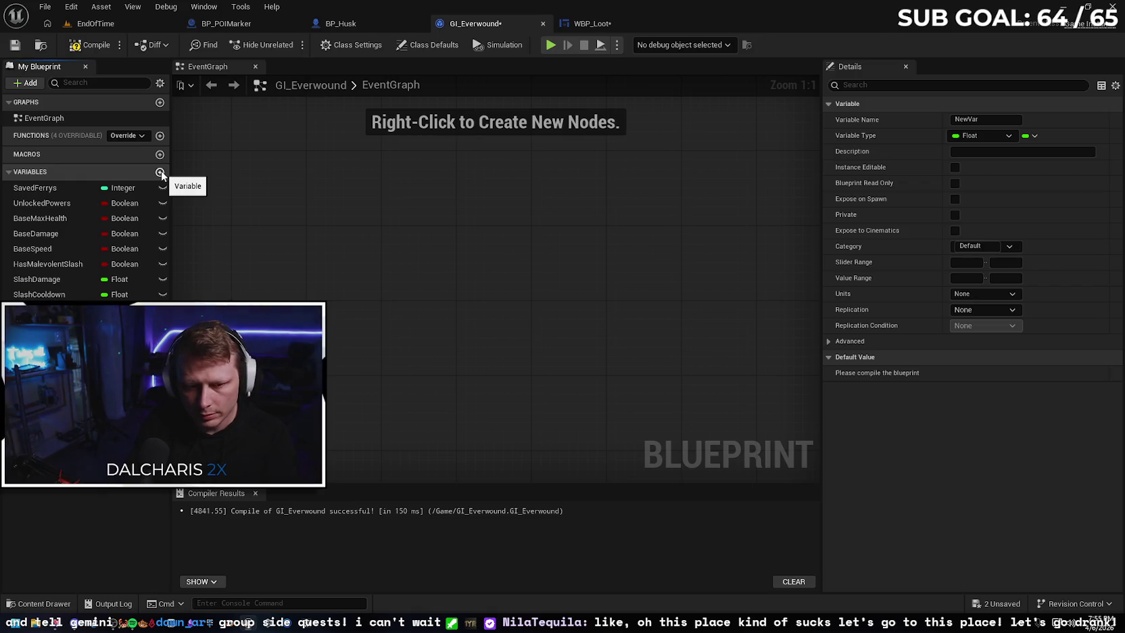
text(HasBloodLightning)
key(Return)
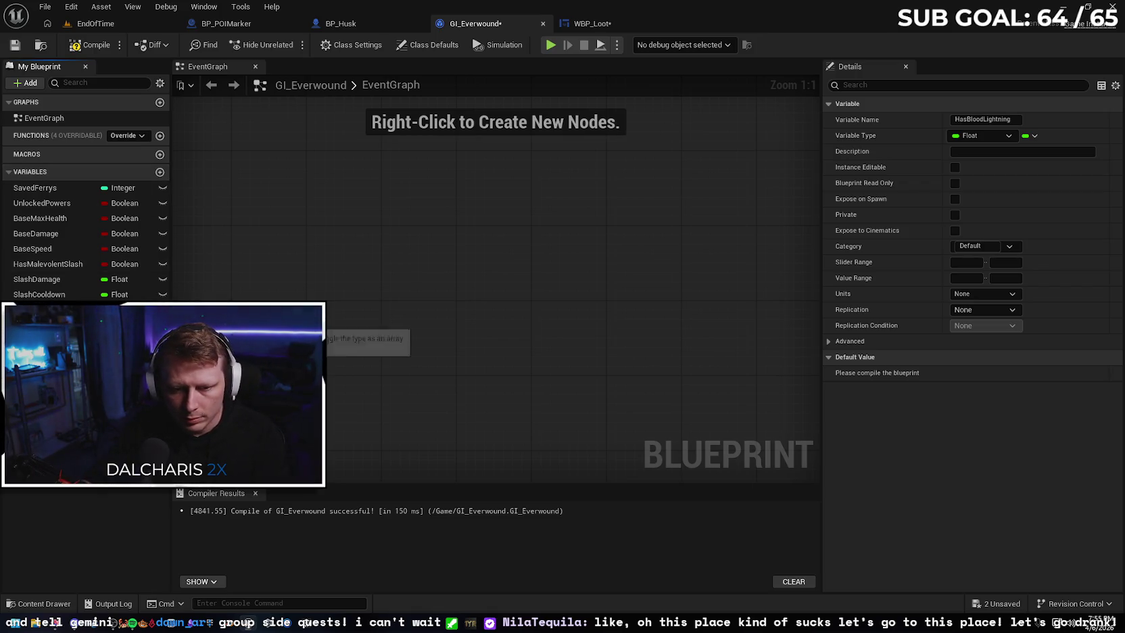
click(122, 309)
click(125, 359)
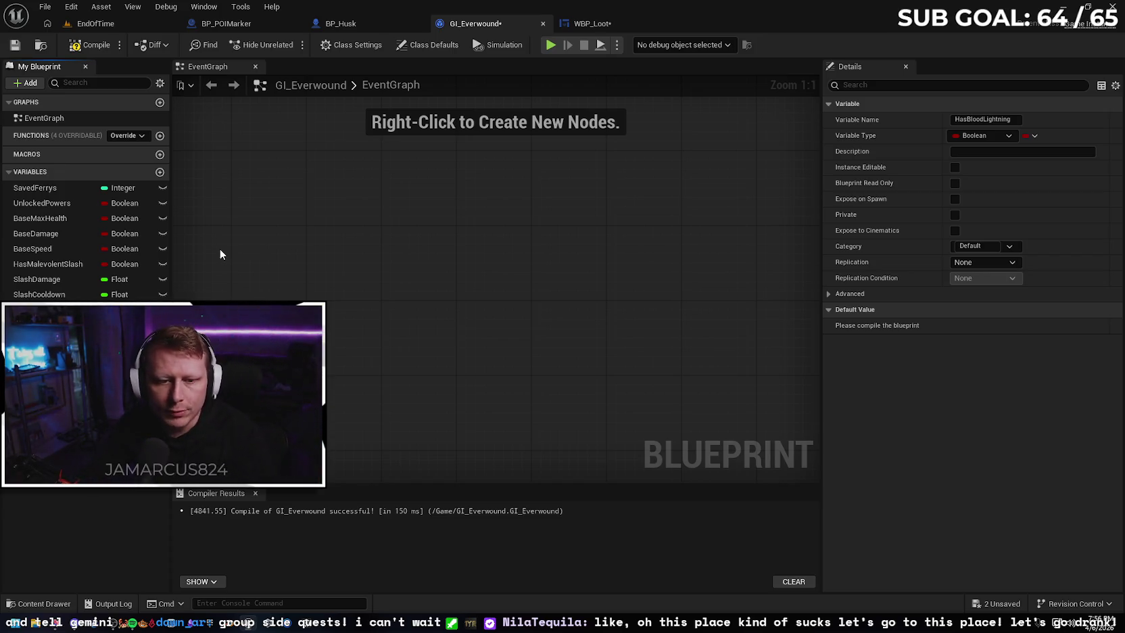
click(341, 23)
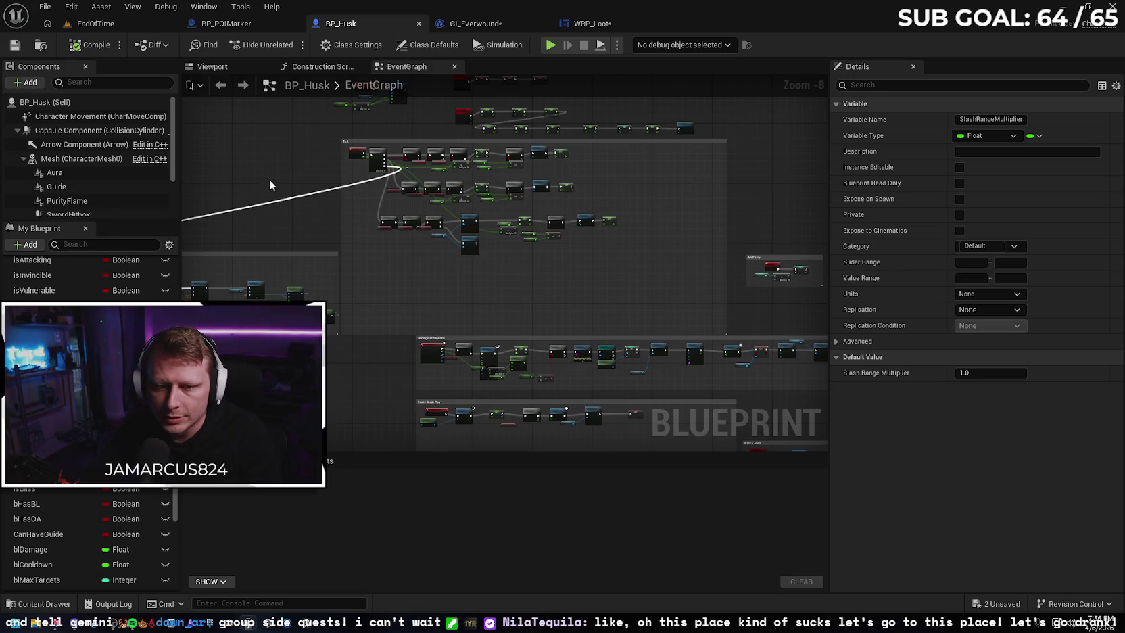
scroll(257, 223, up, 3)
drag(340, 164, 331, 190)
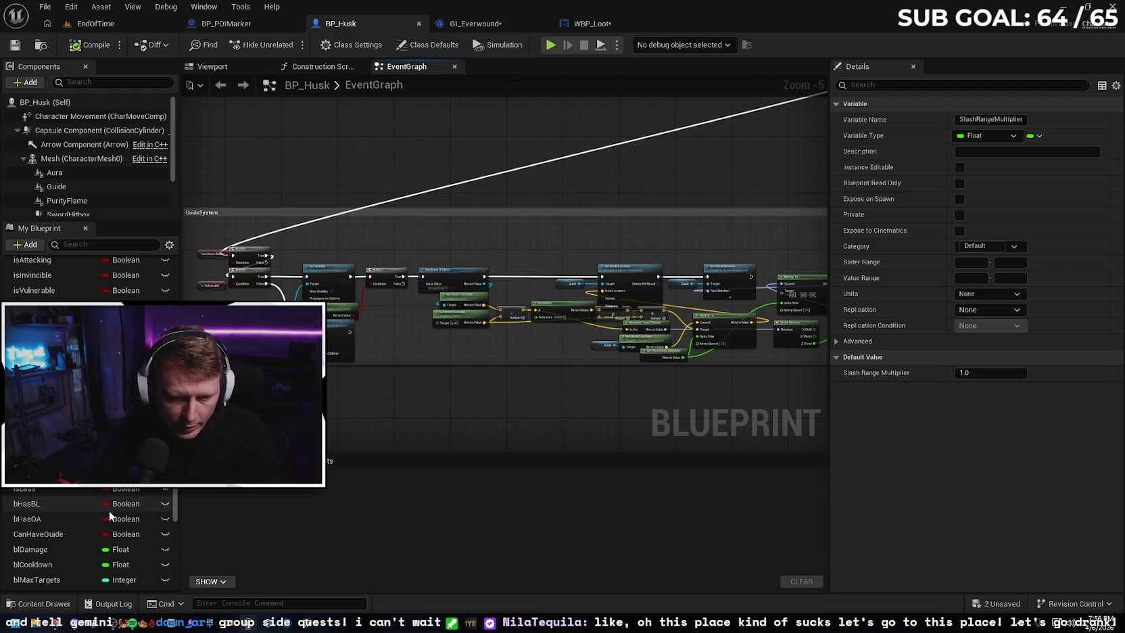
scroll(110, 516, down, 1)
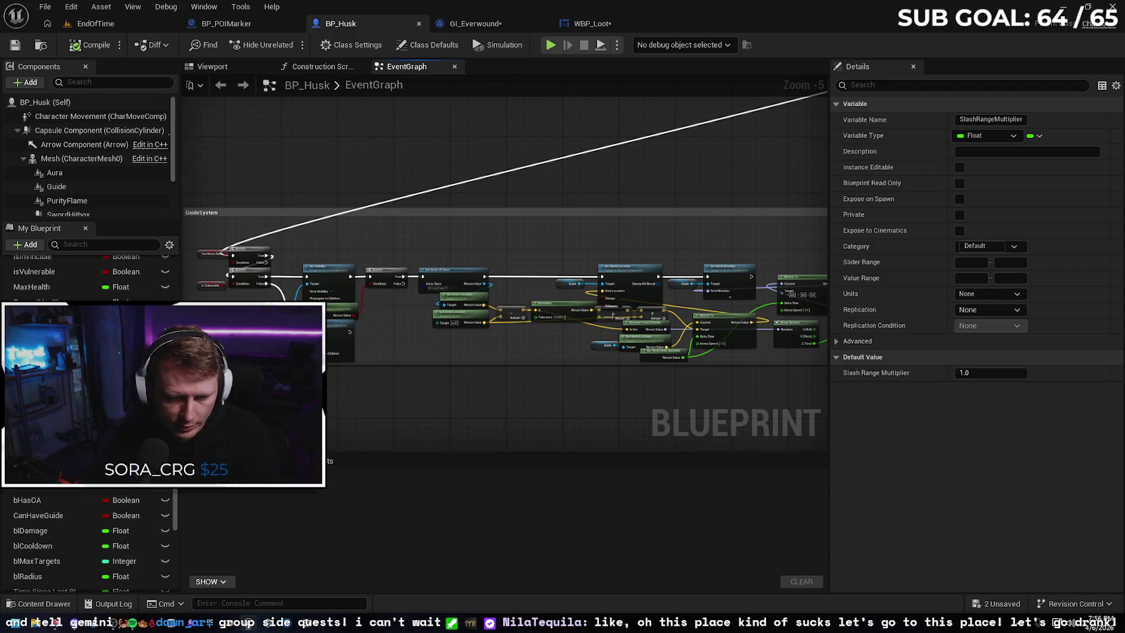
scroll(88, 534, down, 3)
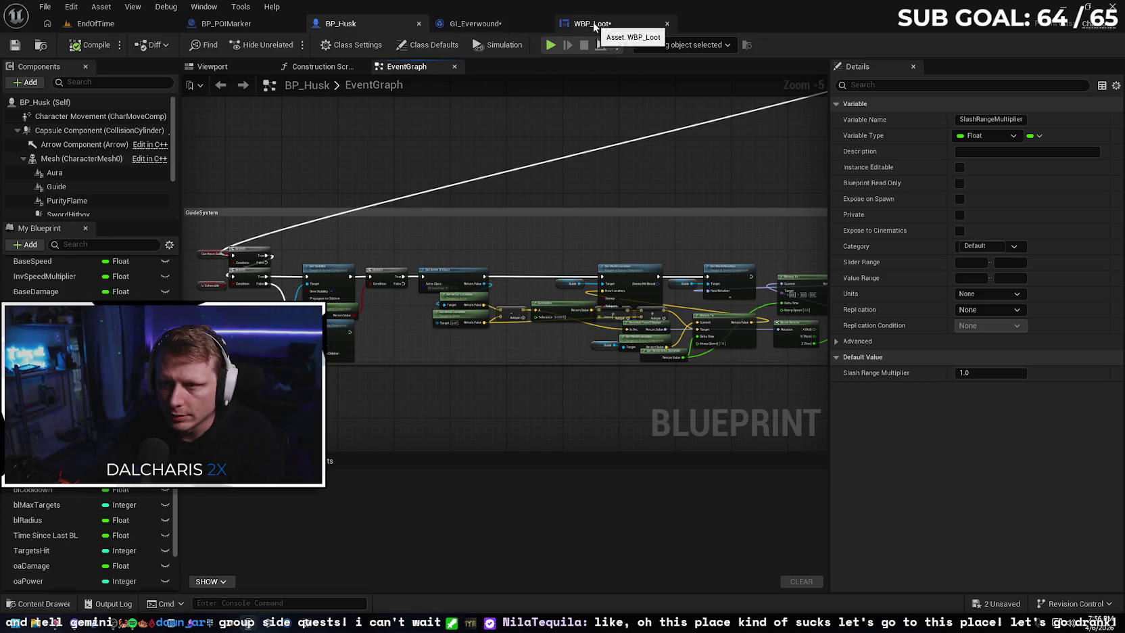
click(590, 20)
In GI_Everwound, add a Float variable named BloodLightningDamage
click(497, 23)
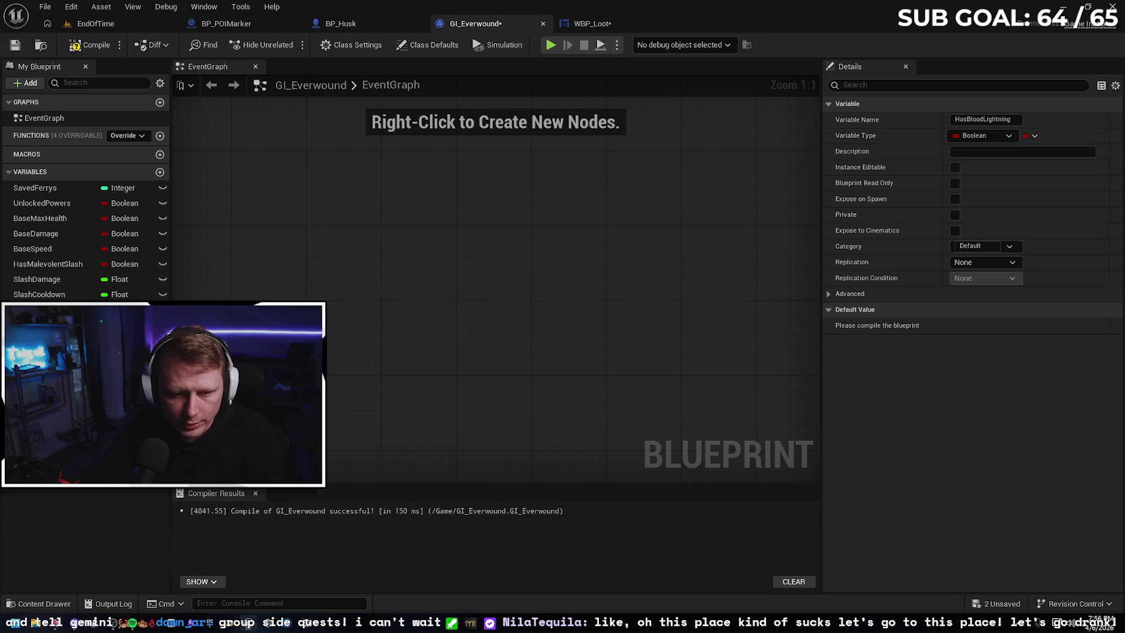
click(141, 137)
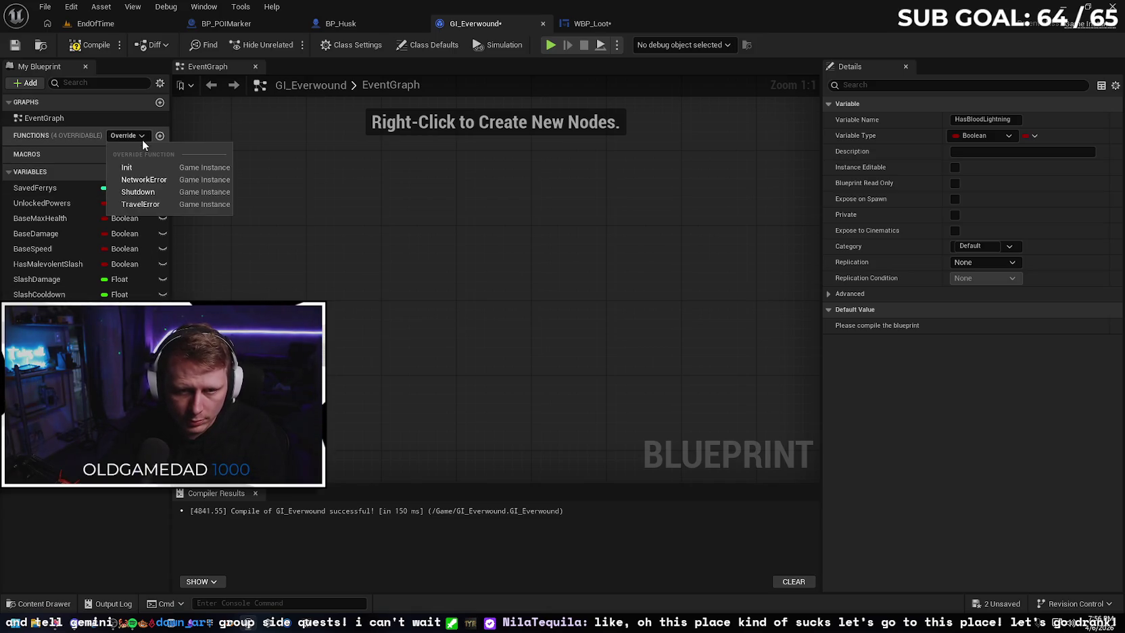
click(35, 166)
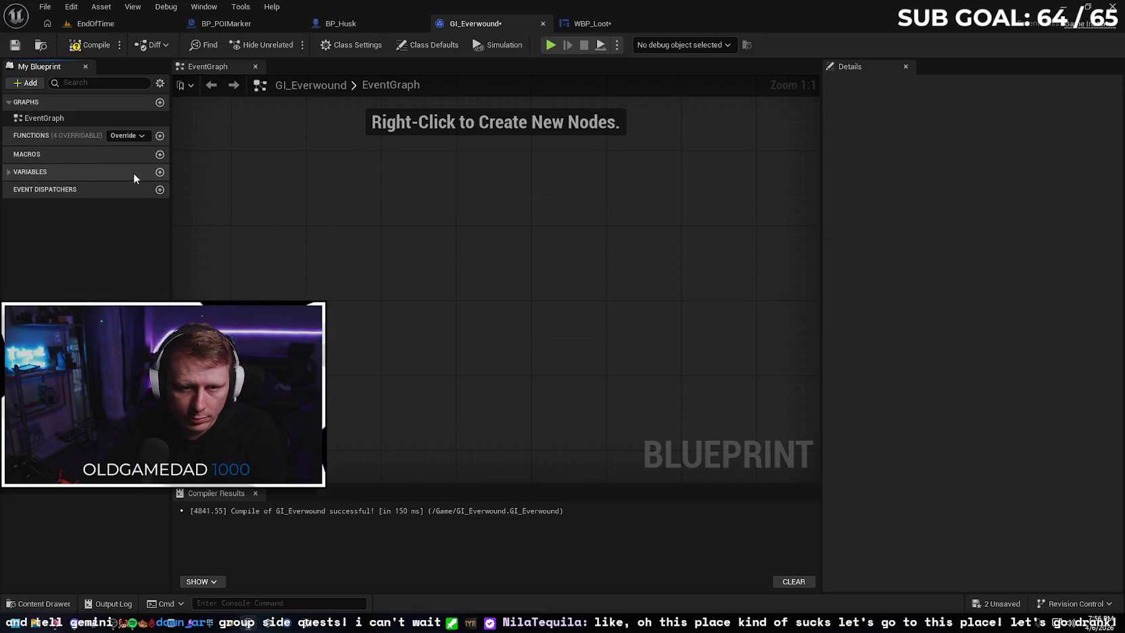
click(165, 173)
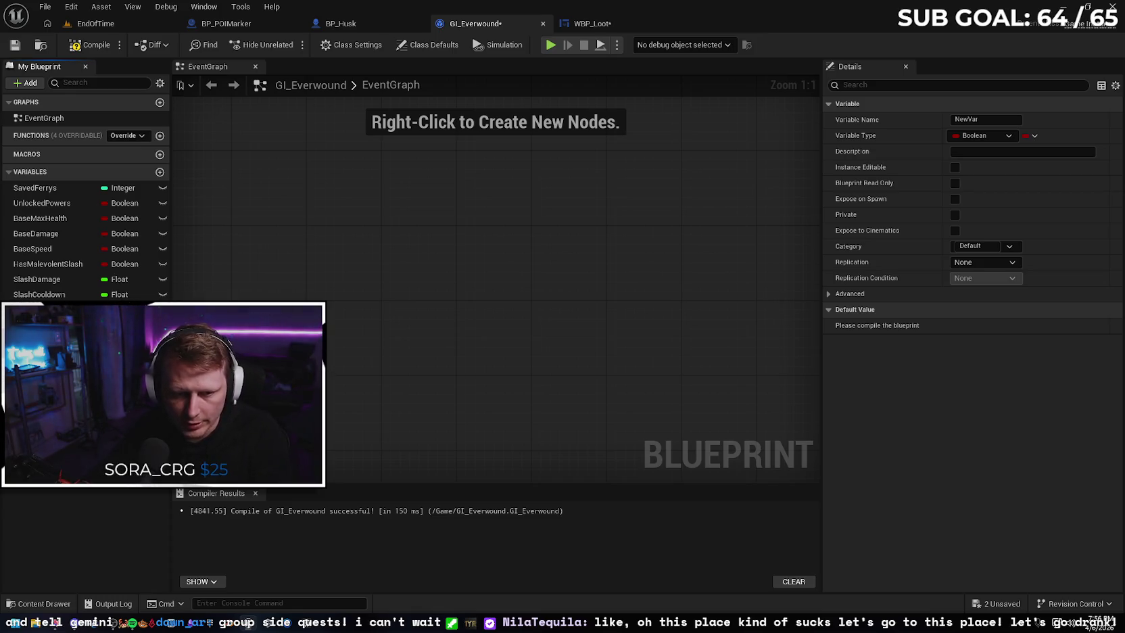
key(Return)
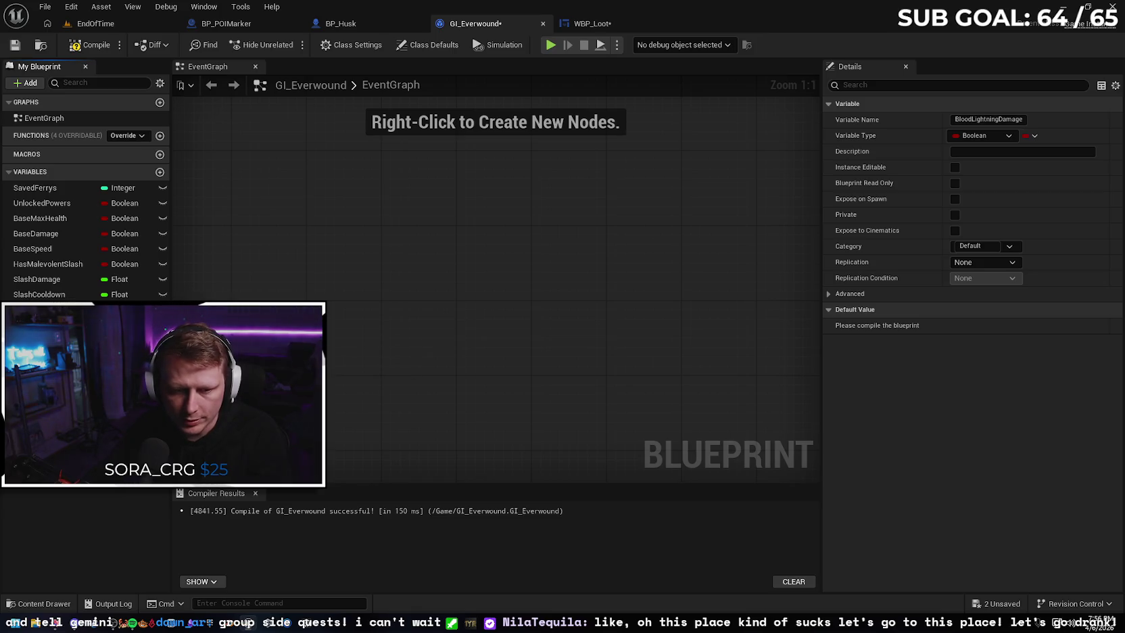
click(121, 309)
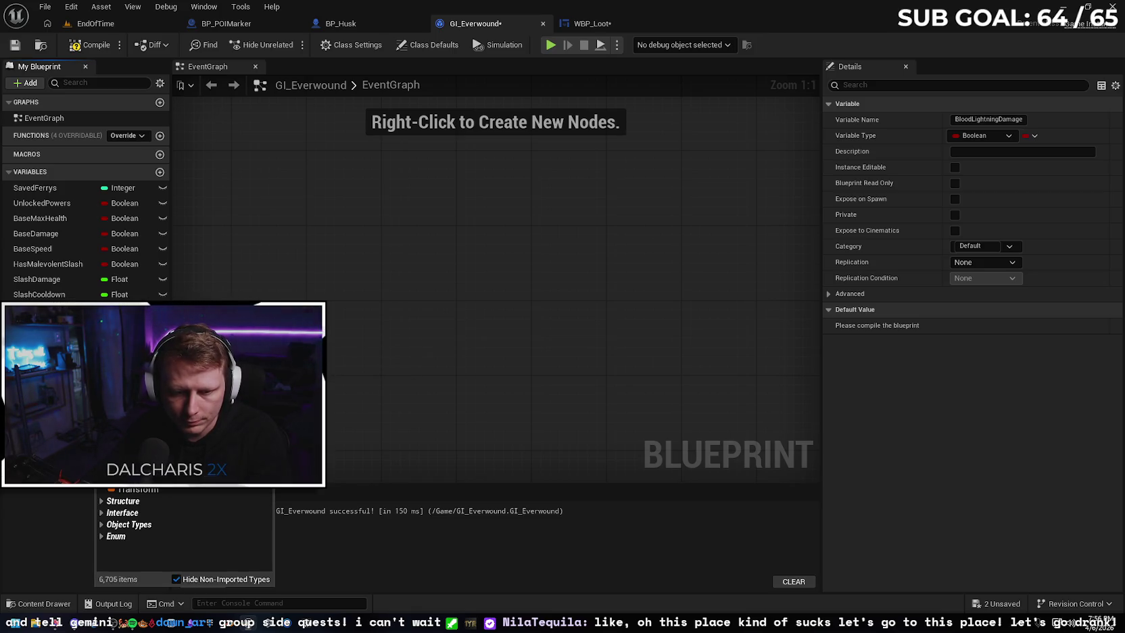
click(128, 420)
Add BloodLightningCooldown and BloodLightningMaxTargets variables, then compile and save GI_Everwound
click(160, 173)
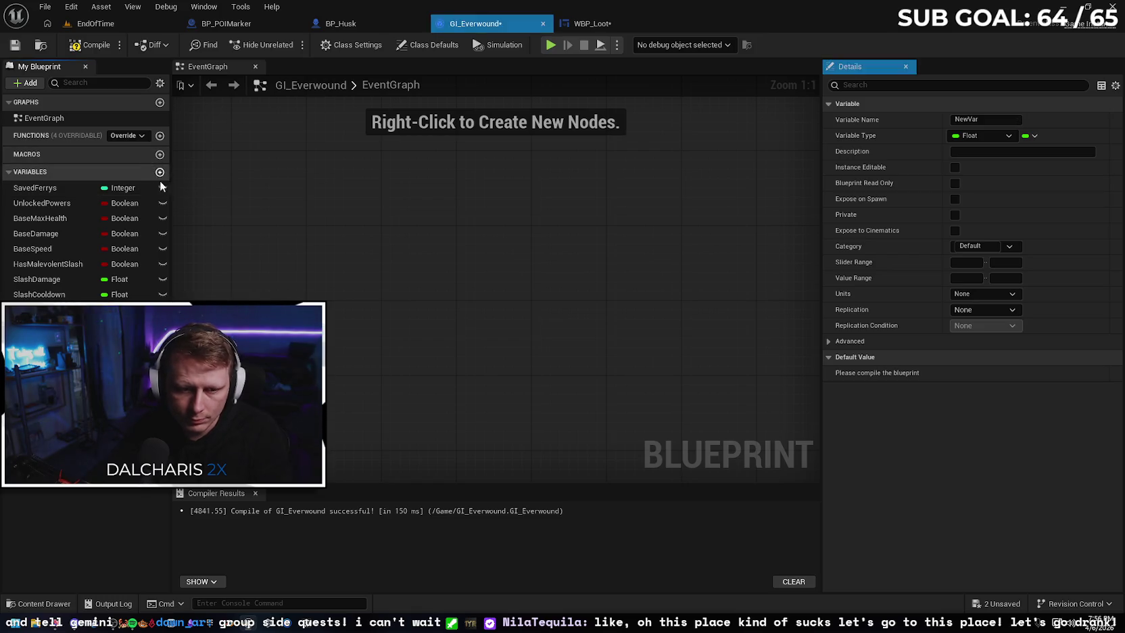
text(BloodLightningCooldown)
key(Return)
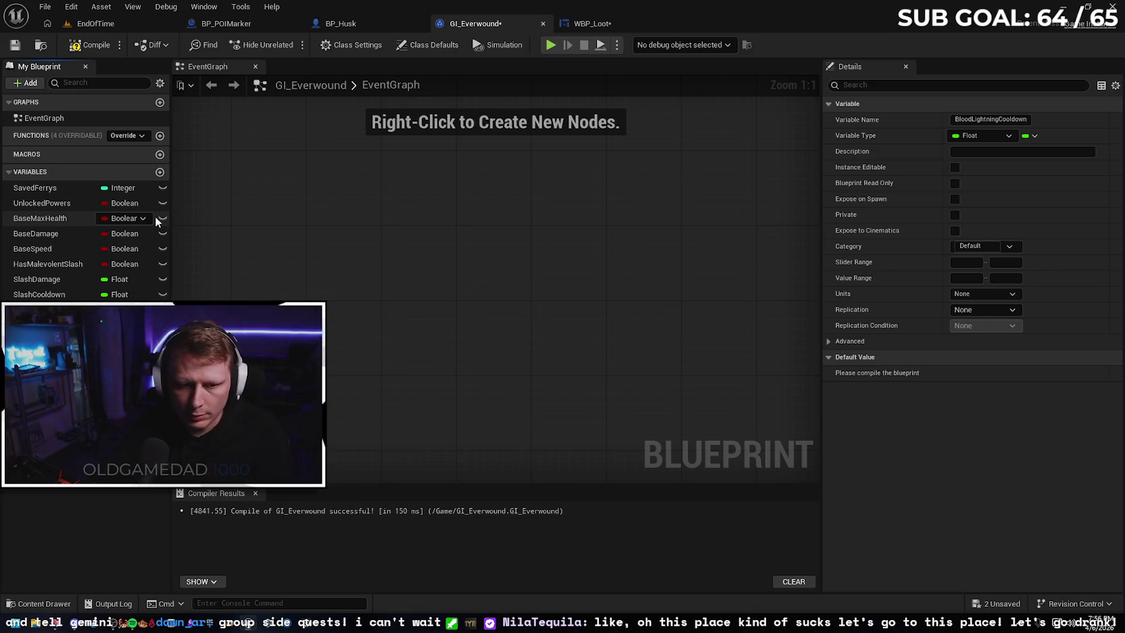
click(159, 172)
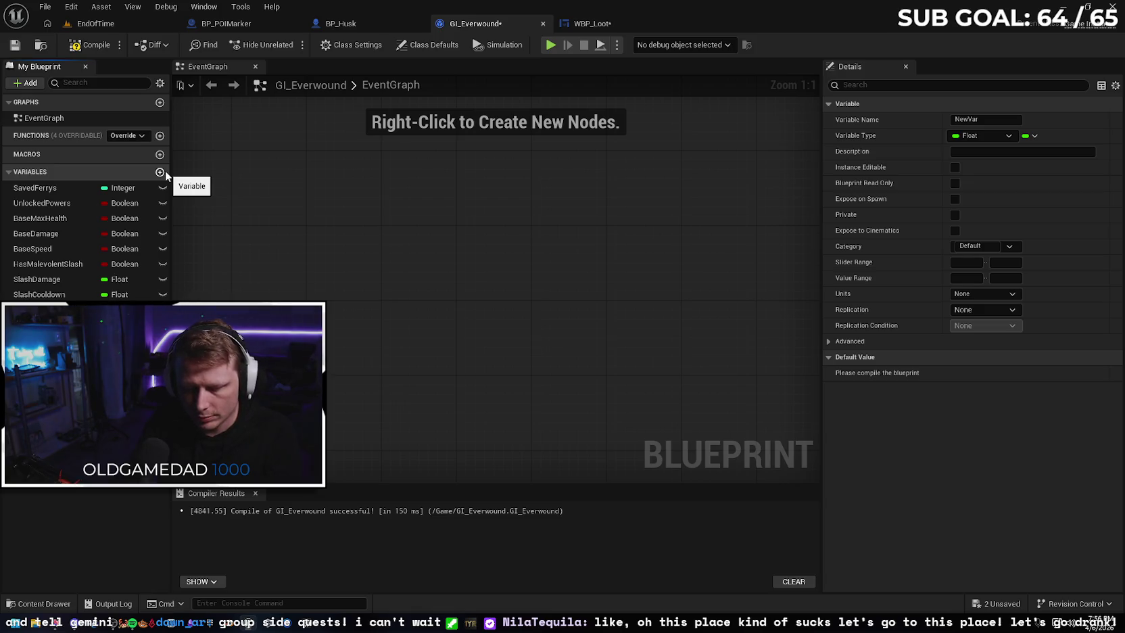
key(Return)
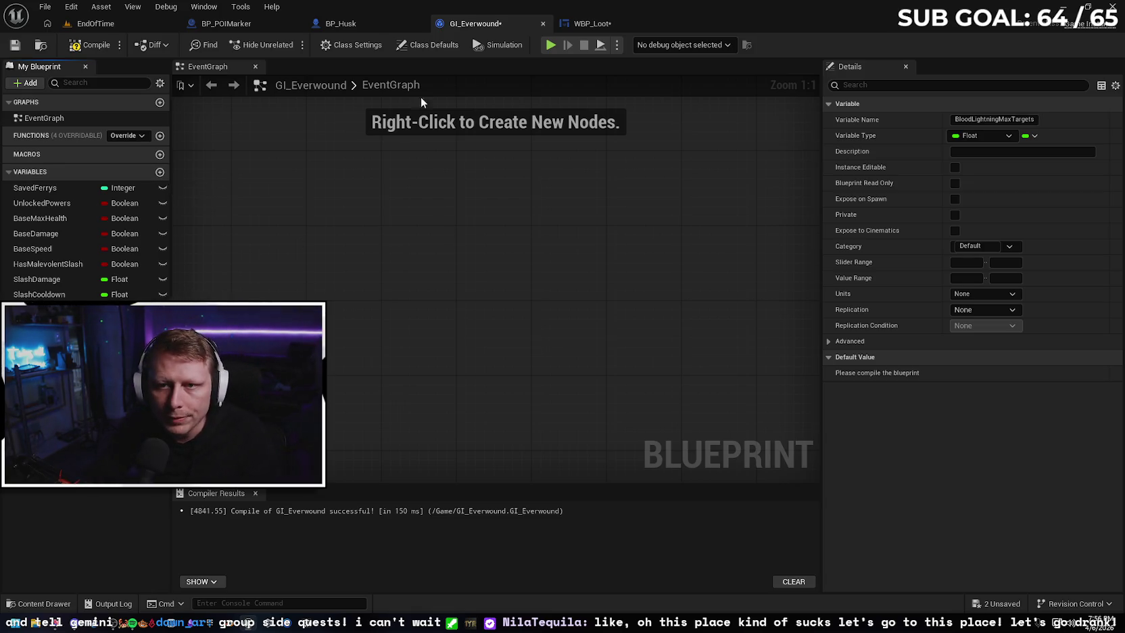
click(82, 53)
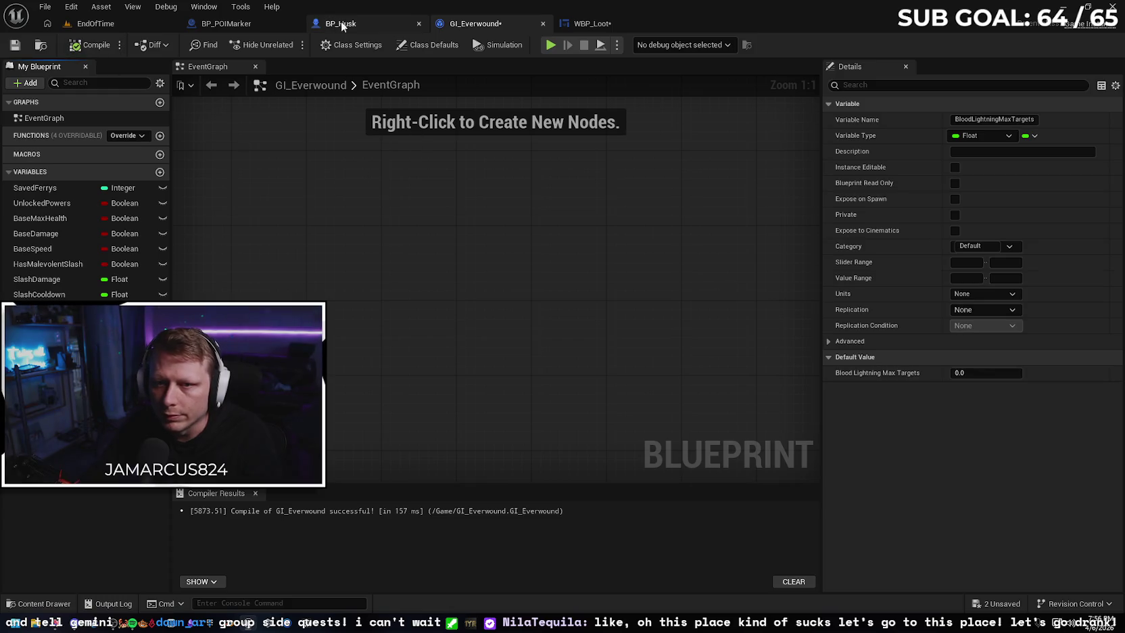
click(15, 45)
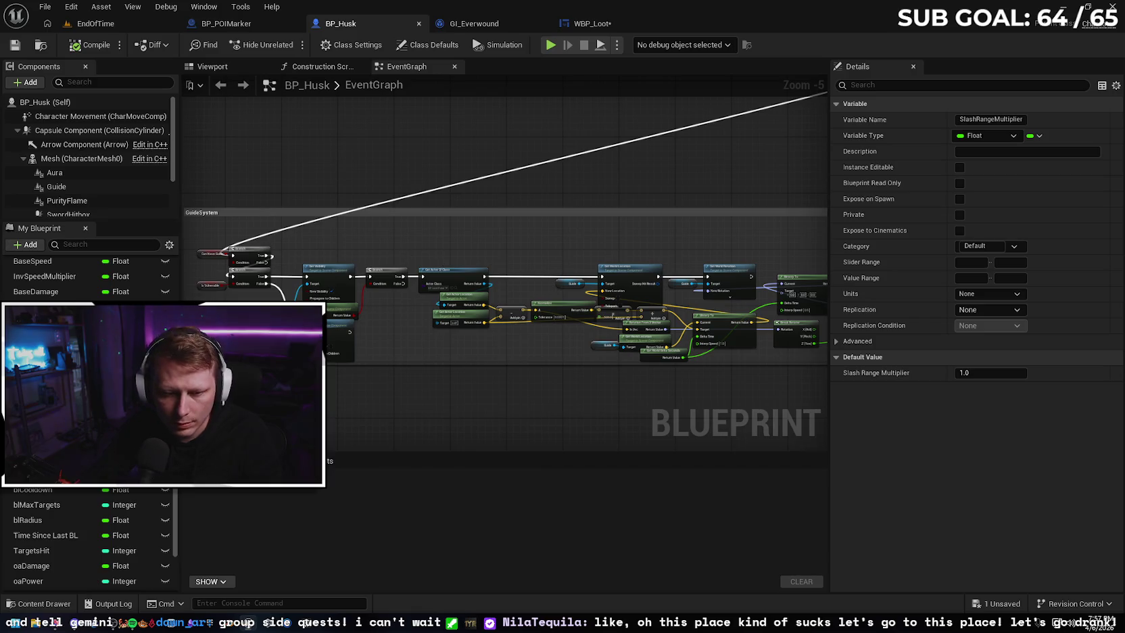
Check BP_Husk's blCooldown and blMaxTargets, then change BloodLightningMaxTargets to Integer in GI_Everwound
click(65, 491)
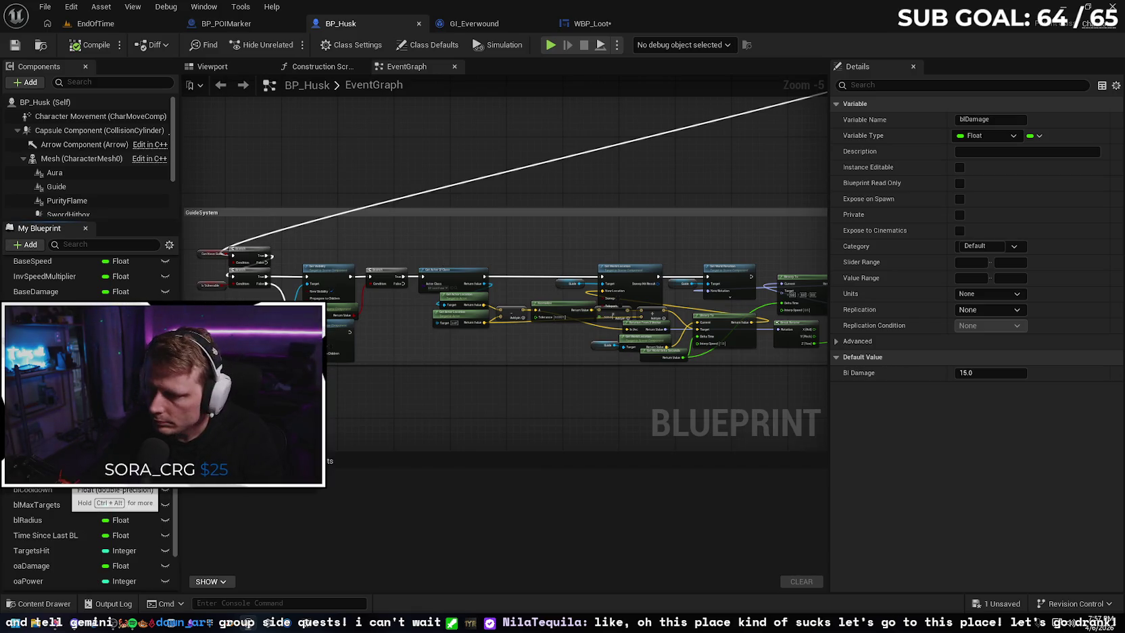
click(65, 506)
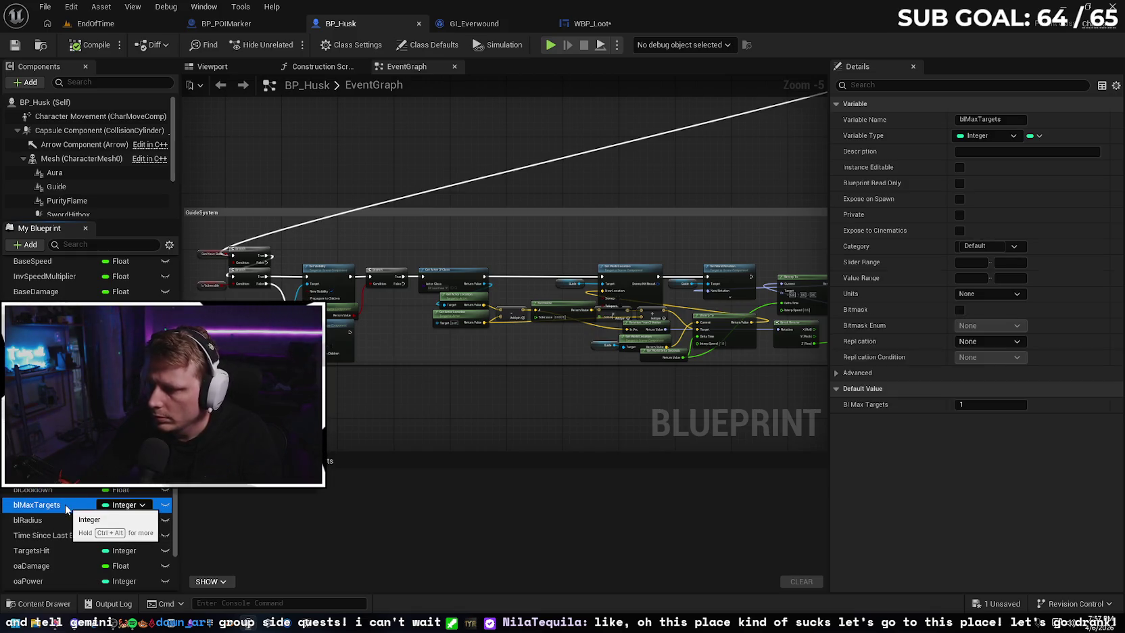
click(223, 24)
click(482, 25)
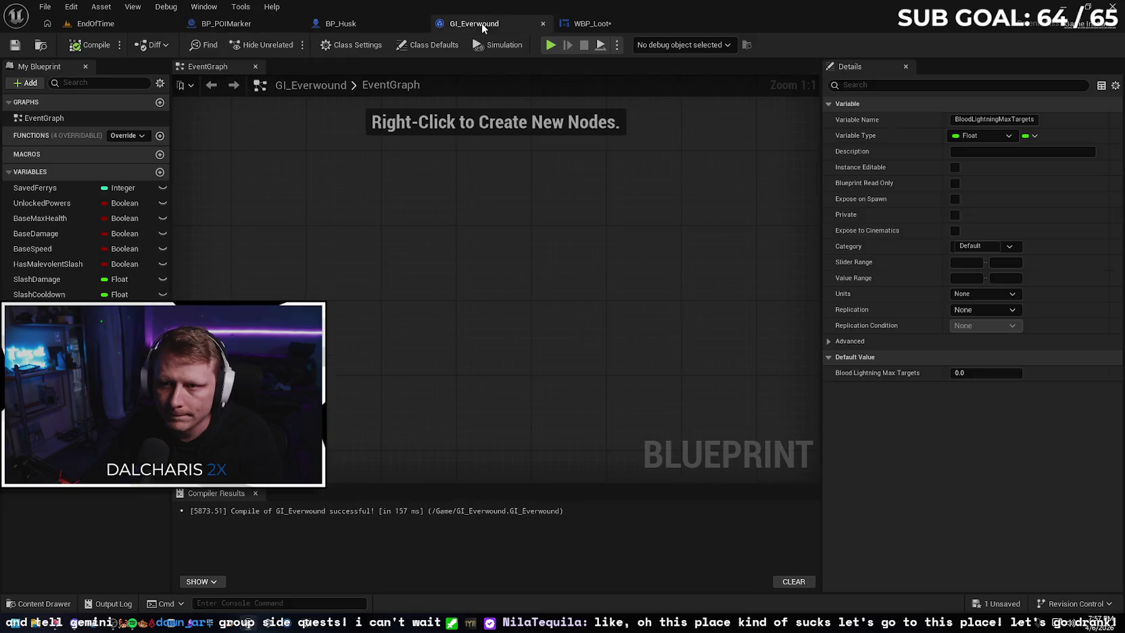
click(120, 462)
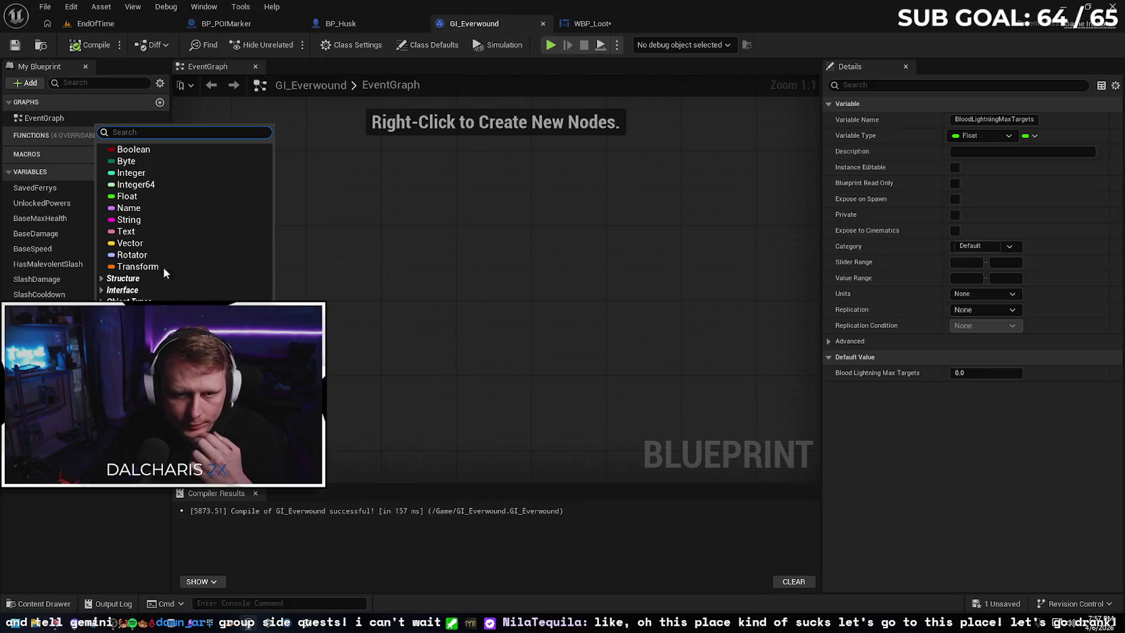
click(164, 174)
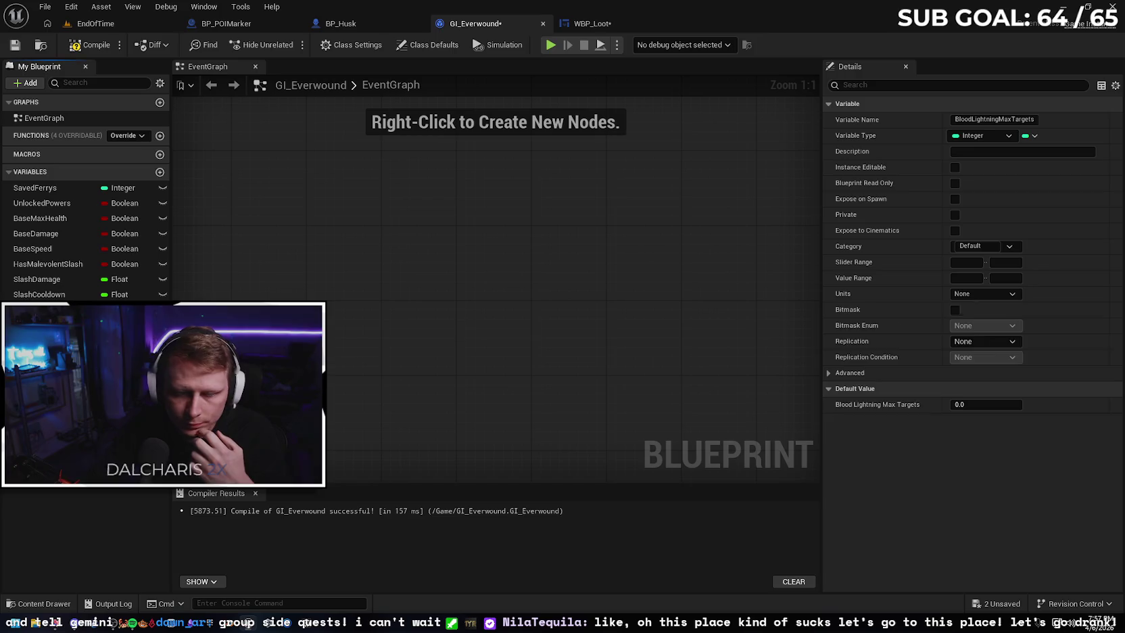
Set BloodLightningDamage's default to 15 and BloodLightningMaxTargets' default to 1, then compile and save
click(41, 446)
click(964, 373)
text(15)
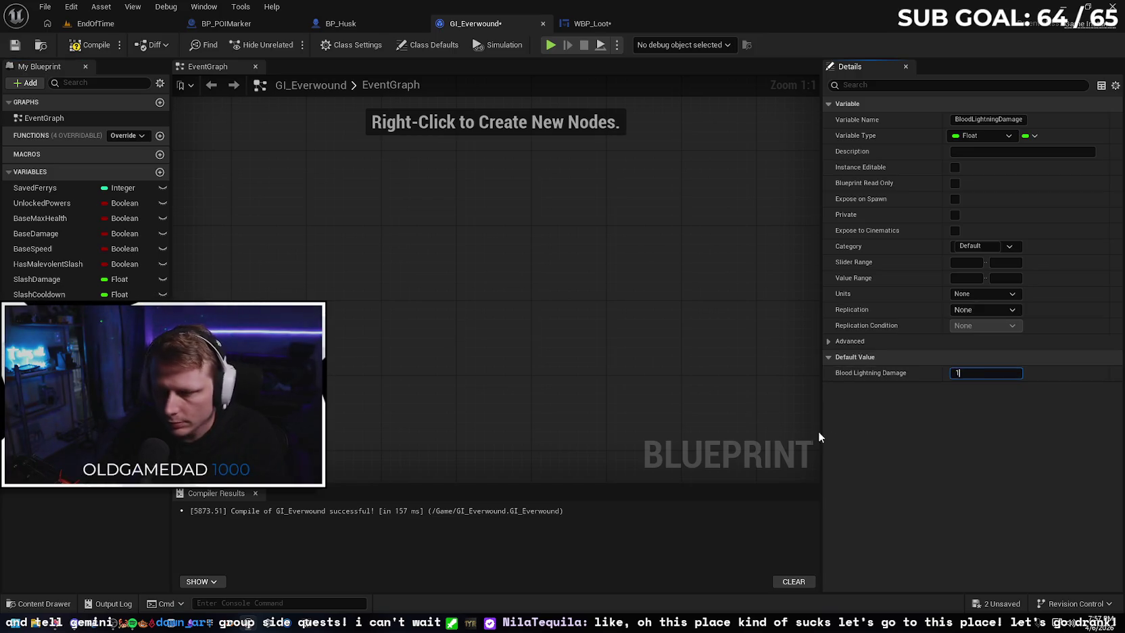
click(41, 461)
click(955, 372)
click(41, 477)
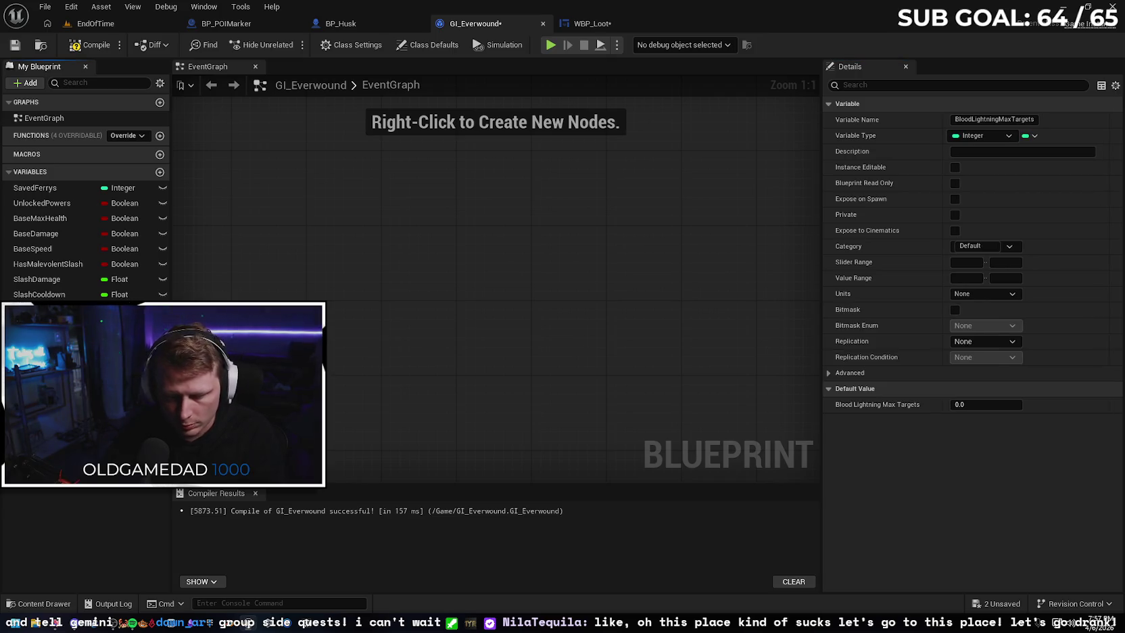
click(960, 403)
text(1)
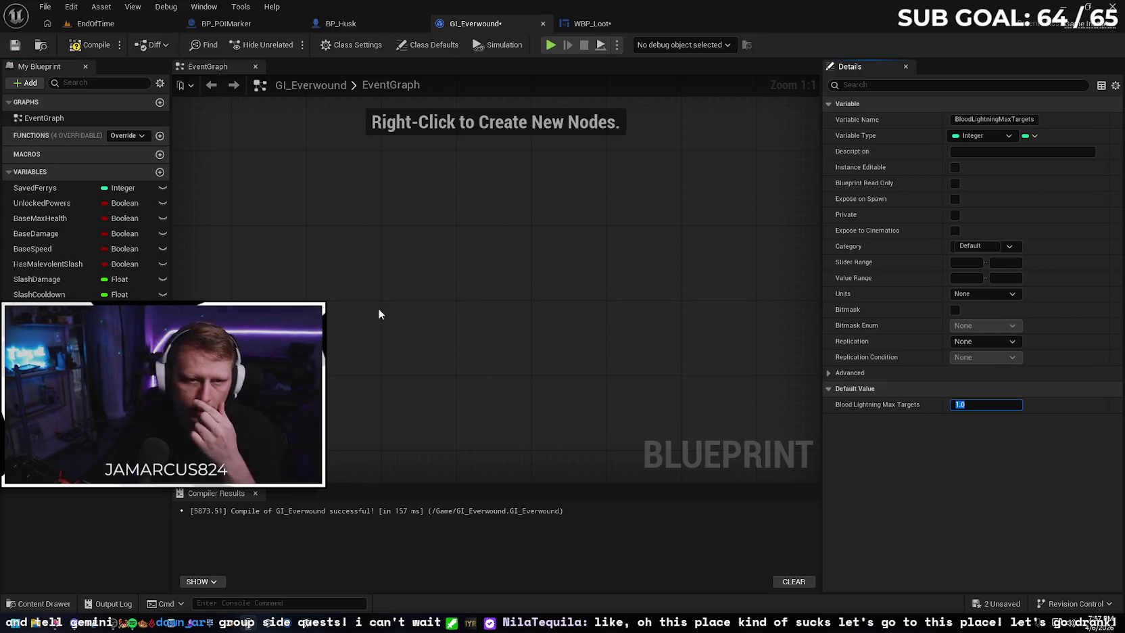
click(68, 46)
click(15, 45)
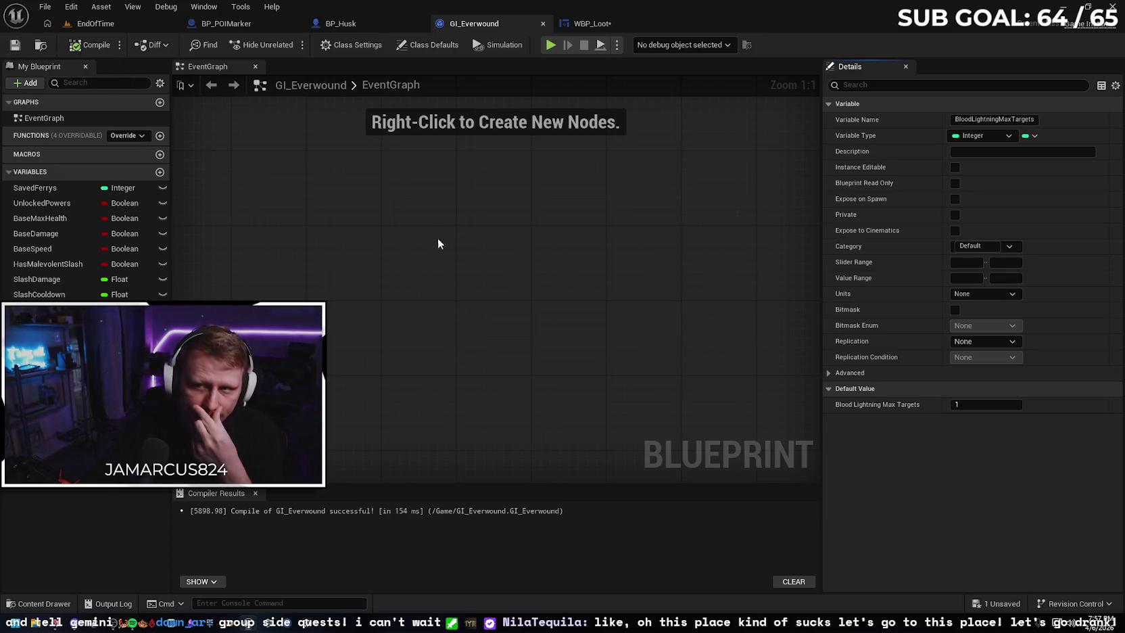
click(600, 23)
mouse_move(518, 287)
mouse_down()
mouse_move(554, 282)
mouse_move(559, 301)
mouse_up()
Add a Has Blood Lightning getter from As GI Everwound, removing an extra Branch that got added
text(has bl)
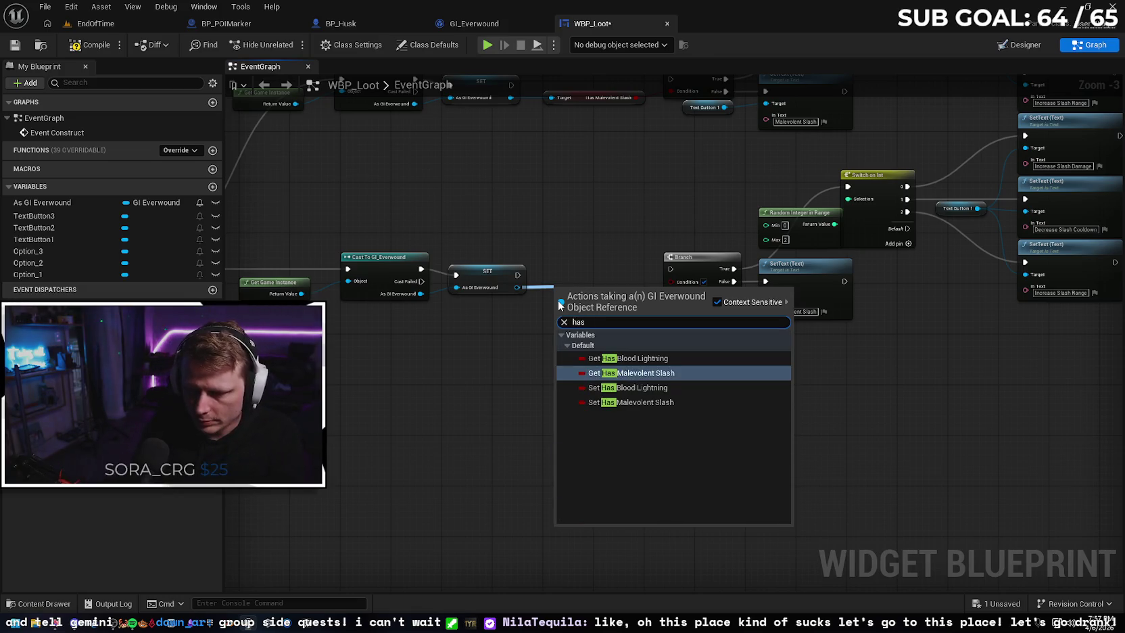
key(Return)
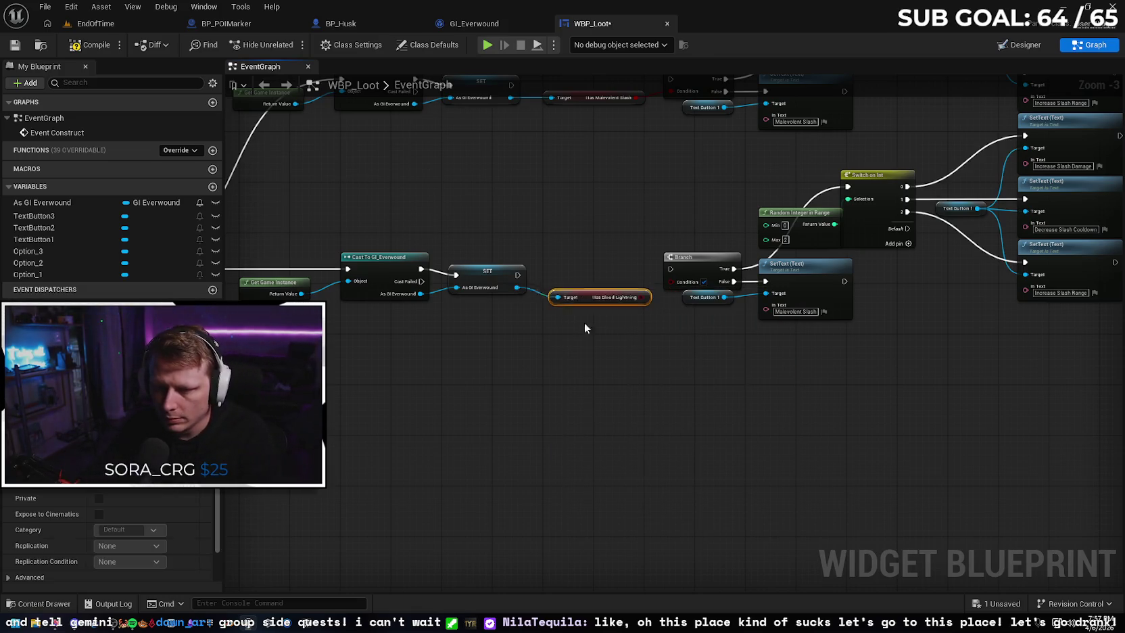
drag(518, 275, 564, 272)
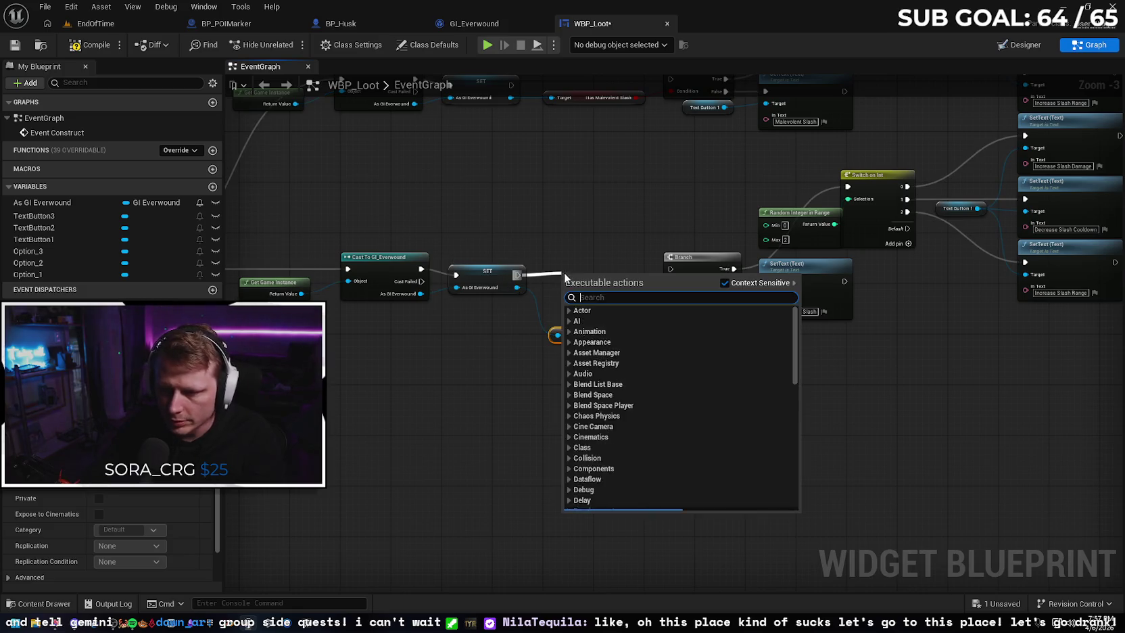
text(b)
click(619, 327)
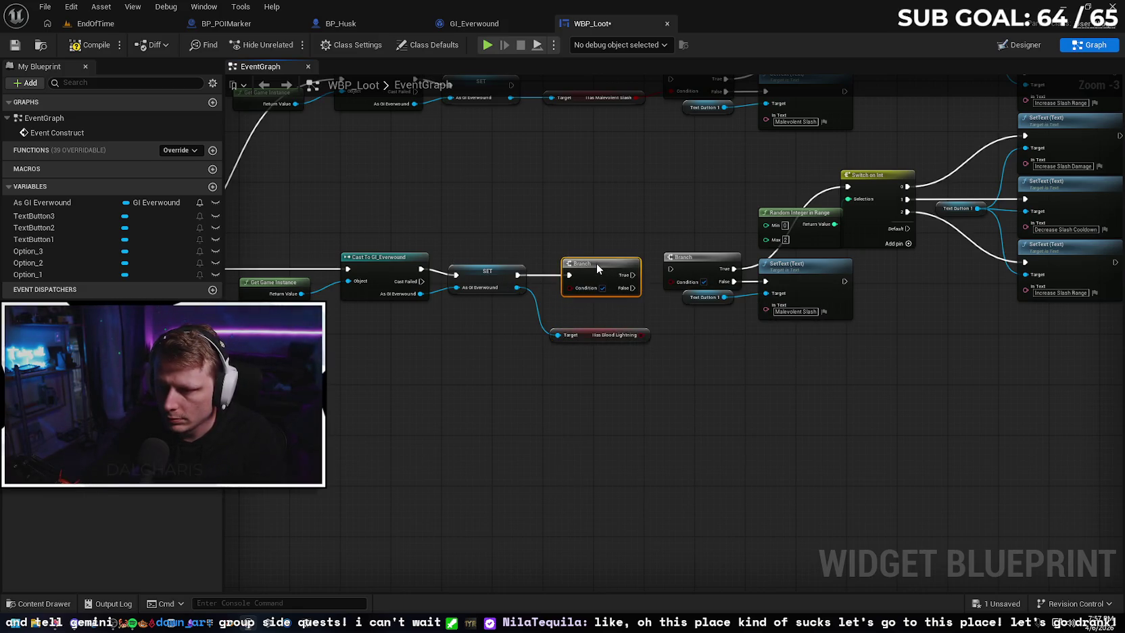
mouse_move(585, 336)
mouse_down()
mouse_move(538, 330)
mouse_move(572, 341)
mouse_up()
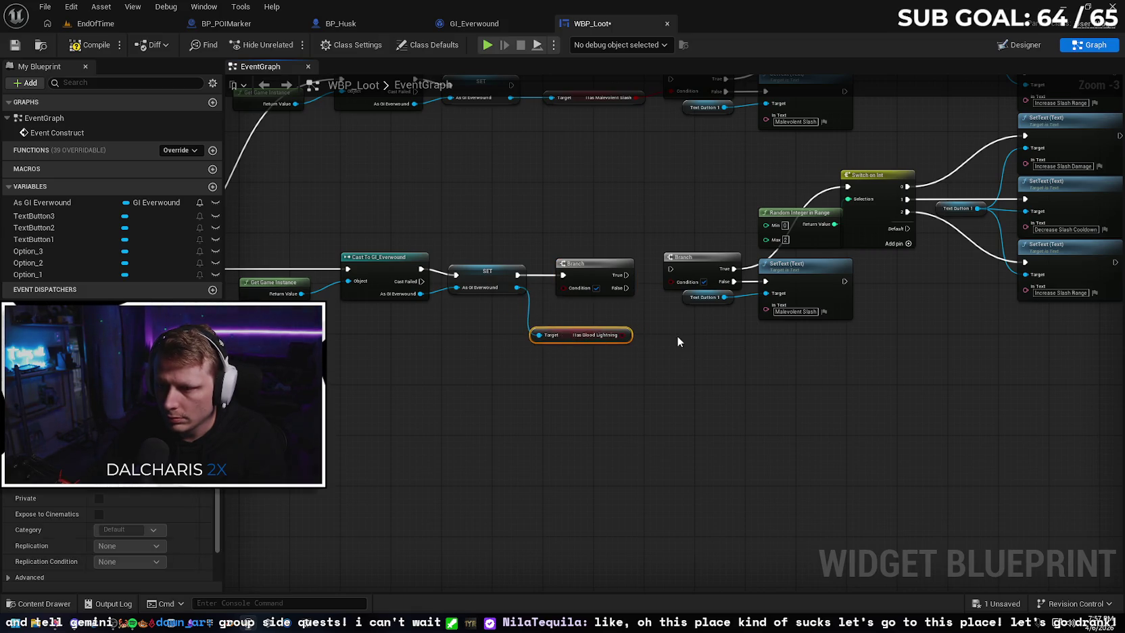
drag(677, 336, 648, 376)
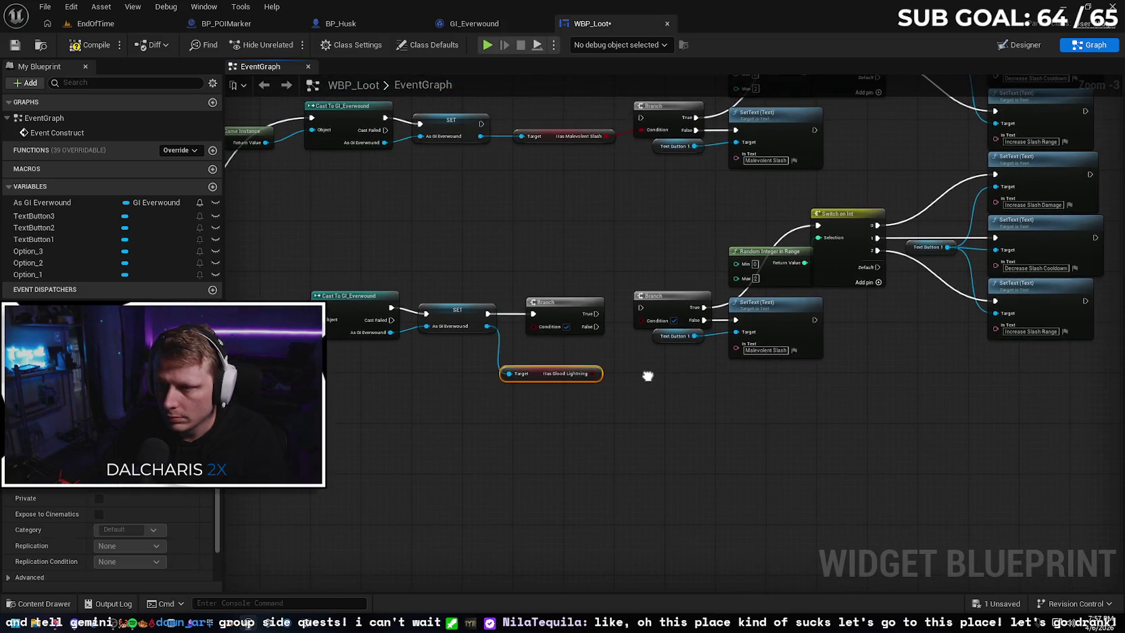
click(576, 304)
key(Delete)
Feed Has Blood Lightning into the lower Branch's Condition and wire SET's exec output to that Branch
mouse_move(534, 375)
mouse_down()
mouse_move(541, 361)
mouse_move(599, 361)
mouse_move(635, 323)
mouse_up()
mouse_move(487, 325)
mouse_down()
mouse_move(541, 338)
mouse_move(601, 314)
mouse_move(515, 361)
mouse_up()
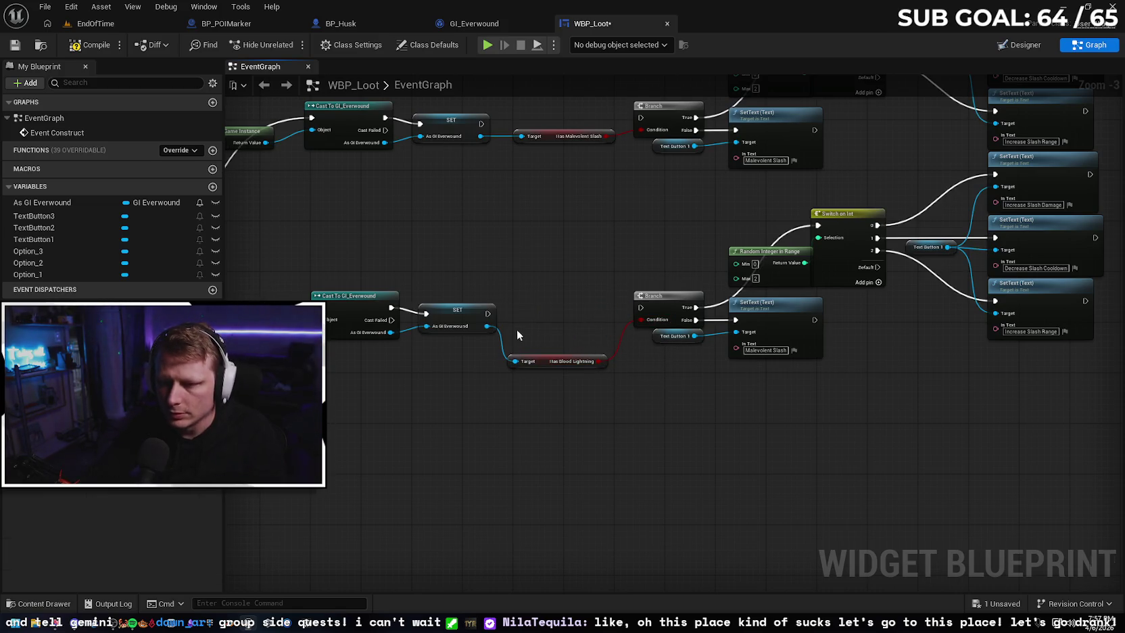
key(ctrl+z)
drag(487, 313, 640, 307)
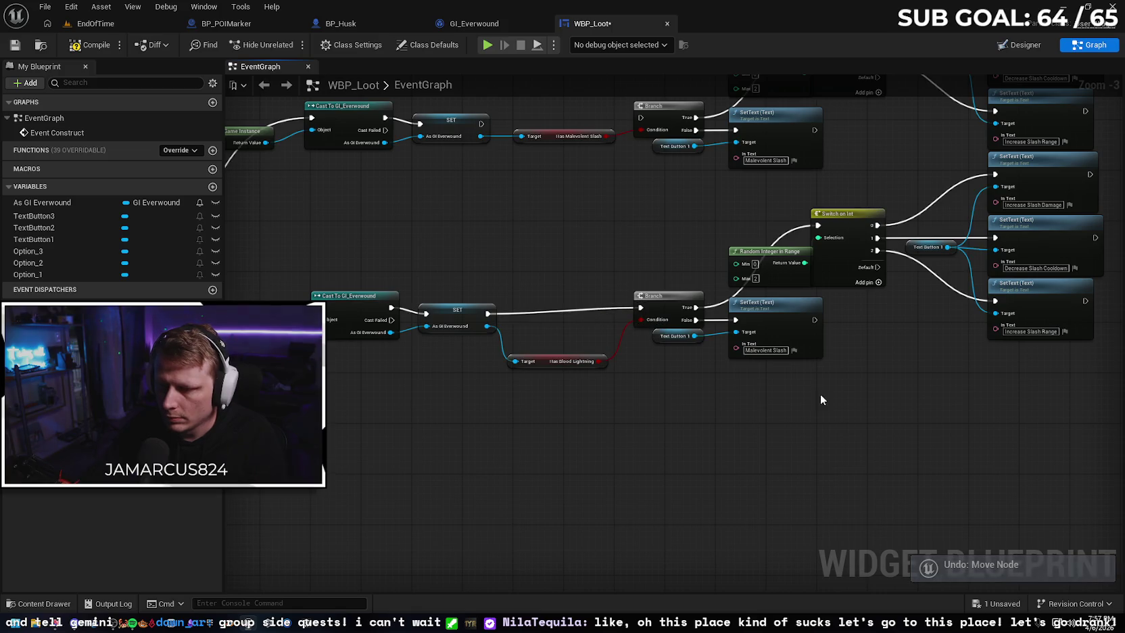
drag(820, 399, 590, 422)
double_click(538, 375)
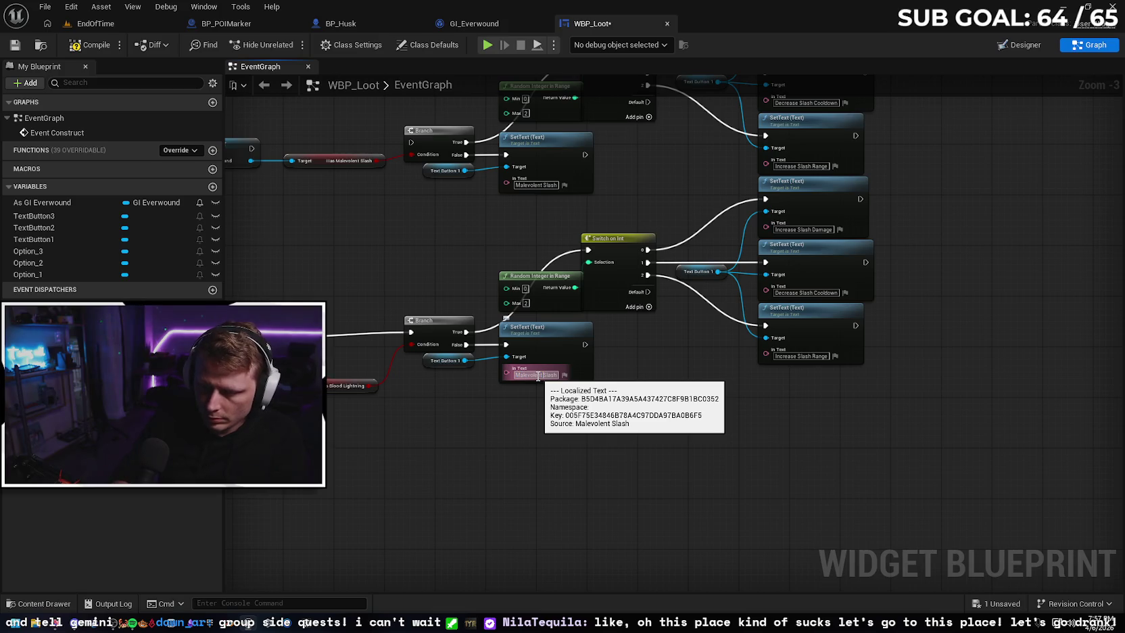
Title the lower chain 'Blood Lightning' and change its first option to Increase Lightning Damage
key(BackSpace)
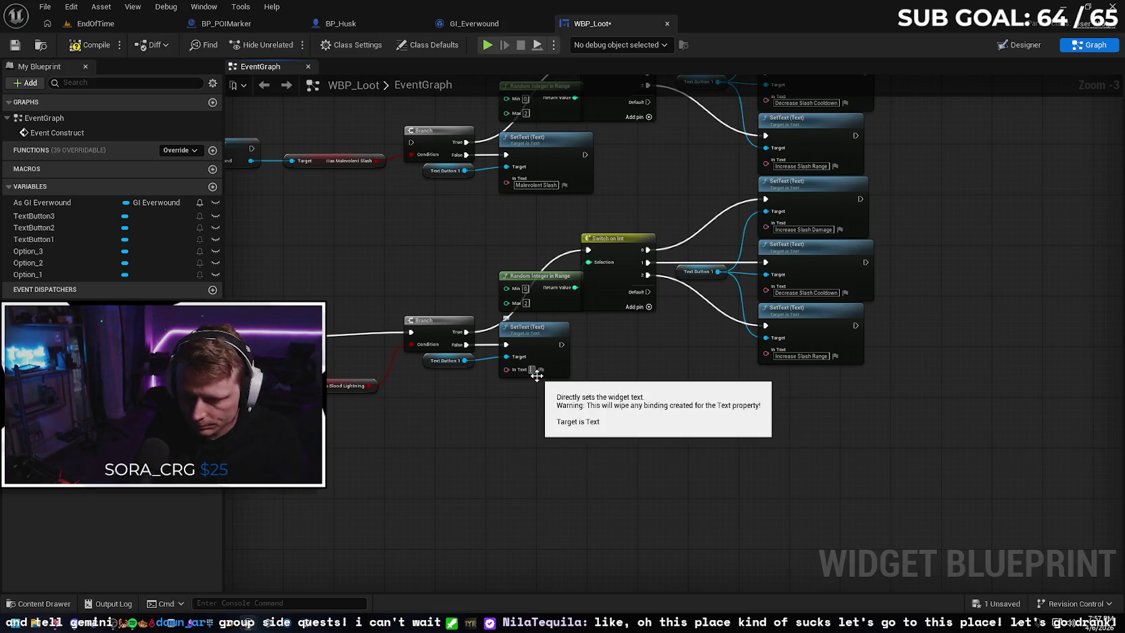
text(Blood)
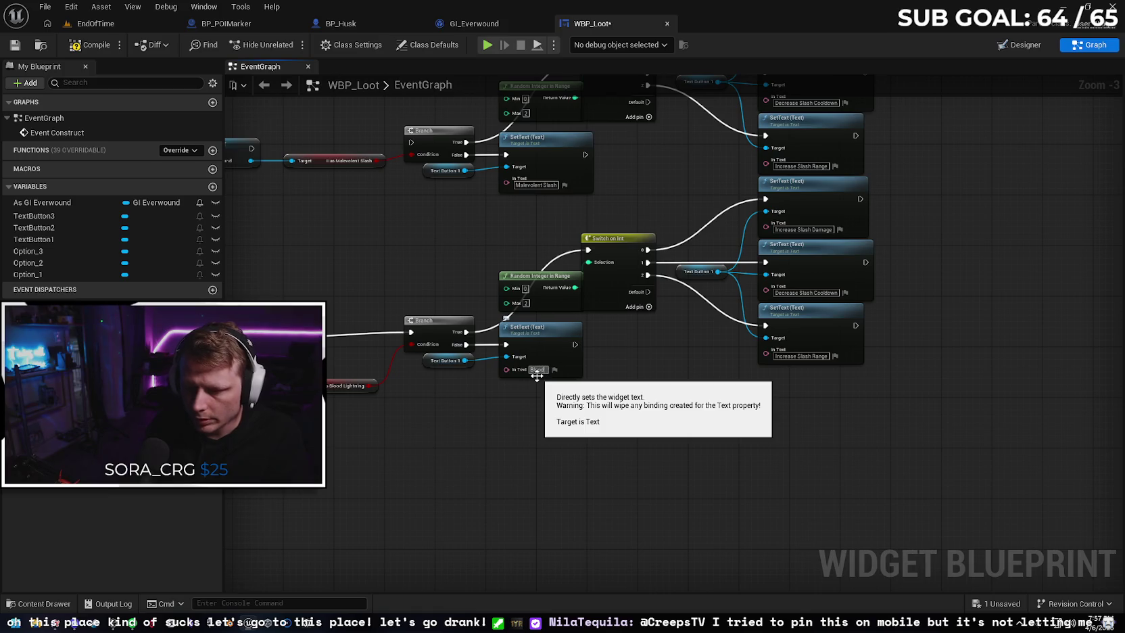
text( Lightning)
key(Return)
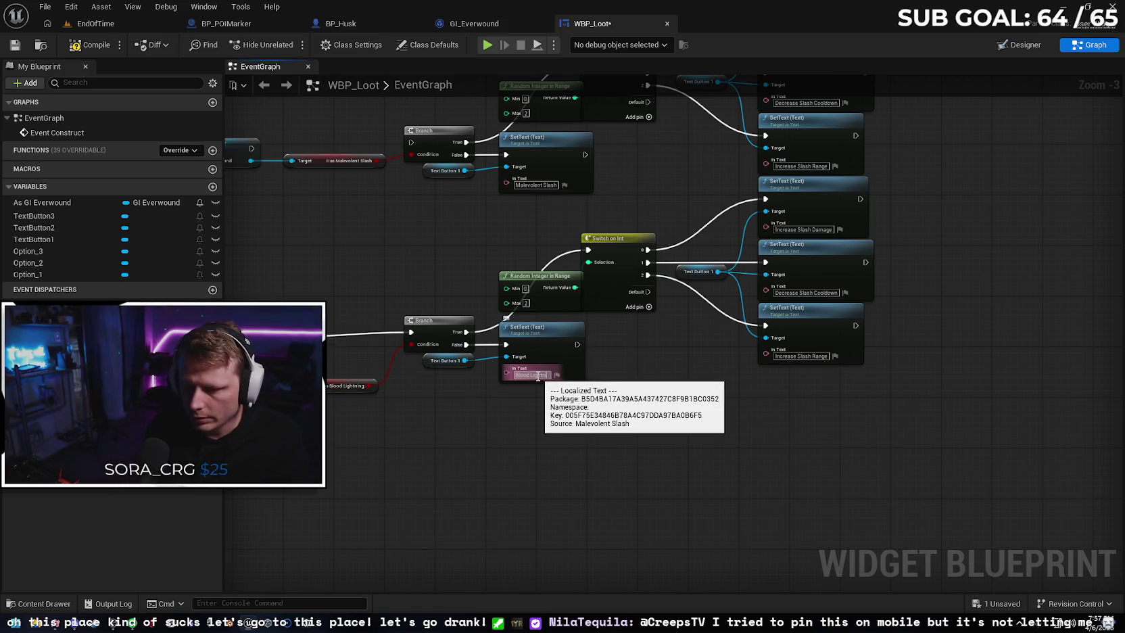
mouse_move(664, 384)
mouse_down()
mouse_move(541, 446)
mouse_move(519, 494)
mouse_up()
mouse_move(538, 421)
mouse_down()
mouse_move(678, 440)
mouse_move(577, 424)
mouse_up()
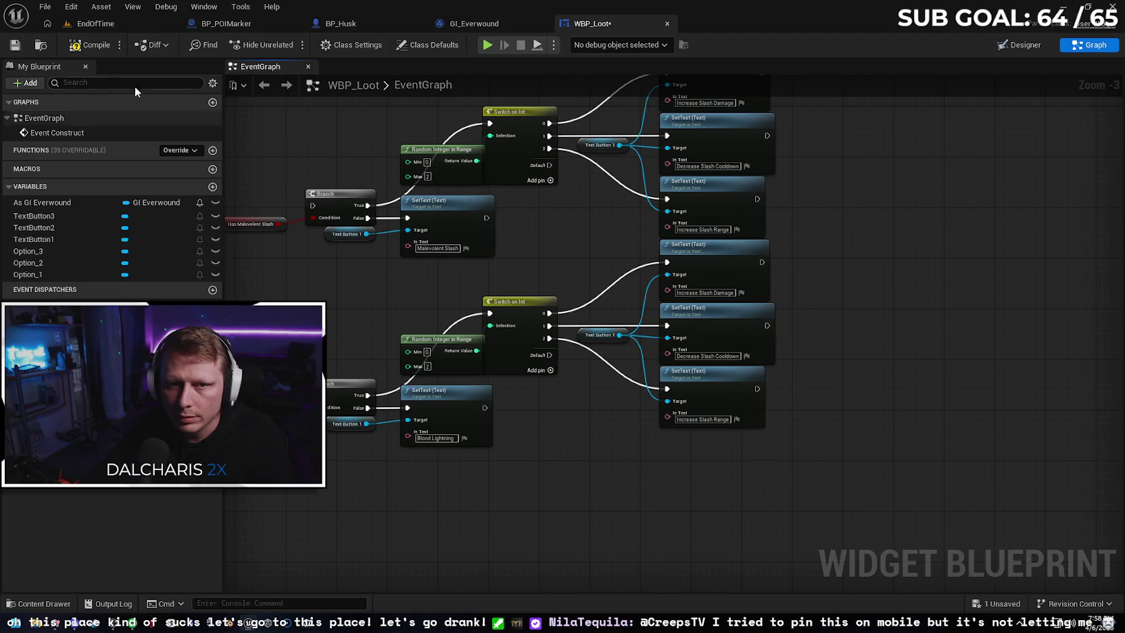
click(481, 25)
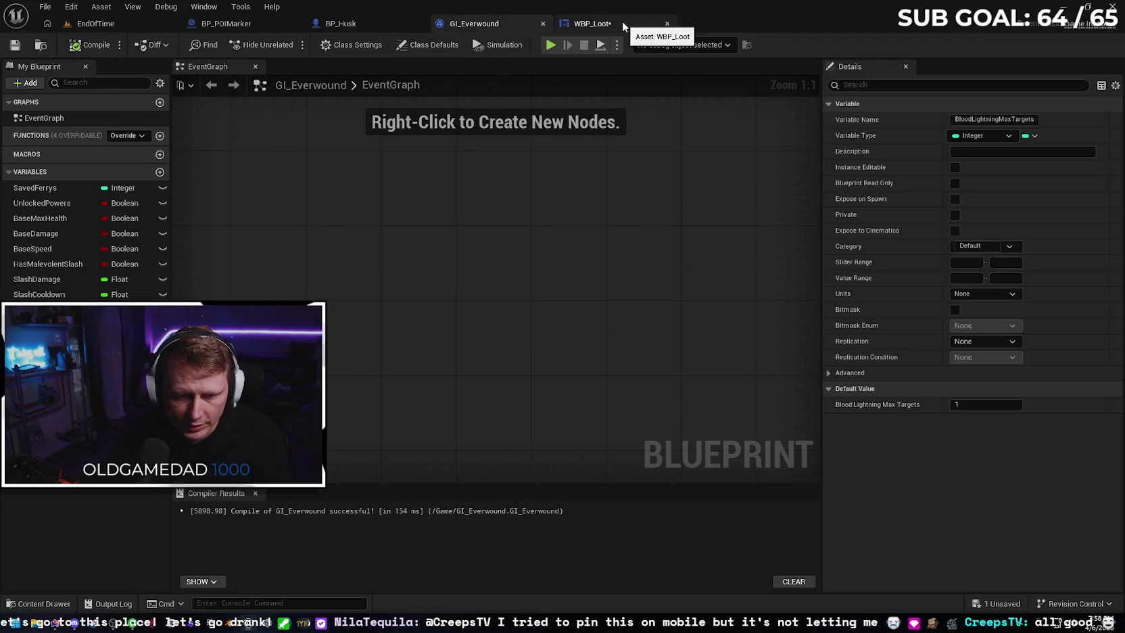
click(621, 21)
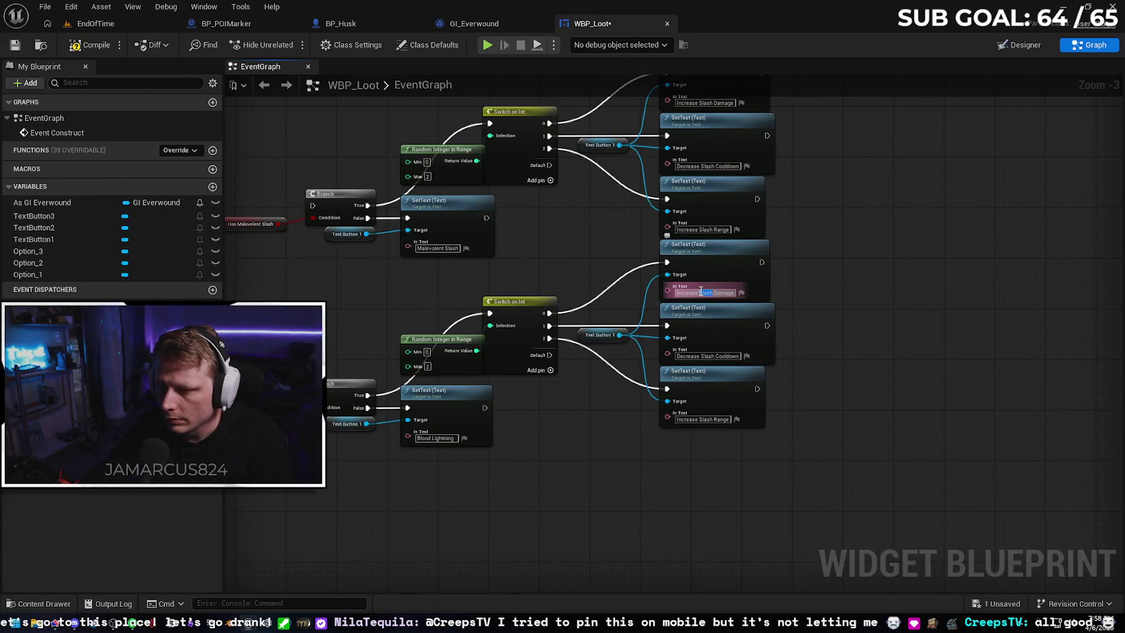
double_click(704, 293)
text(Lightnin)
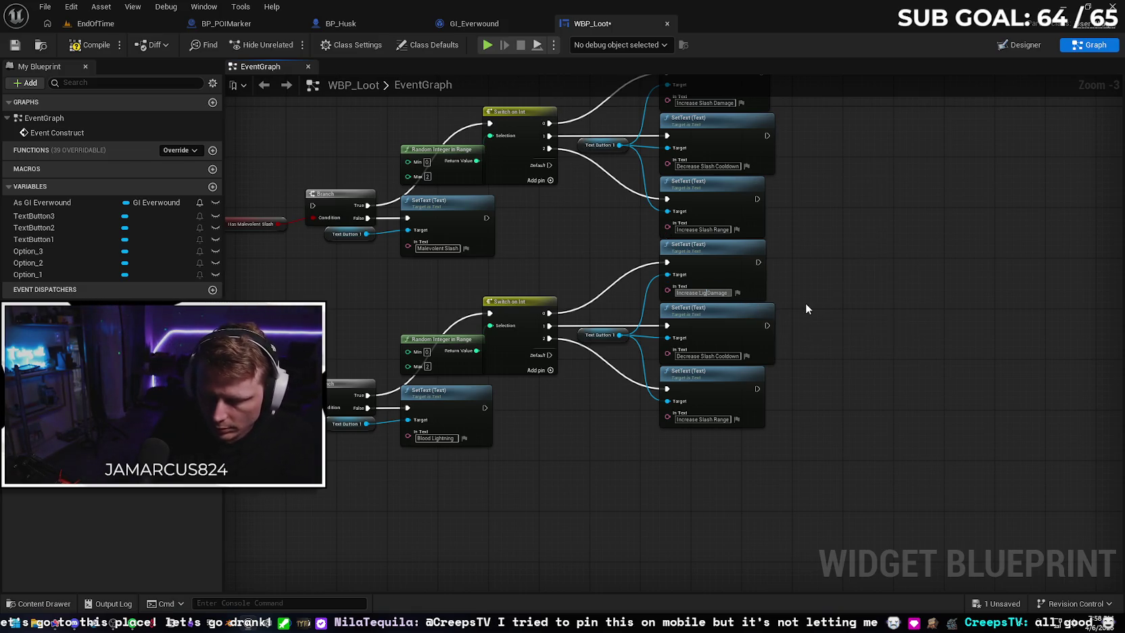
text(g)
key(Return)
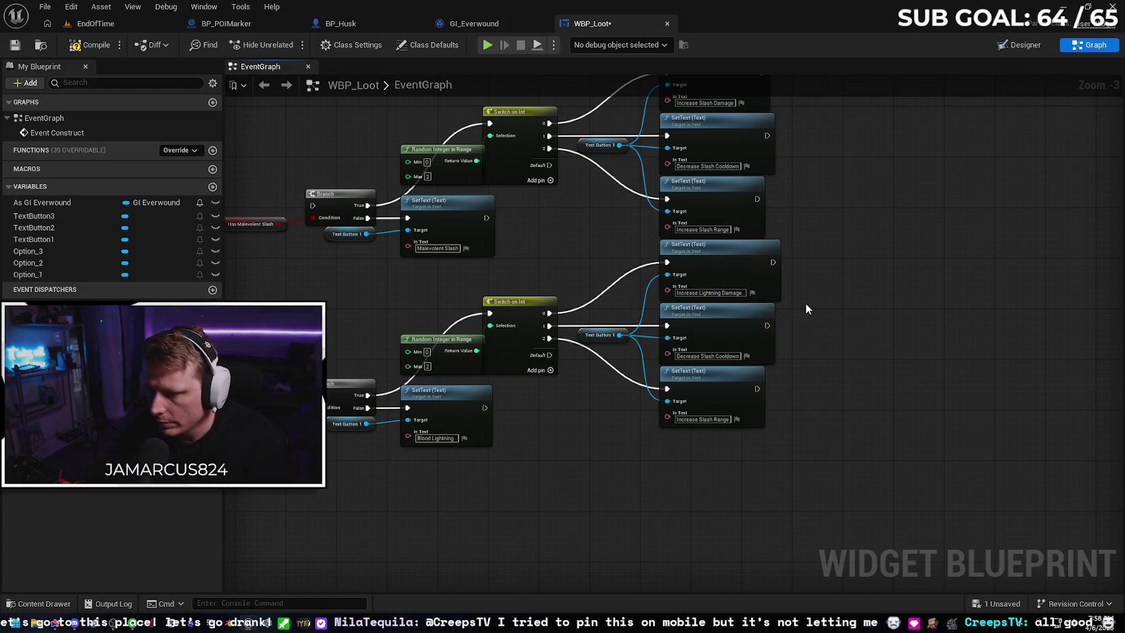
Change the Decrease Slash Cooldown label to Decrease Lightning Cooldown
click(534, 23)
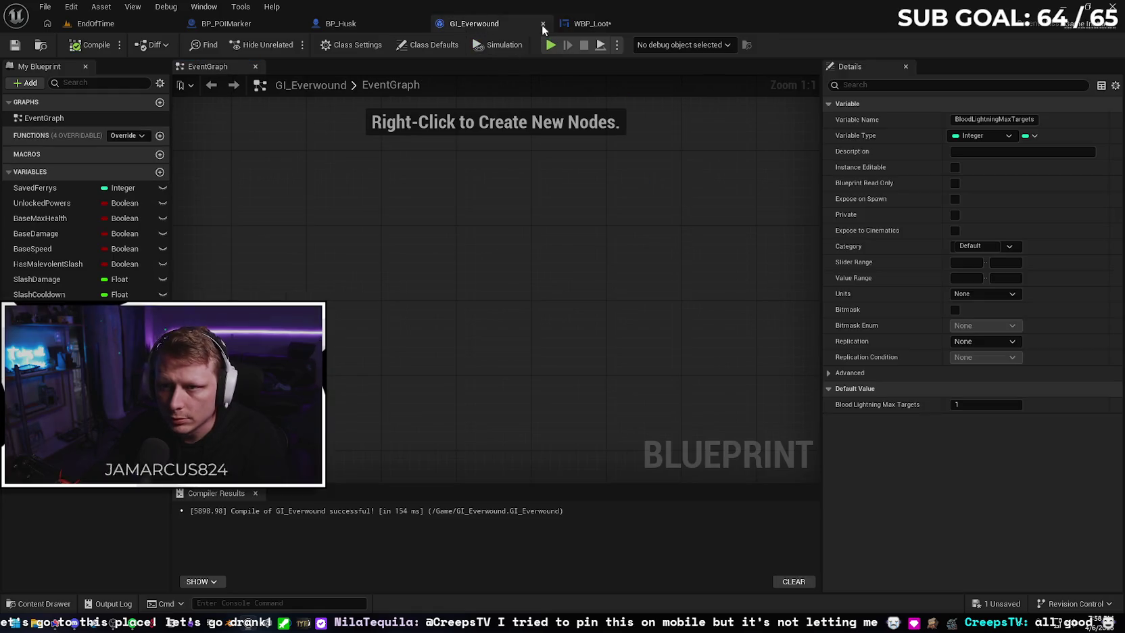
click(603, 23)
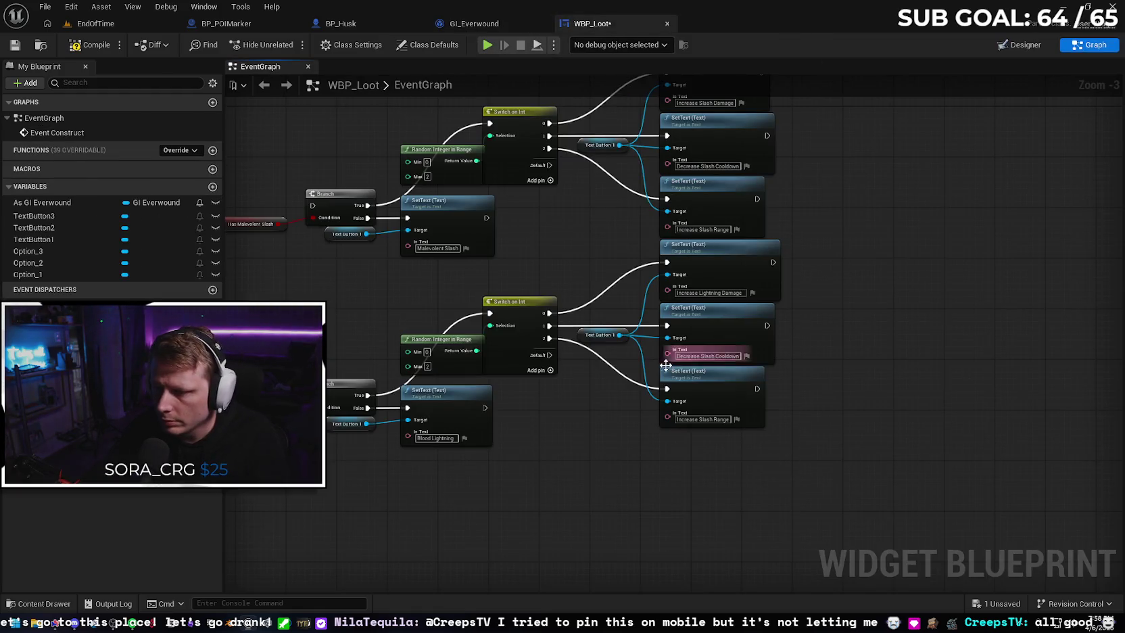
double_click(705, 356)
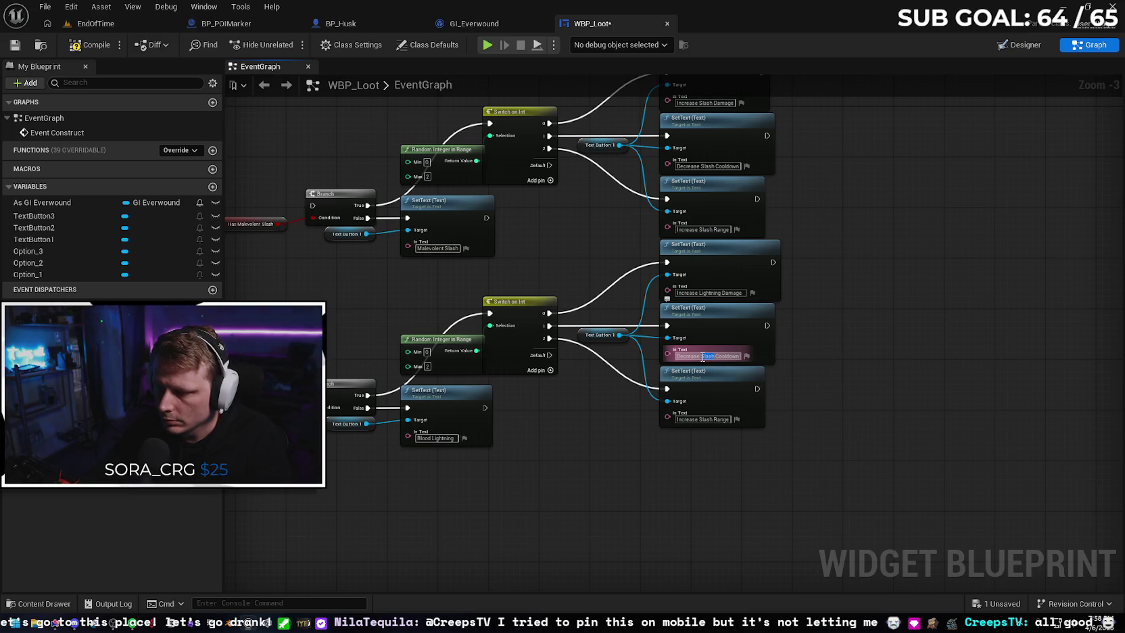
text(Light)
click(866, 381)
text(ning)
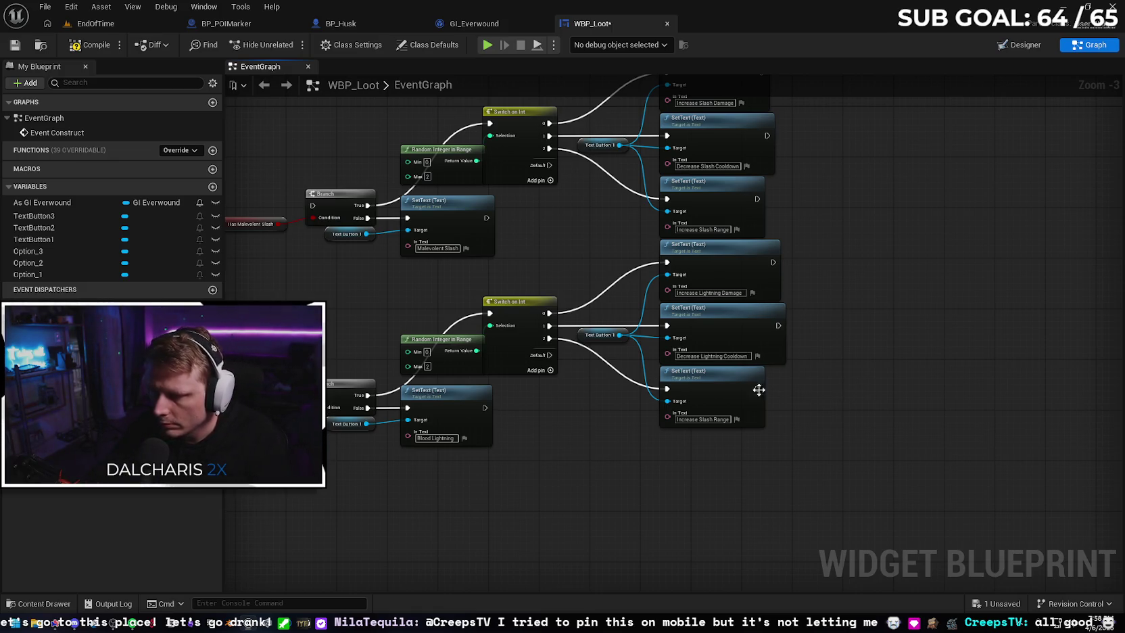
Replace Increase Slash Range with 'Increase Lightning Targets' and save WBP_Loot
click(474, 24)
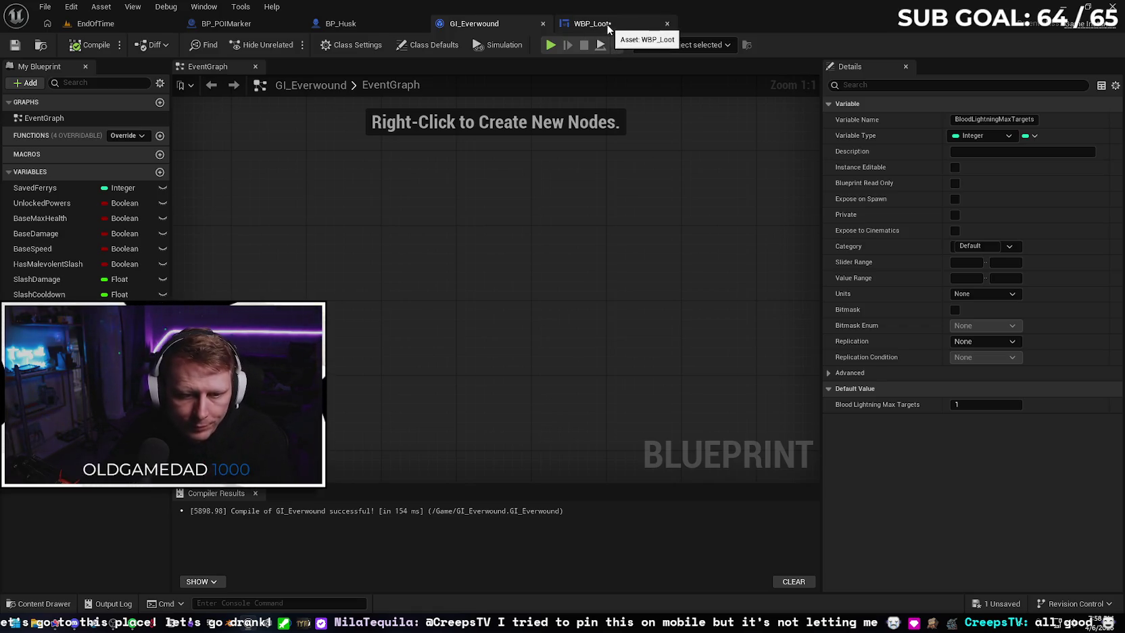
click(606, 24)
click(700, 417)
text(Increase)
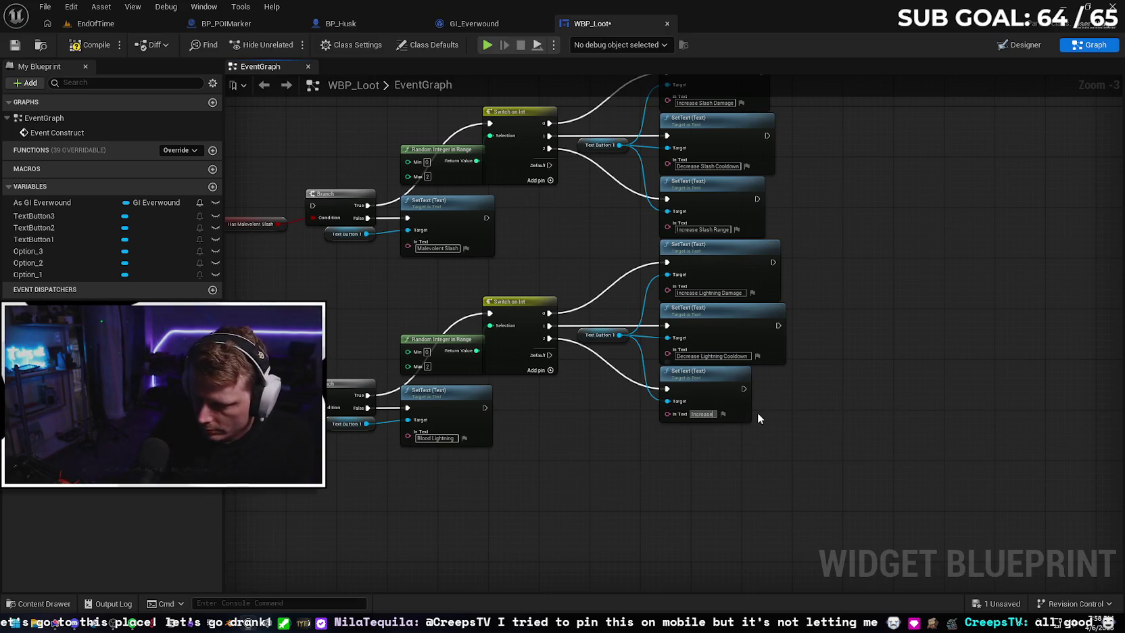
text( Lightning)
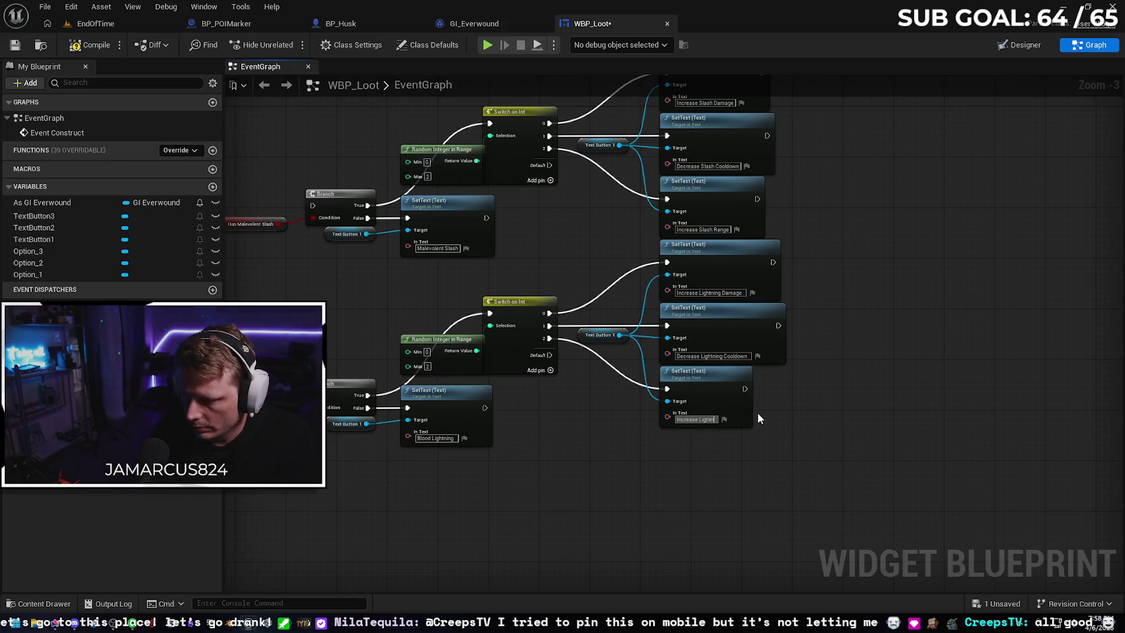
text( Targets)
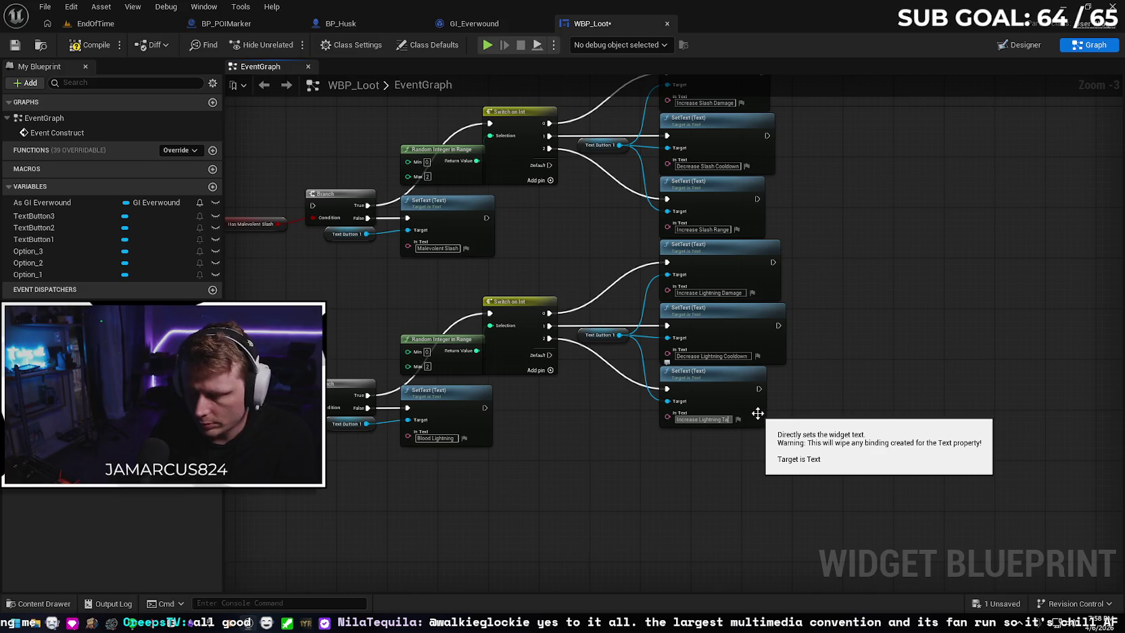
click(834, 445)
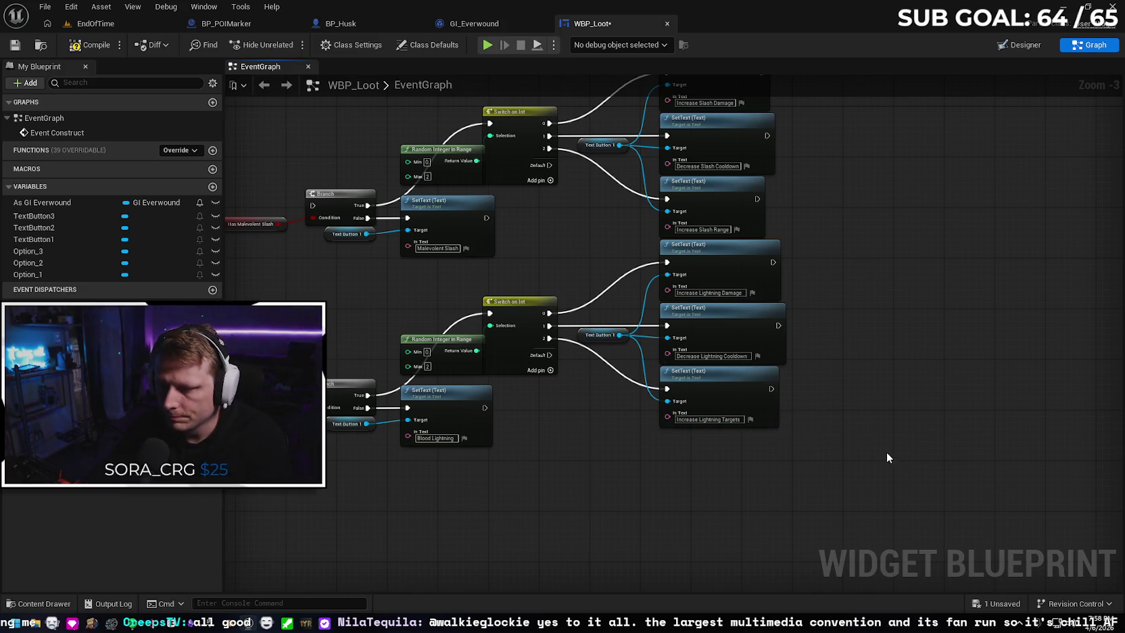
click(19, 47)
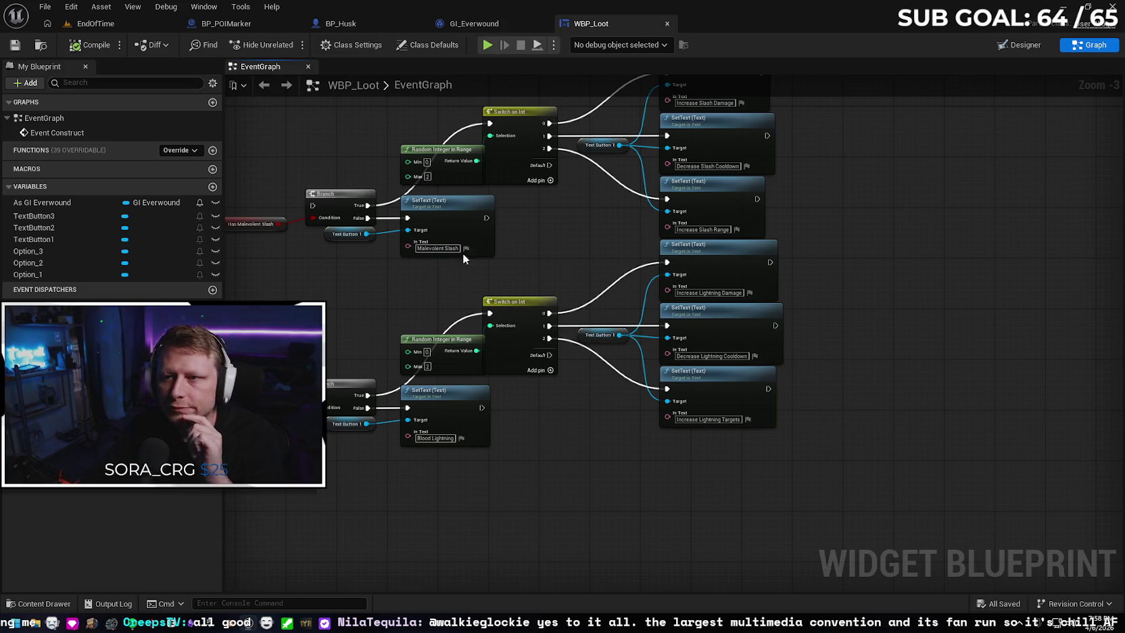
Connect the lower SET node's execution output to its Branch node
drag(380, 325, 706, 299)
scroll(677, 256, down, 2)
drag(642, 253, 592, 246)
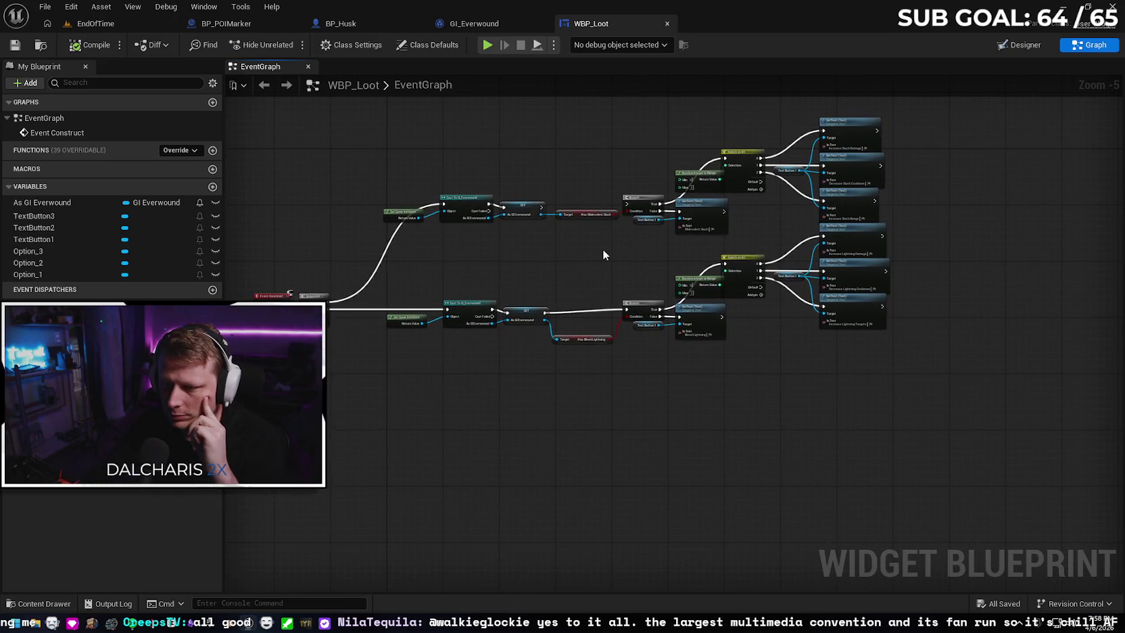
drag(541, 207, 627, 203)
scroll(587, 245, up, 2)
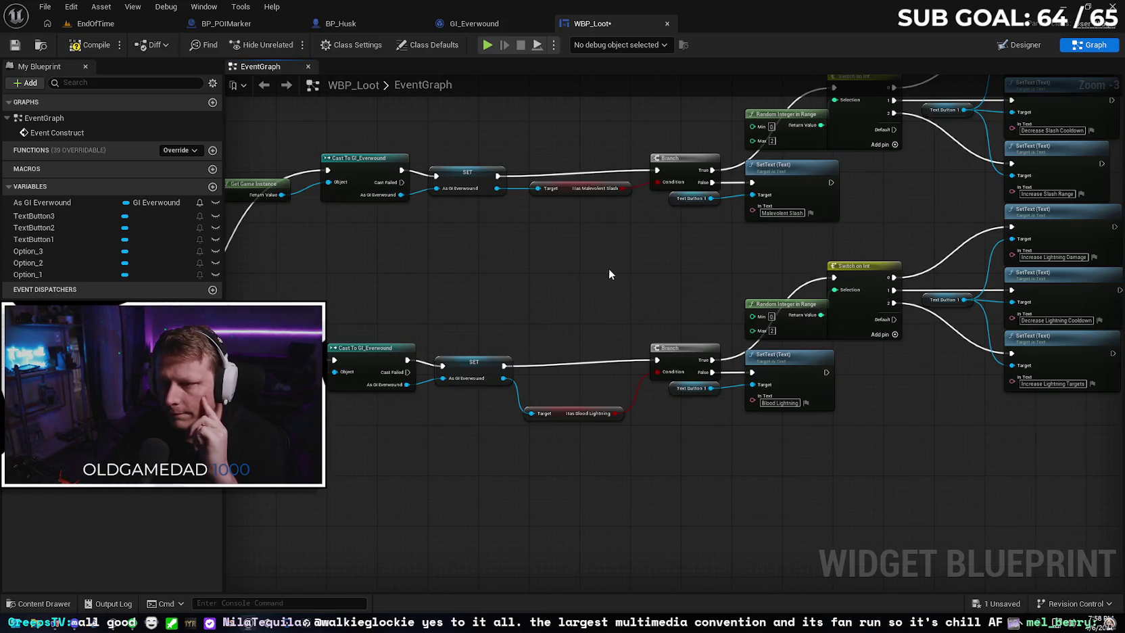
scroll(608, 268, down, 2)
Nudge the lower Branch, Switch and Random nodes into place, then compile WBP_Loot
mouse_move(608, 275)
mouse_down()
mouse_move(550, 287)
mouse_move(681, 356)
mouse_move(815, 384)
mouse_up()
click(605, 294)
drag(574, 276, 824, 366)
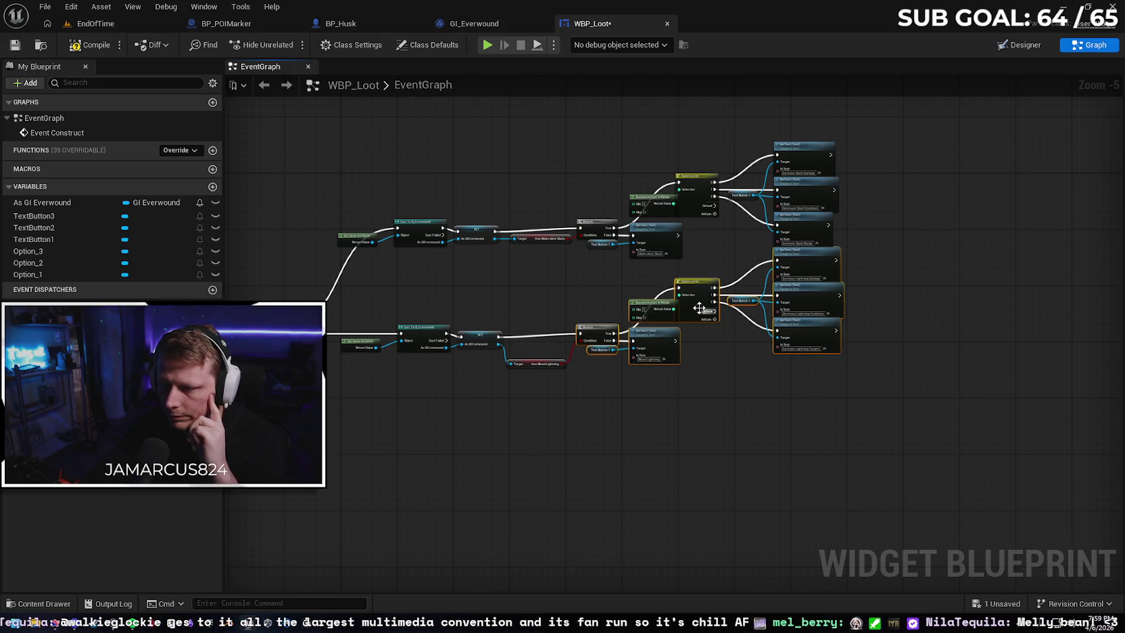
drag(699, 289, 700, 293)
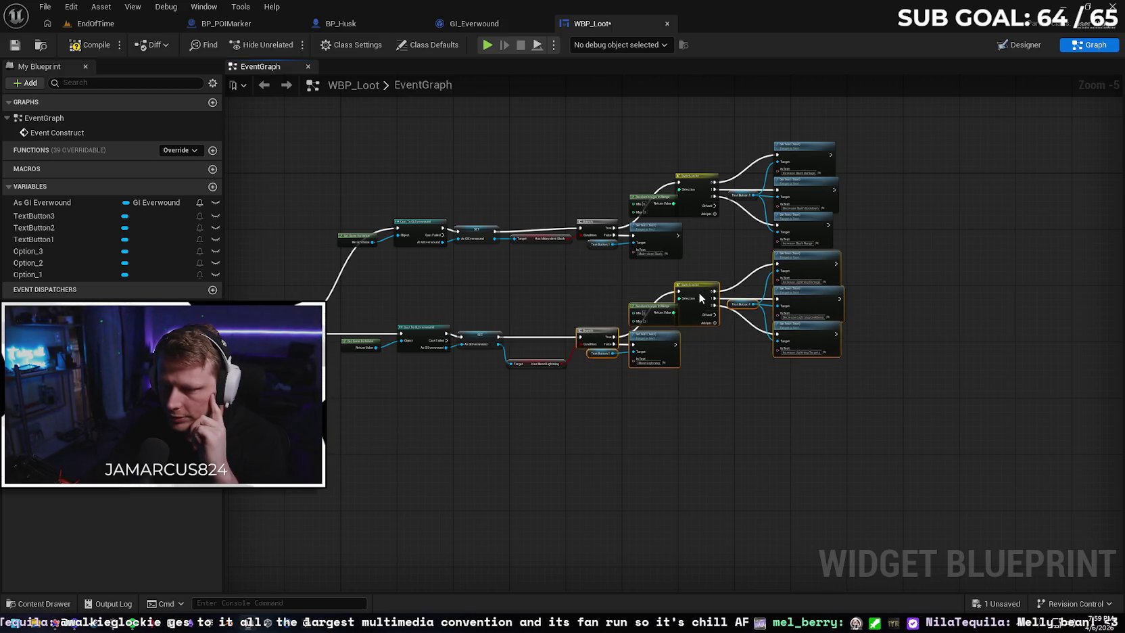
click(594, 286)
drag(604, 284, 601, 313)
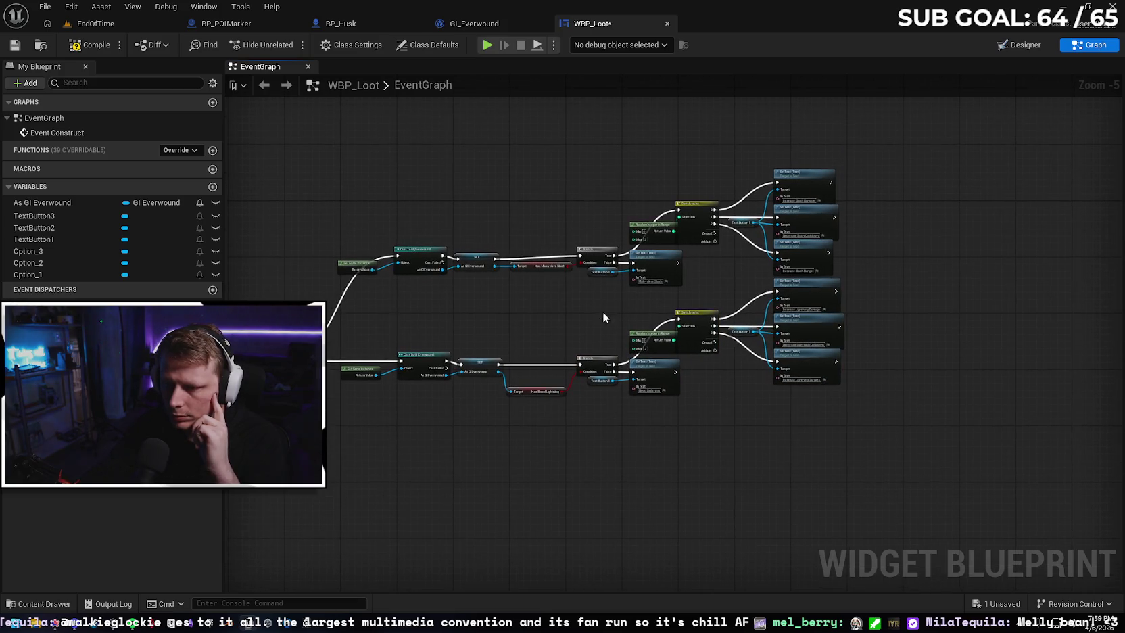
mouse_move(590, 186)
mouse_down()
mouse_move(622, 250)
mouse_move(710, 278)
mouse_move(774, 278)
mouse_up()
drag(705, 219, 700, 215)
key(Escape)
click(765, 406)
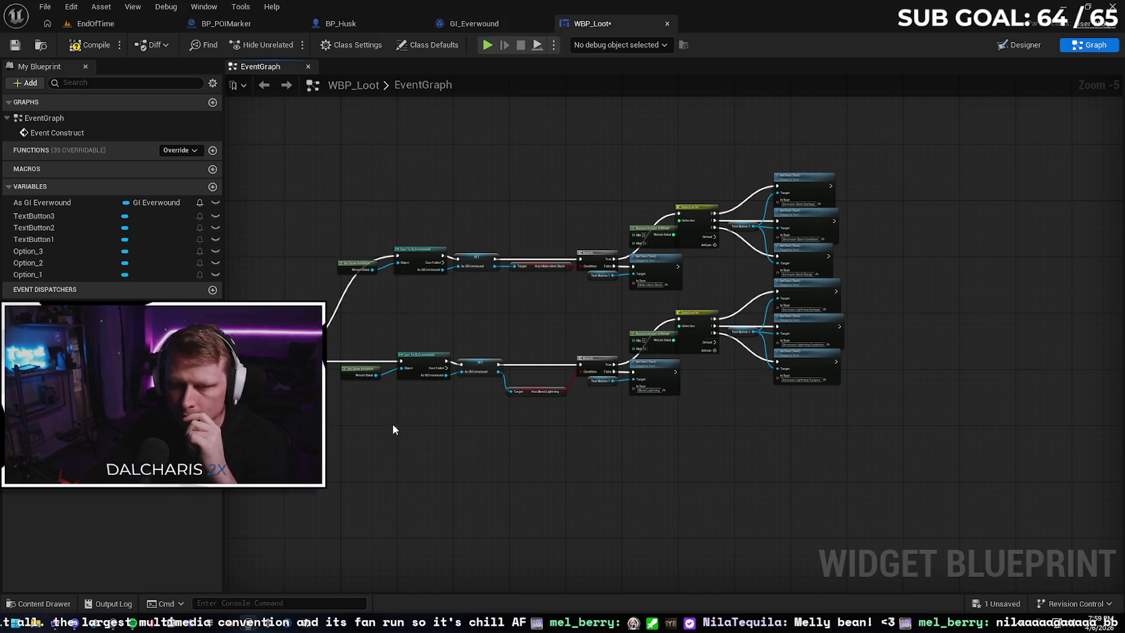
click(91, 50)
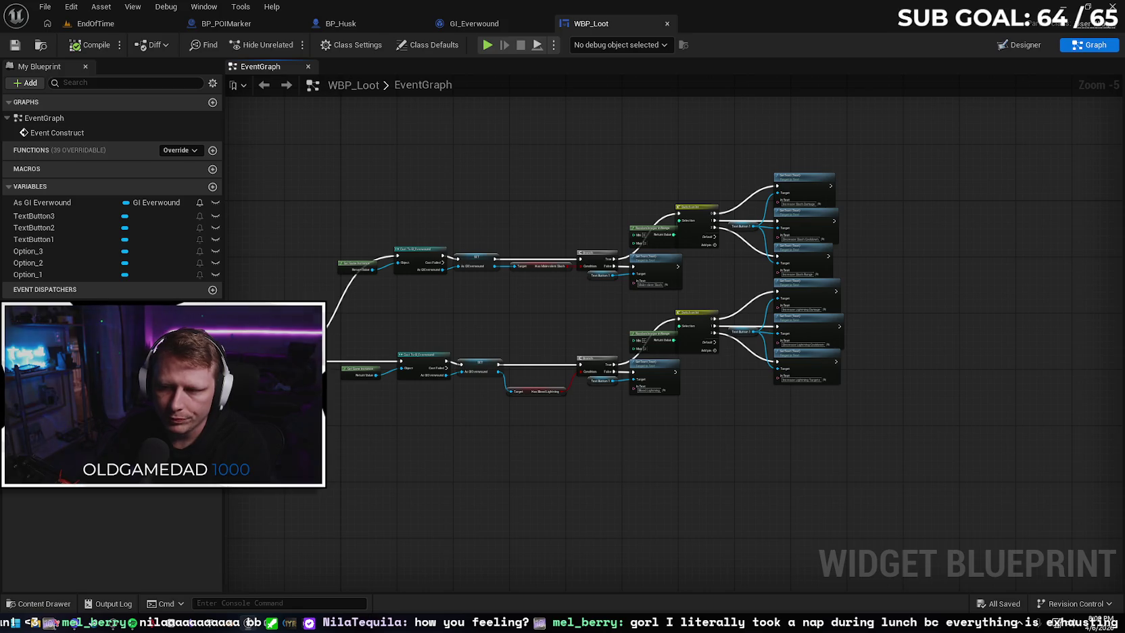
scroll(720, 276, up, 1)
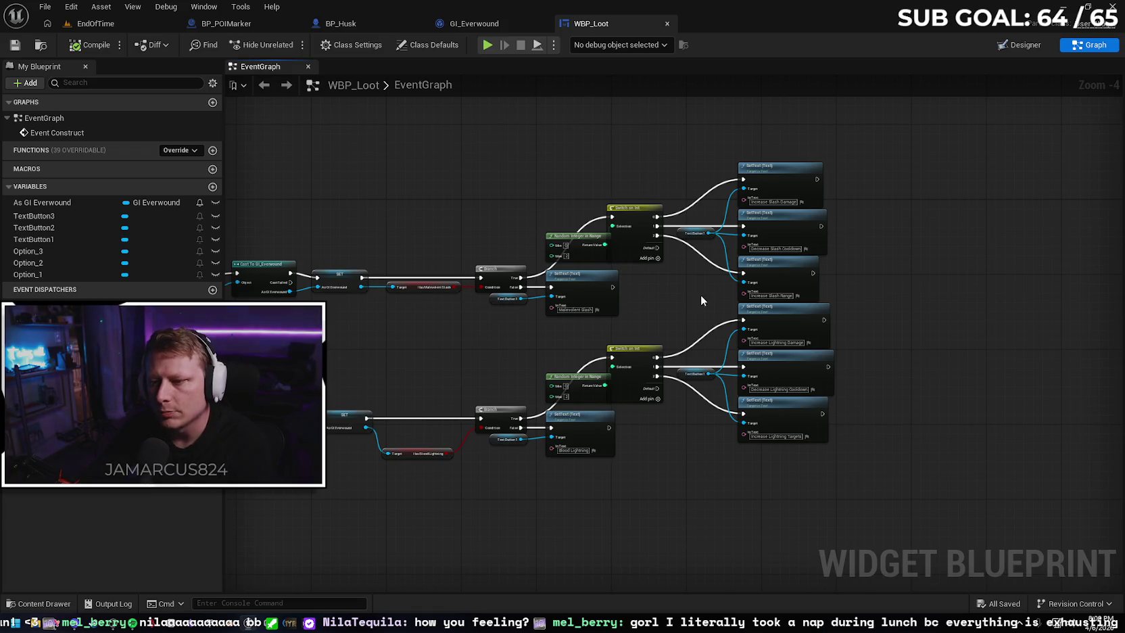
drag(657, 300, 615, 305)
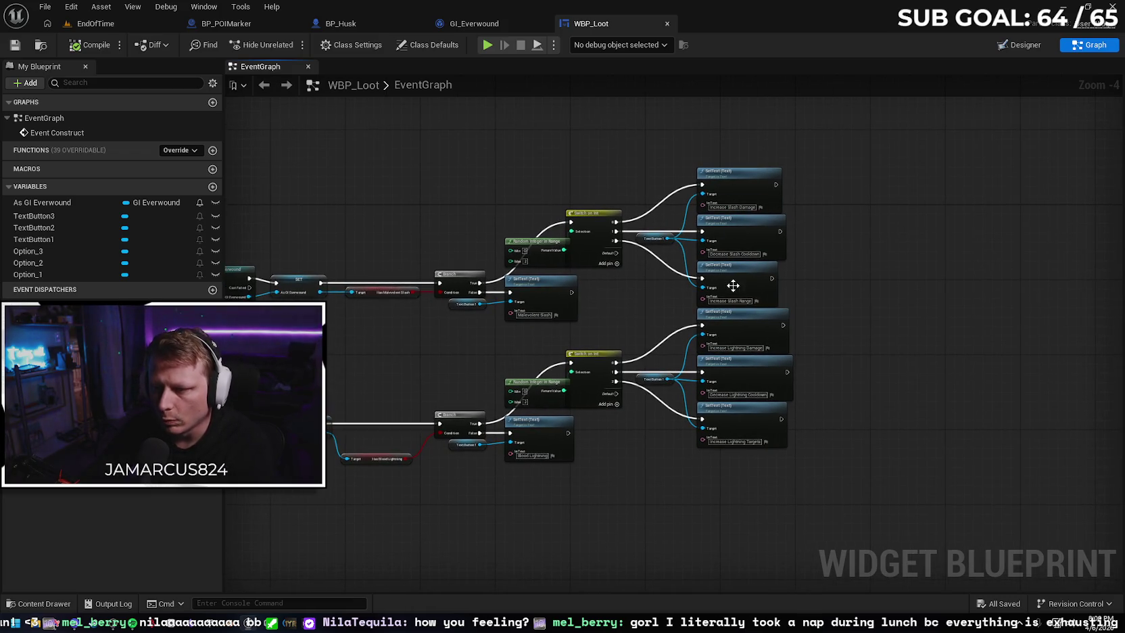
mouse_move(763, 375)
mouse_down()
mouse_move(723, 492)
mouse_move(721, 355)
mouse_move(738, 460)
mouse_move(905, 249)
mouse_up()
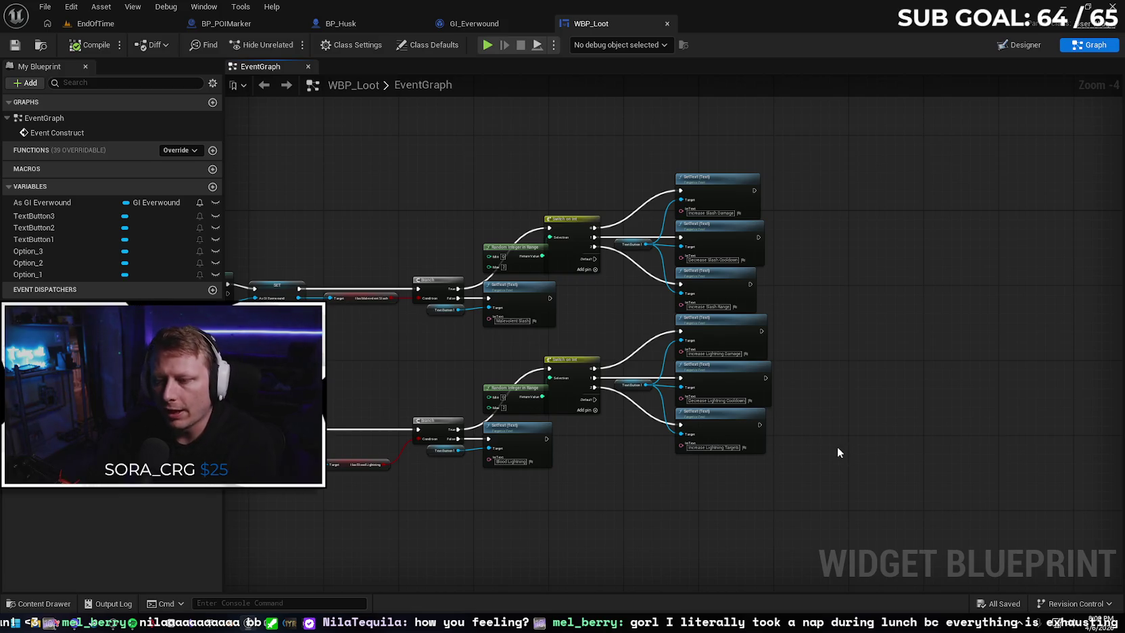
drag(818, 340, 828, 309)
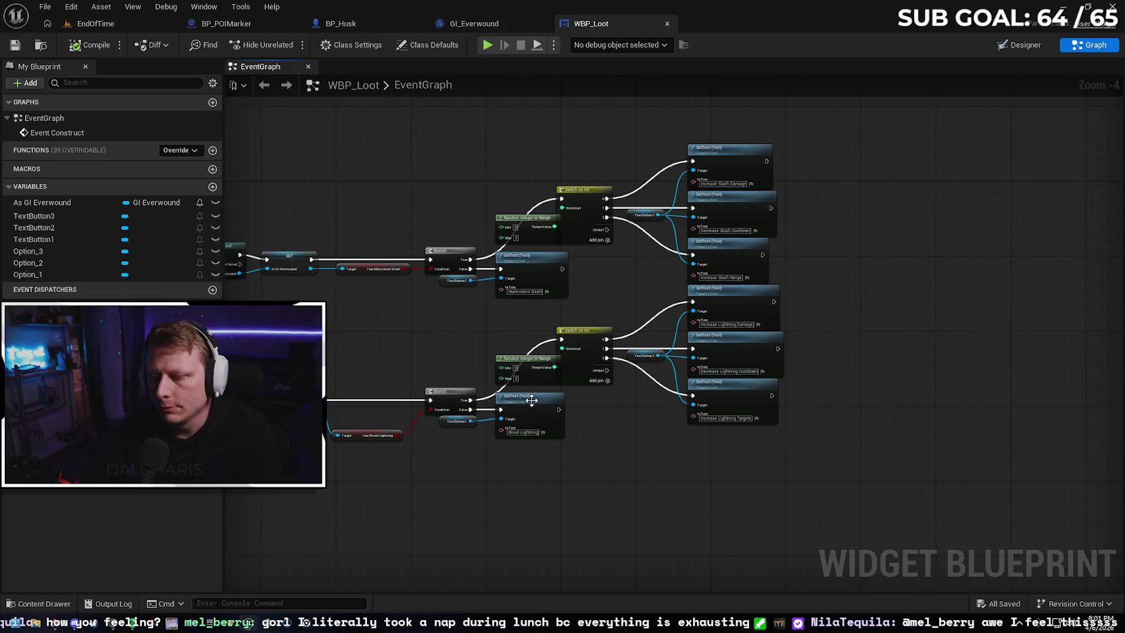
Move the Has Blood Lightning node next to its Branch
scroll(577, 442, down, 2)
scroll(560, 350, up, 2)
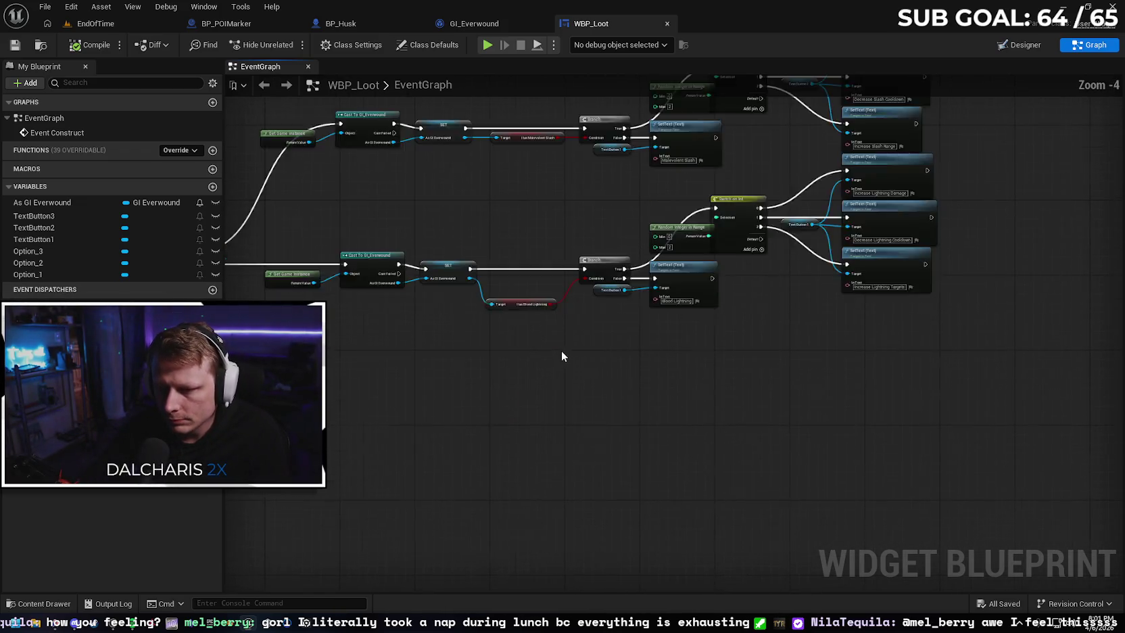
drag(508, 300, 518, 277)
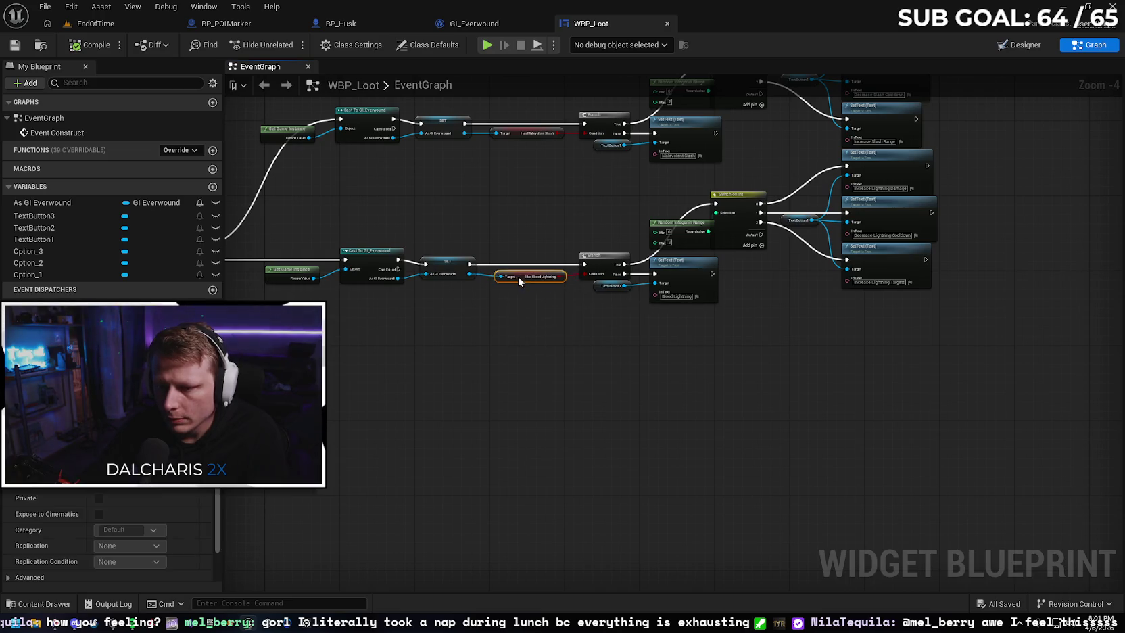
click(518, 317)
scroll(697, 338, down, 1)
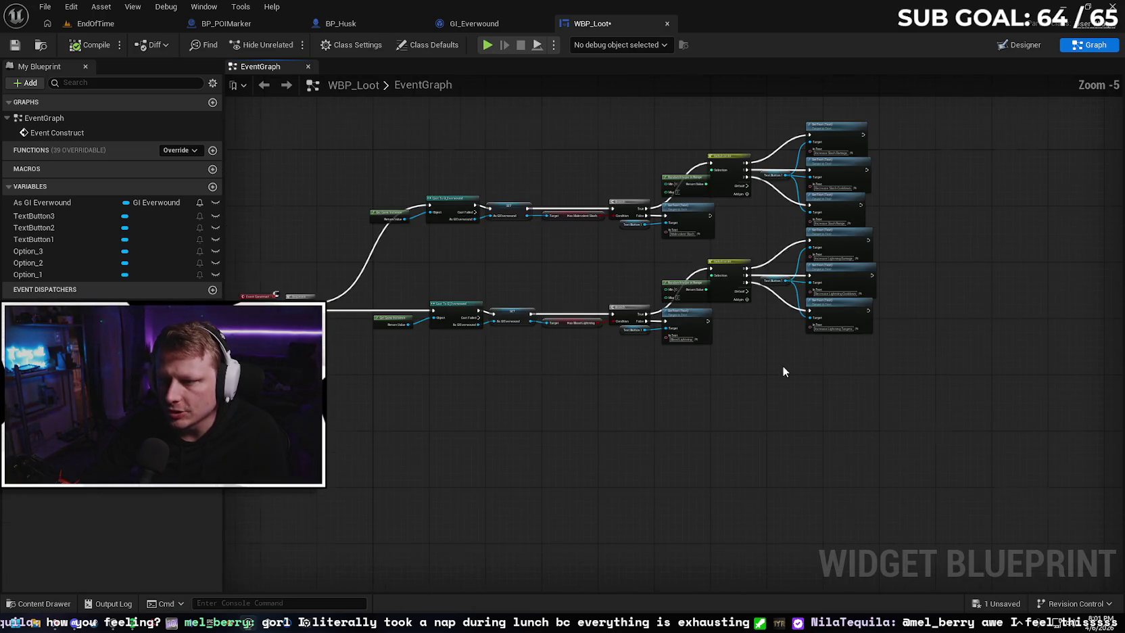
Copy the Blood Lightning row below the others and delete the copy's Has Blood Lightning getter
mouse_move(930, 403)
mouse_down()
mouse_move(723, 288)
mouse_move(437, 284)
mouse_move(372, 254)
mouse_move(377, 264)
mouse_up()
drag(428, 418, 448, 358)
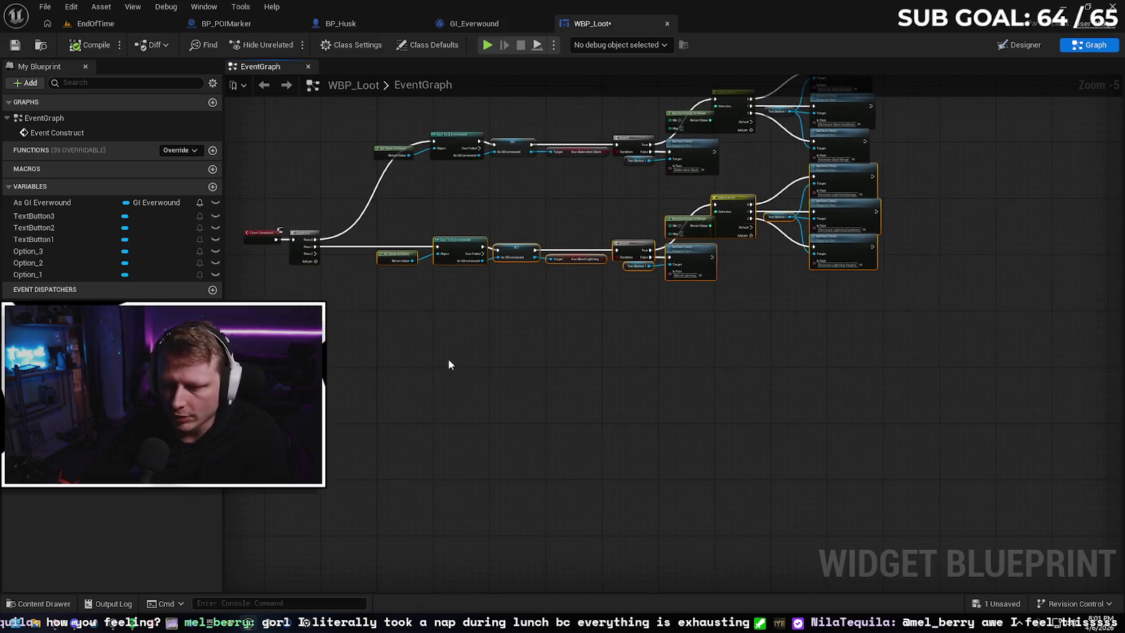
key(ctrl+c)
key(ctrl+v)
drag(695, 361, 728, 320)
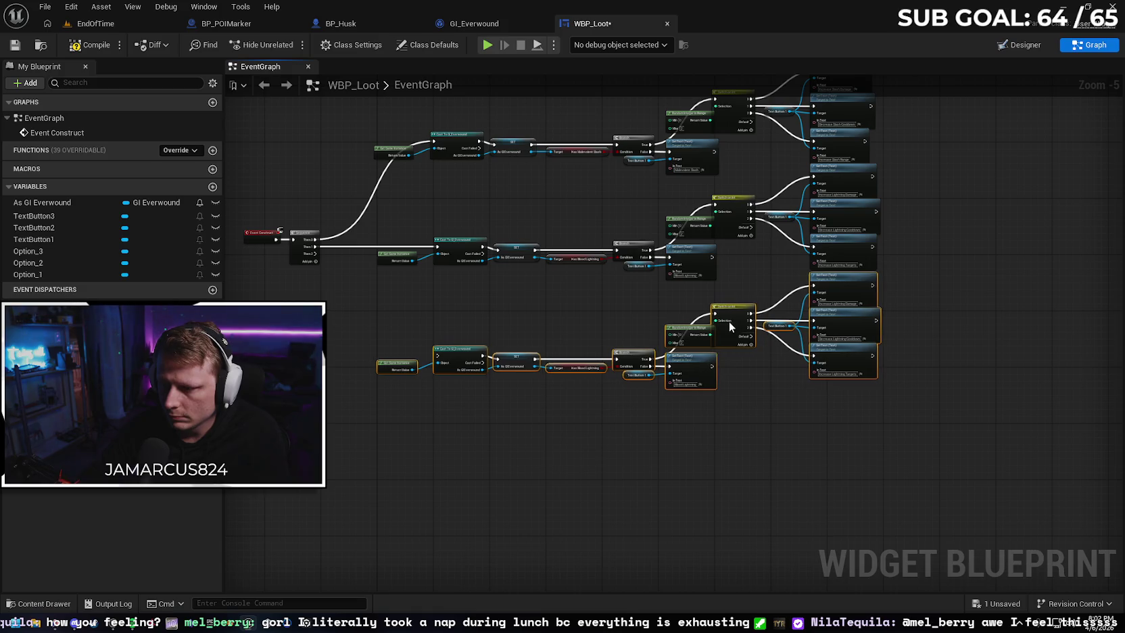
click(588, 317)
click(576, 368)
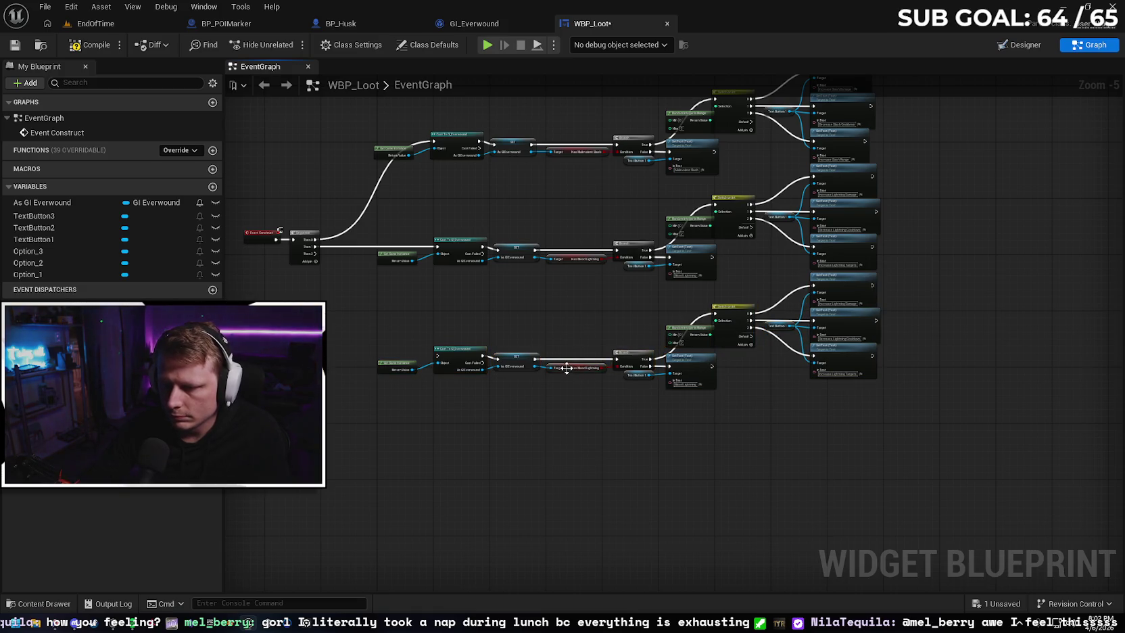
key(Delete)
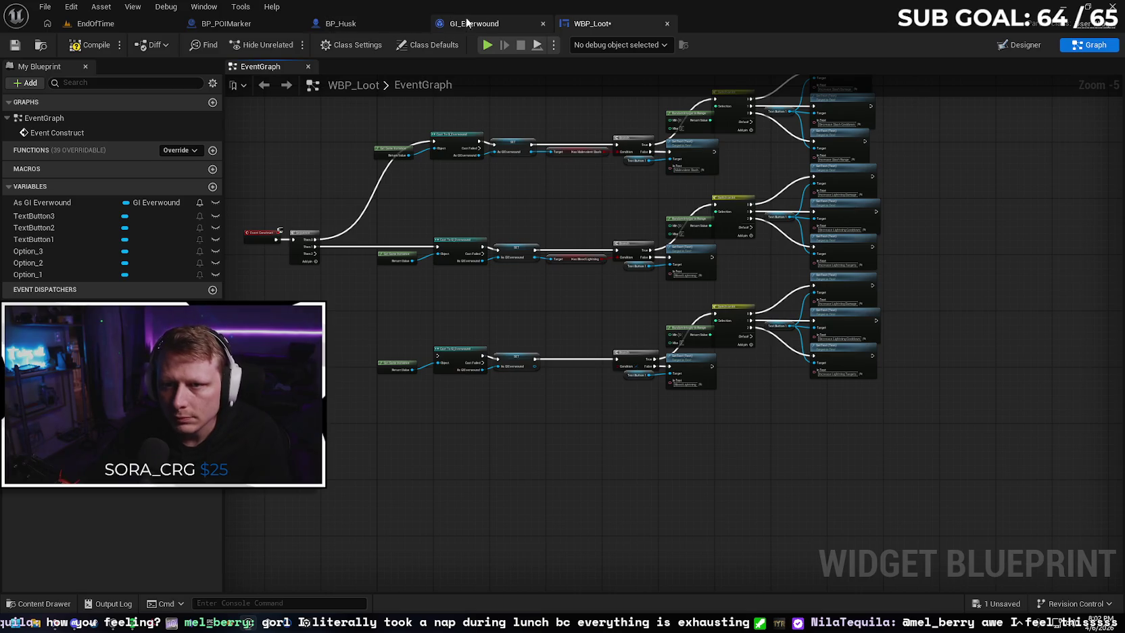
Add a Boolean HasObsidianAura variable to GI_Everwound, compile it, and go back to WBP_Loot
click(473, 23)
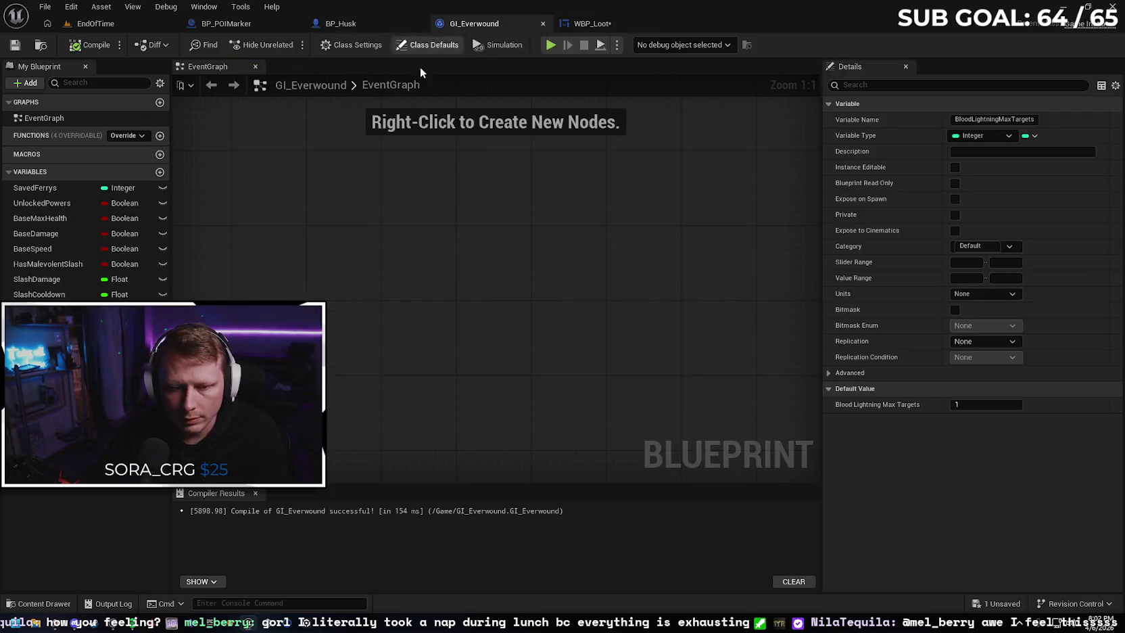
click(160, 173)
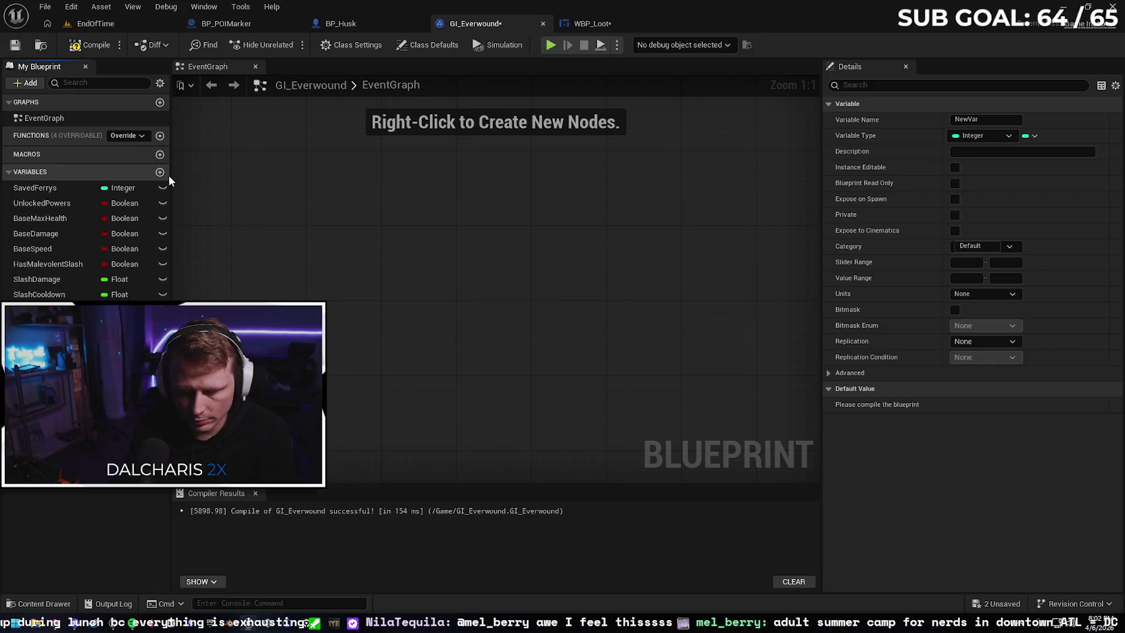
key(Return)
click(118, 309)
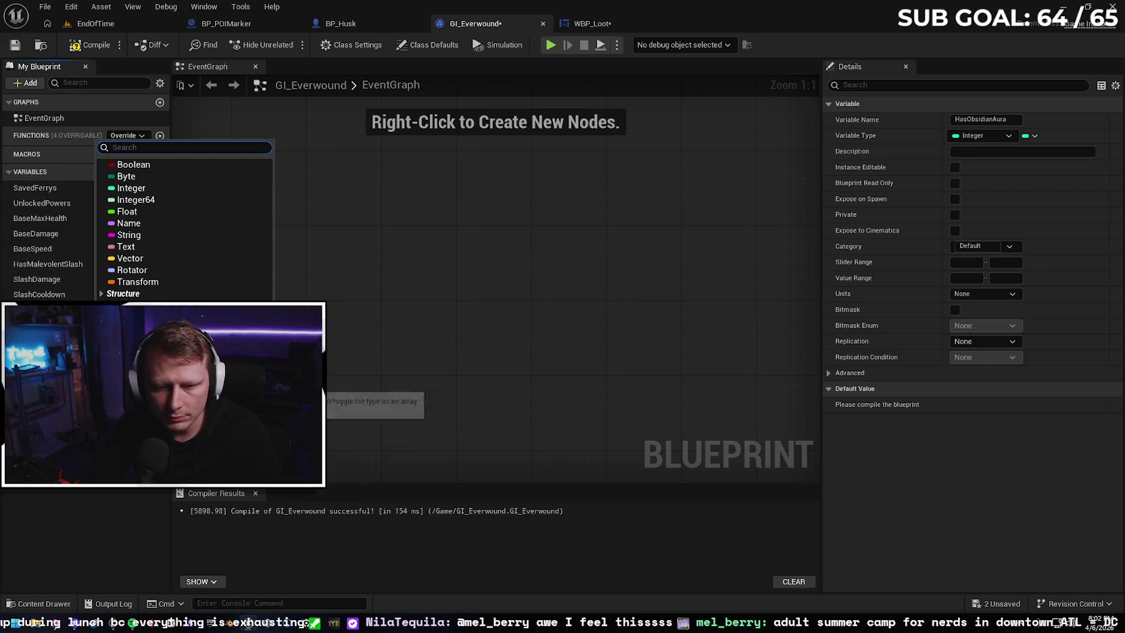
click(155, 166)
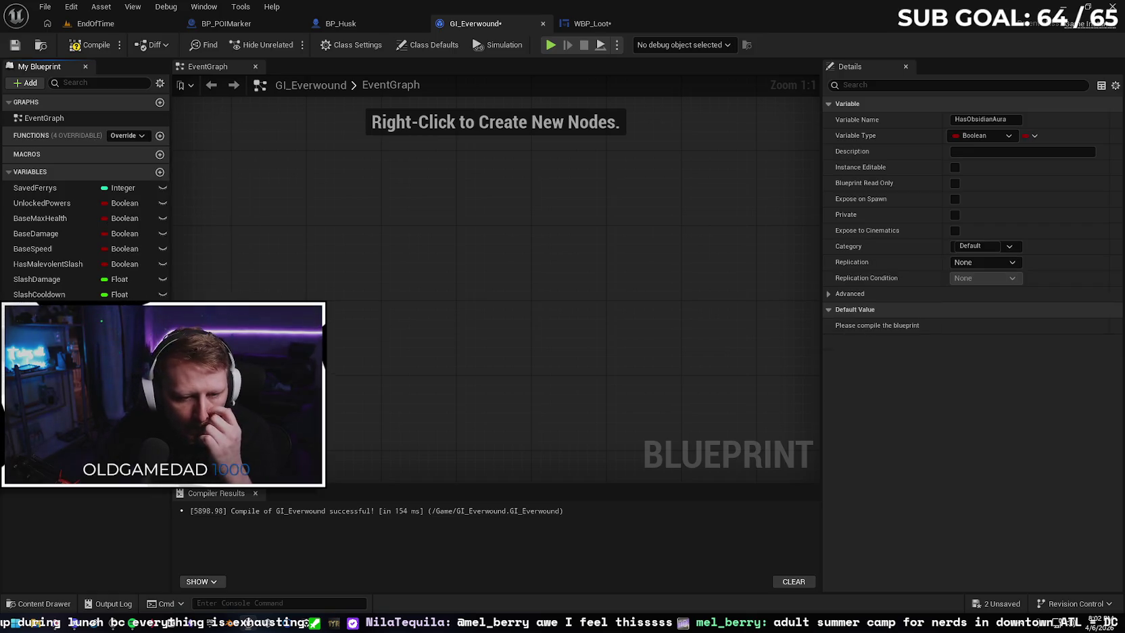
click(86, 48)
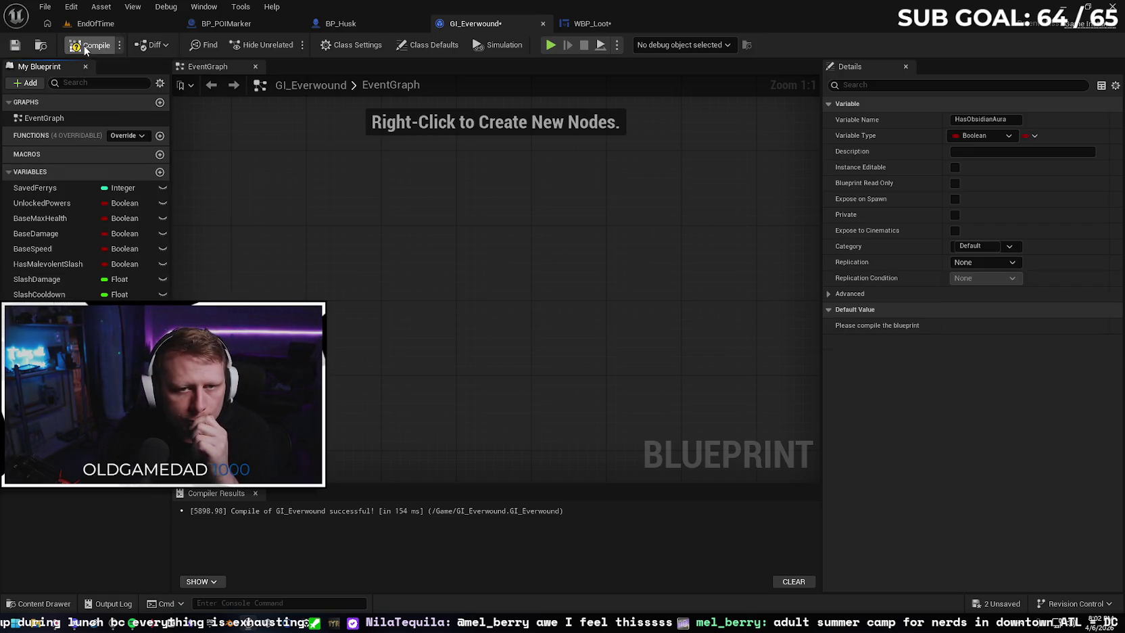
click(357, 25)
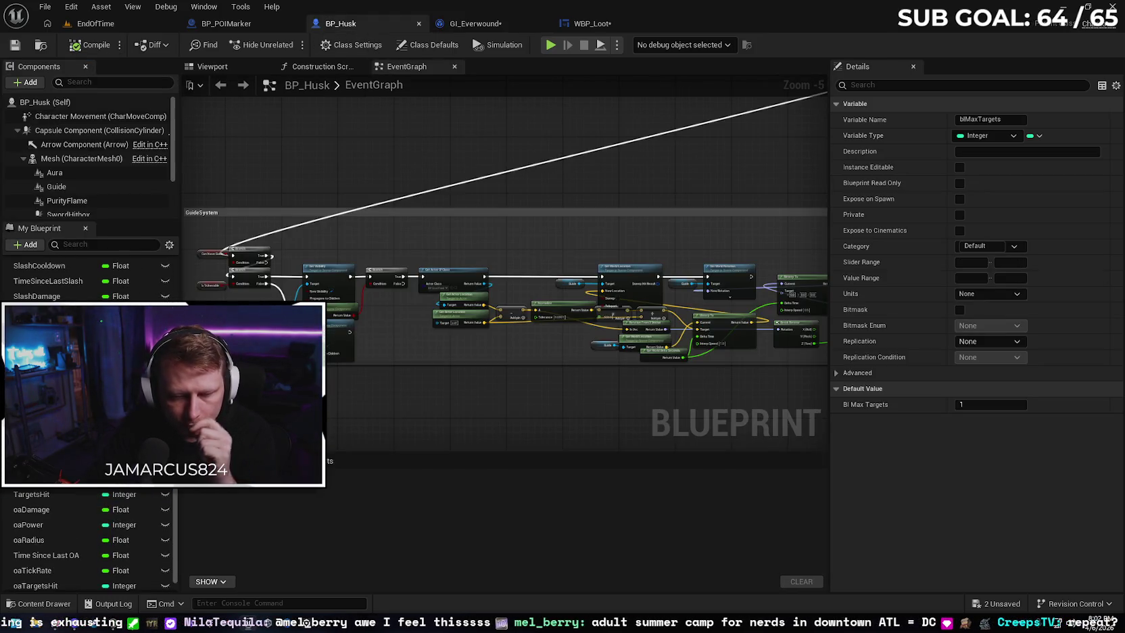
click(499, 25)
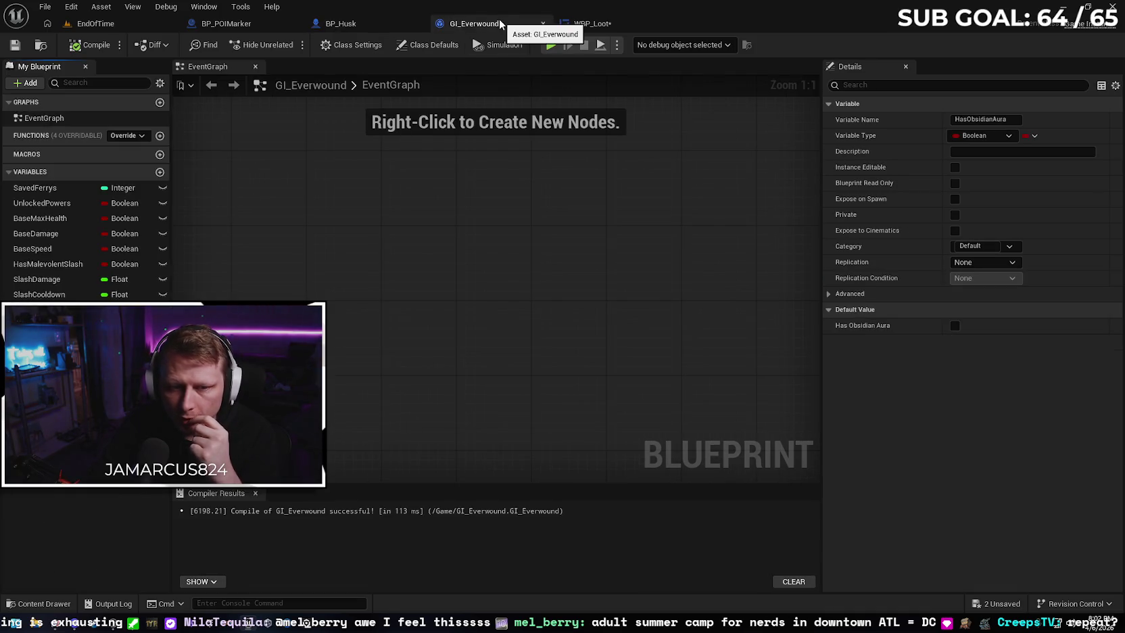
click(357, 24)
click(534, 20)
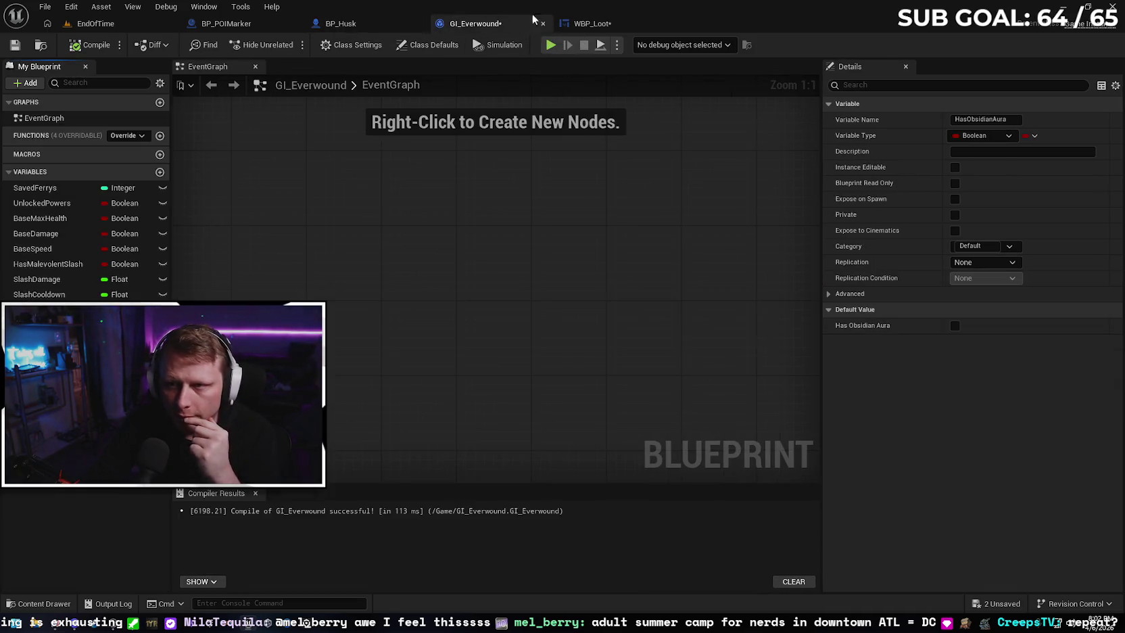
click(602, 23)
scroll(863, 268, up, 1)
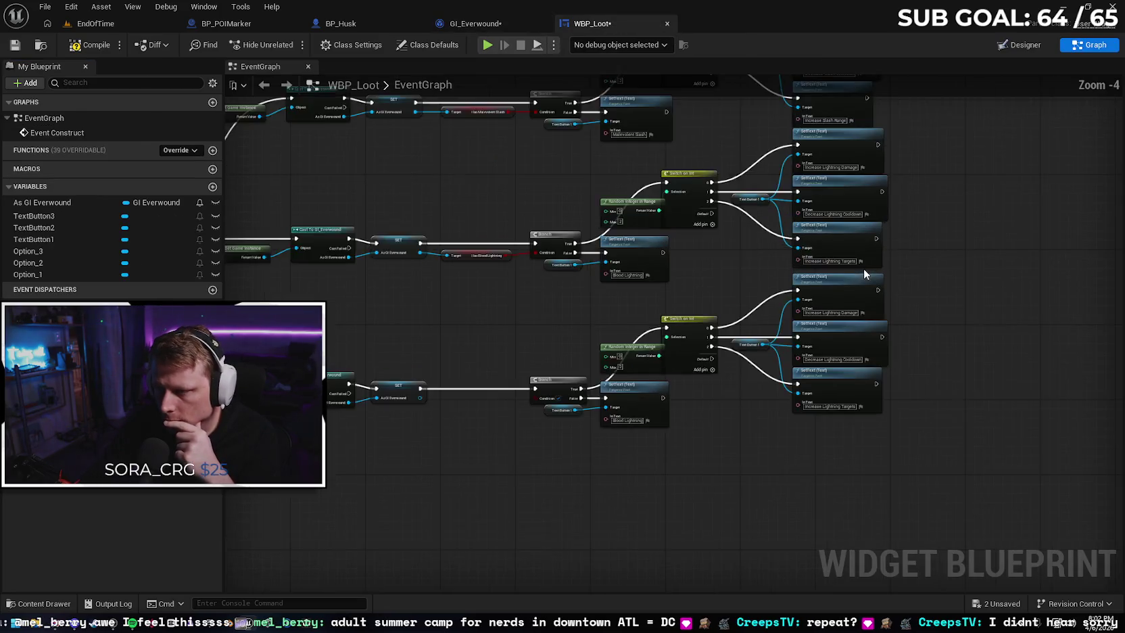
Replace the third chain's Decrease Lightning Cooldown label with 'Increase Area of Effect'
scroll(863, 268, up, 1)
click(341, 23)
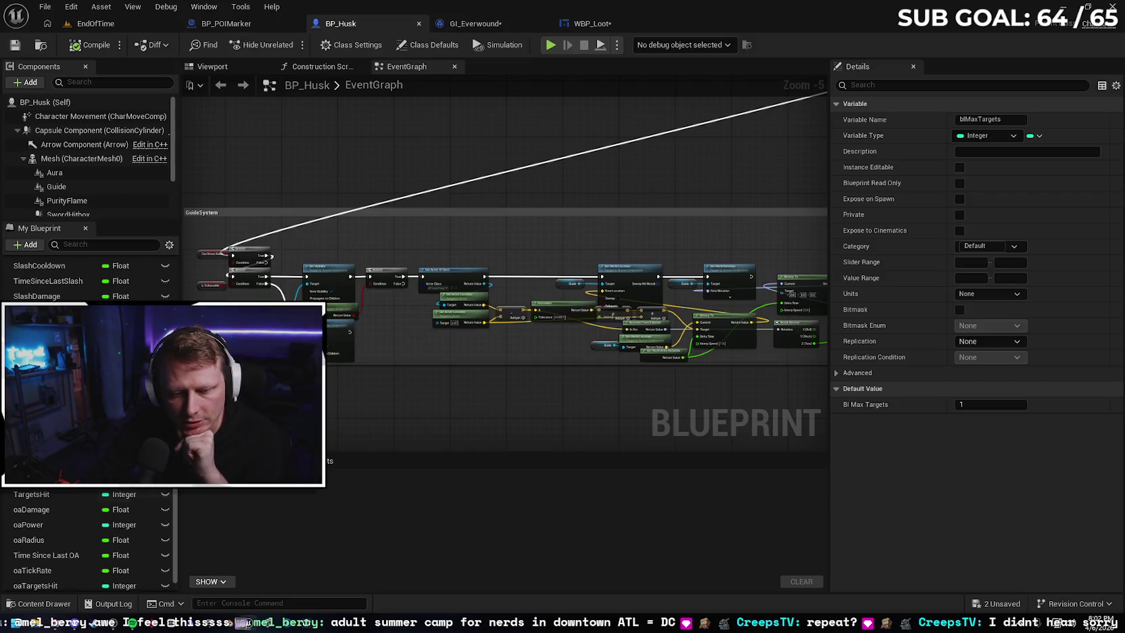
click(596, 24)
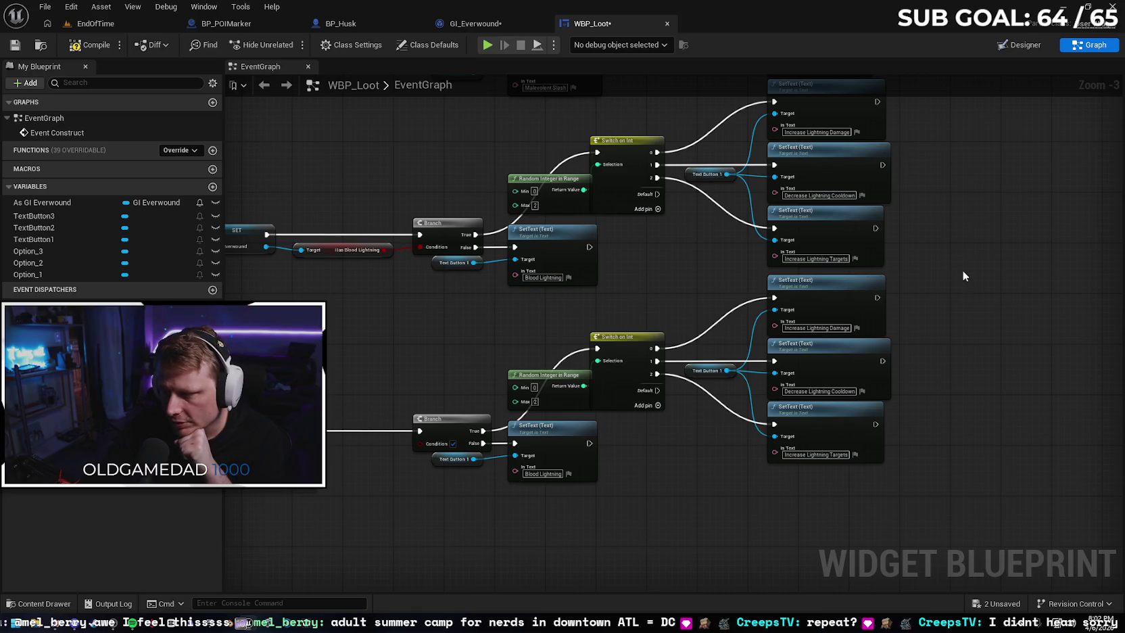
drag(974, 294, 784, 303)
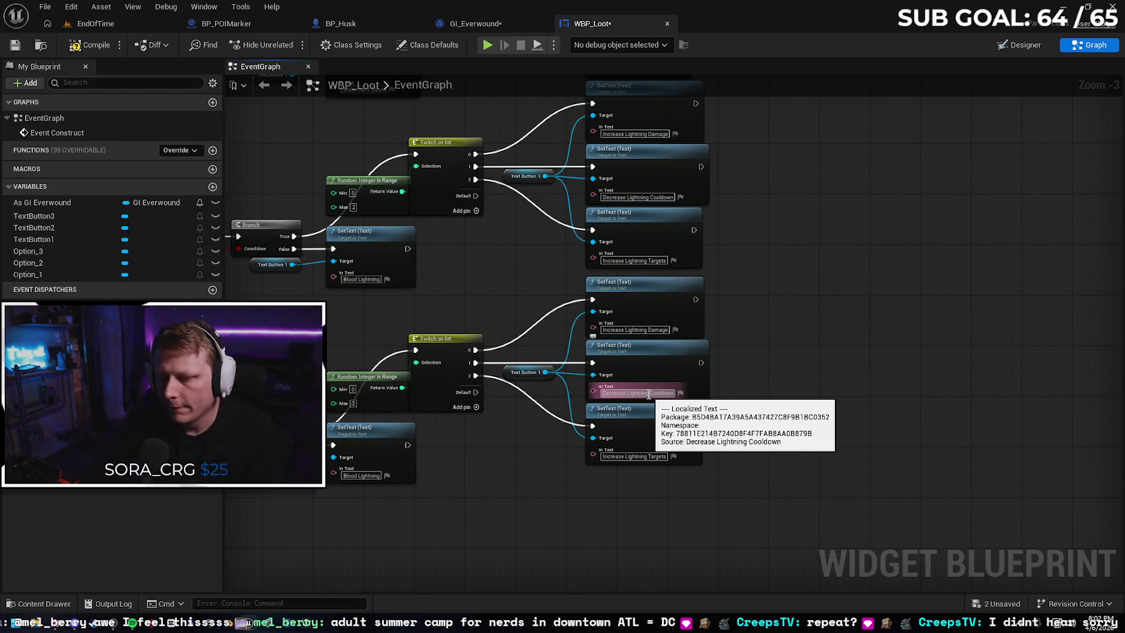
double_click(658, 393)
key(ctrl+a)
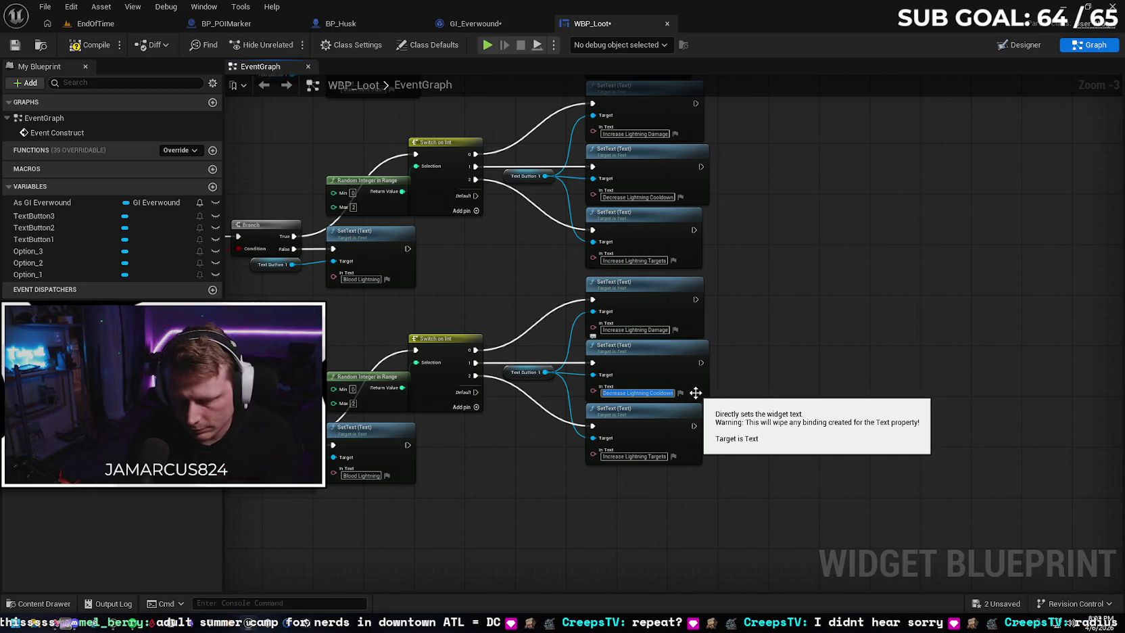
text(Increase)
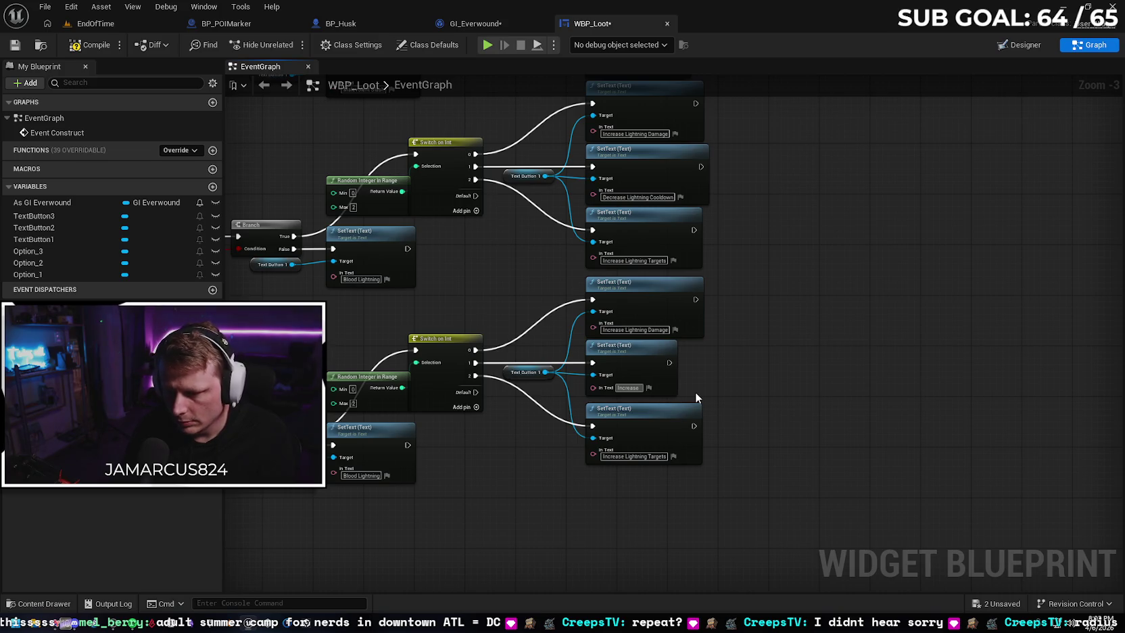
text( L)
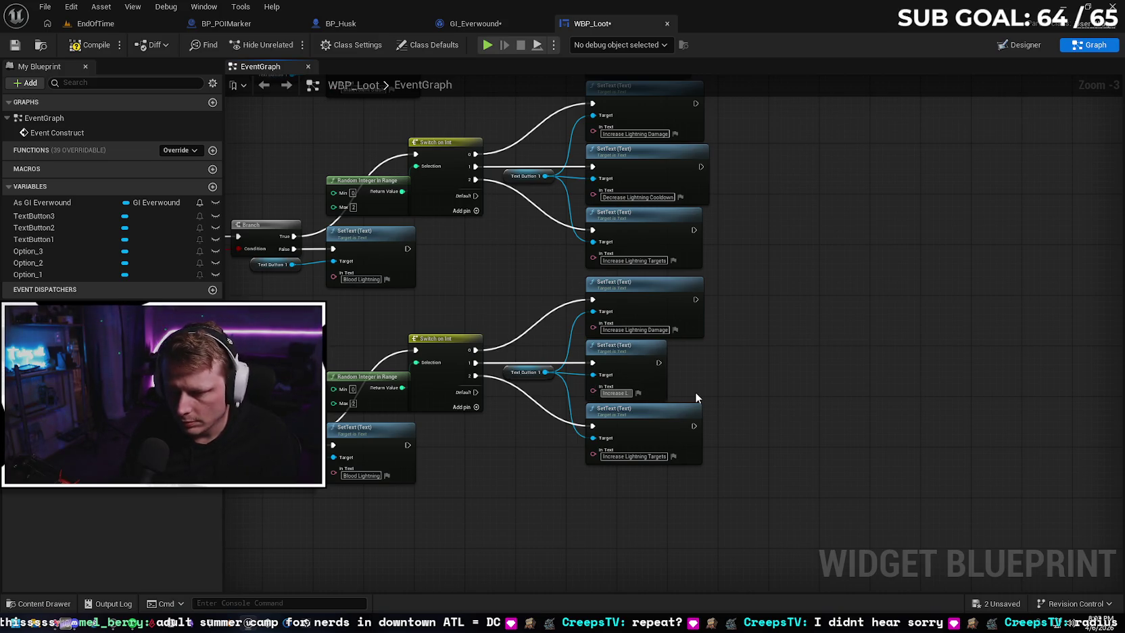
text(i)
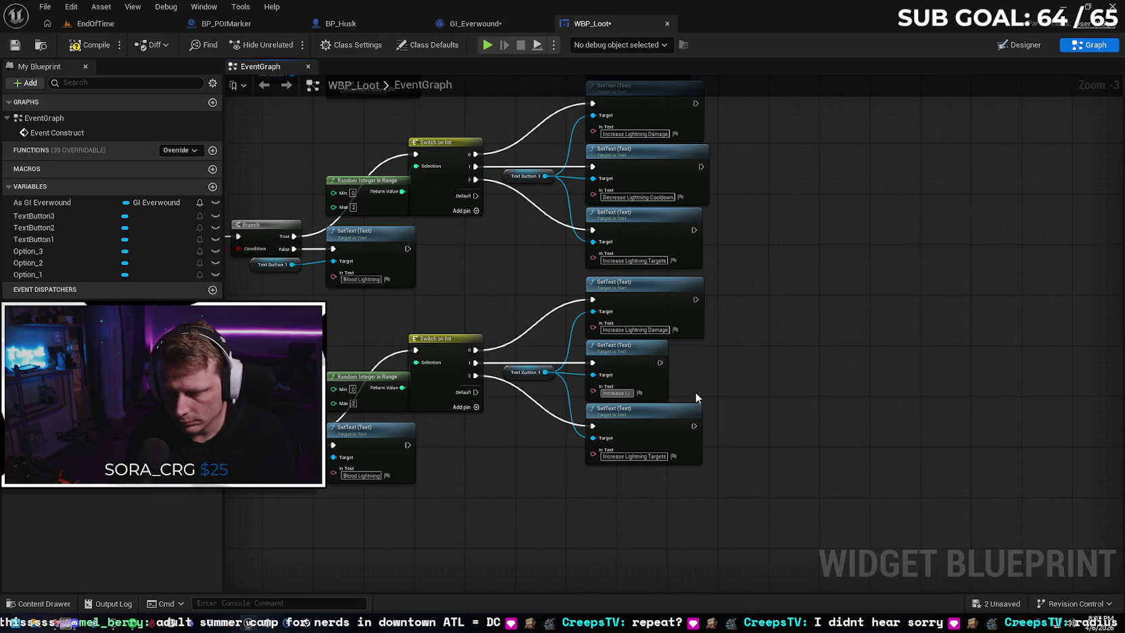
key(BackSpace)
key(BackSpace)
key(BackSpace)
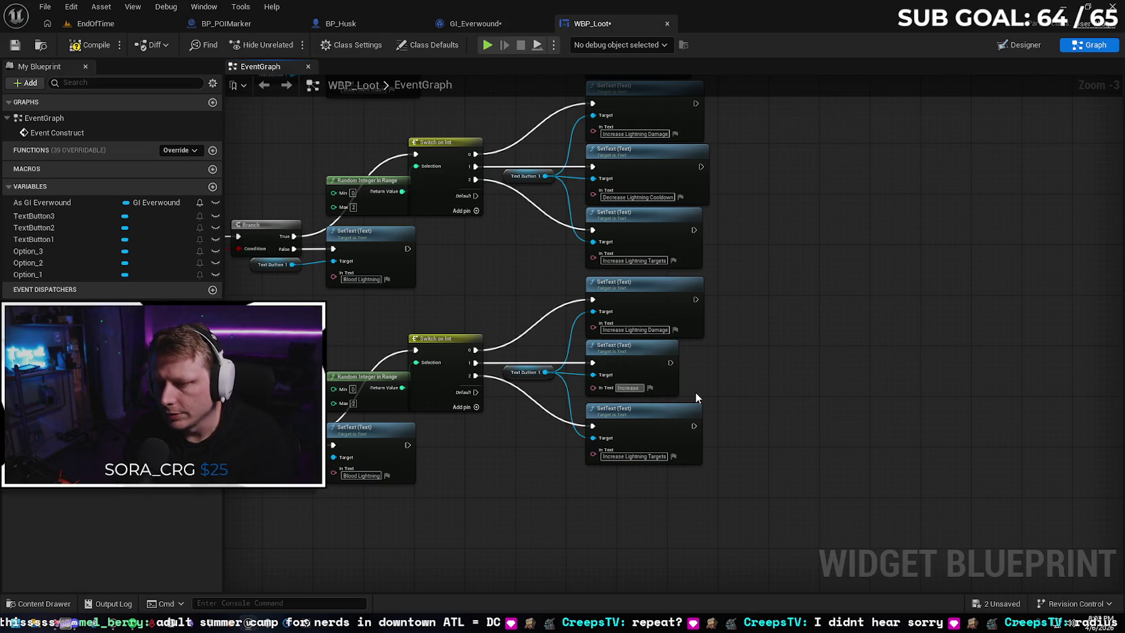
text(Are)
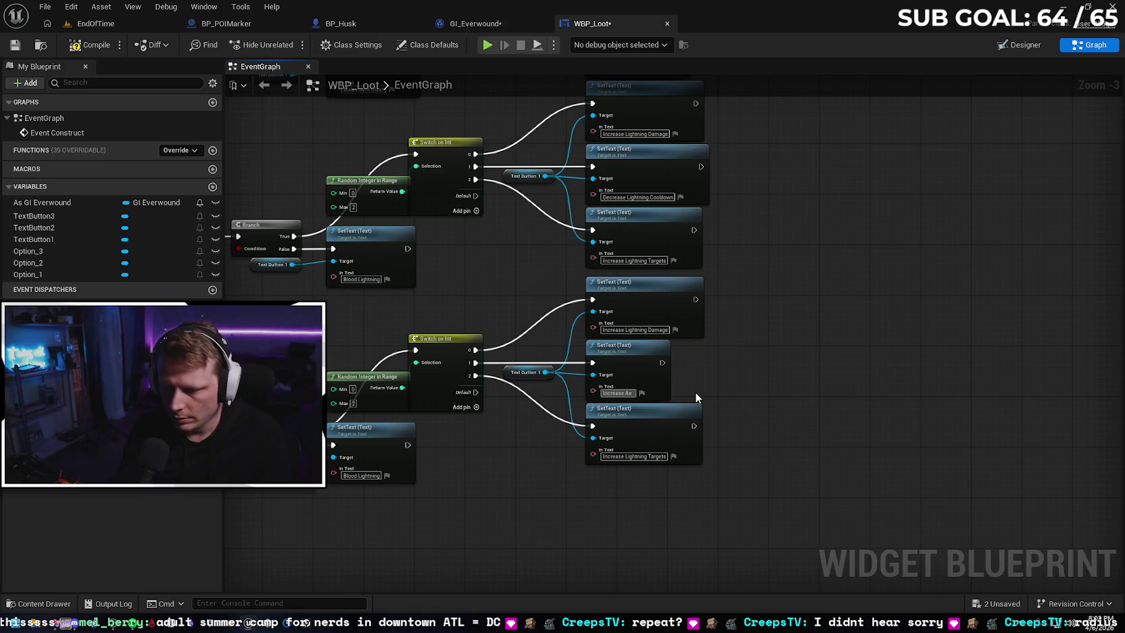
text(a)
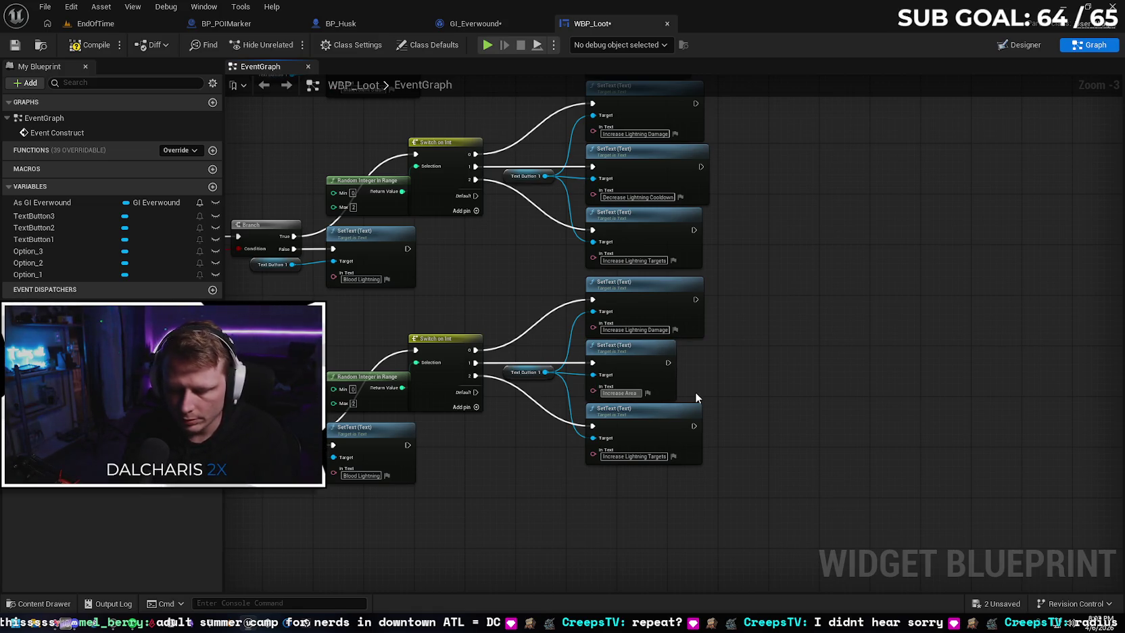
text( of Effect)
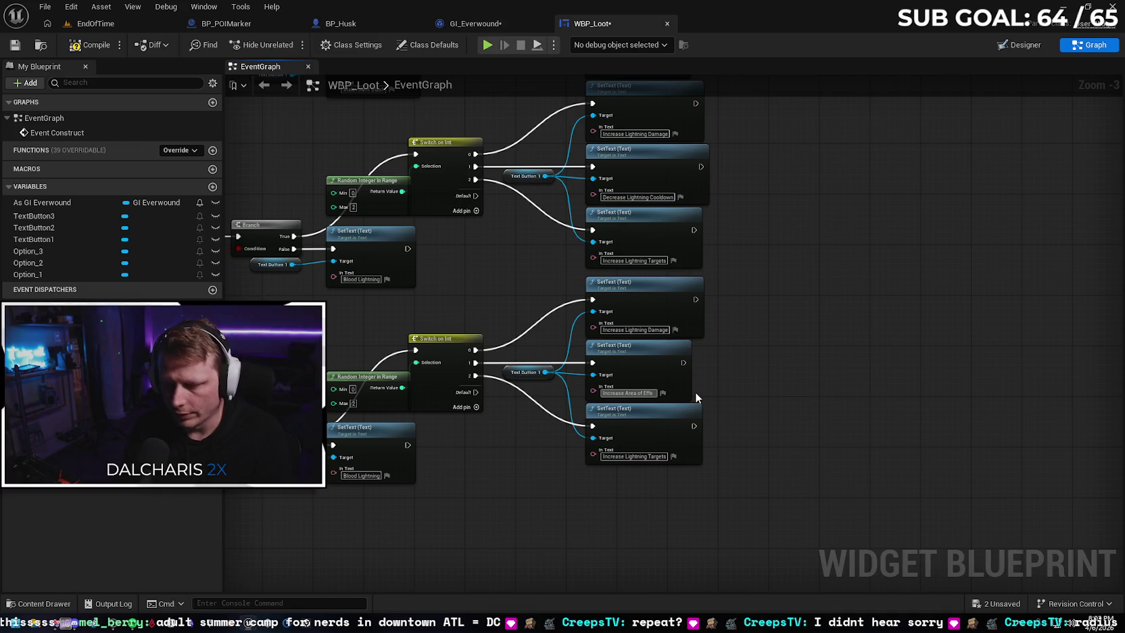
key(Return)
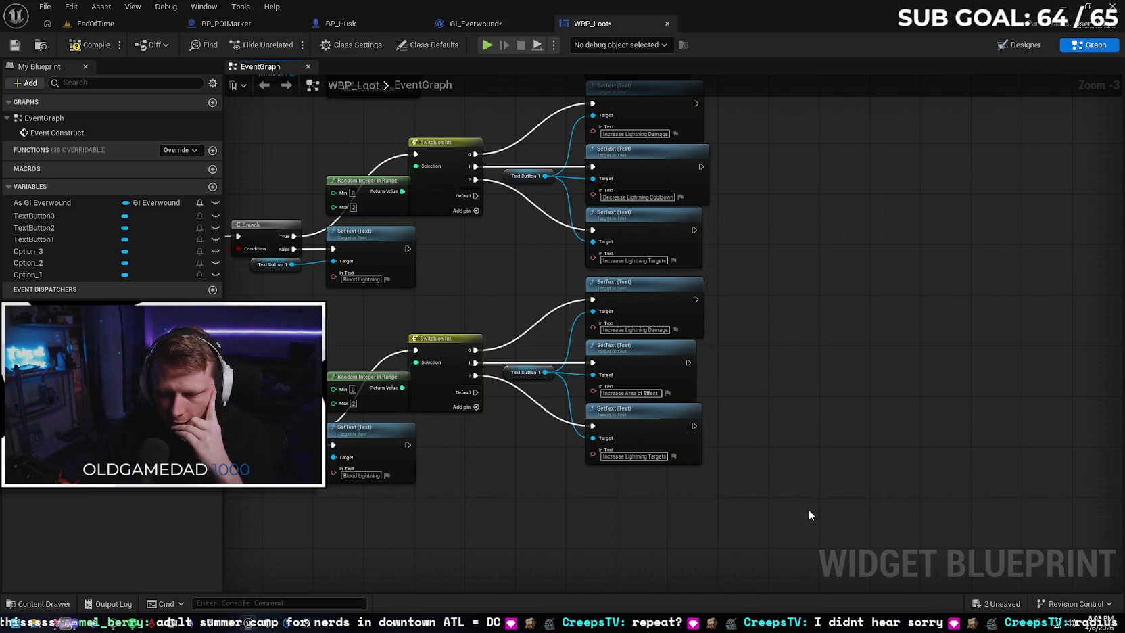
Change the Targets label to 'Increase Max Targets' and compile WBP_Loot
click(637, 456)
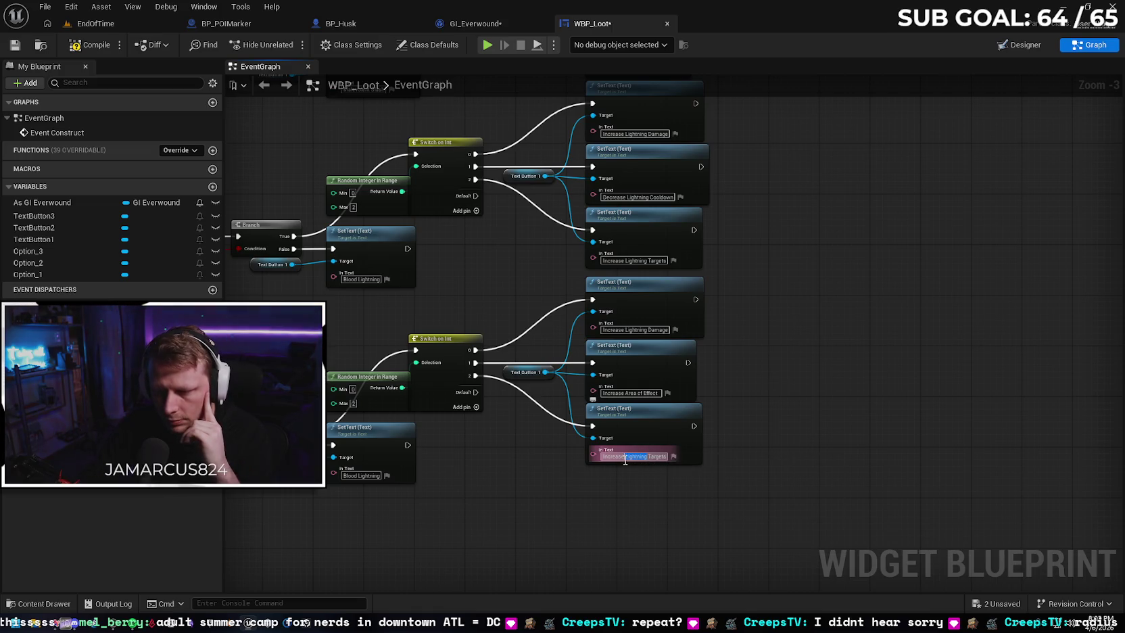
text(M)
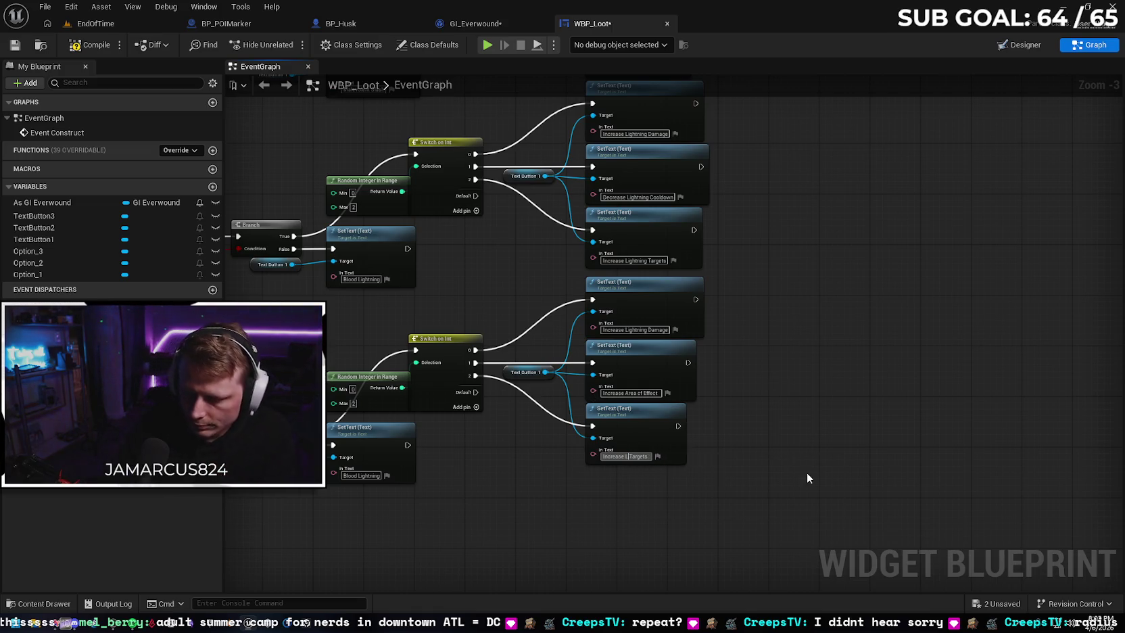
text(ax)
key(Return)
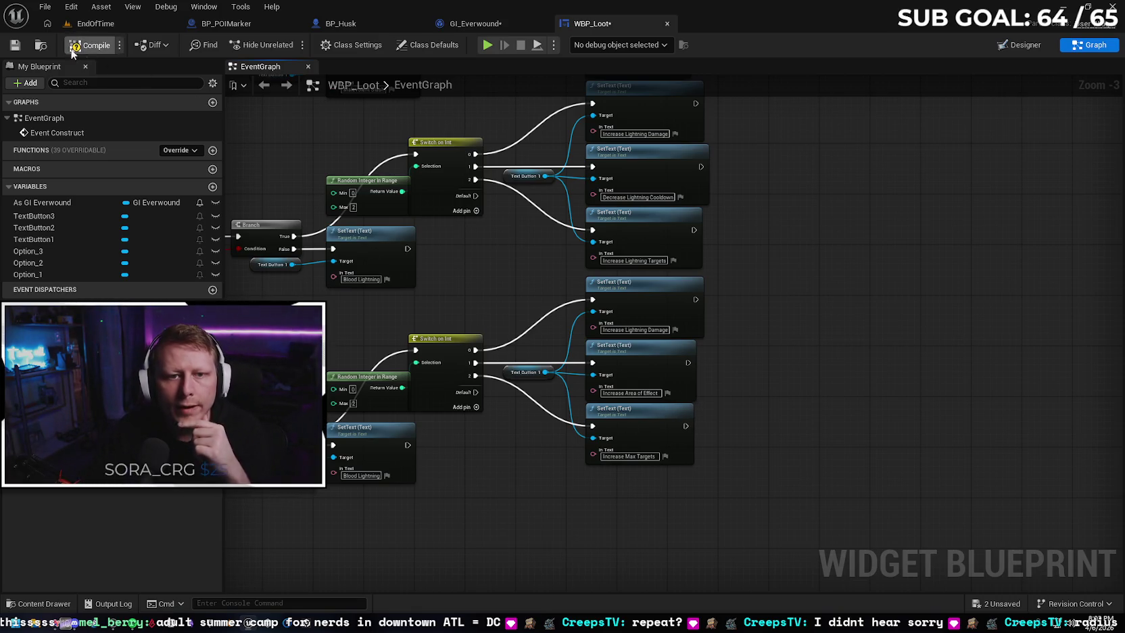
click(72, 50)
Review the Blood Lightning branch chain and its Has Blood Lightning node
scroll(479, 262, down, 1)
mouse_move(476, 267)
mouse_down()
mouse_move(565, 334)
mouse_move(560, 376)
mouse_move(661, 370)
mouse_up()
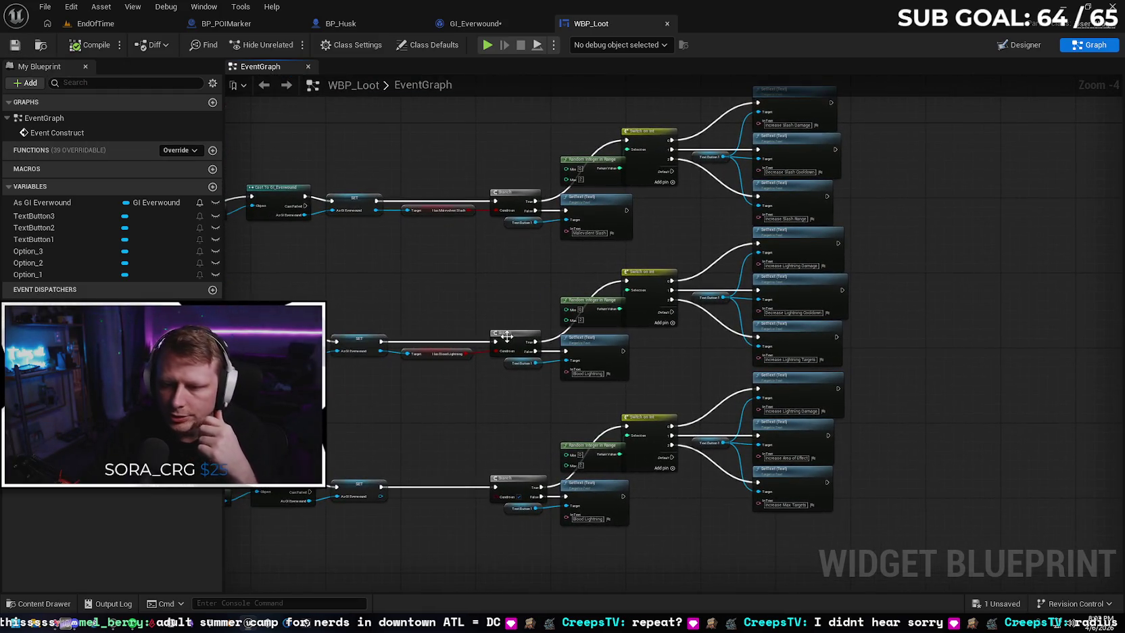
scroll(429, 382, up, 2)
right_click(428, 383)
key(Escape)
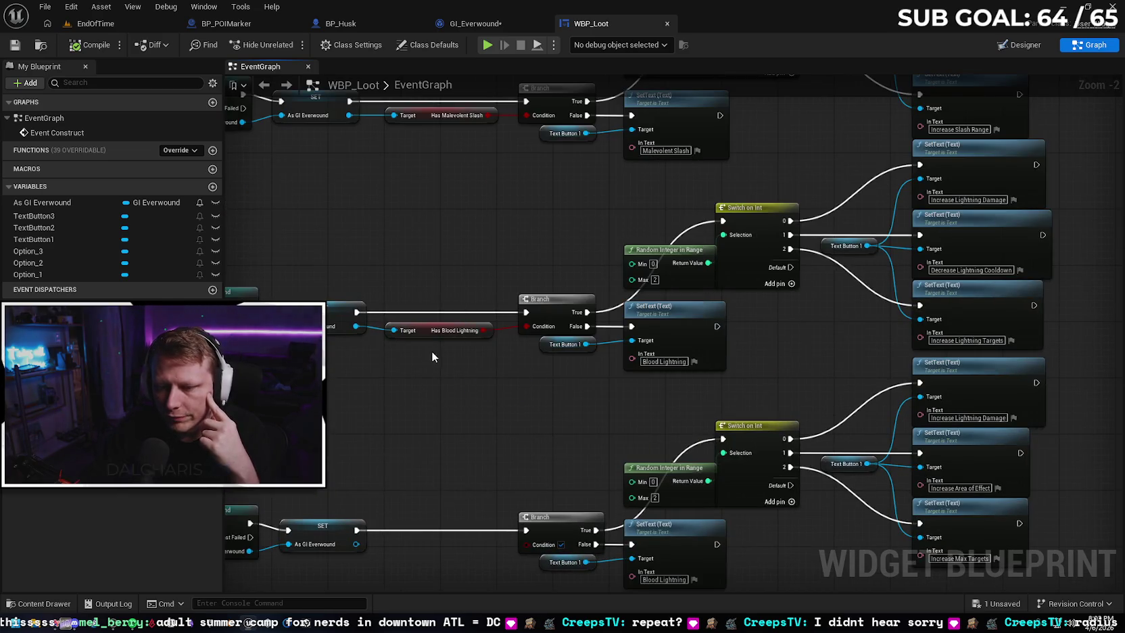
click(422, 325)
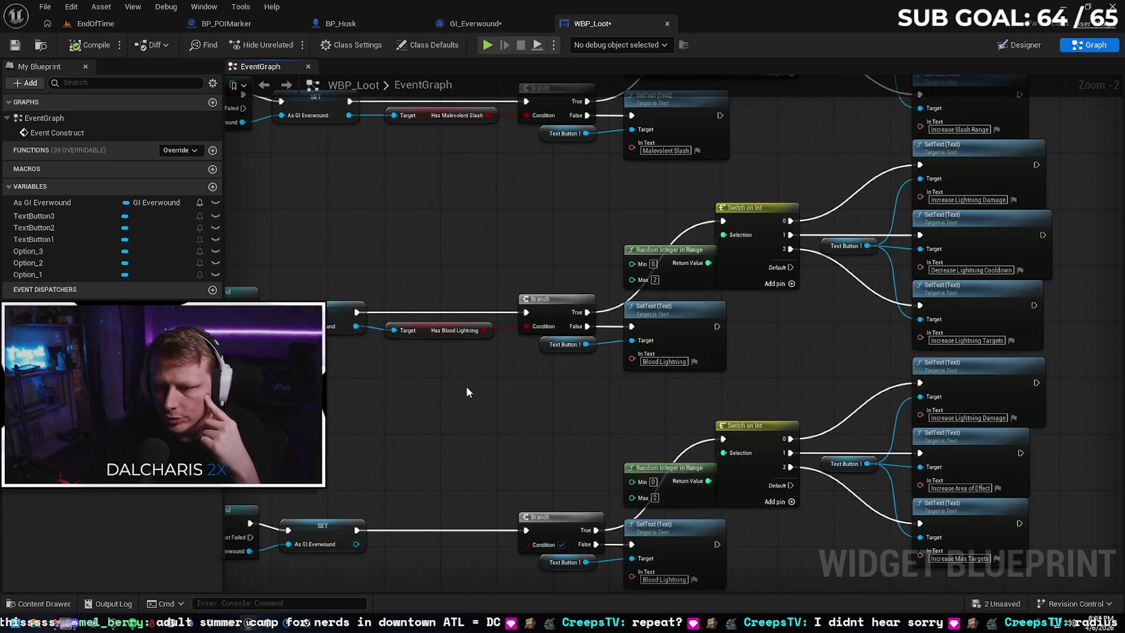
scroll(453, 399, down, 1)
mouse_move(453, 399)
mouse_down()
mouse_move(414, 304)
mouse_move(214, 316)
mouse_up()
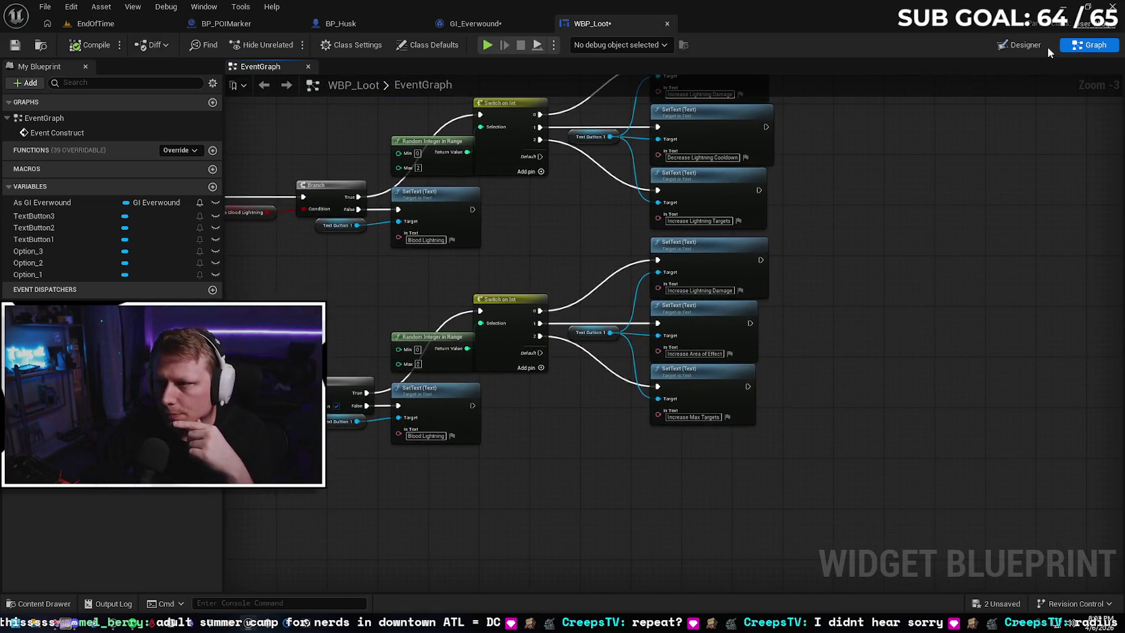
key(ctrl+shift+d)
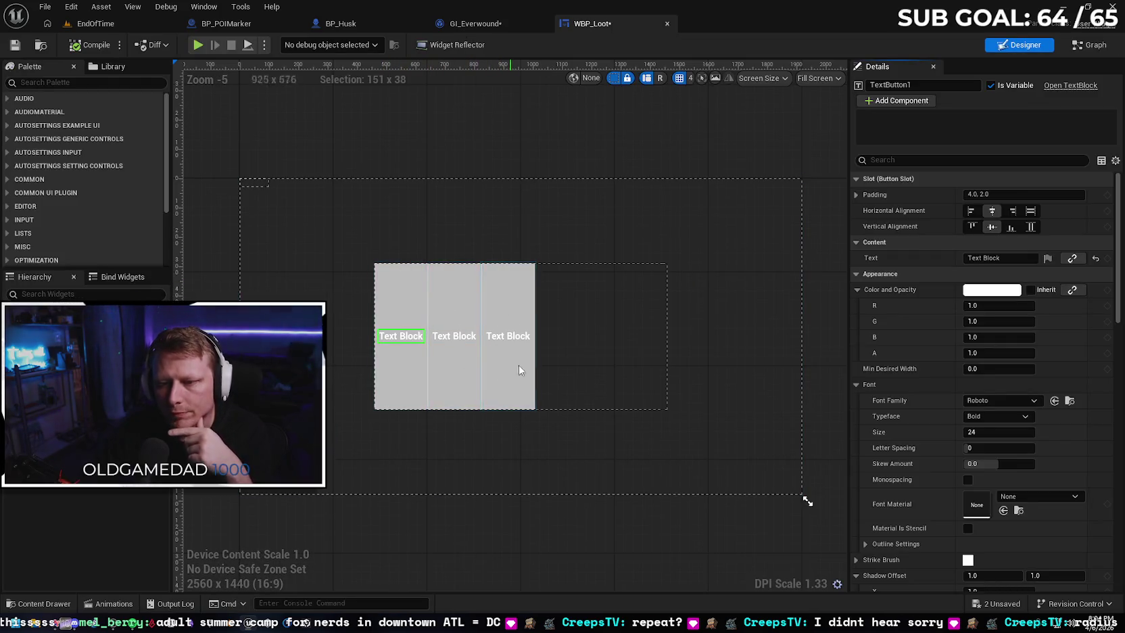
click(477, 25)
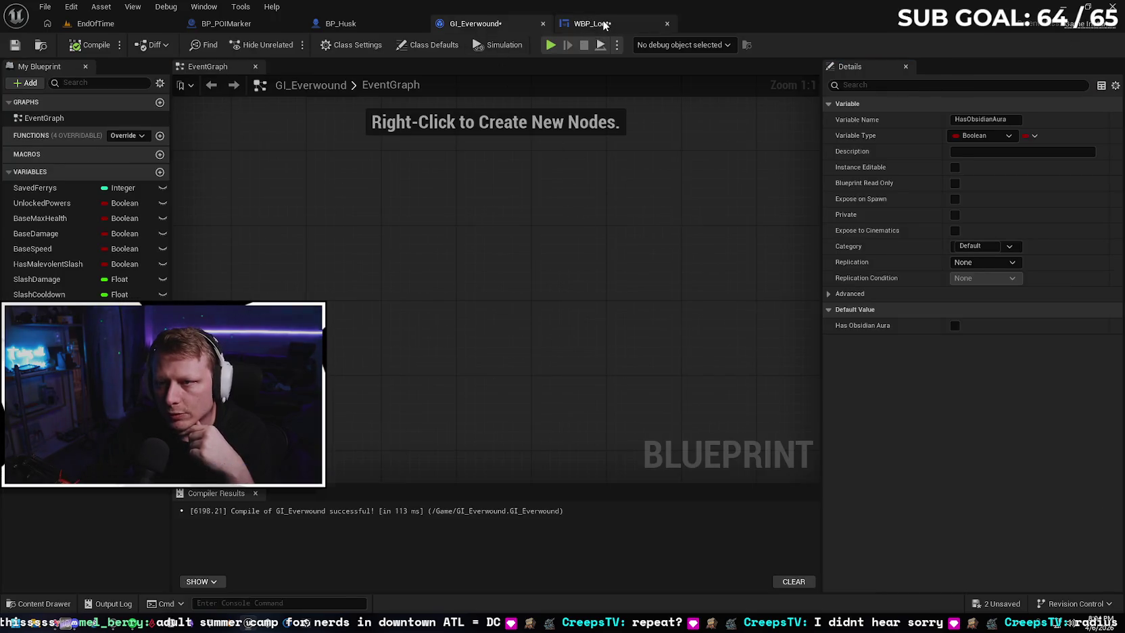
Go back to WBP_Loot and switch from the Designer to the event graph
click(589, 24)
click(1089, 44)
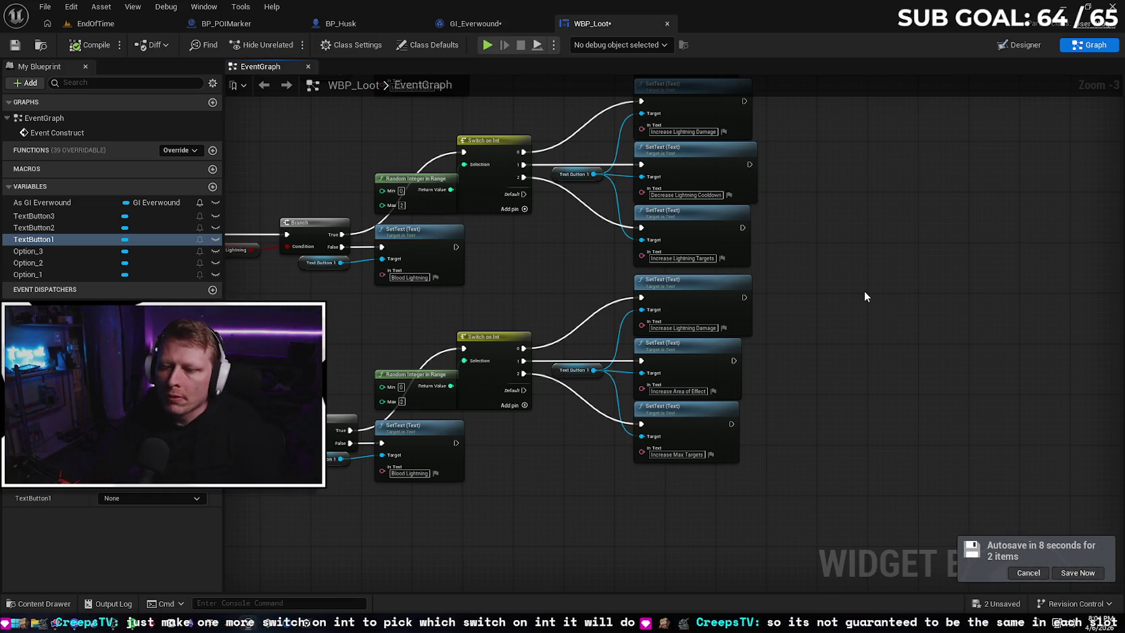
Check BP_Husk's aura variables, save GI_Everwound, and return to WBP_Loot's third chain
mouse_move(488, 477)
mouse_down()
mouse_move(653, 380)
mouse_move(668, 339)
mouse_move(735, 387)
mouse_move(705, 354)
mouse_move(704, 279)
mouse_move(725, 267)
mouse_up()
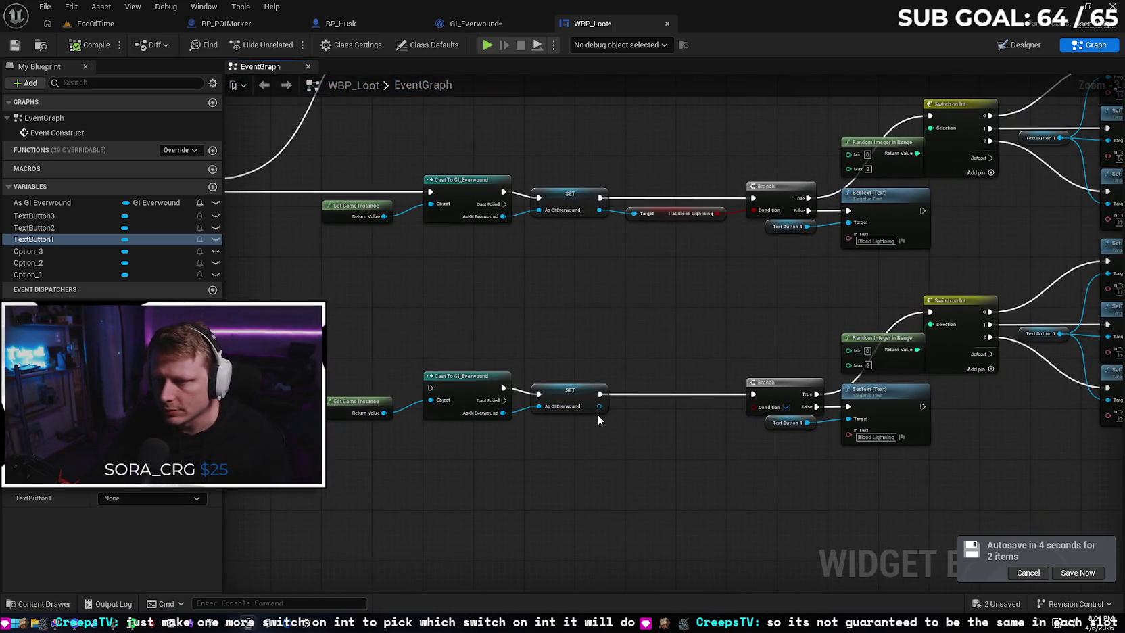
click(482, 24)
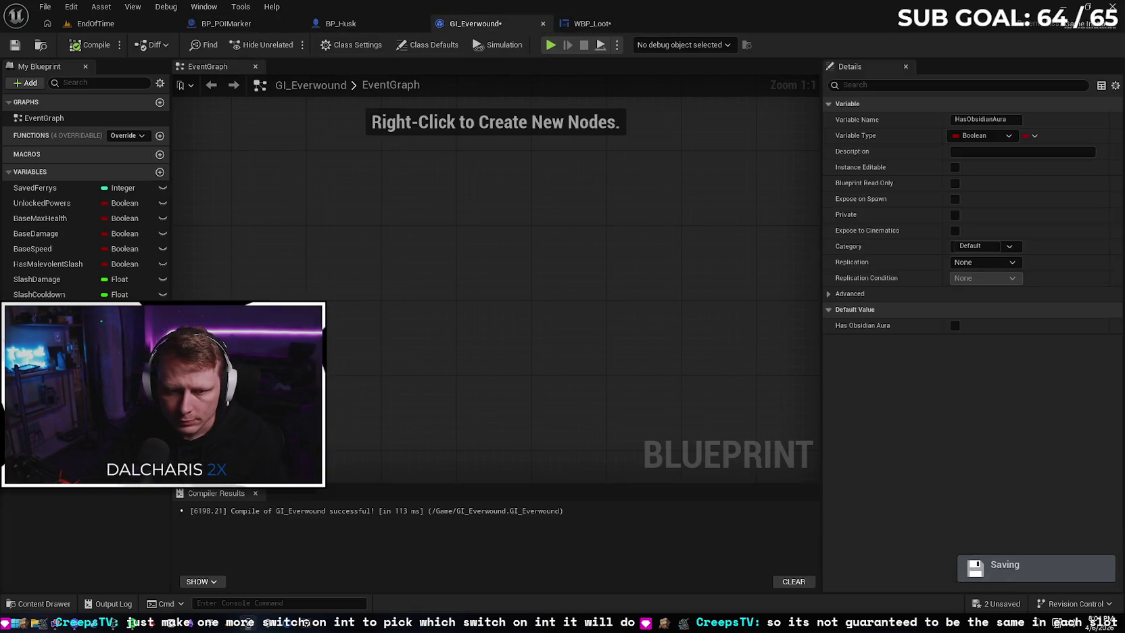
click(363, 25)
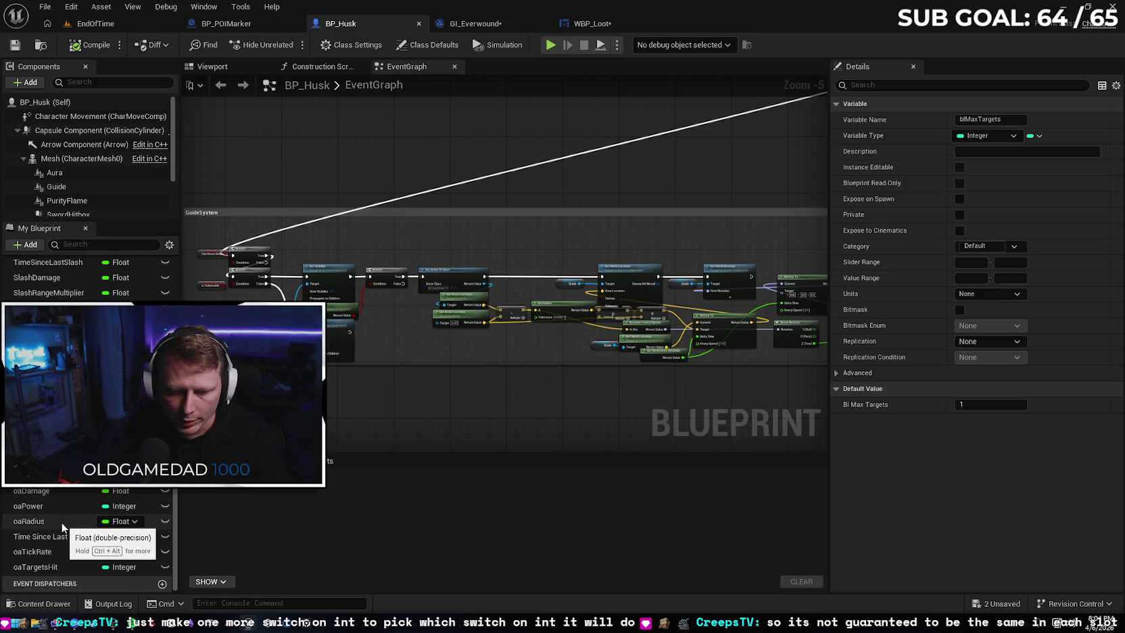
click(488, 22)
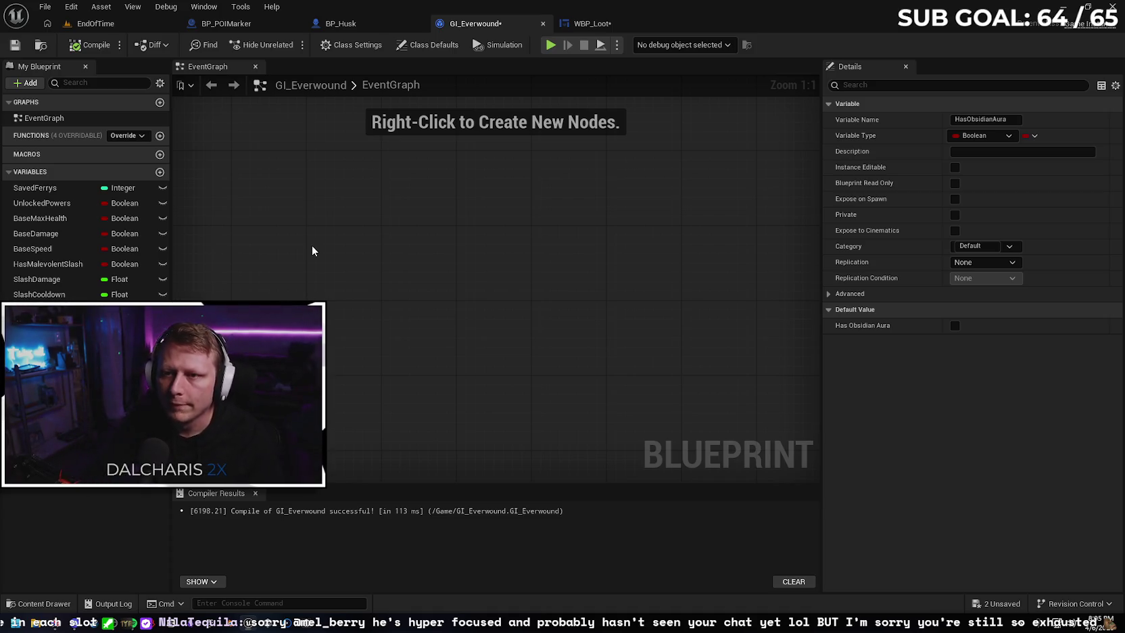
click(15, 45)
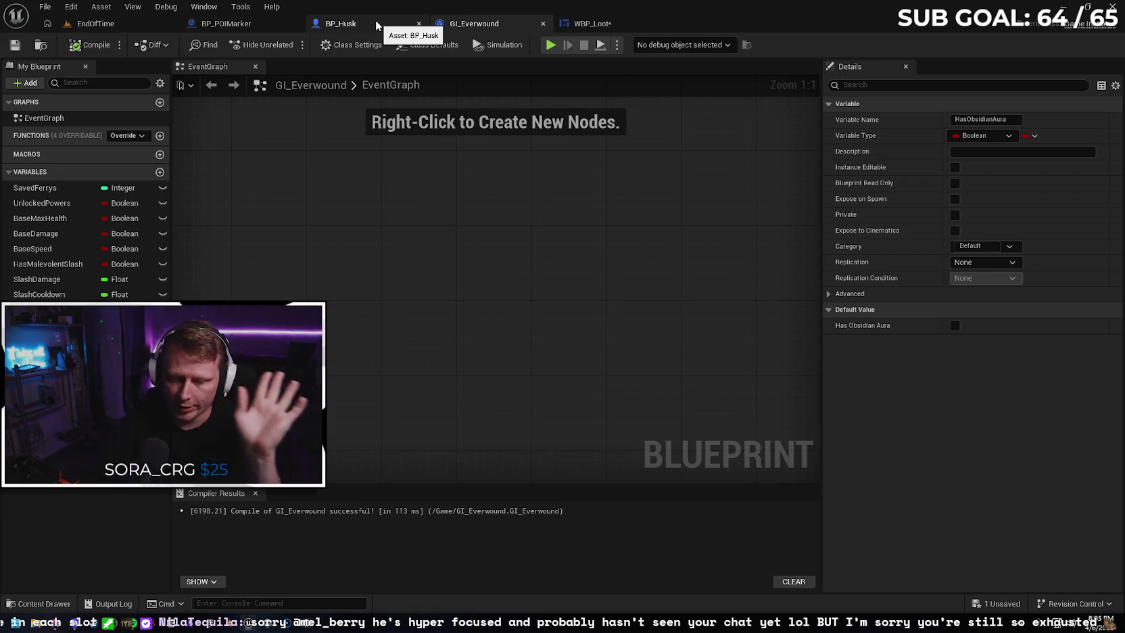
click(375, 20)
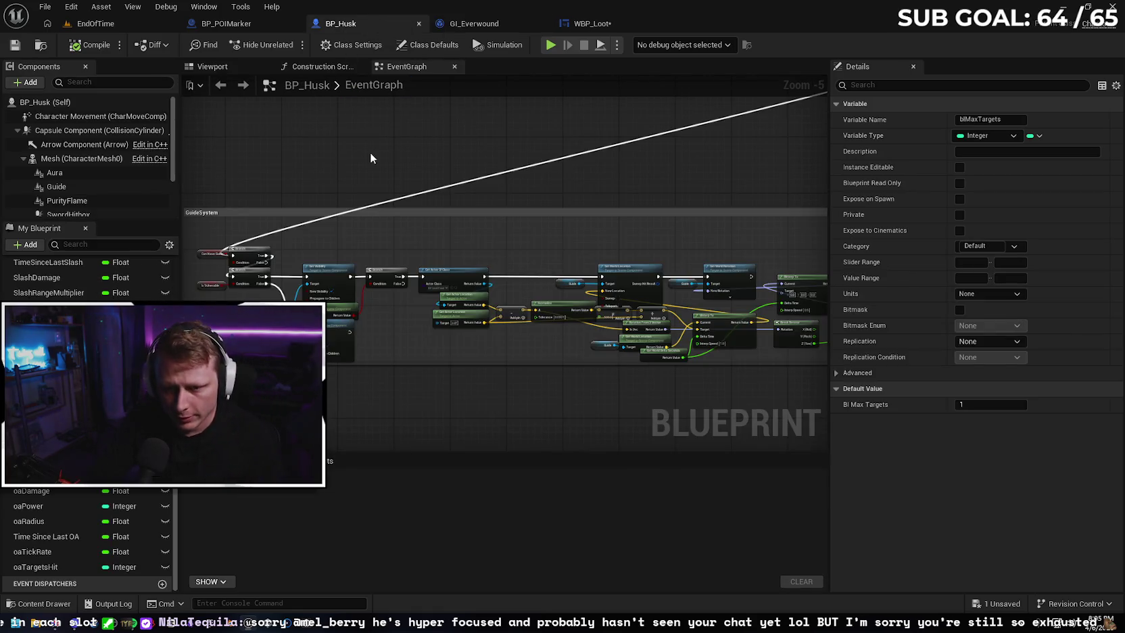
click(592, 23)
drag(472, 210, 502, 269)
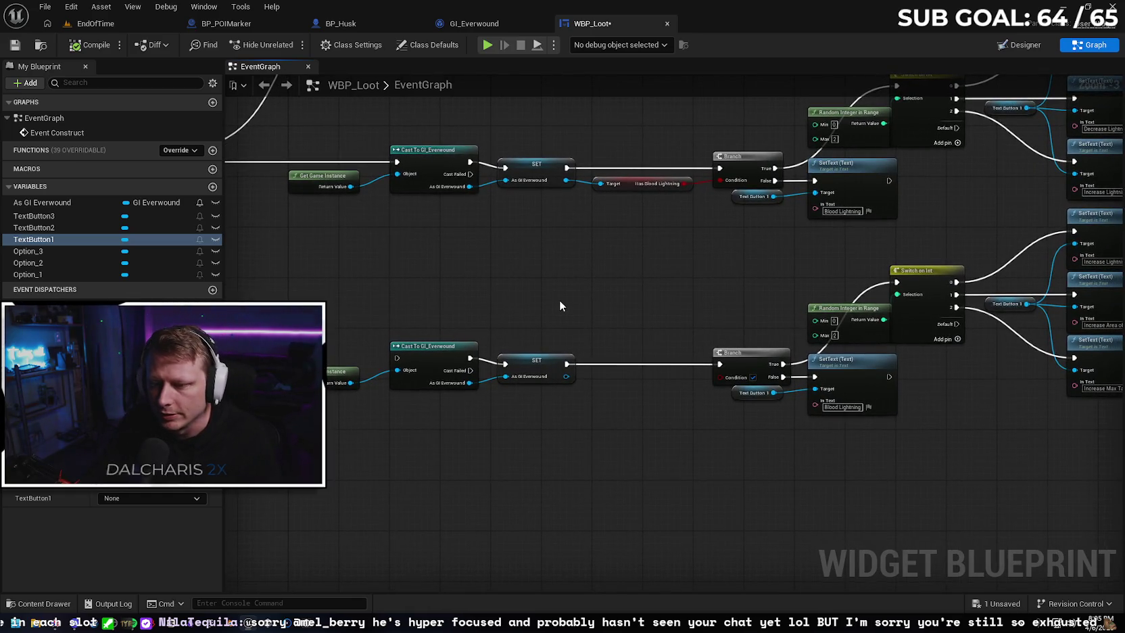
Add a Get Has Obsidian Aura node from GI Everwound, wire it to the Branch Condition, and save all
scroll(584, 369, up, 1)
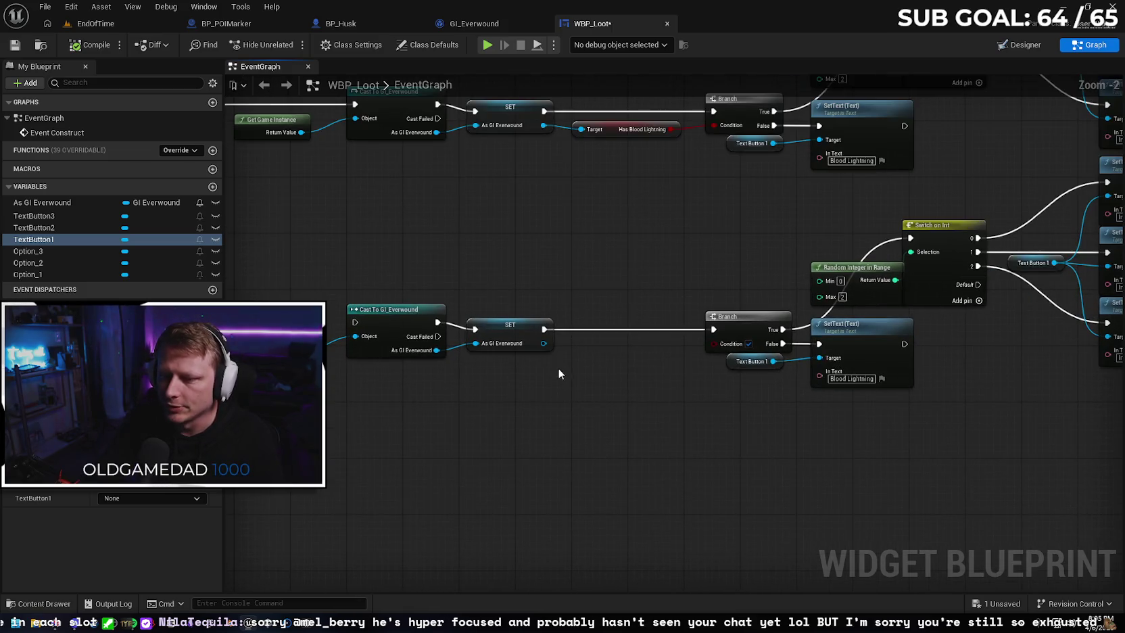
drag(543, 342, 576, 348)
text(has ob)
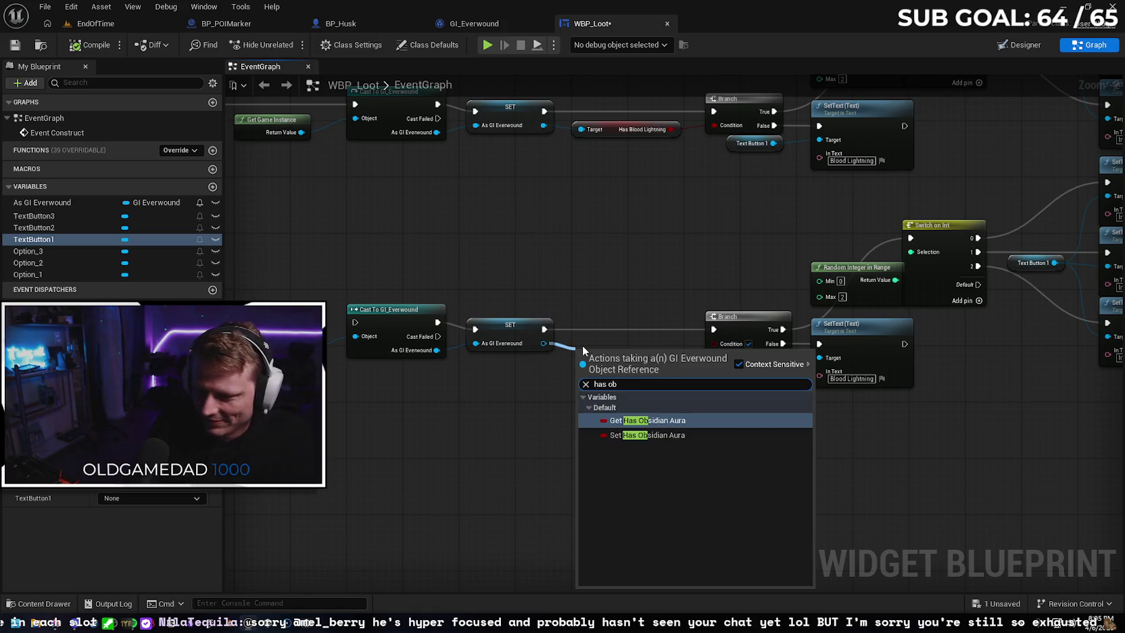
key(Return)
drag(671, 354, 714, 342)
drag(616, 356, 621, 358)
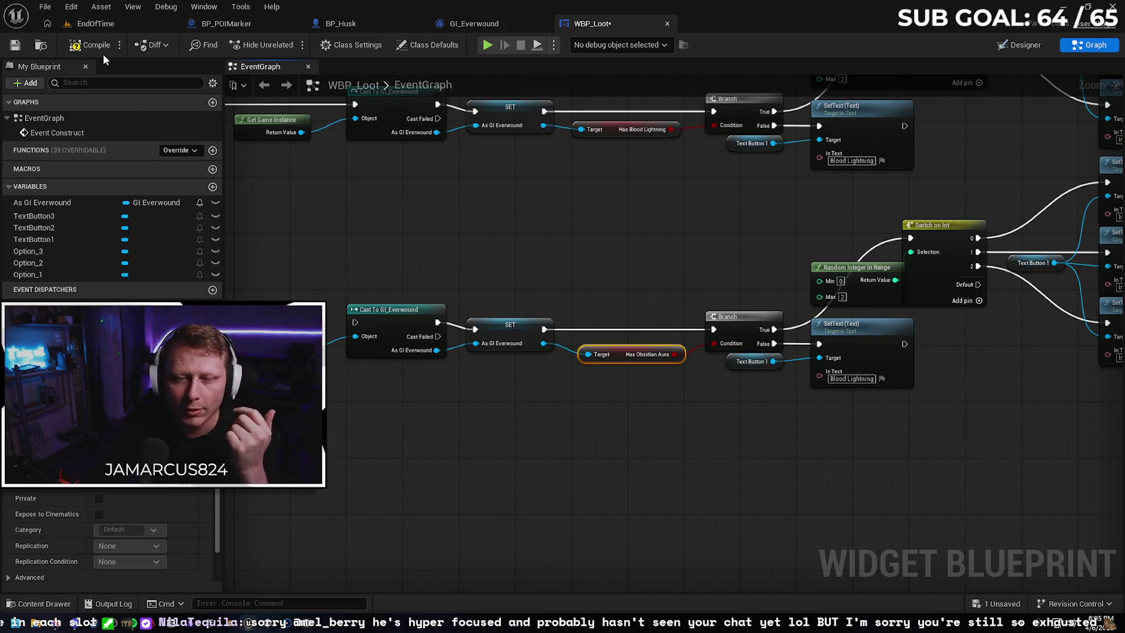
click(14, 46)
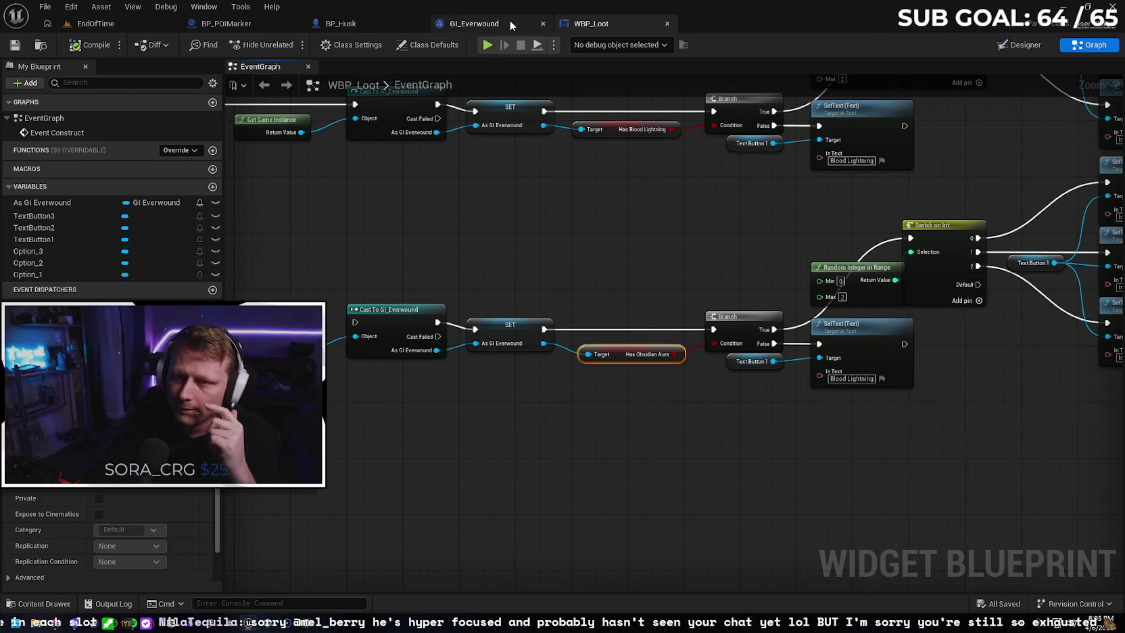
click(509, 20)
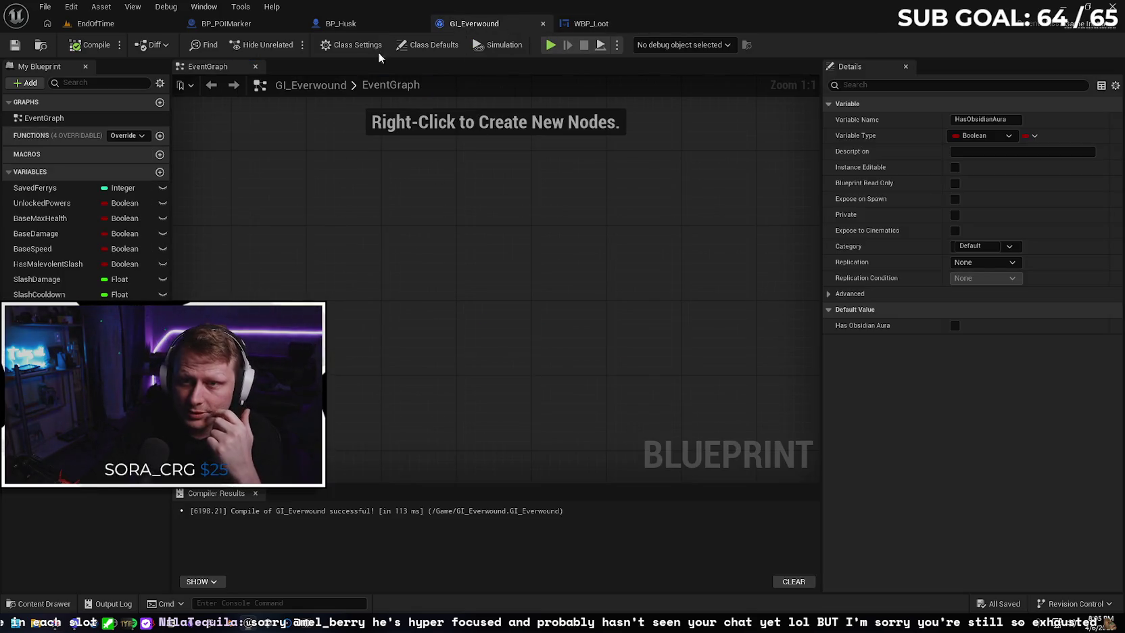
Add a Float variable AuraDamage to GI_Everwound
click(339, 23)
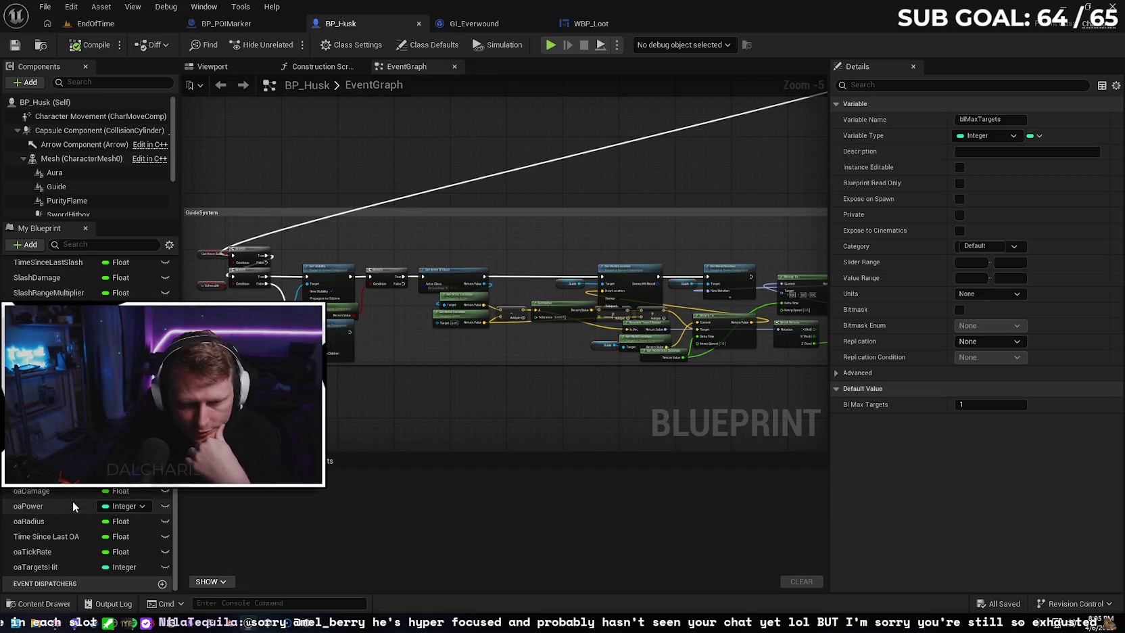
click(492, 25)
click(159, 173)
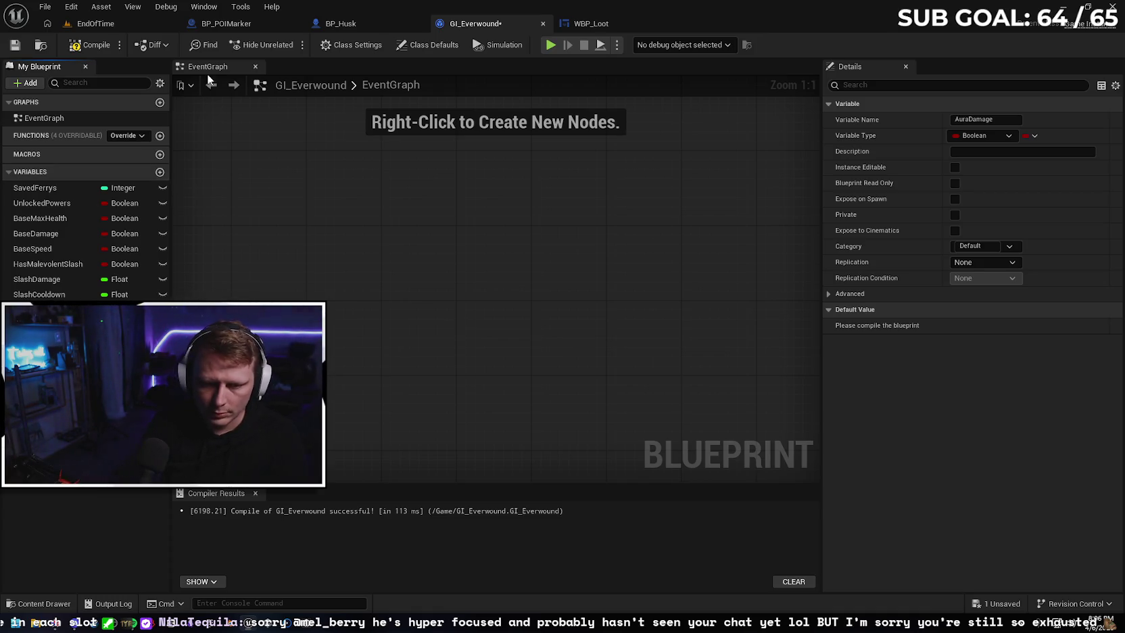
click(124, 324)
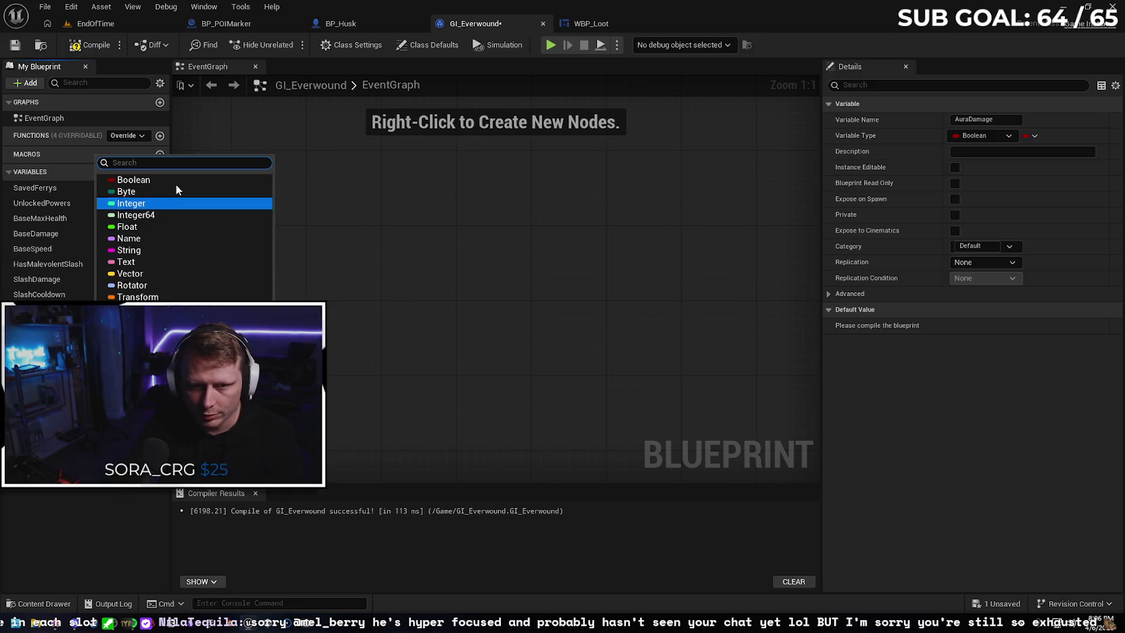
click(162, 226)
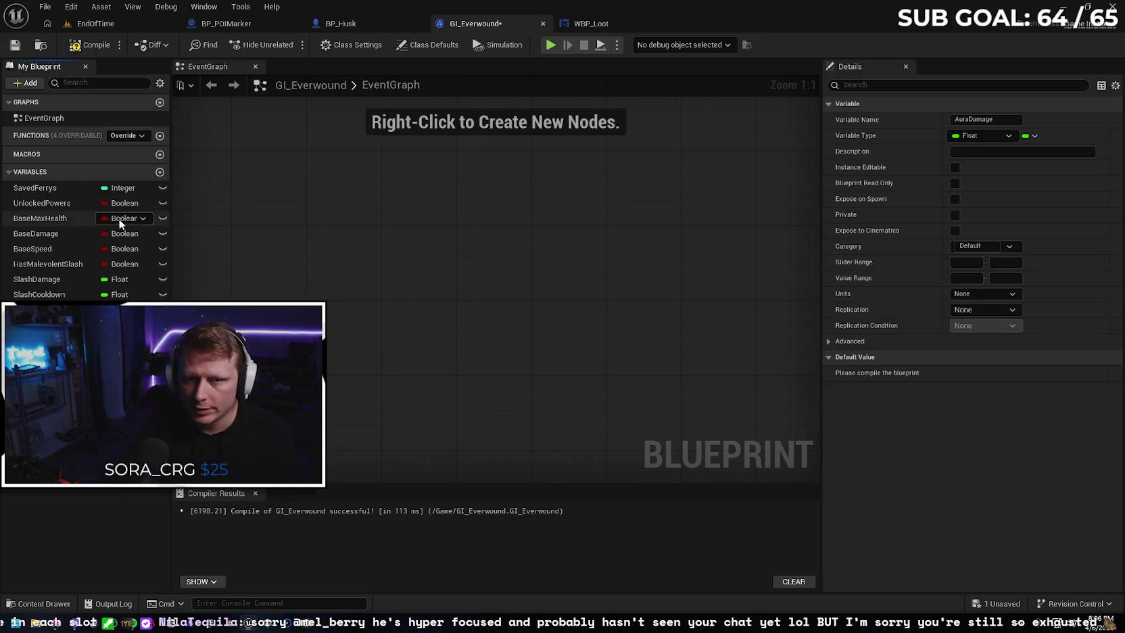
Add AuraPower as an Integer and an AuraRadius variable, matching BP_Husk's oaDamage, oaPower, oaRadius
click(160, 172)
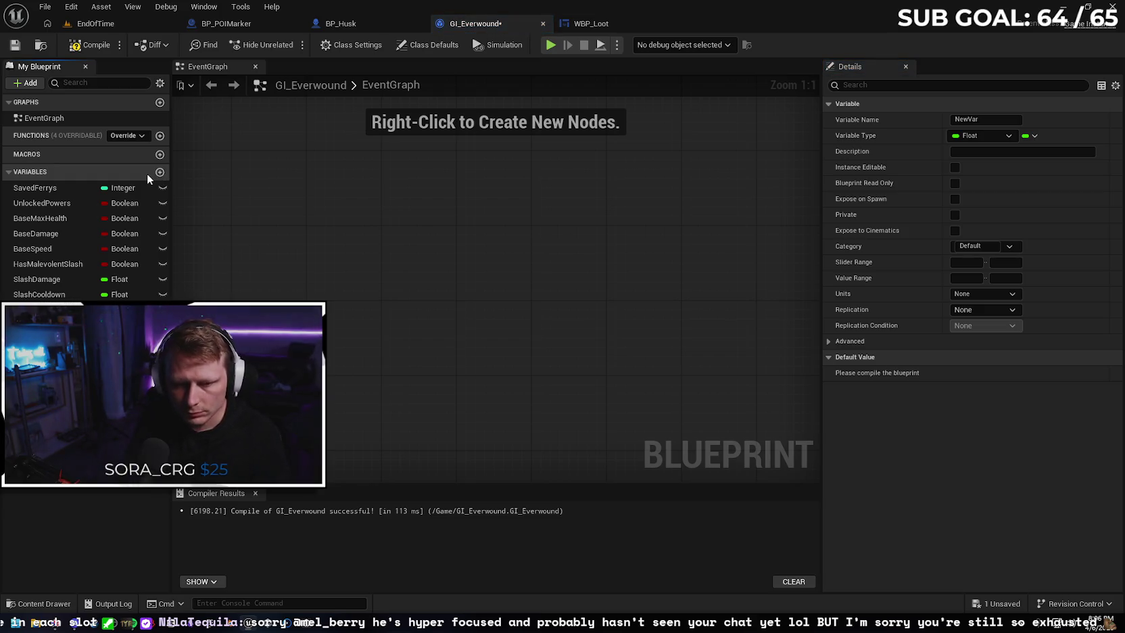
text(AuraPower)
key(Return)
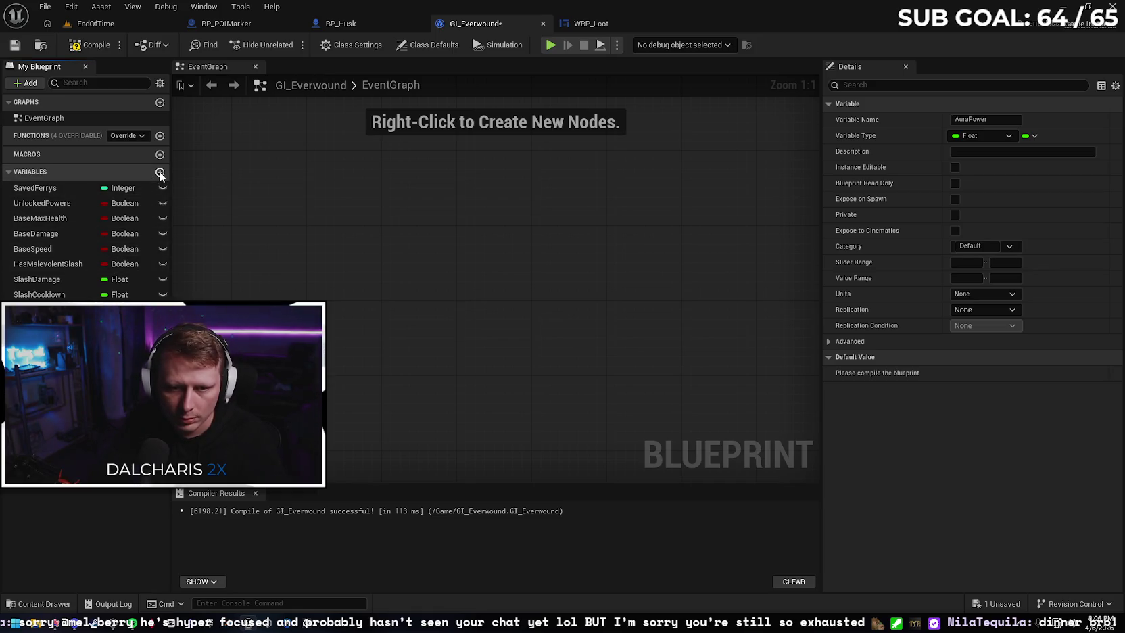
click(160, 173)
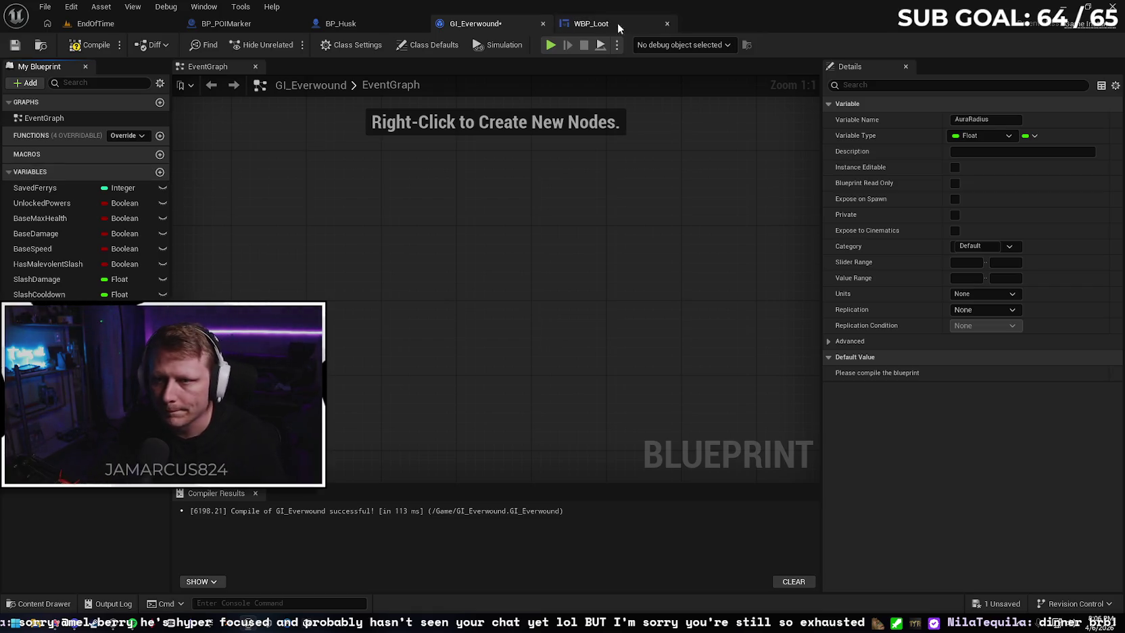
click(378, 20)
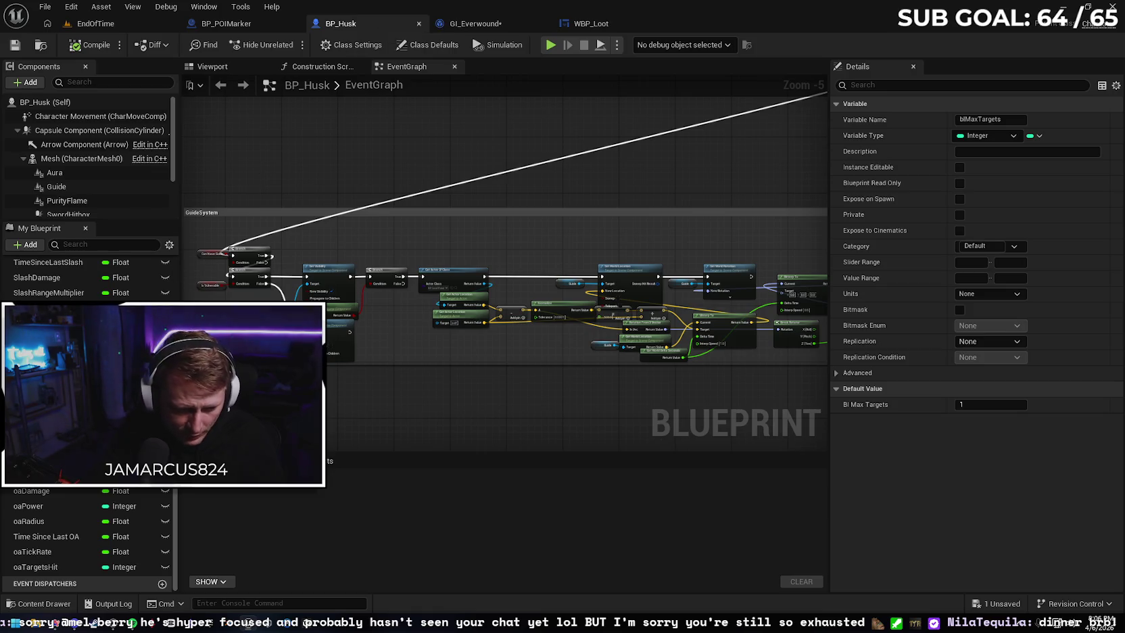
click(62, 496)
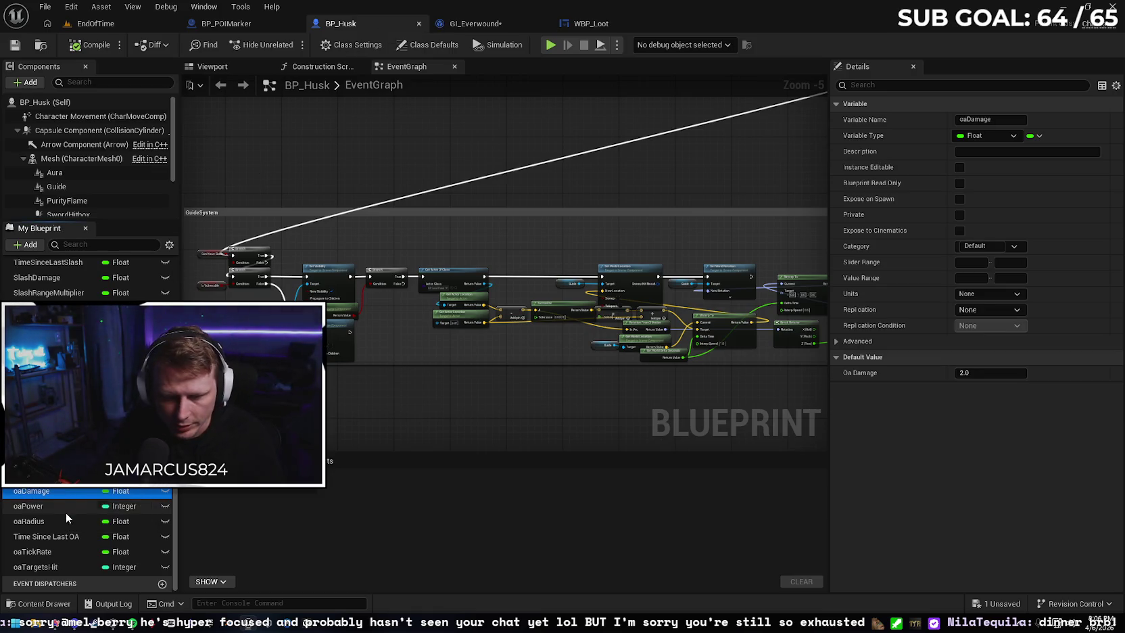
click(69, 507)
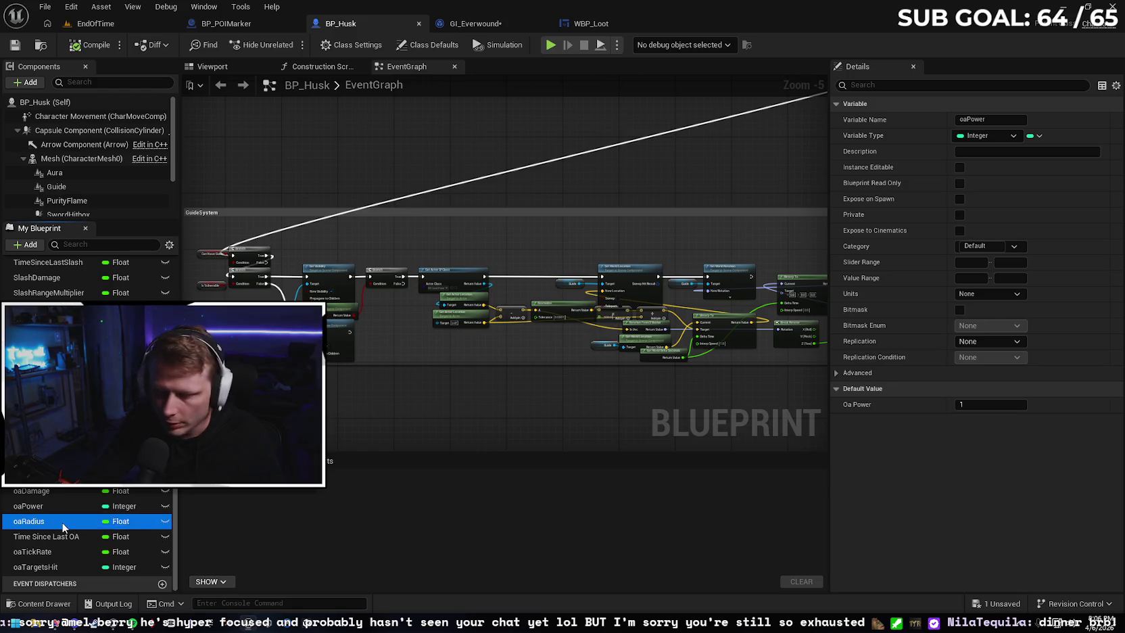
click(57, 525)
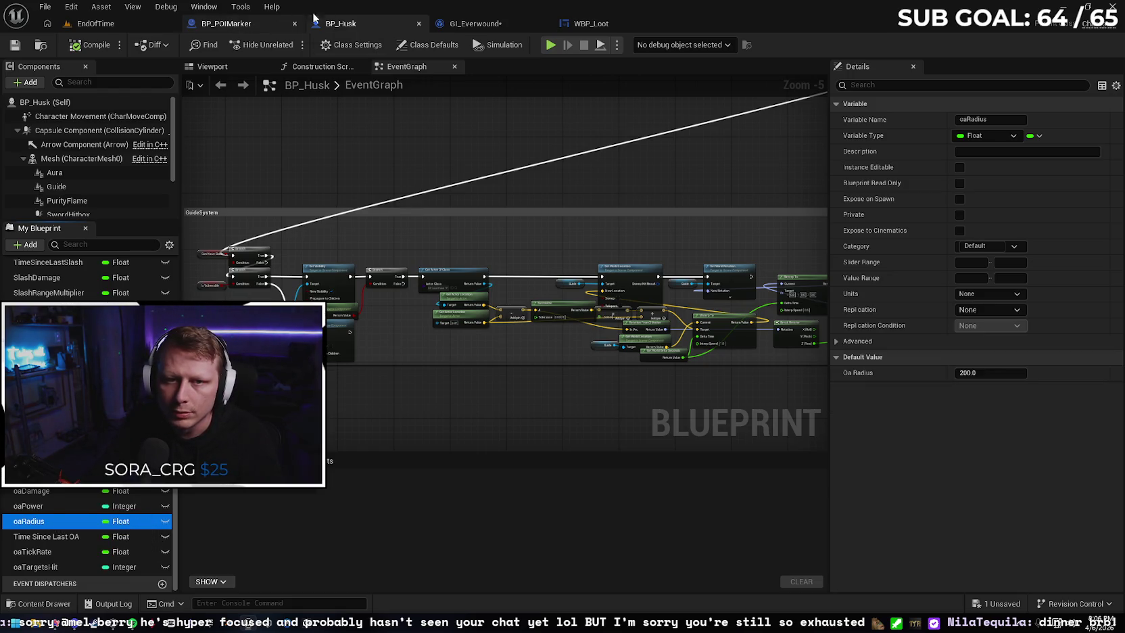
click(473, 23)
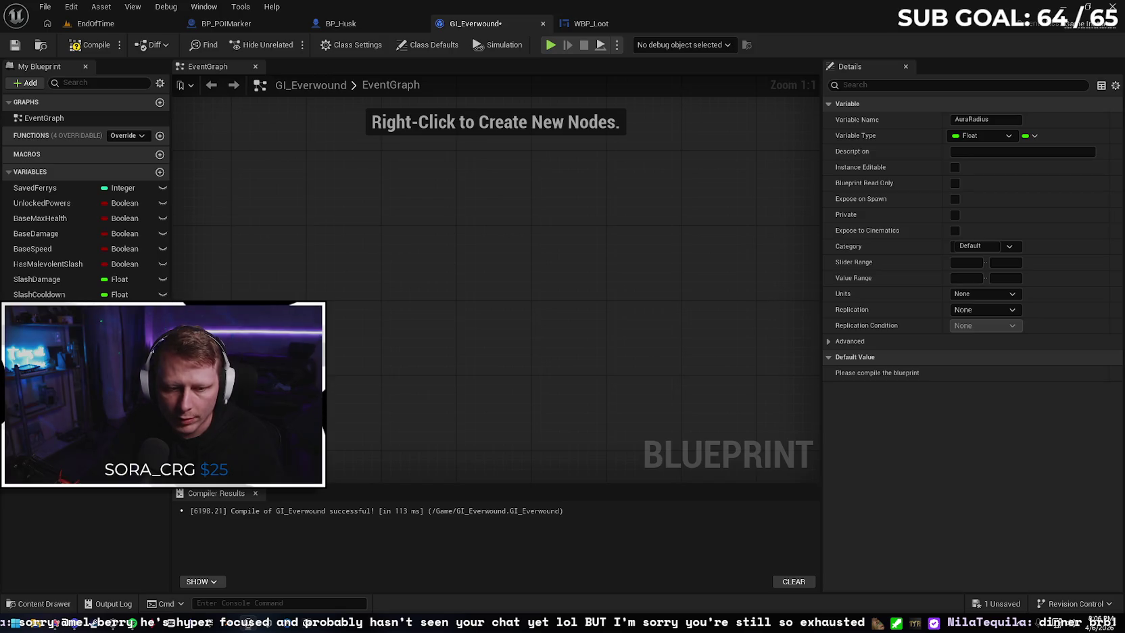
click(121, 519)
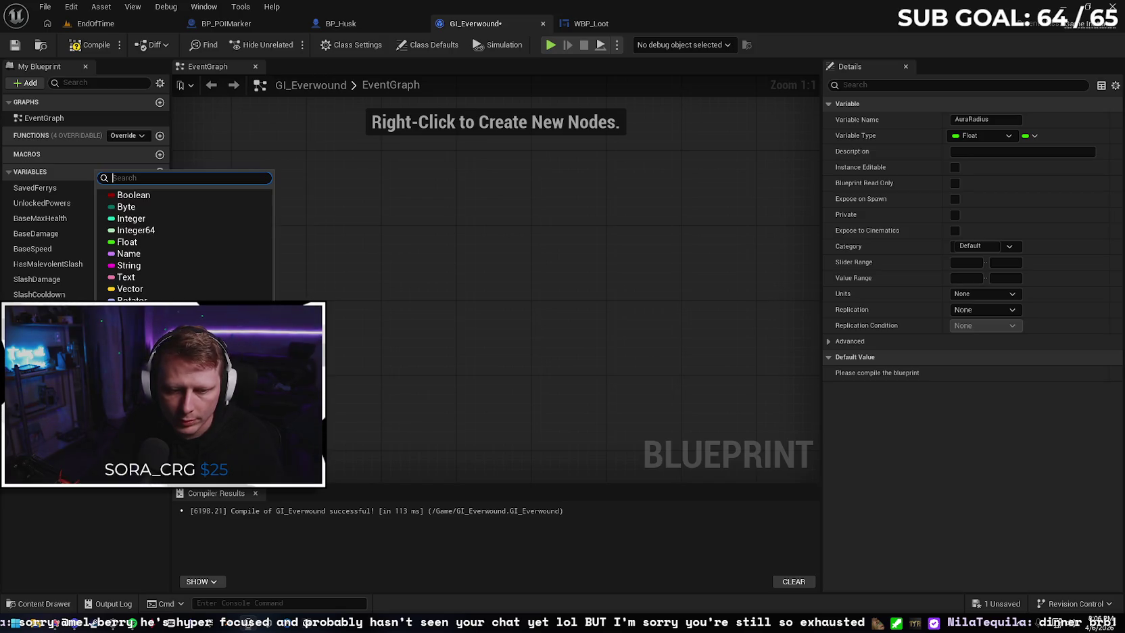
click(160, 219)
Set defaults AuraDamage 2, AuraPower 1, AuraRadius 200, then compile and save GI_Everwound
click(48, 340)
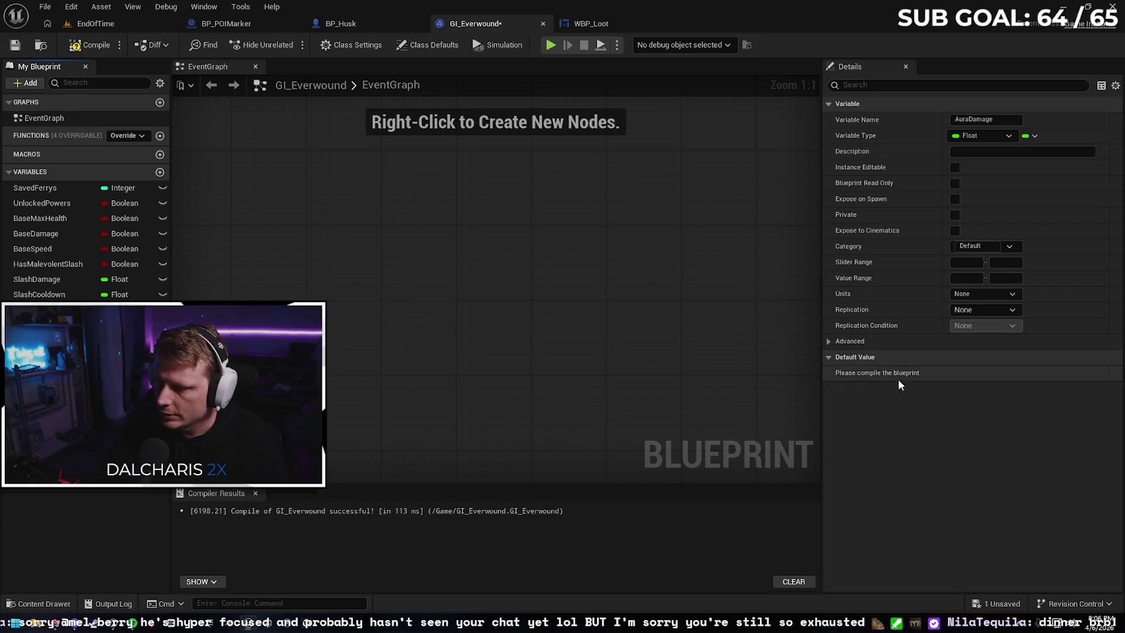
click(79, 47)
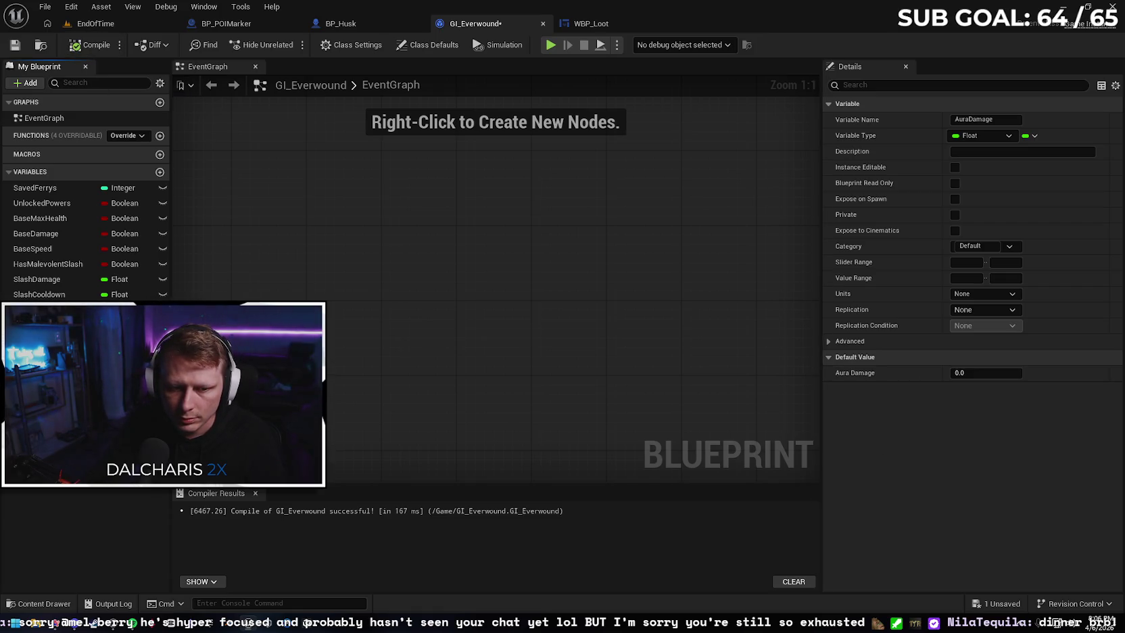
click(986, 373)
text(2)
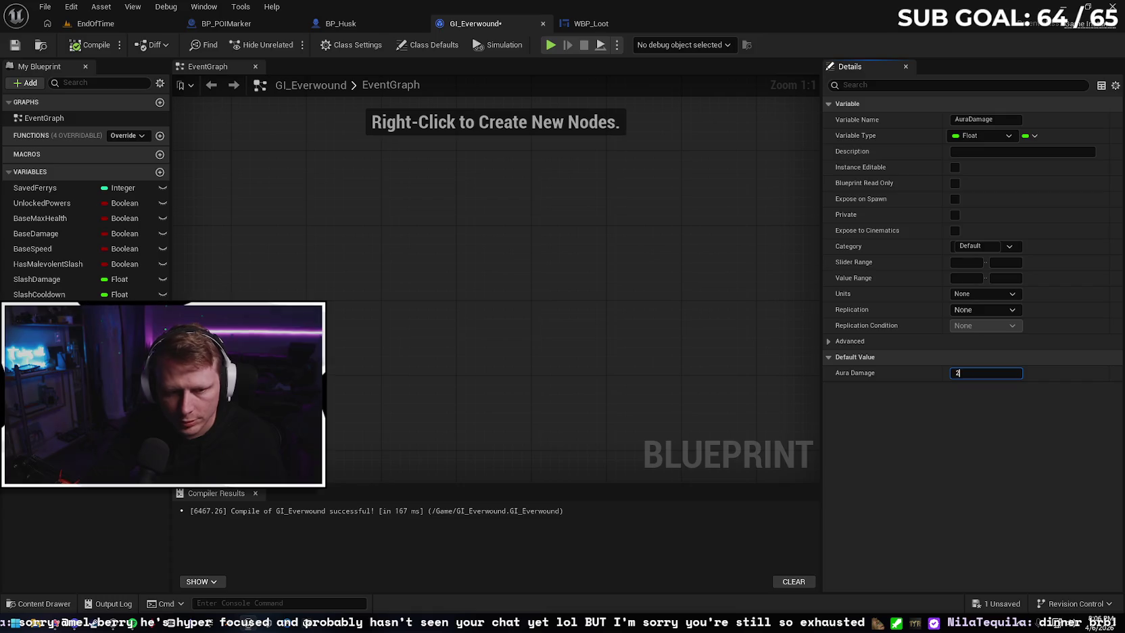
click(47, 355)
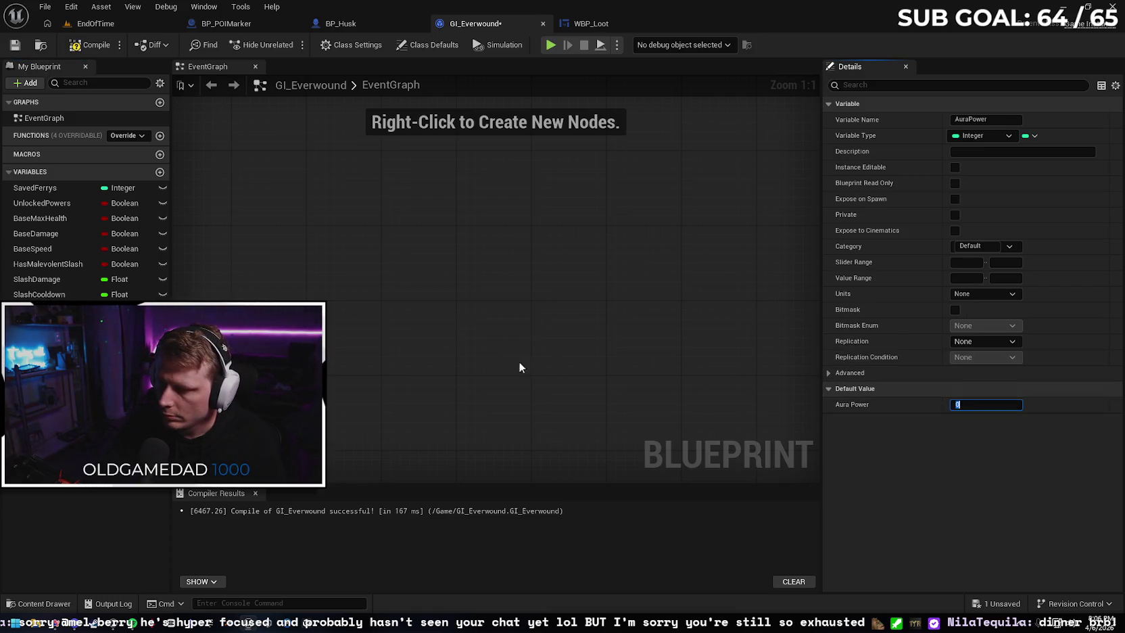
text(1)
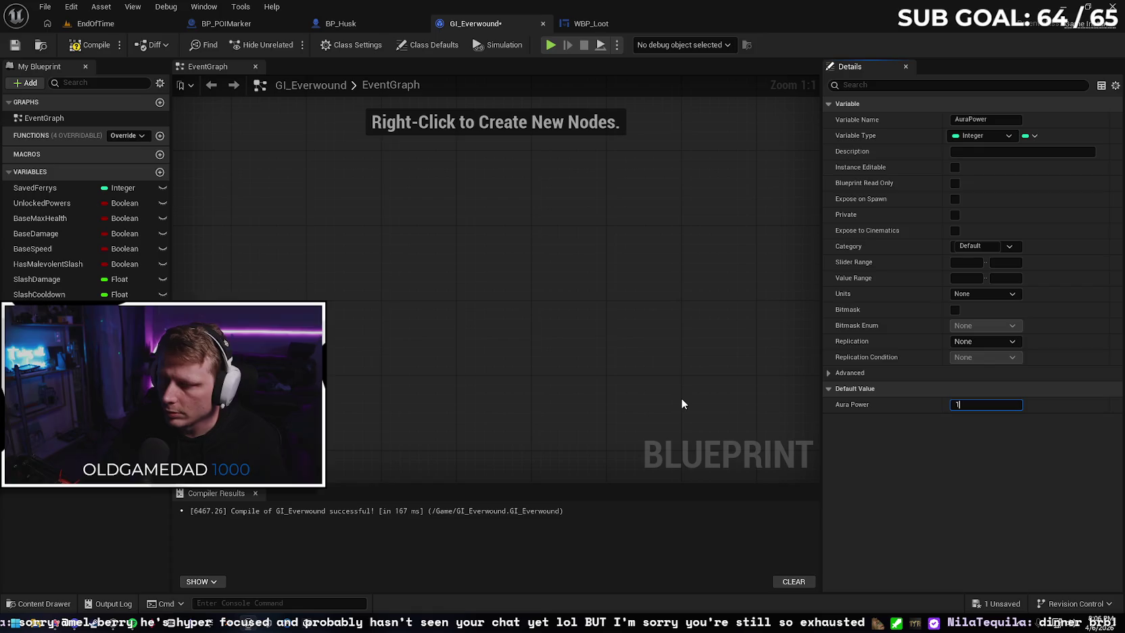
click(47, 371)
click(959, 374)
text(200)
key(Return)
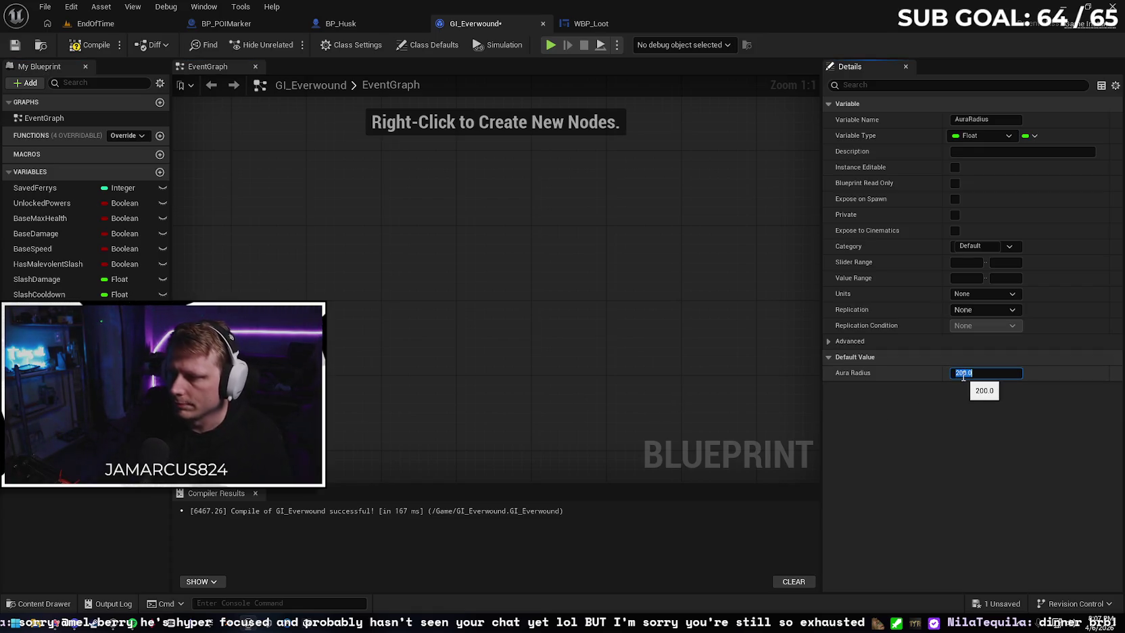
click(87, 46)
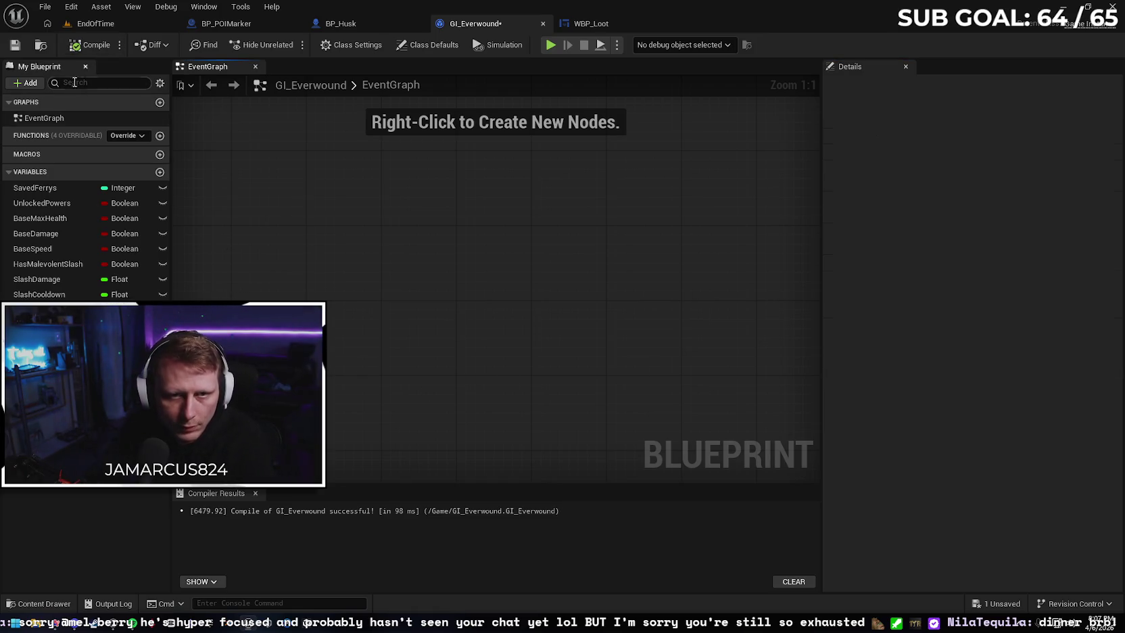
click(15, 45)
click(40, 310)
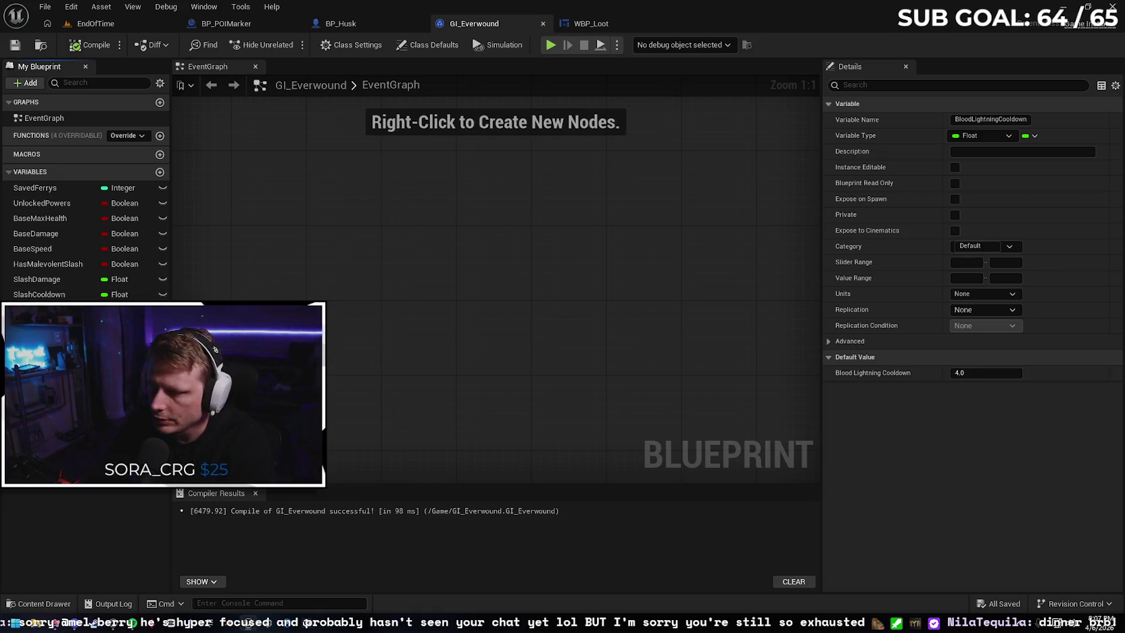
key(Down)
click(345, 380)
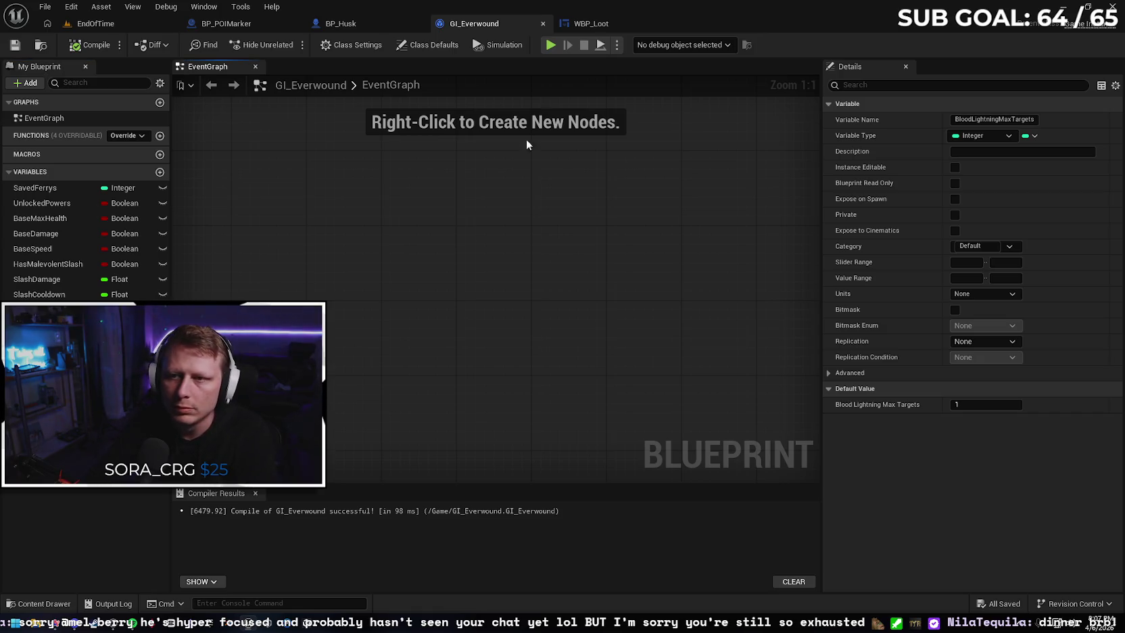
click(395, 27)
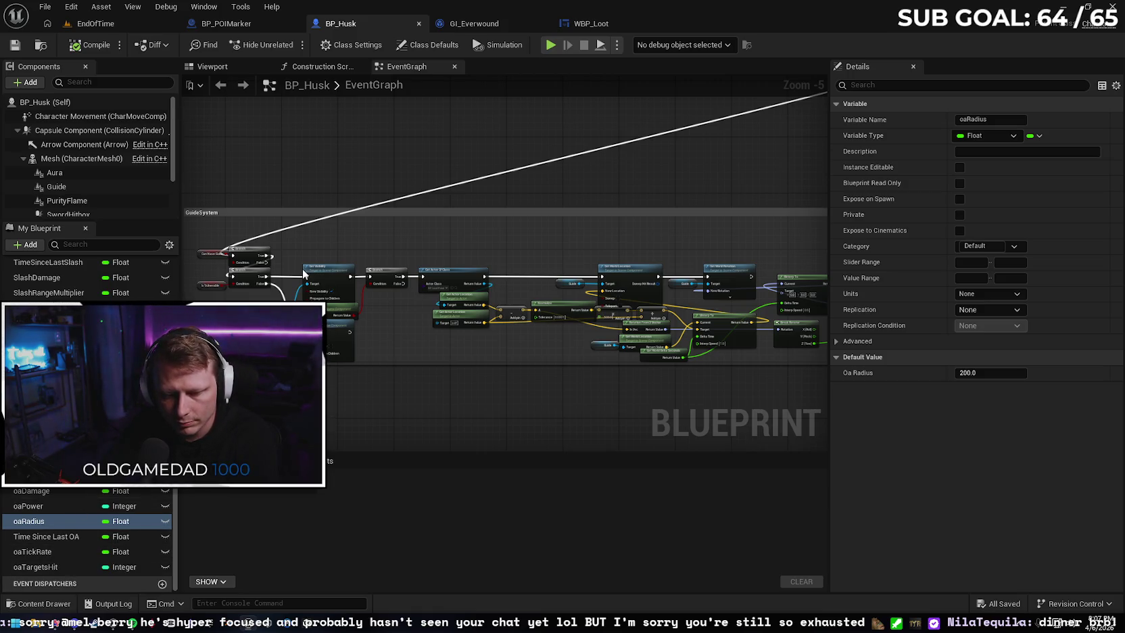
click(471, 23)
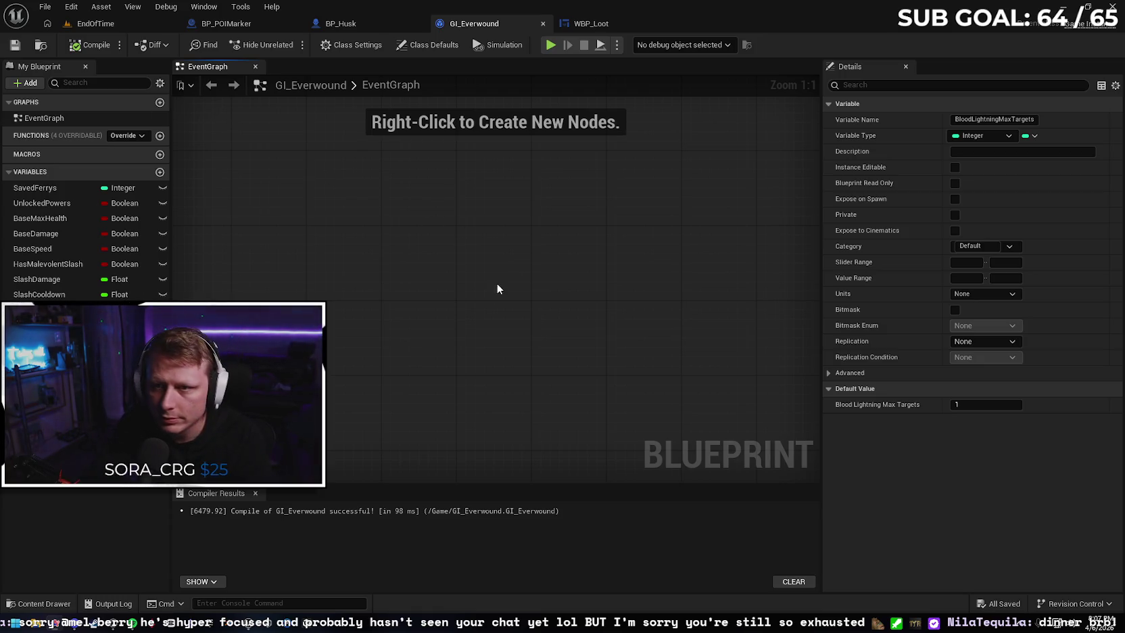
Connect the Sequence node's Then 2 output to the lower Cast To GI_Everwound node
click(590, 23)
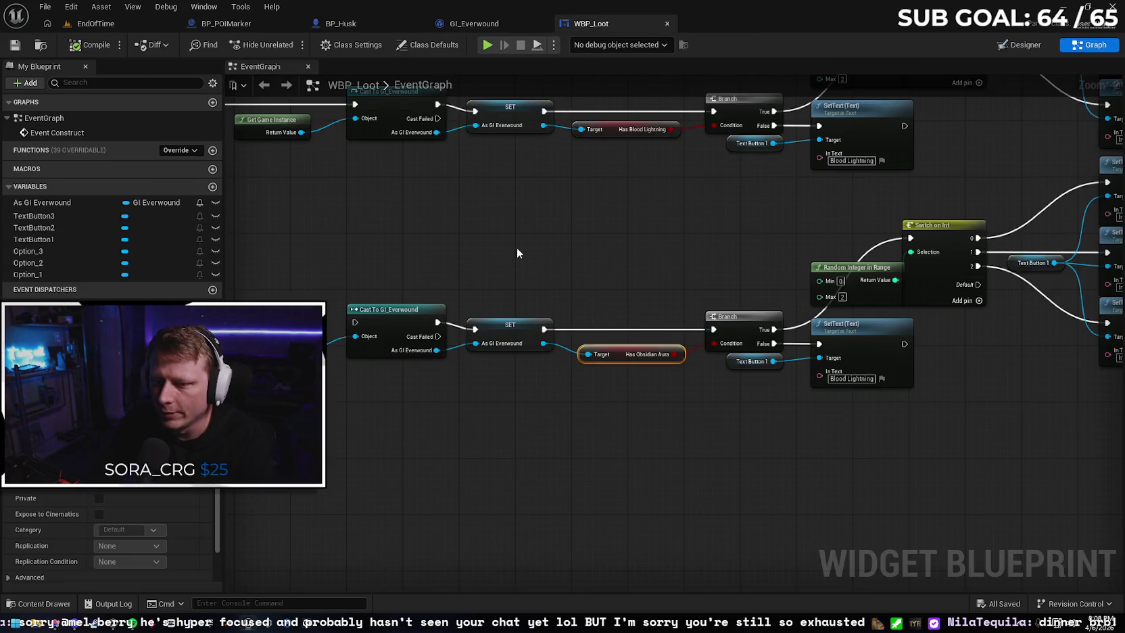
scroll(540, 240, down, 1)
scroll(571, 238, down, 3)
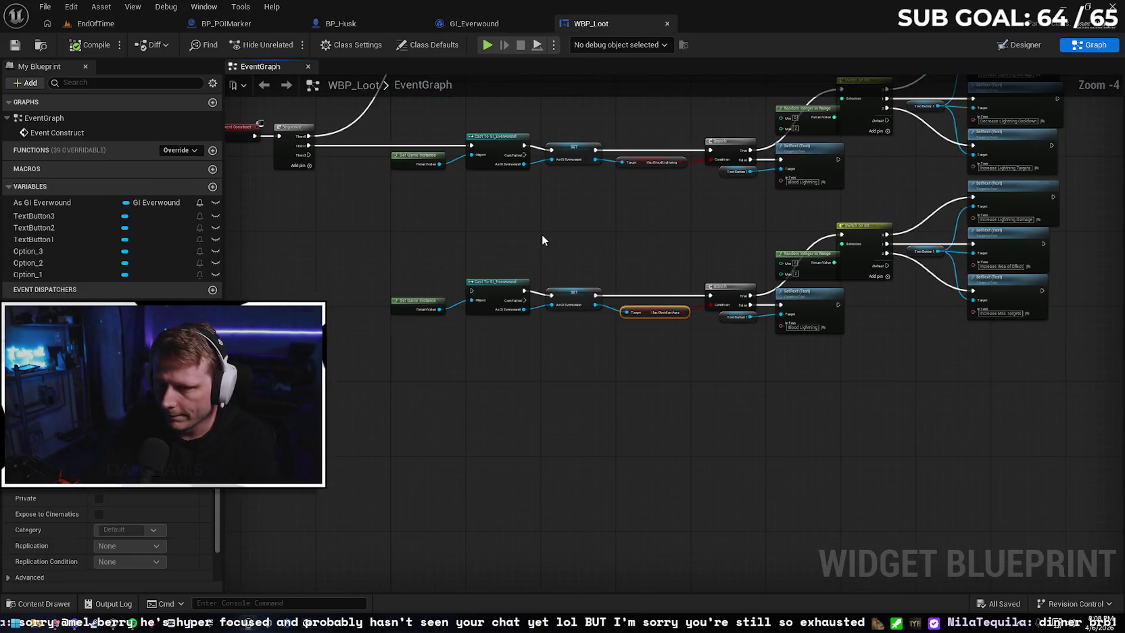
drag(324, 214, 486, 349)
mouse_move(585, 327)
mouse_down()
mouse_move(577, 401)
mouse_move(587, 414)
mouse_up()
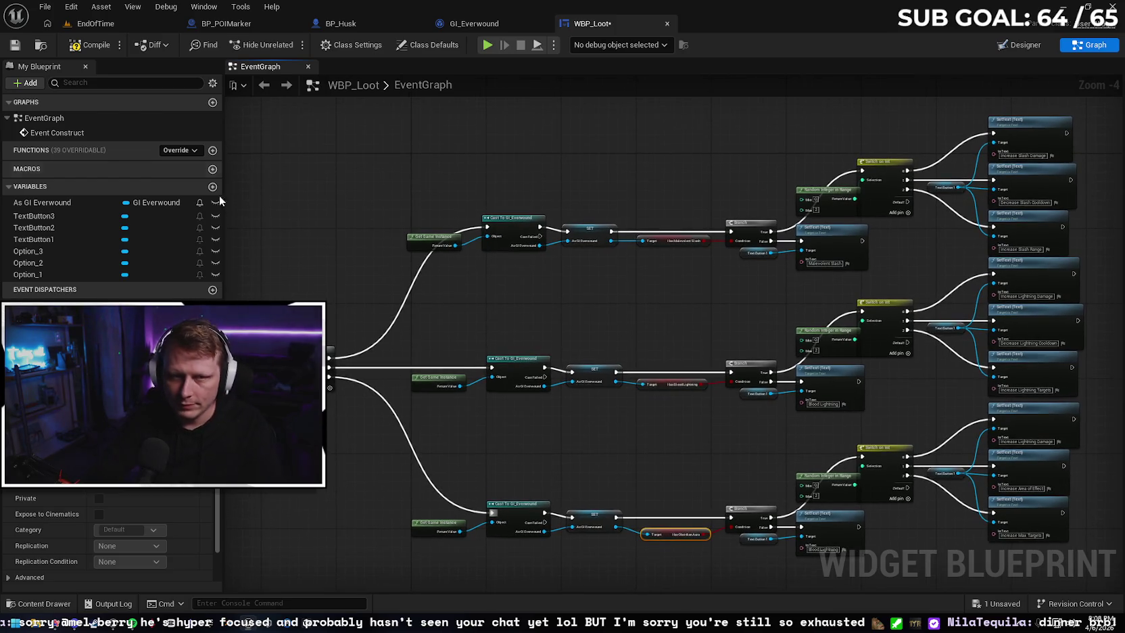
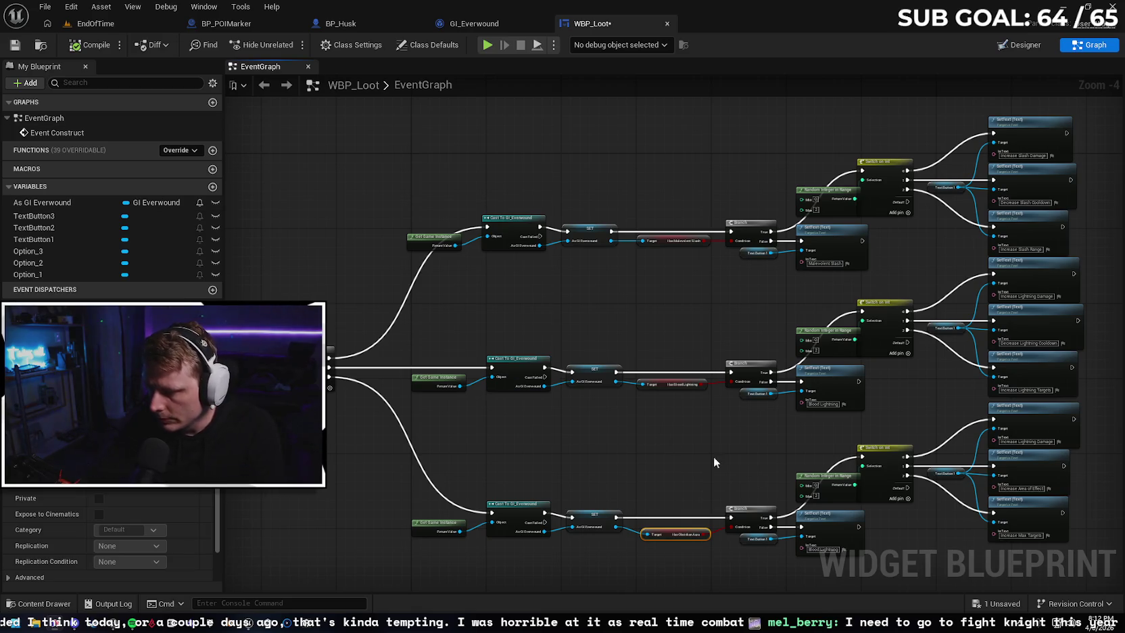
Change the lower SetText's text value to 'Obsidian Aura'
scroll(854, 435, up, 3)
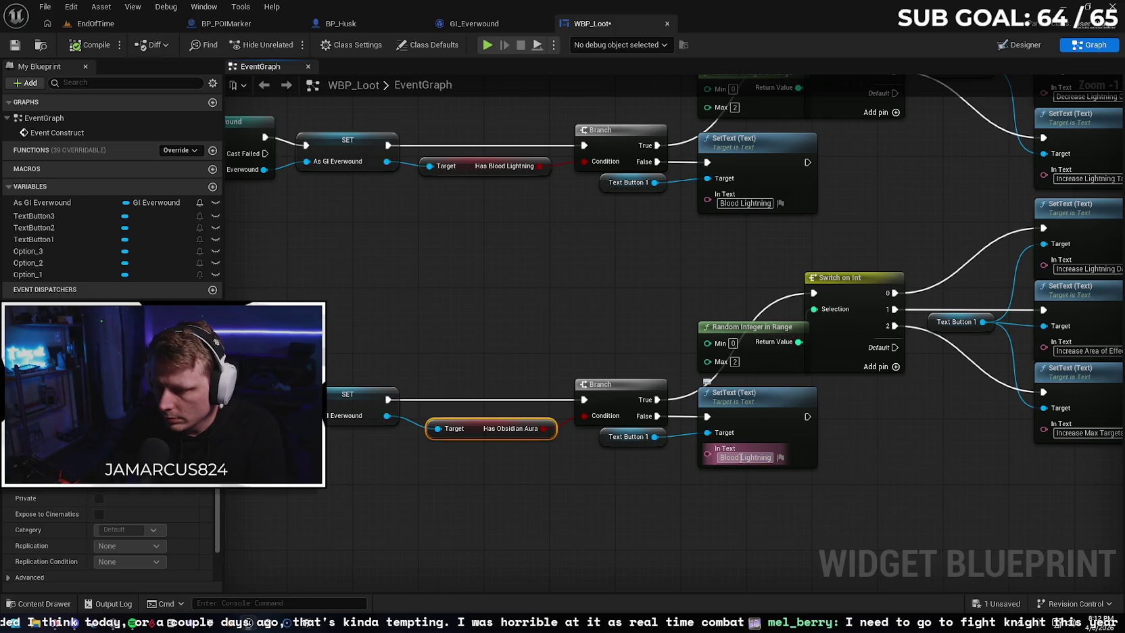
click(740, 457)
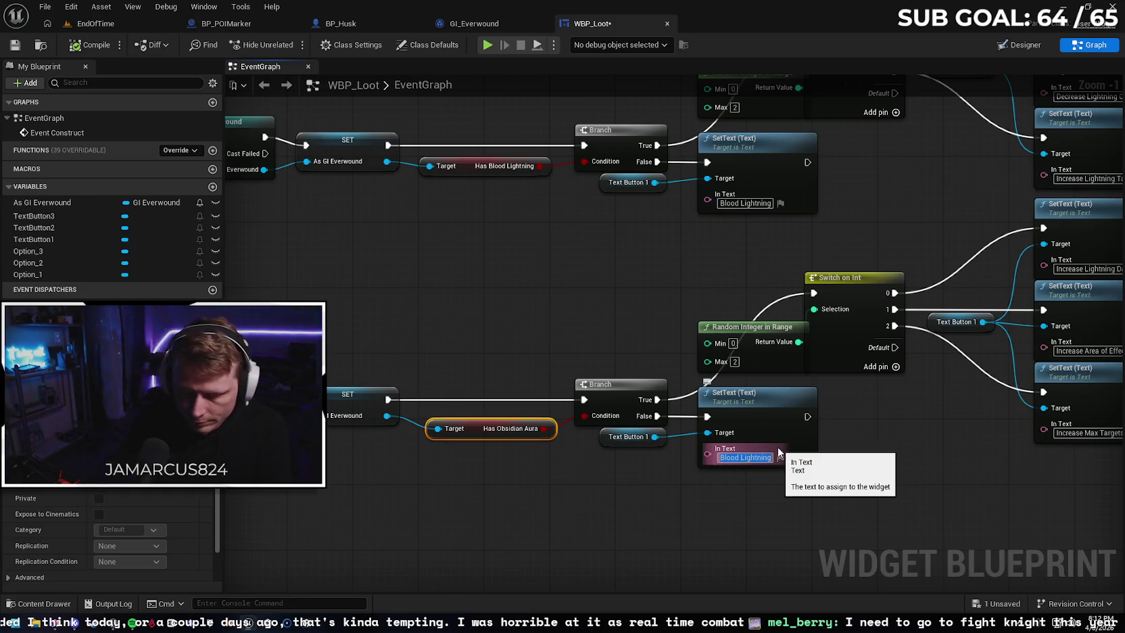
text(Obsidian)
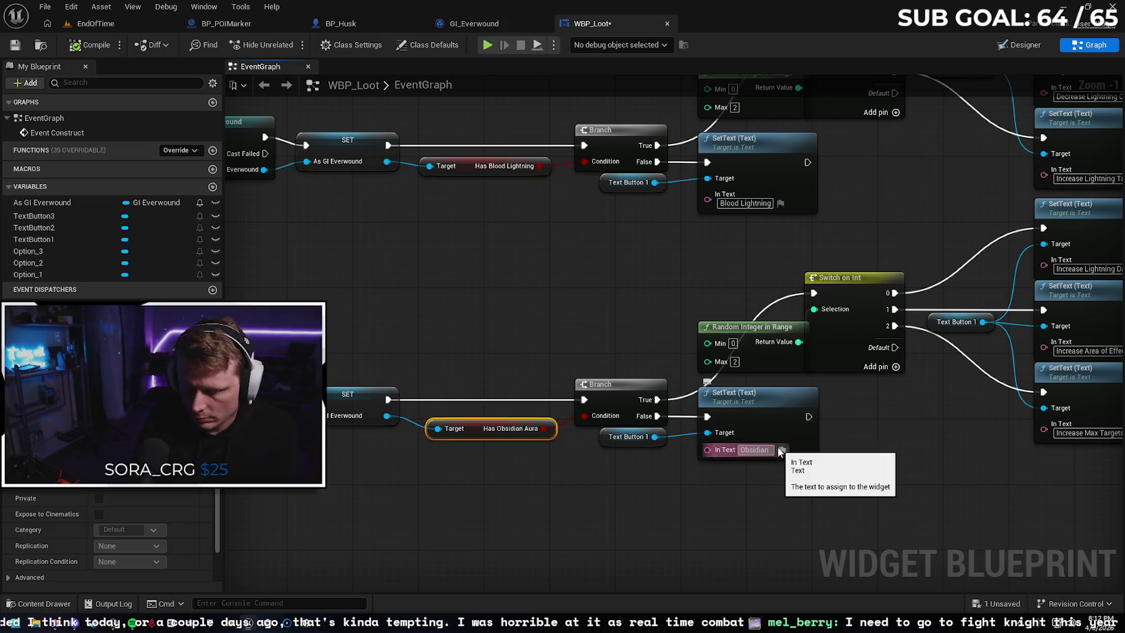
text( Aura)
click(653, 463)
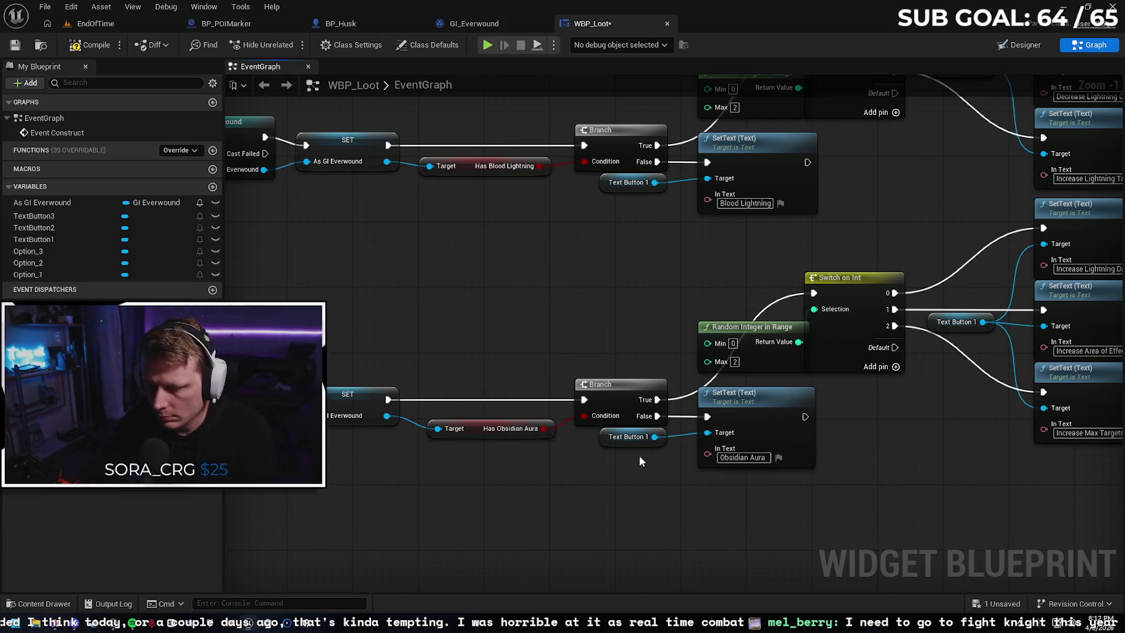
Delete the lower and upper Text Button 1 getters from the SetText nodes
click(604, 442)
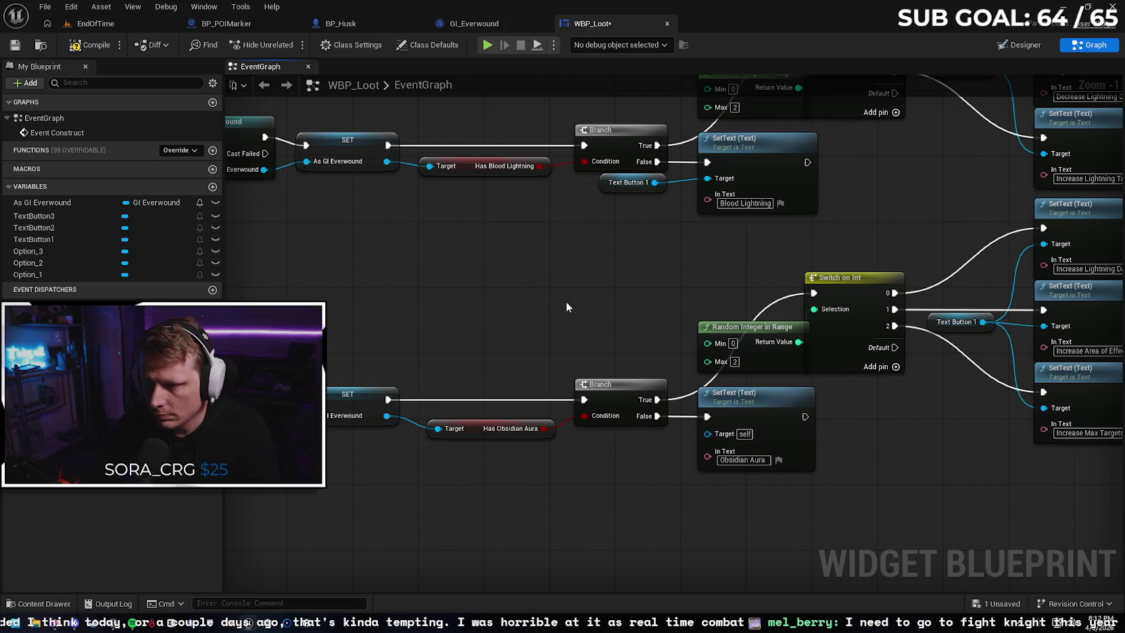
key(Delete)
click(594, 229)
key(Delete)
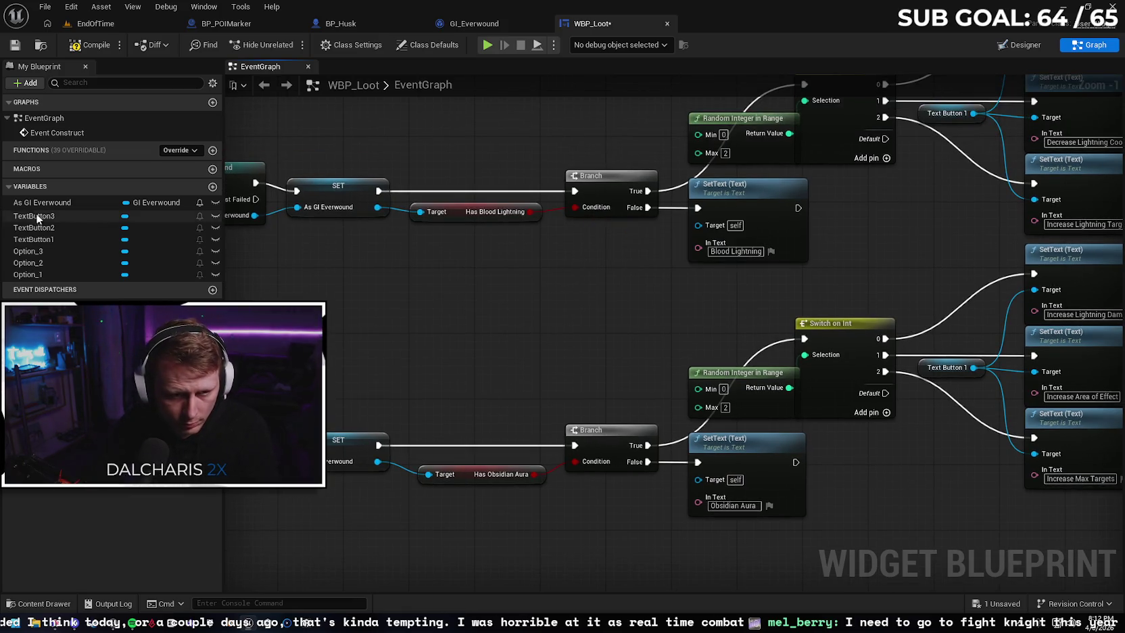
Add a TextButton2 getter, then delete the leftover Text Button 1 and stray Text Button 2 getters
mouse_move(56, 226)
mouse_down()
mouse_move(646, 287)
mouse_move(609, 262)
mouse_up()
click(649, 288)
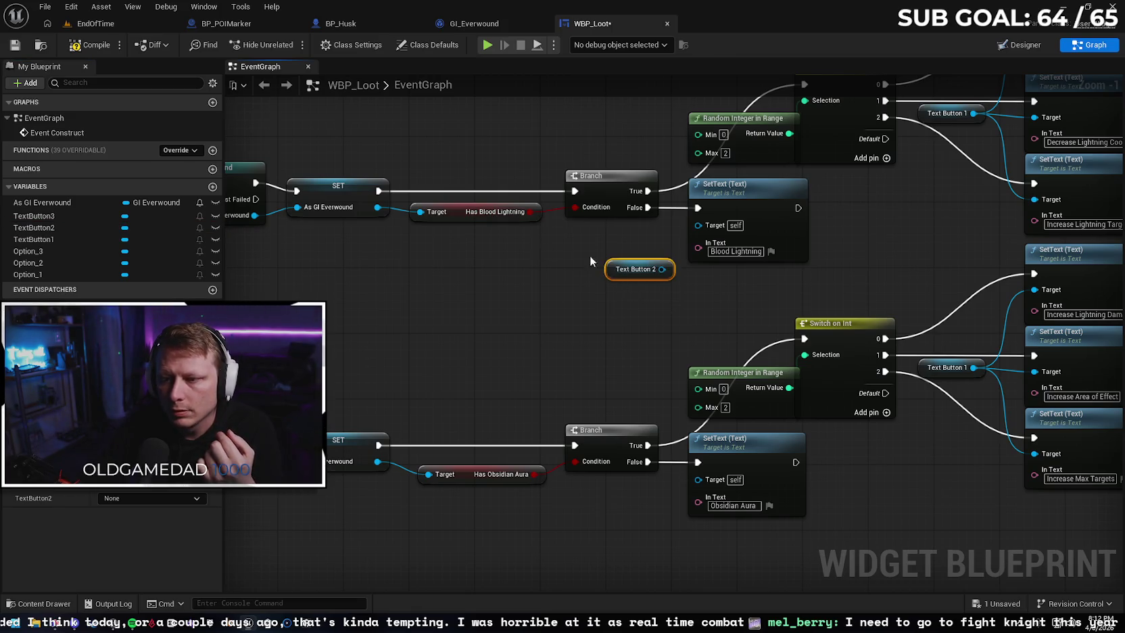
scroll(592, 311, up, 3)
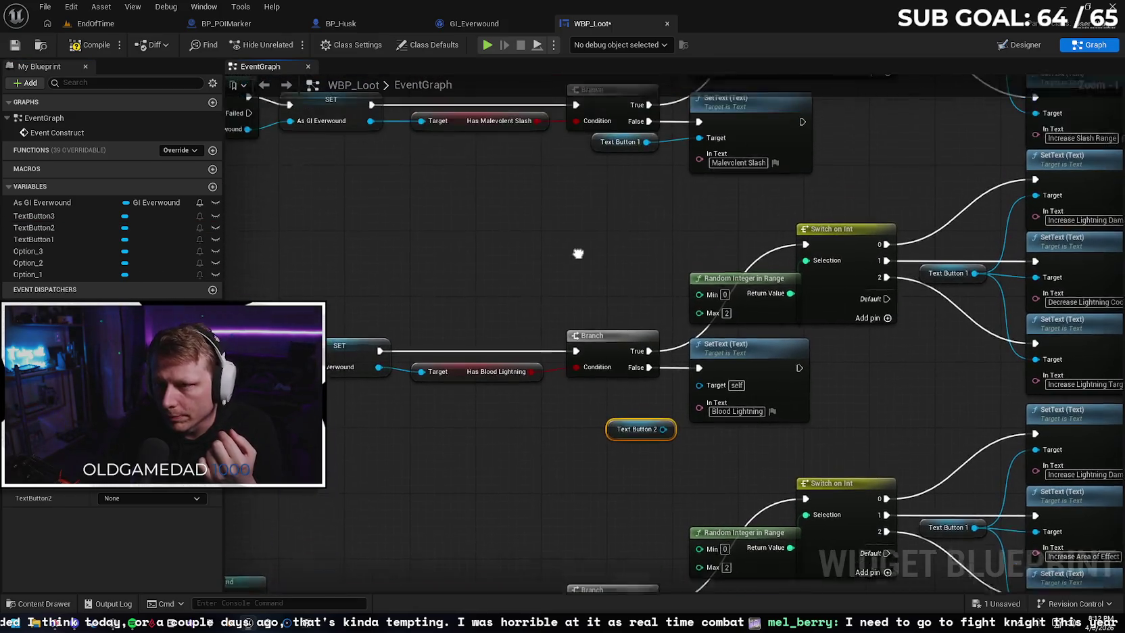
click(597, 168)
key(Delete)
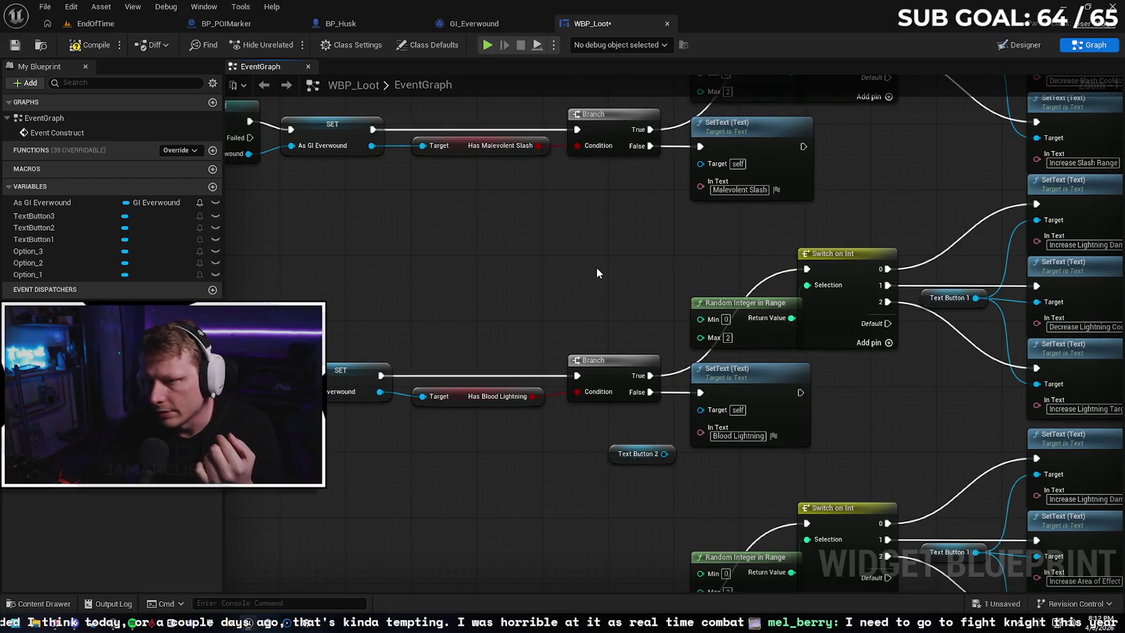
click(613, 458)
key(Delete)
Try wiring an Option_1 getter into the SetText, then remove it again
click(1016, 47)
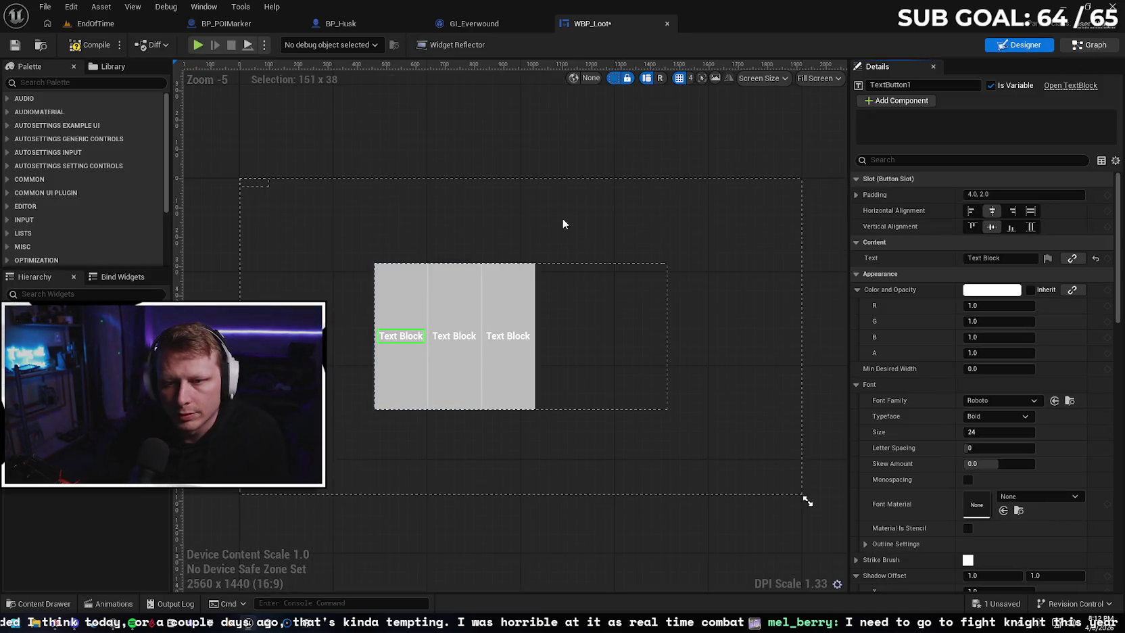
key(ctrl+Tab)
mouse_move(29, 274)
mouse_down()
mouse_move(623, 204)
mouse_move(701, 162)
mouse_move(700, 181)
mouse_up()
click(632, 202)
click(662, 249)
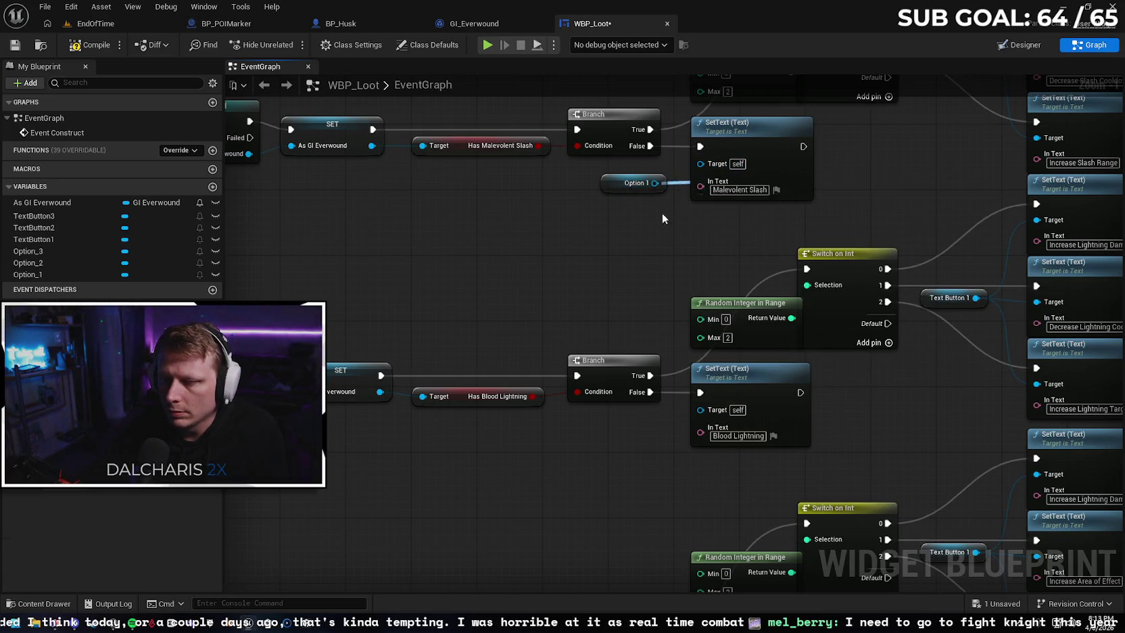
click(609, 186)
key(Delete)
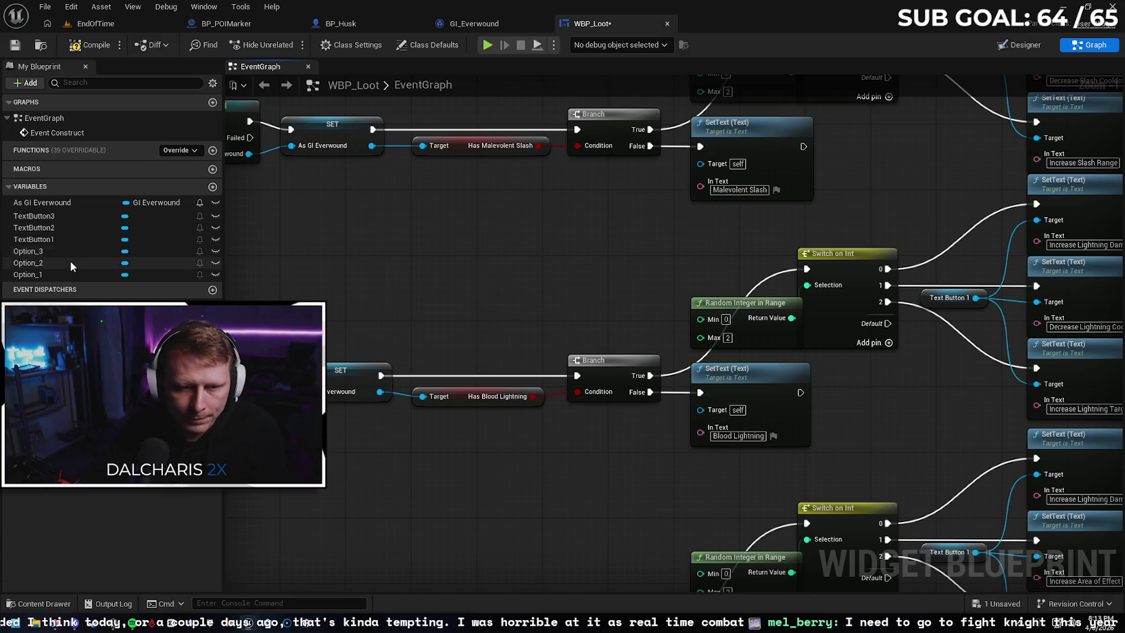
Wire Text Button 1 into the Malevolent Slash SetText and Text Button 2 into Blood Lightning
drag(76, 239, 699, 162)
click(631, 203)
mouse_move(86, 229)
mouse_down()
mouse_move(469, 473)
mouse_move(697, 417)
mouse_up()
click(638, 449)
mouse_move(594, 510)
mouse_down()
mouse_move(578, 502)
mouse_move(534, 221)
mouse_up()
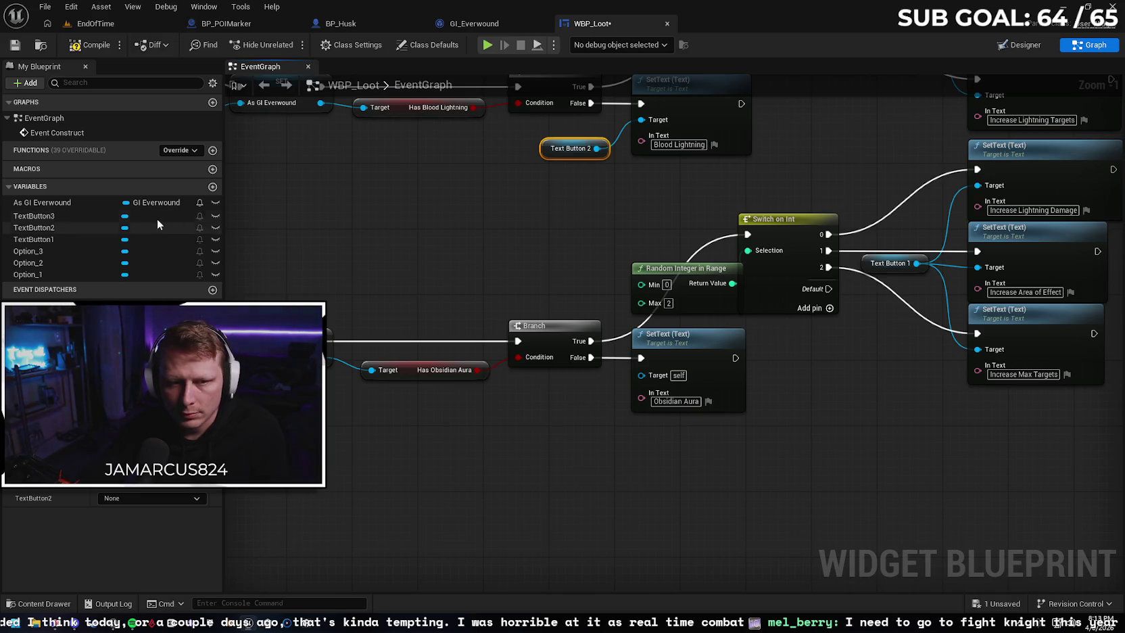
Add a TextButton3 getter for the Obsidian Aura SetText and view the branch chains
mouse_move(51, 216)
mouse_down()
mouse_move(127, 270)
mouse_move(554, 393)
mouse_move(532, 397)
mouse_move(650, 375)
mouse_up()
click(580, 407)
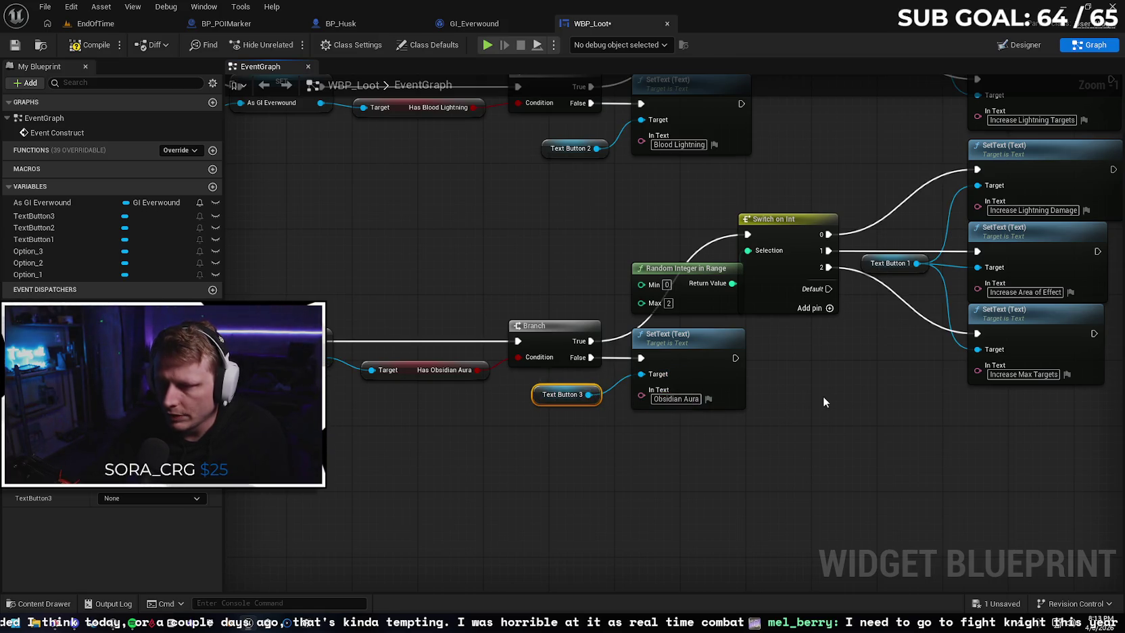
scroll(823, 395, down, 1)
scroll(811, 408, down, 1)
drag(803, 382, 626, 403)
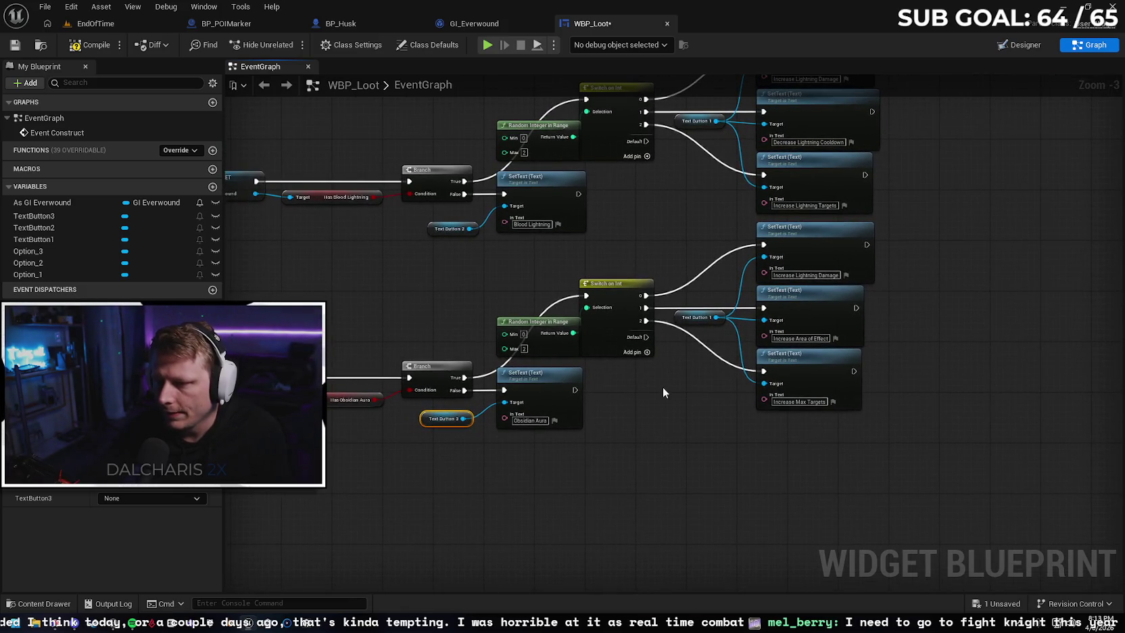
scroll(662, 386, down, 1)
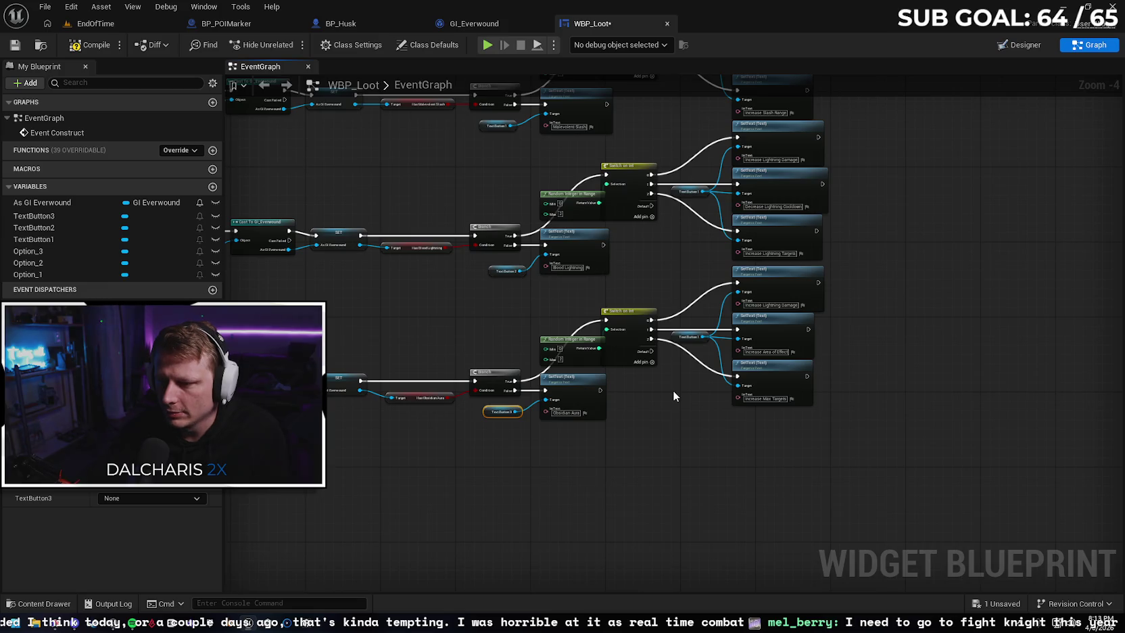
Review the three ability branch chains, then save WBP_Loot
drag(673, 396, 683, 419)
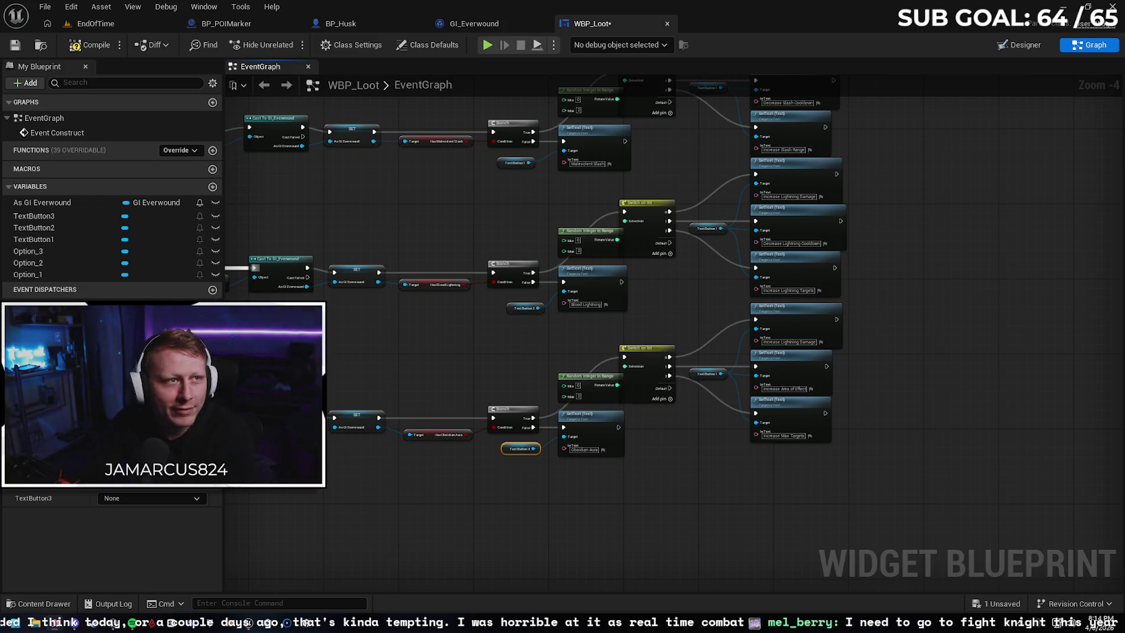
mouse_move(684, 157)
mouse_down()
mouse_move(660, 214)
mouse_move(658, 272)
mouse_up()
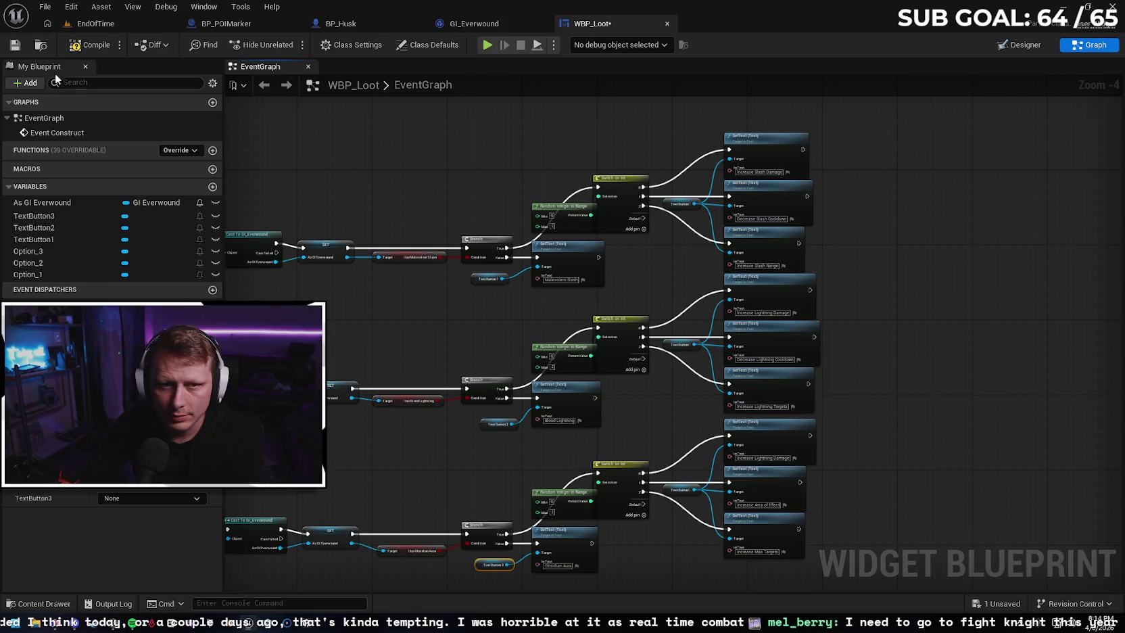
click(15, 45)
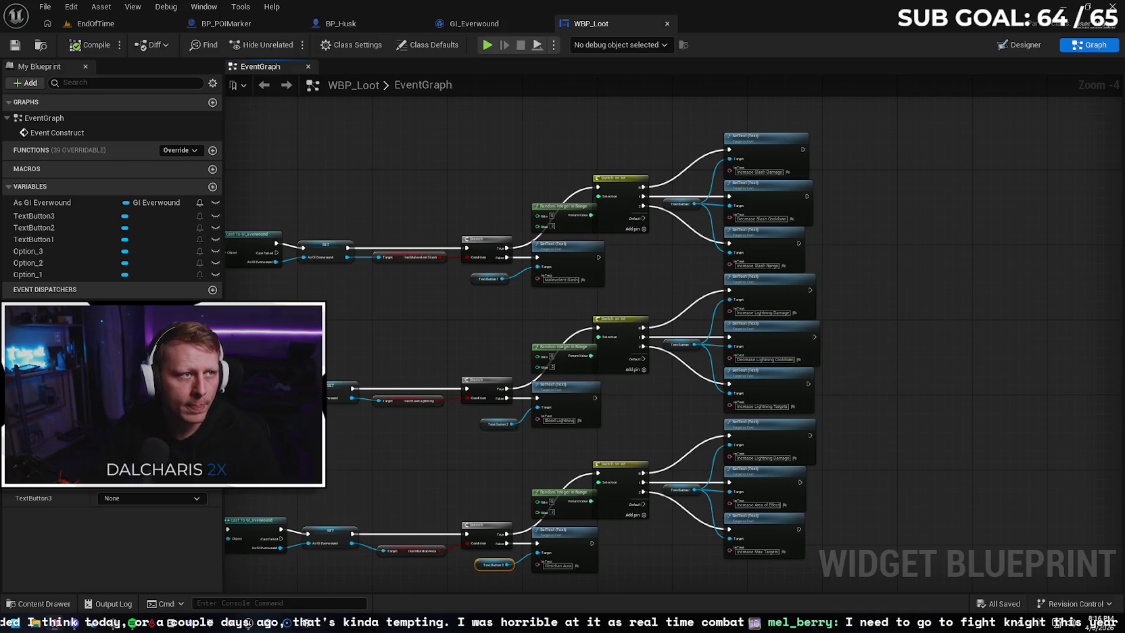
Search actions for 'cast to bp husk' from the top SetText, then dismiss the list unused
drag(1010, 270, 832, 315)
drag(624, 193, 666, 196)
text(cast)
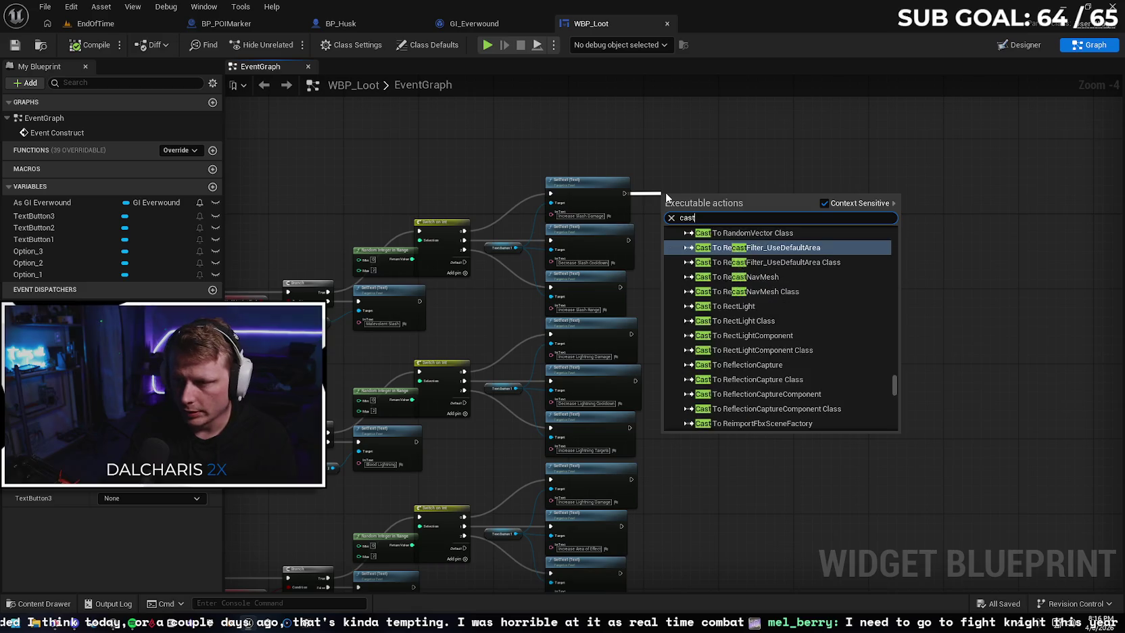
text( to bp)
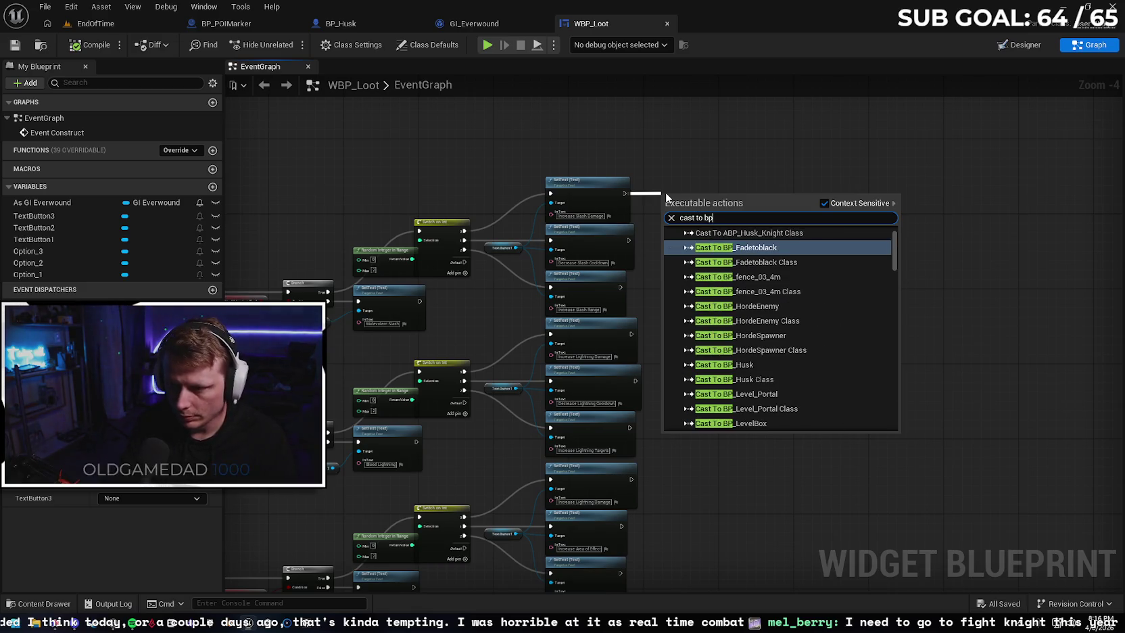
text( husk)
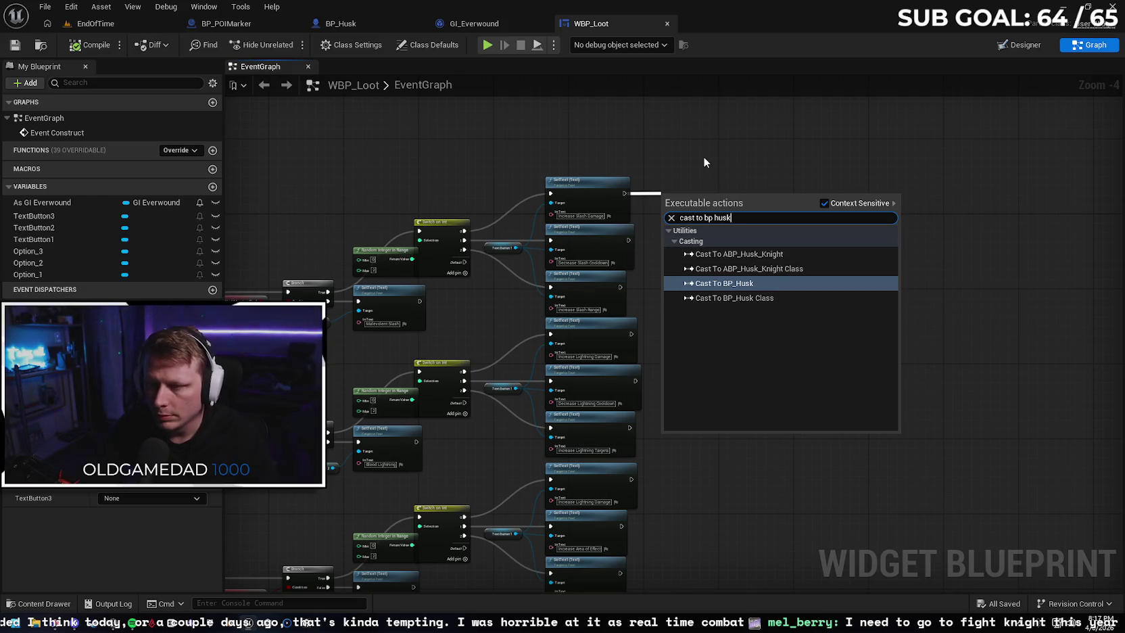
click(703, 156)
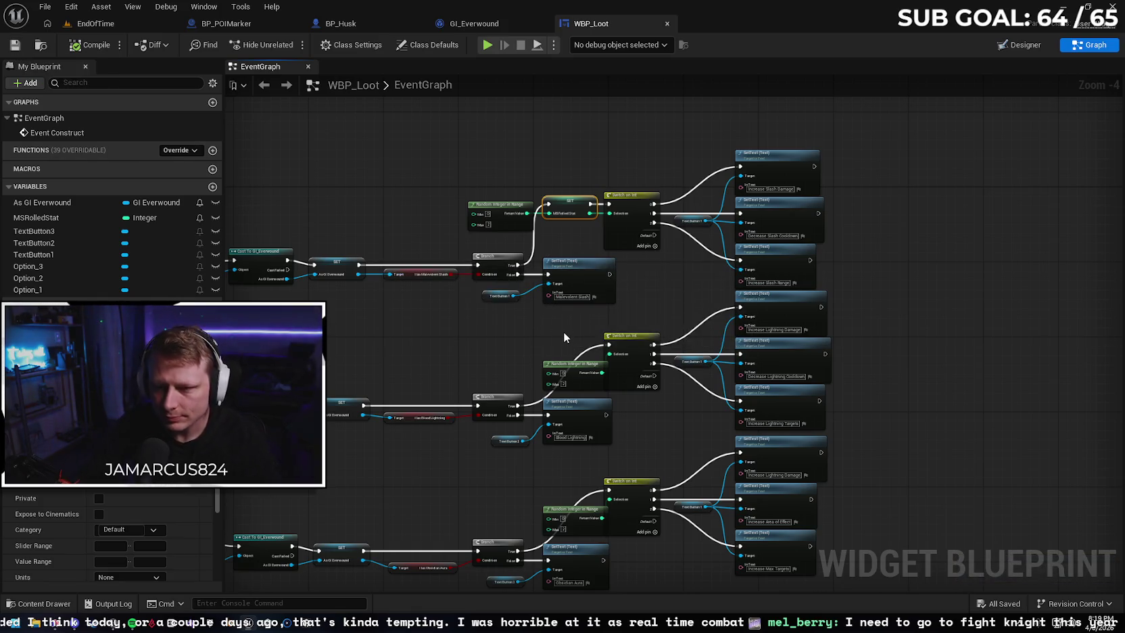
Promote the Blood Lightning random roll to a variable, wired Branch True → SET → Switch on Int
scroll(541, 330, up, 1)
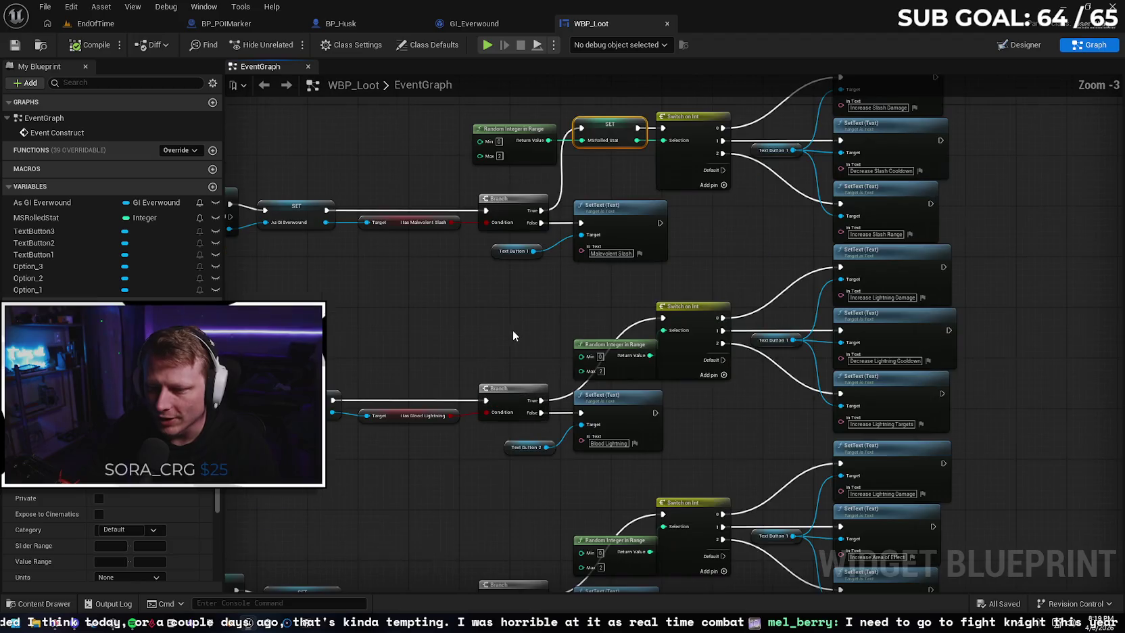
mouse_move(615, 358)
mouse_down()
mouse_move(496, 310)
mouse_move(534, 320)
mouse_up()
right_click(545, 329)
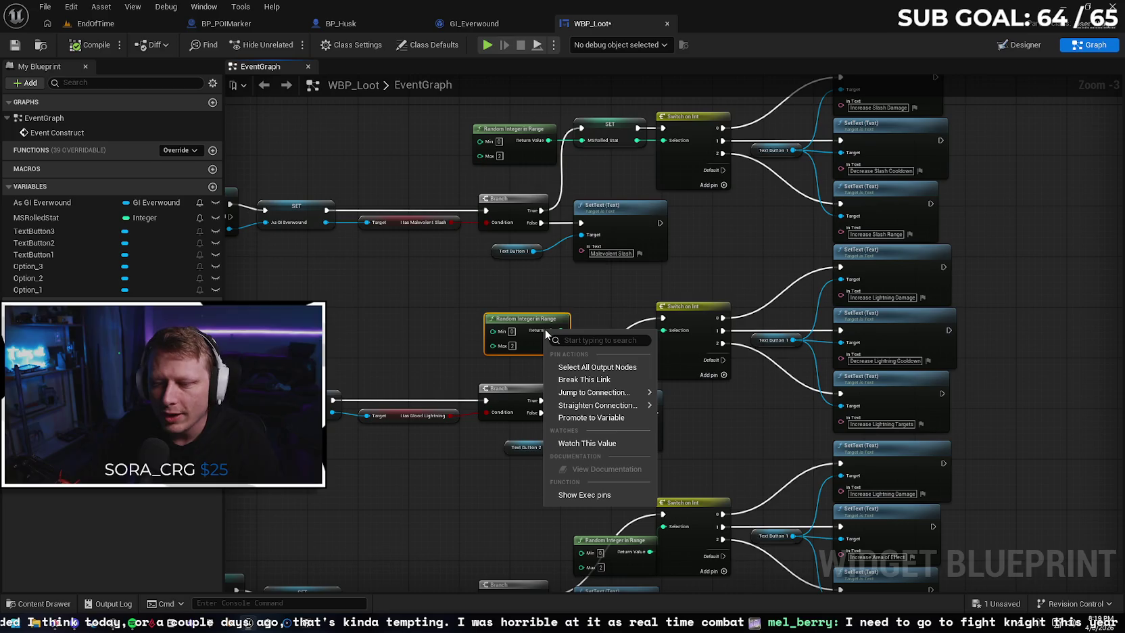
click(591, 417)
drag(671, 327, 620, 302)
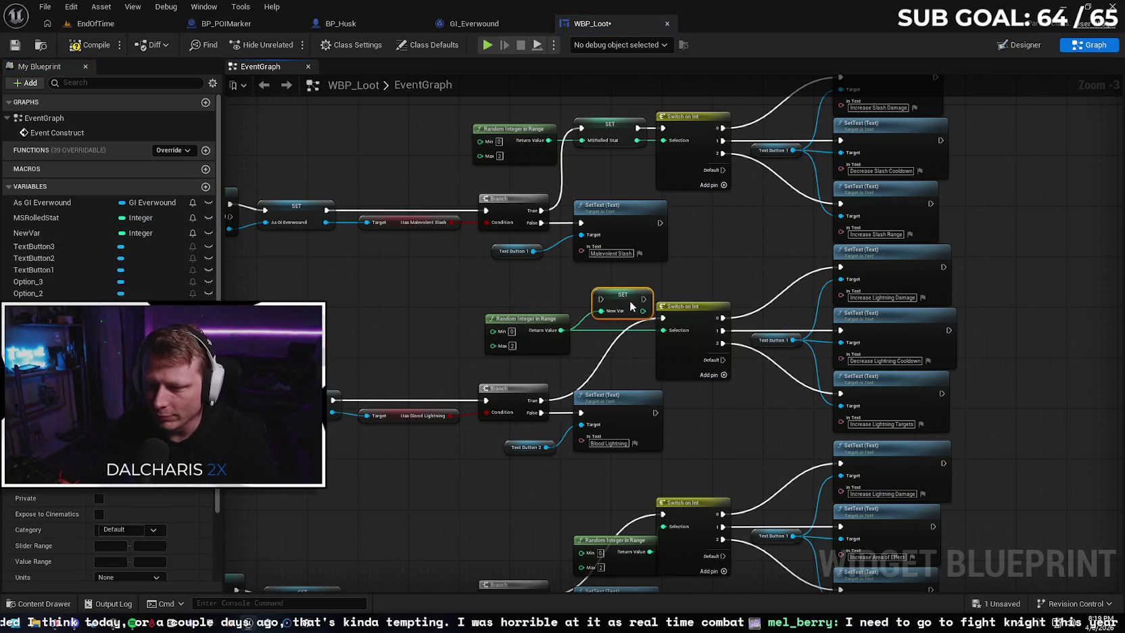
mouse_move(541, 400)
mouse_down()
mouse_move(601, 299)
mouse_move(664, 319)
mouse_up()
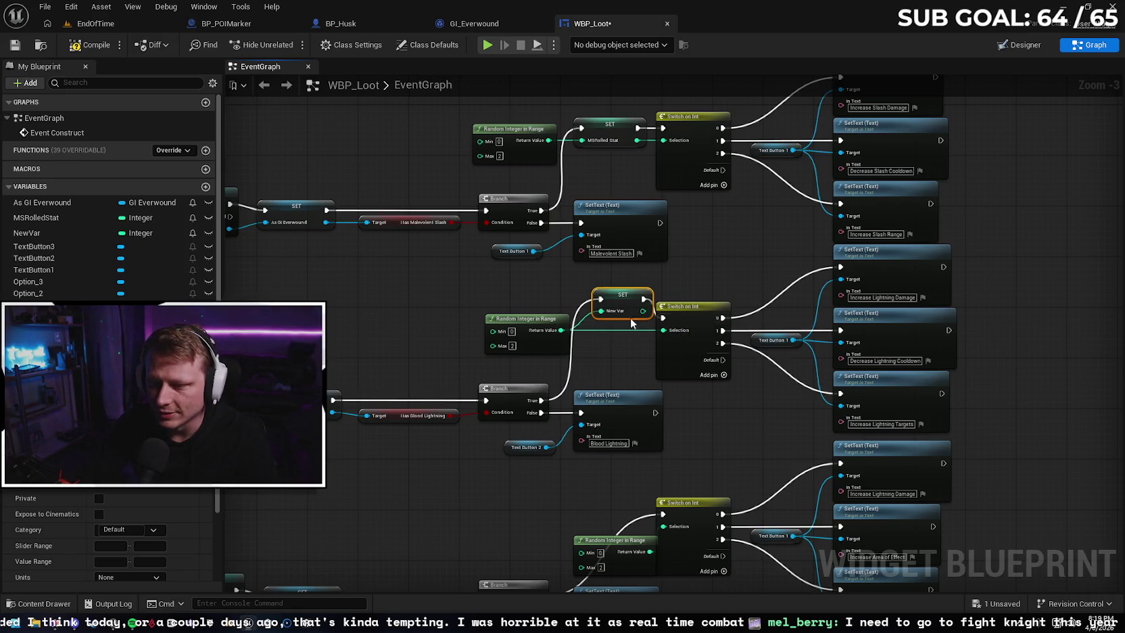
click(585, 322)
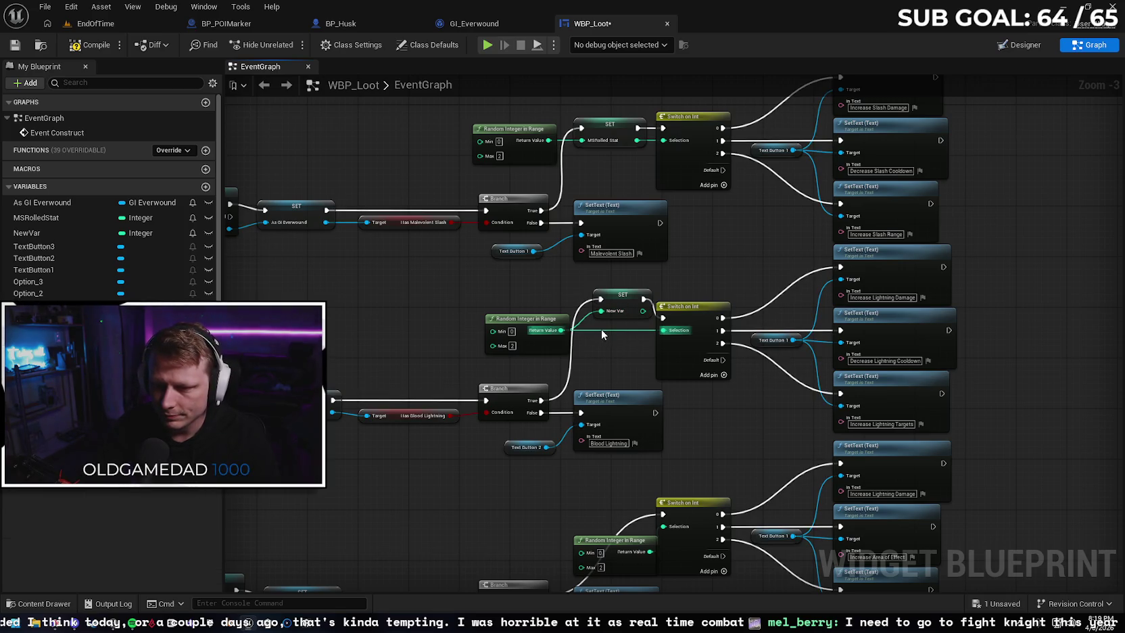
alt+click(601, 329)
drag(643, 311, 663, 330)
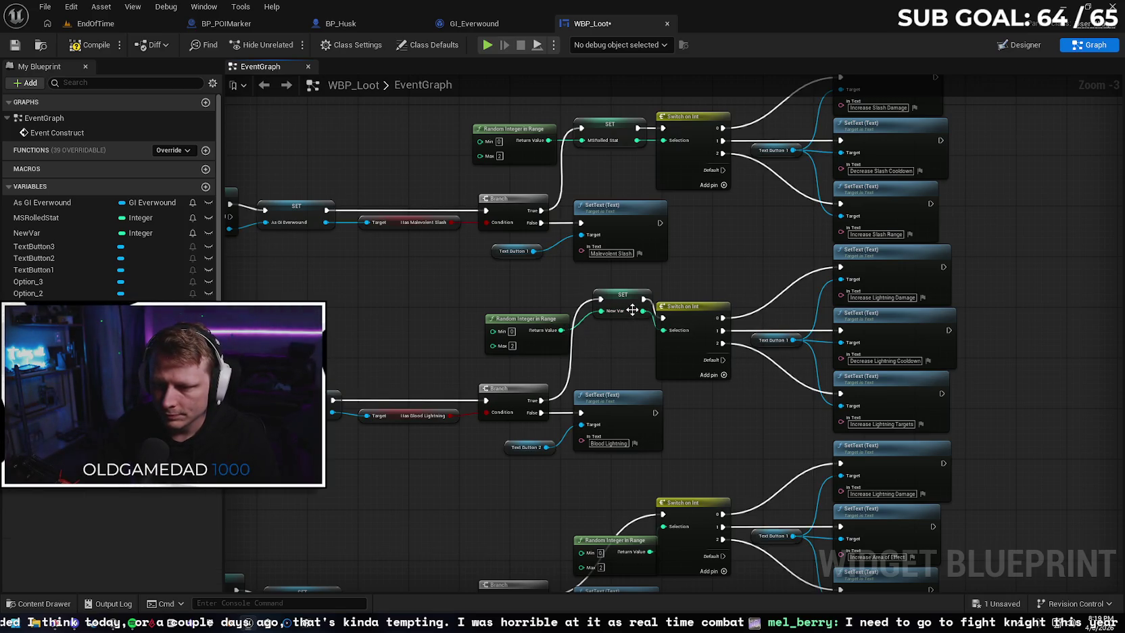
click(622, 296)
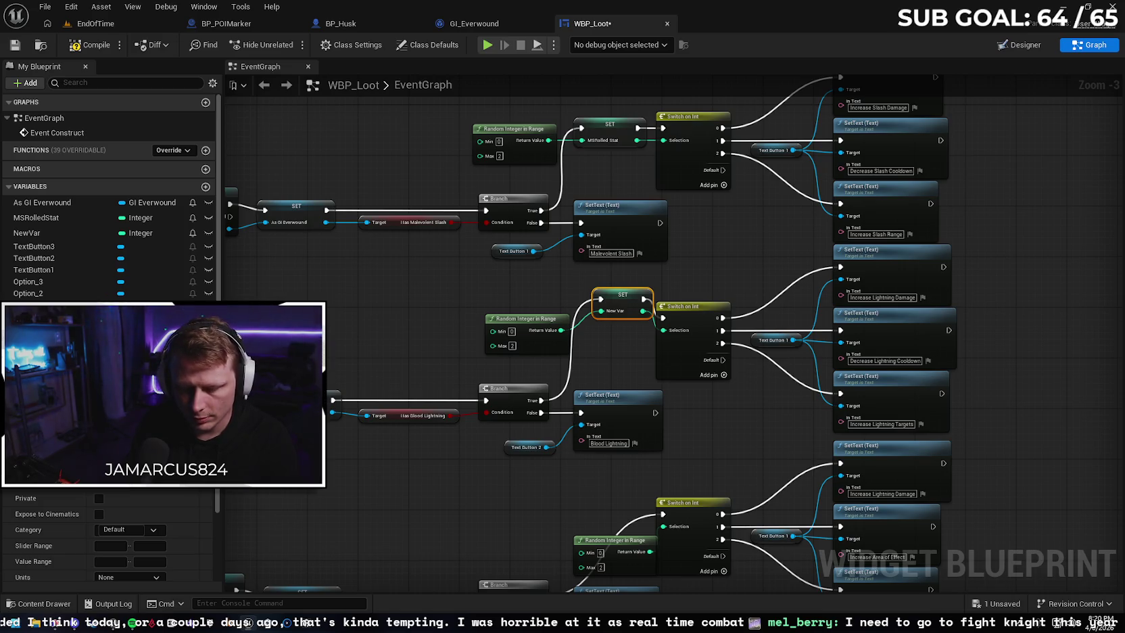
text(BLRolledStat)
Name the new variable BLRolledStat and tidy the setters before the Obsidian Aura branch
key(Return)
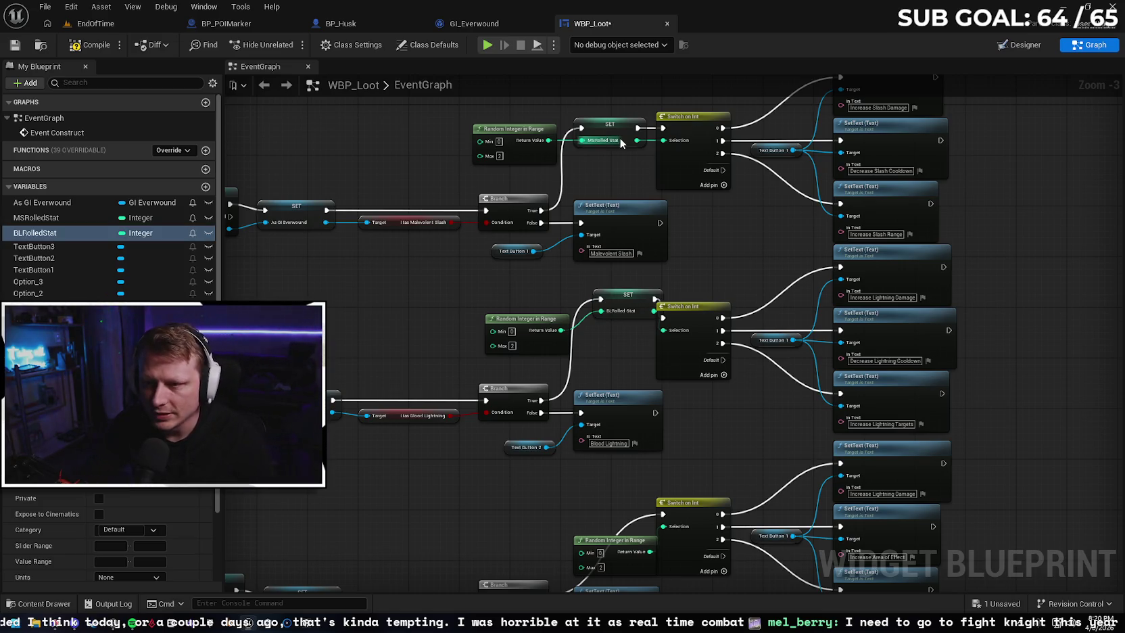
click(622, 125)
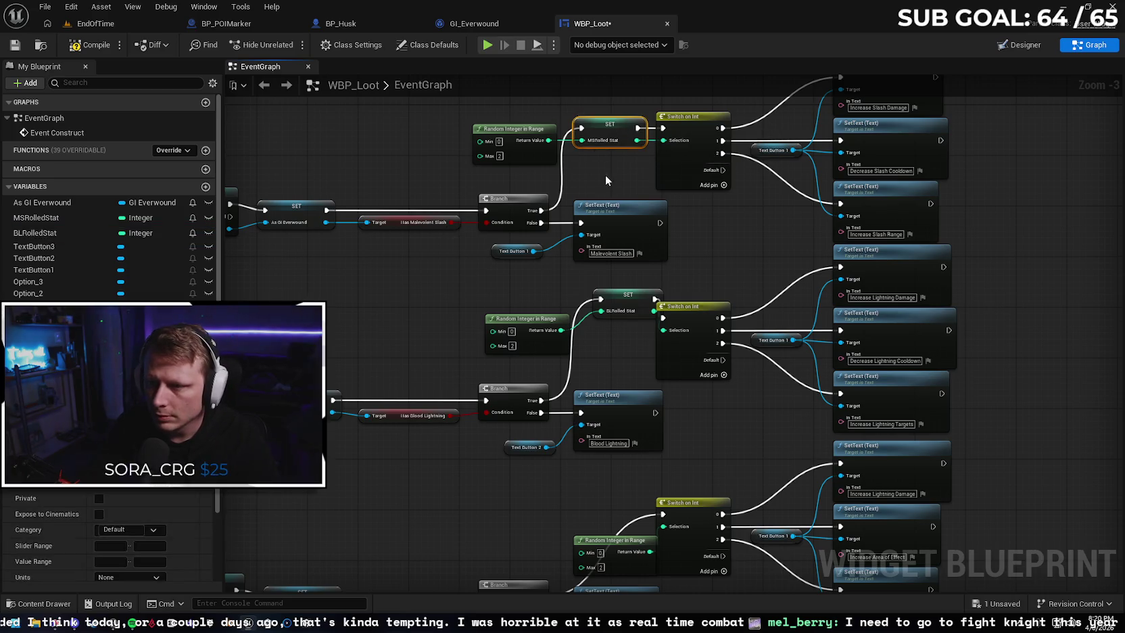
scroll(604, 174, up, 3)
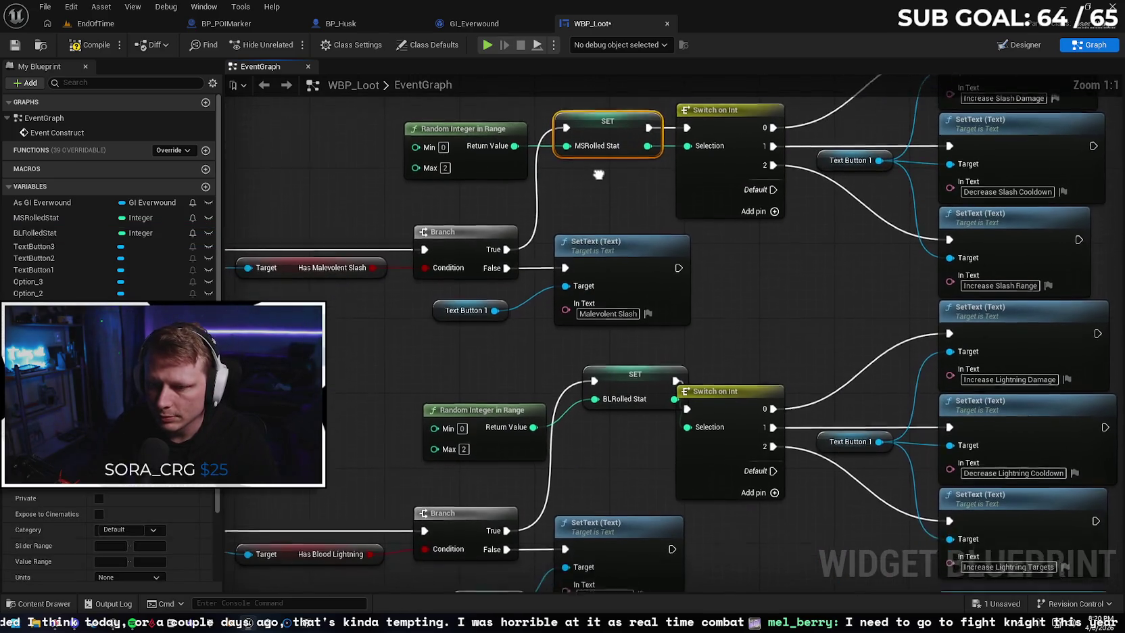
scroll(588, 382, down, 4)
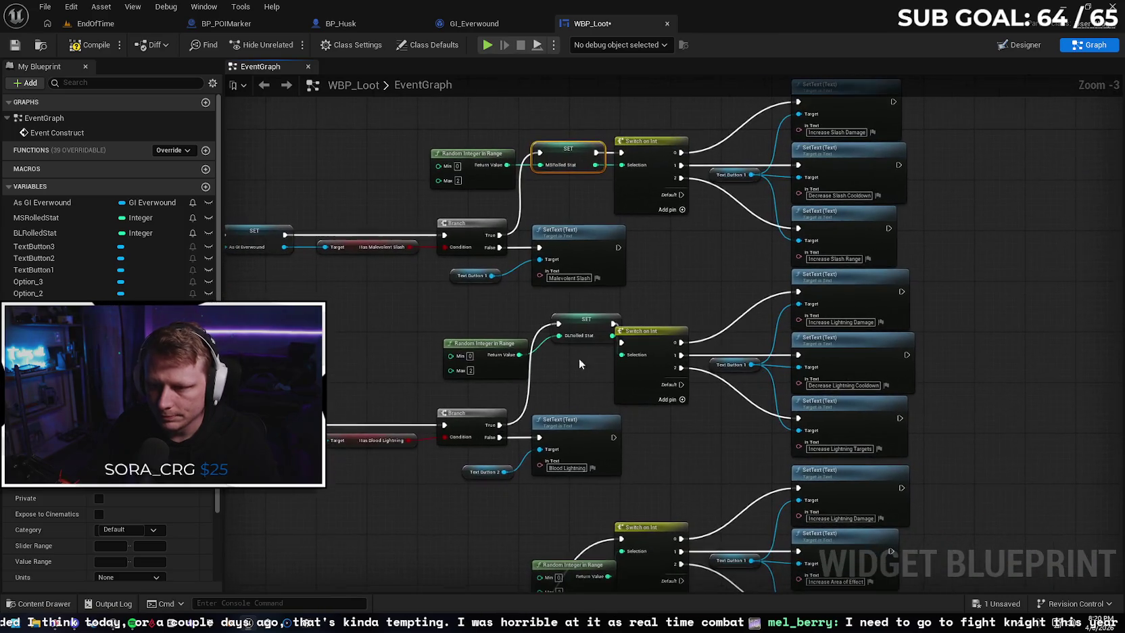
mouse_move(602, 318)
mouse_down()
mouse_move(588, 318)
mouse_move(586, 338)
mouse_up()
drag(573, 389, 530, 358)
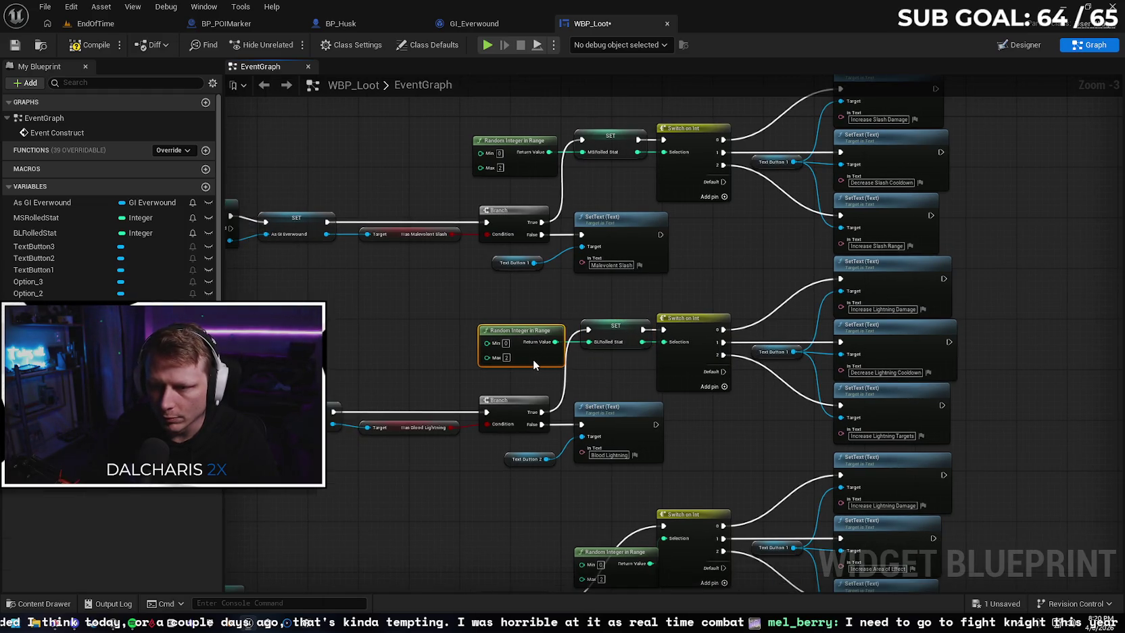
click(593, 375)
drag(594, 375, 609, 208)
Promote the Obsidian Aura random roll to a variable, wired Branch True → SET → Switch Selection
drag(631, 408, 543, 398)
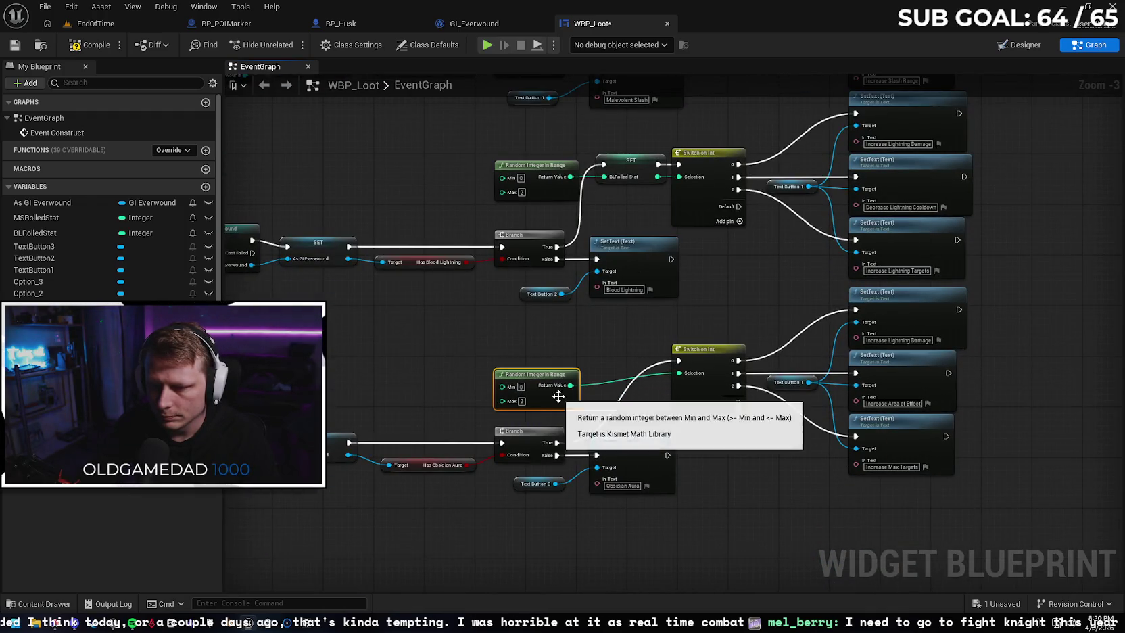
right_click(560, 386)
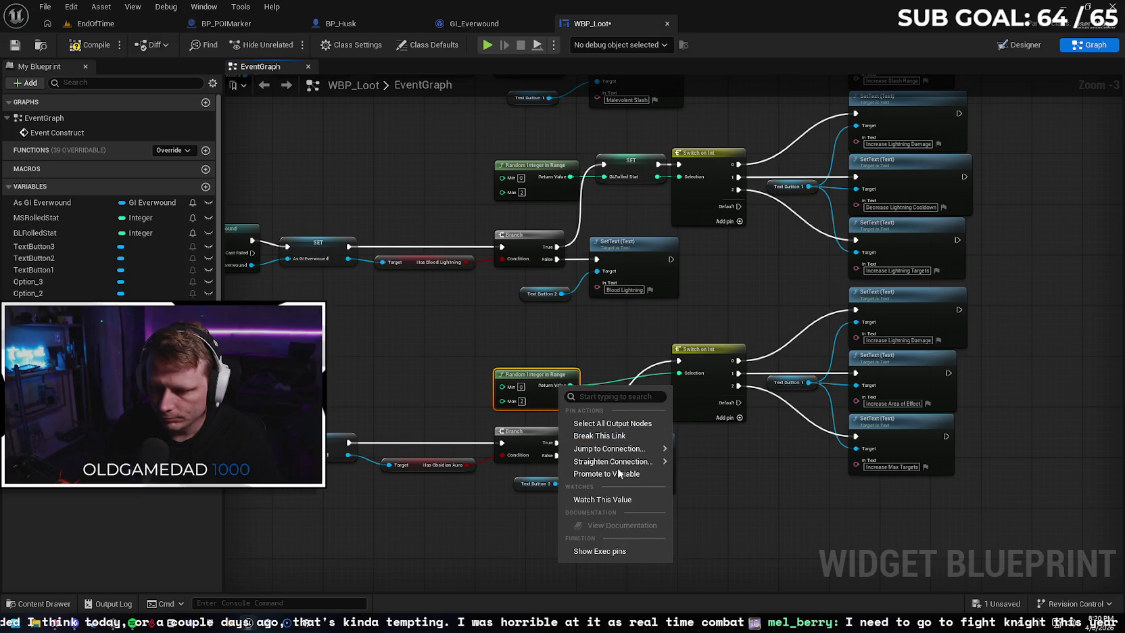
mouse_move(612, 449)
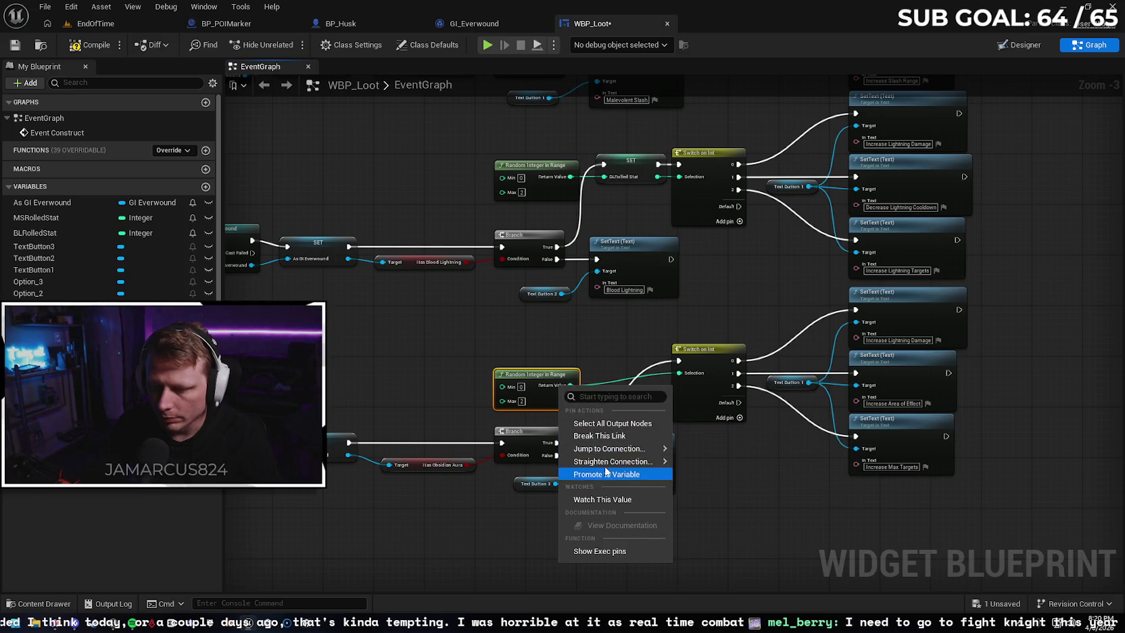
click(606, 473)
drag(674, 384, 672, 364)
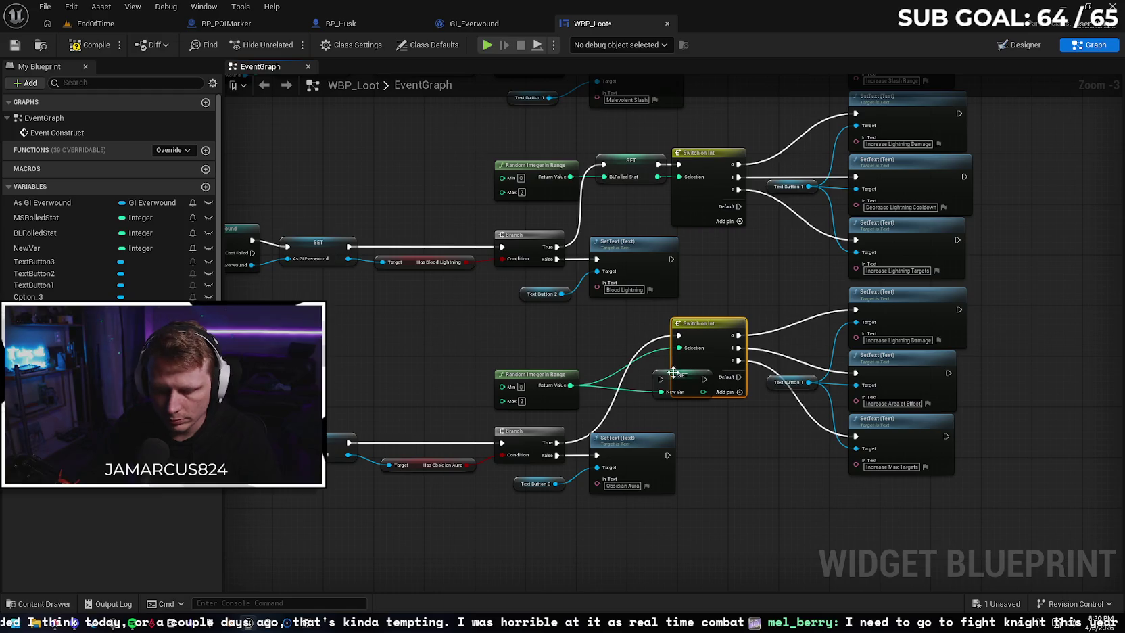
key(ctrl+z)
drag(667, 383, 606, 350)
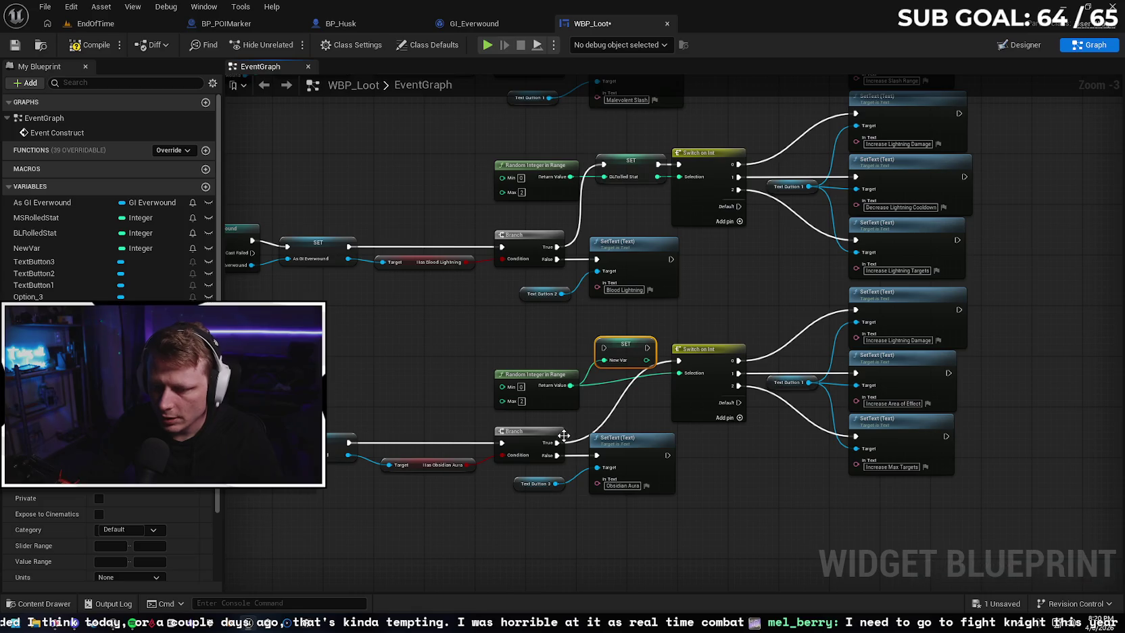
drag(557, 442, 599, 357)
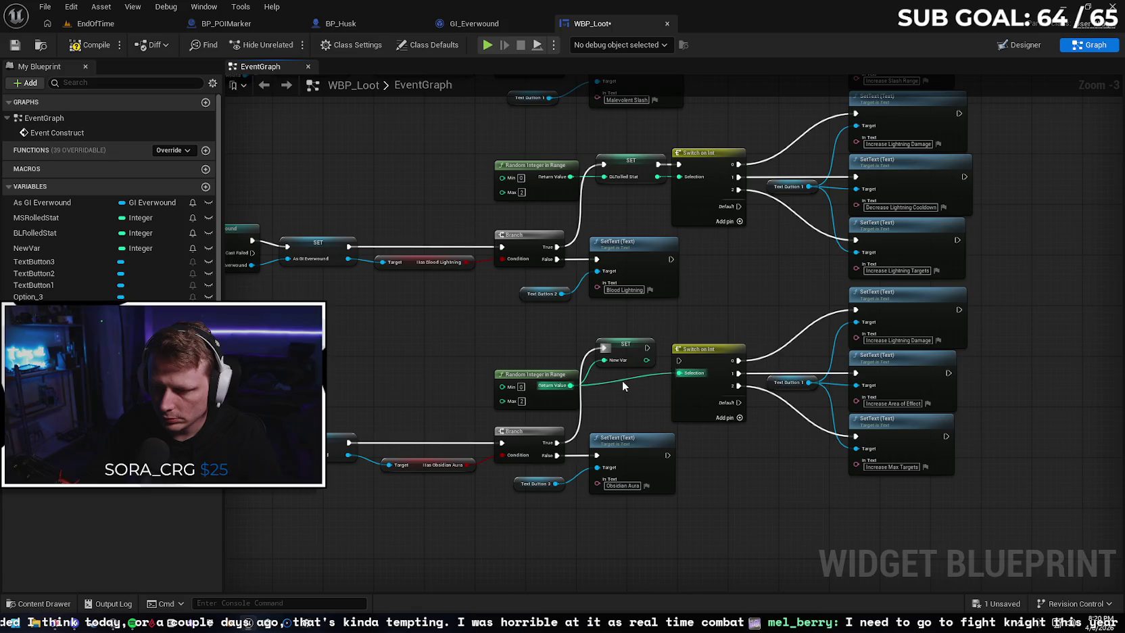
alt+click(625, 377)
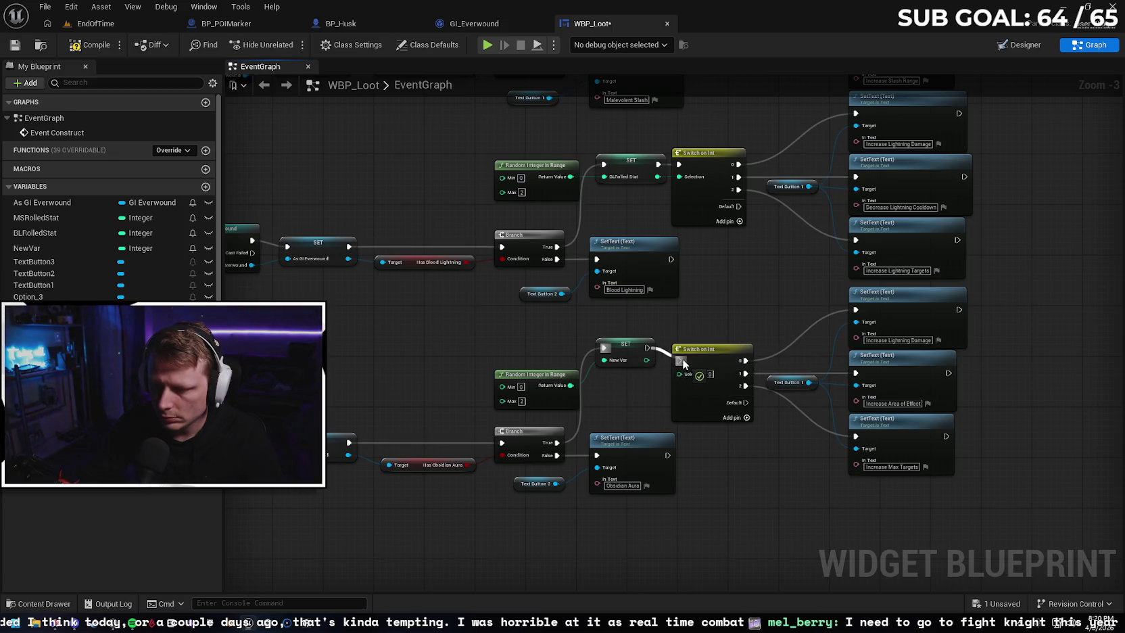
mouse_move(647, 360)
mouse_down()
mouse_move(681, 372)
mouse_move(637, 369)
mouse_up()
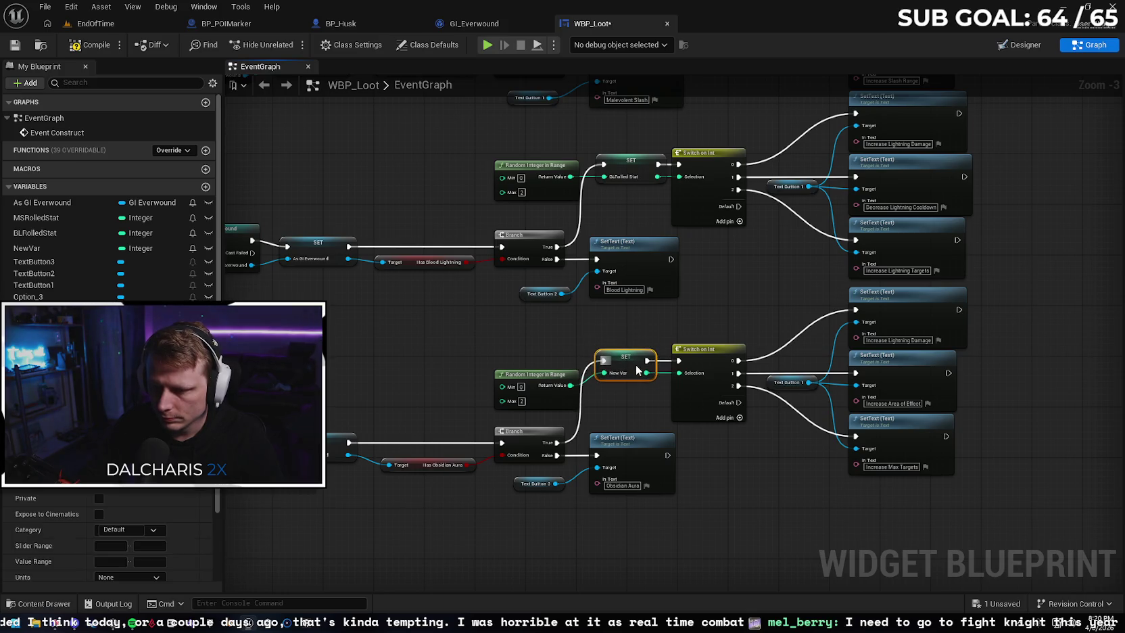
Name the new variable OARolledStat and save WBP_Loot
drag(554, 402, 548, 400)
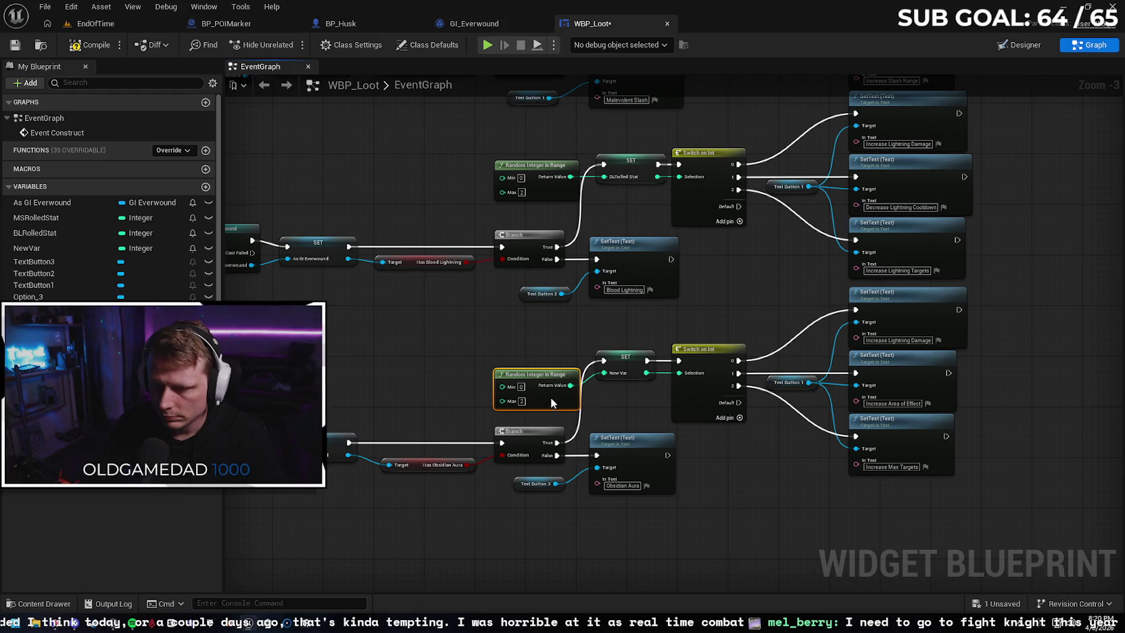
click(617, 403)
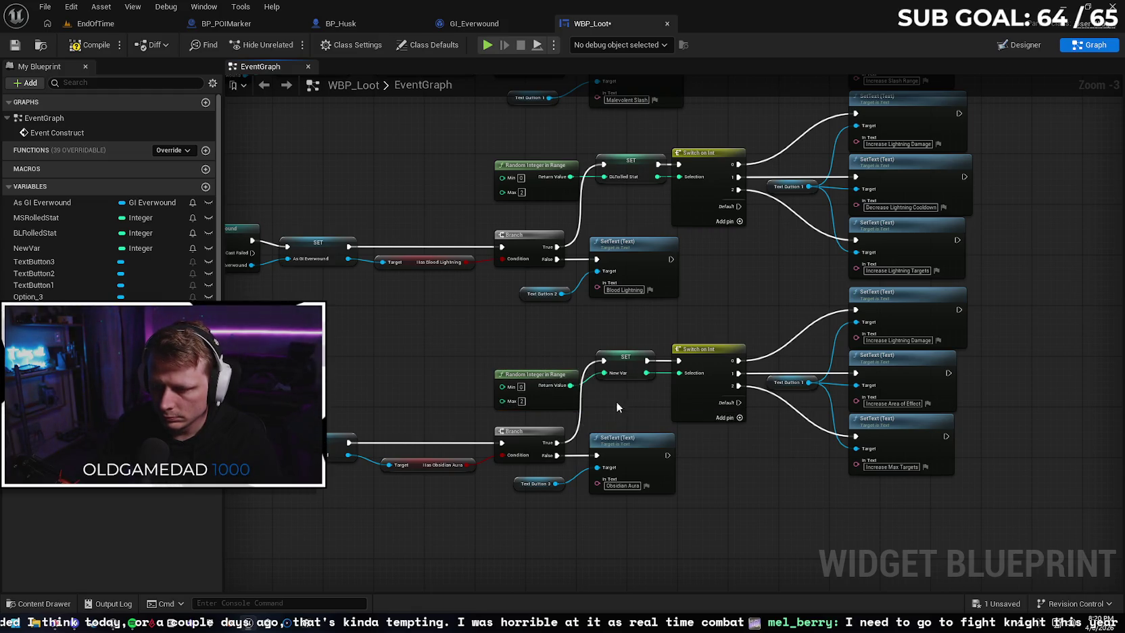
click(632, 369)
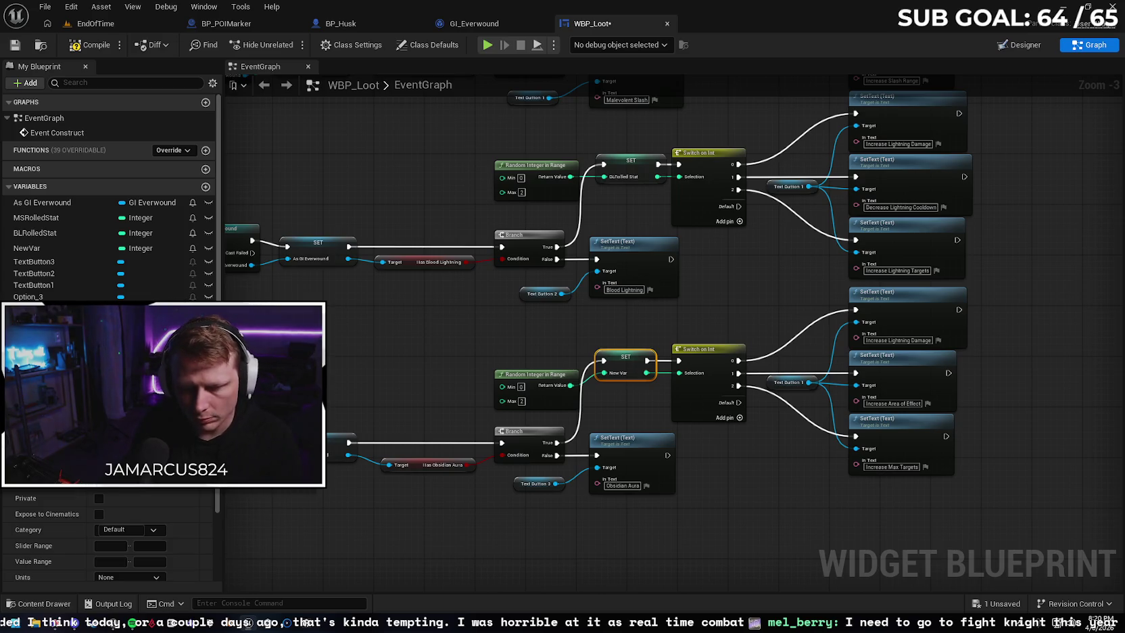
text(OARolledStat)
key(Return)
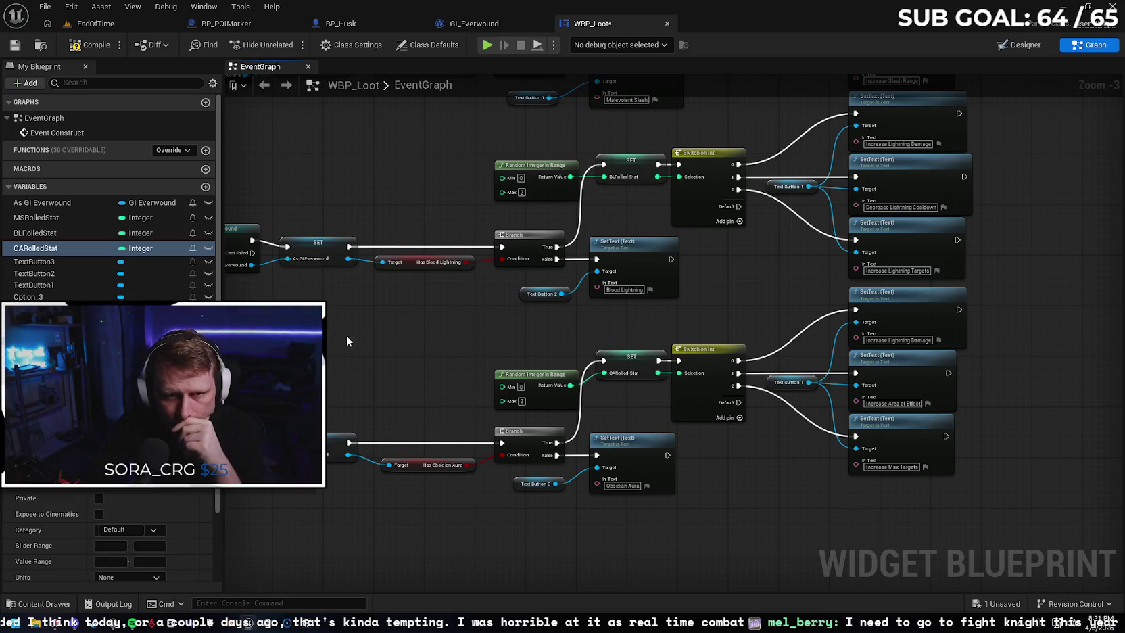
click(15, 44)
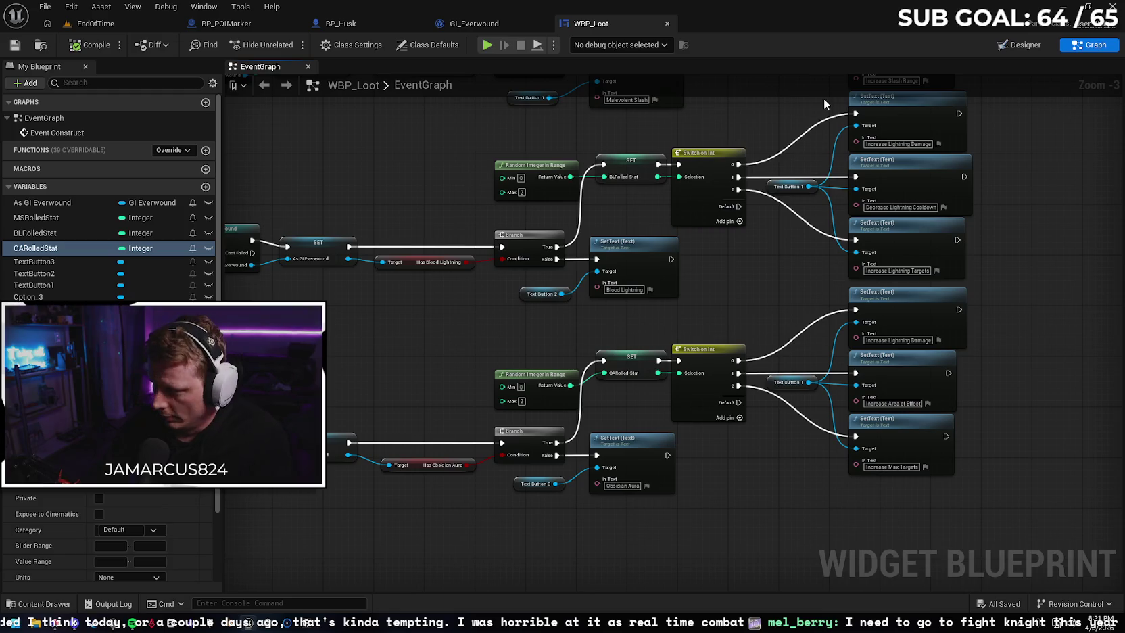
In the Designer, select the Option_1 button and add its On Clicked event from Details
click(1014, 42)
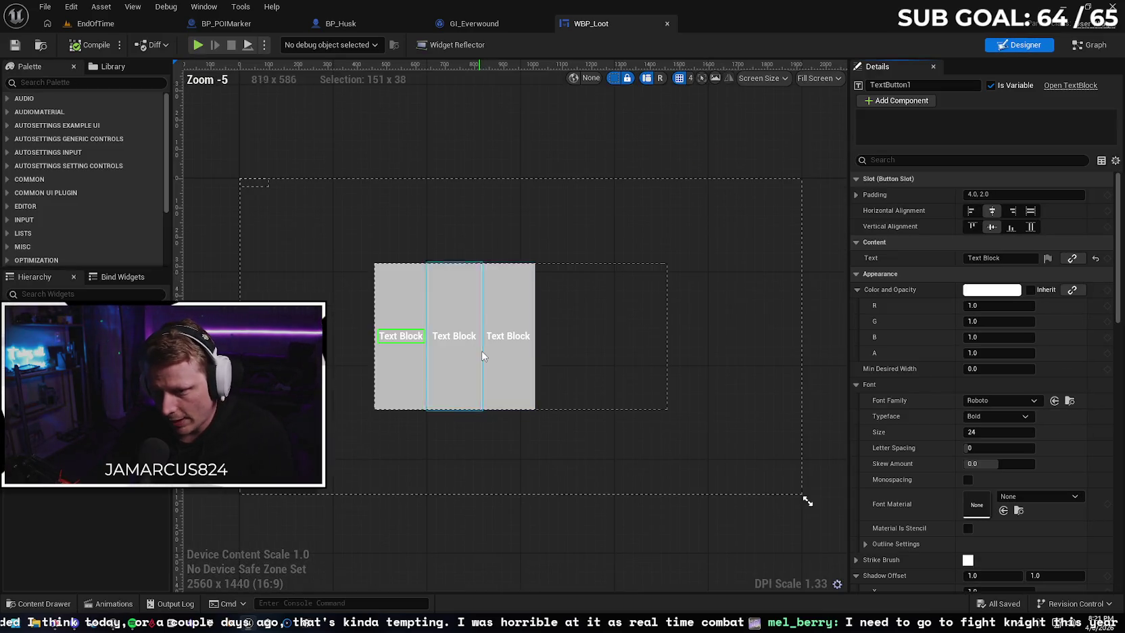
click(403, 393)
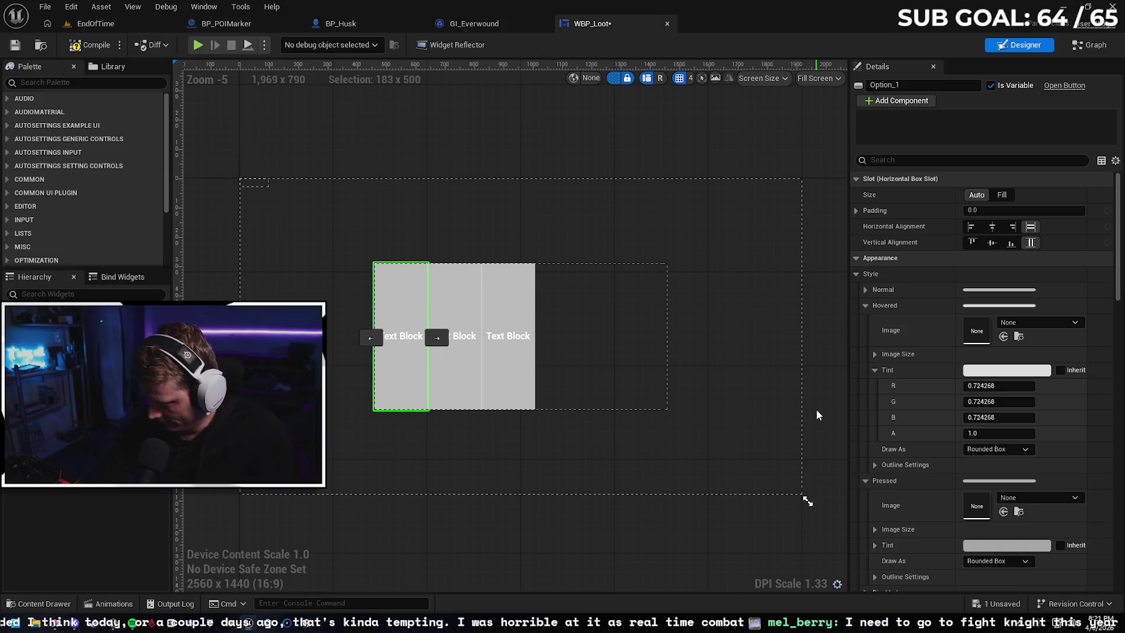
scroll(1096, 352, down, 10)
scroll(1096, 352, down, 12)
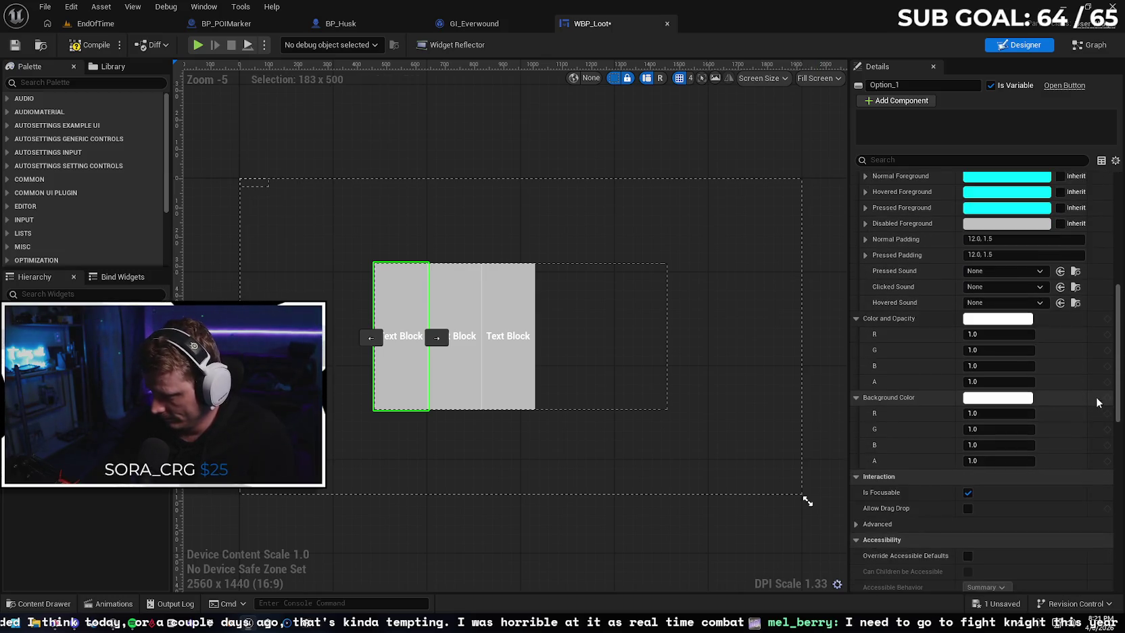
scroll(1076, 420, down, 10)
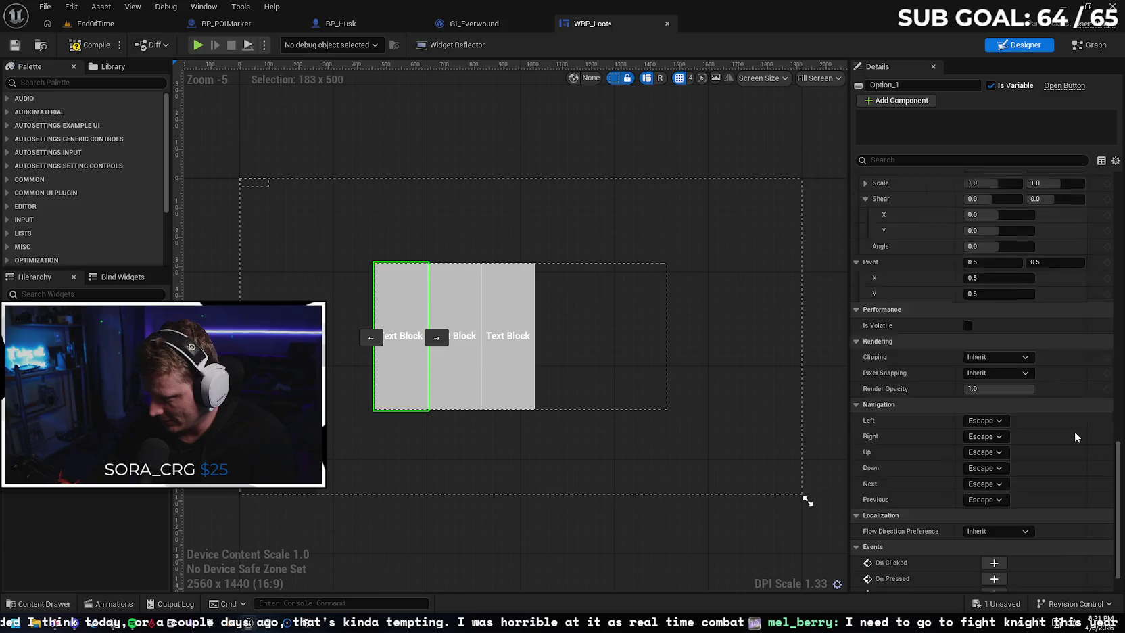
click(994, 519)
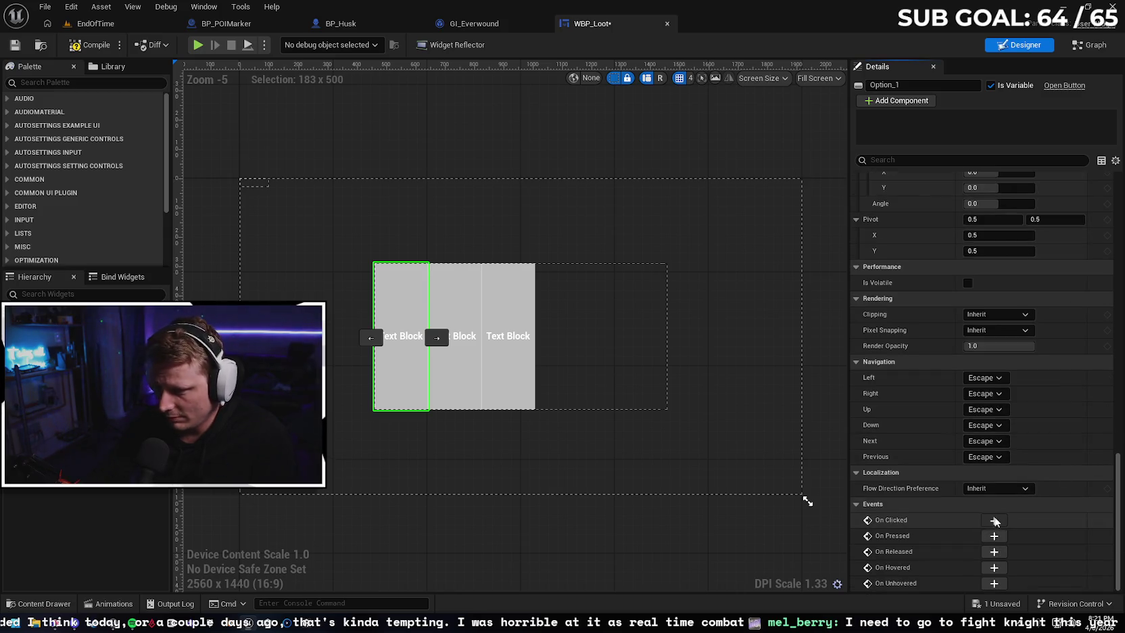
scroll(762, 420, up, 3)
drag(822, 400, 688, 361)
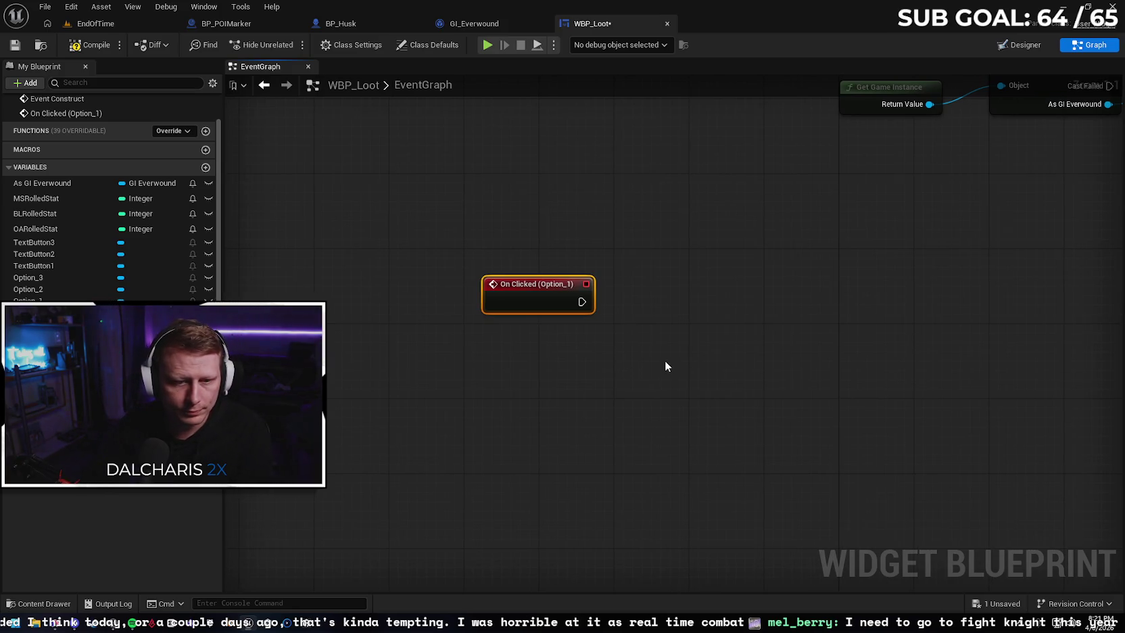
Add an MSRolledStat getter and create a Switch on Int from its value
click(59, 197)
drag(486, 412, 486, 412)
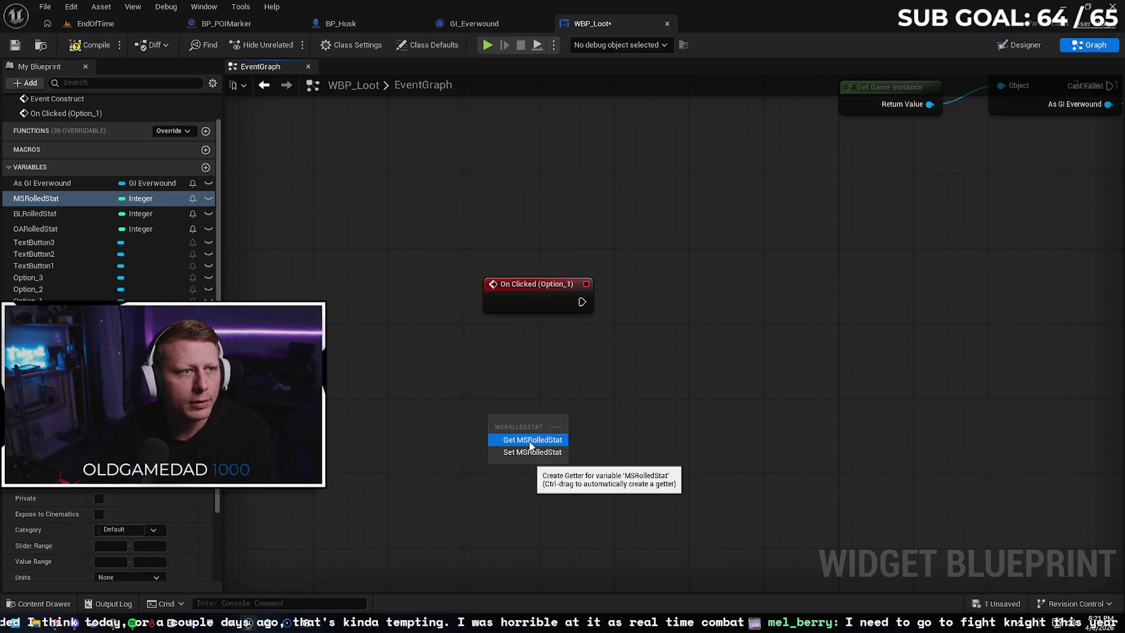
click(532, 440)
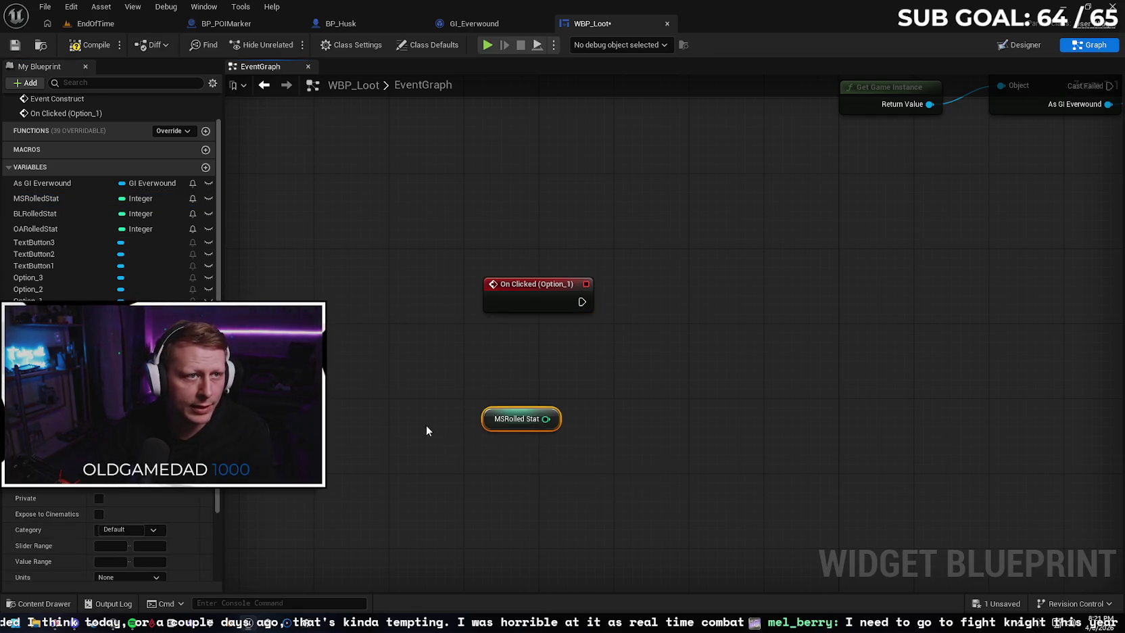
drag(489, 419, 526, 325)
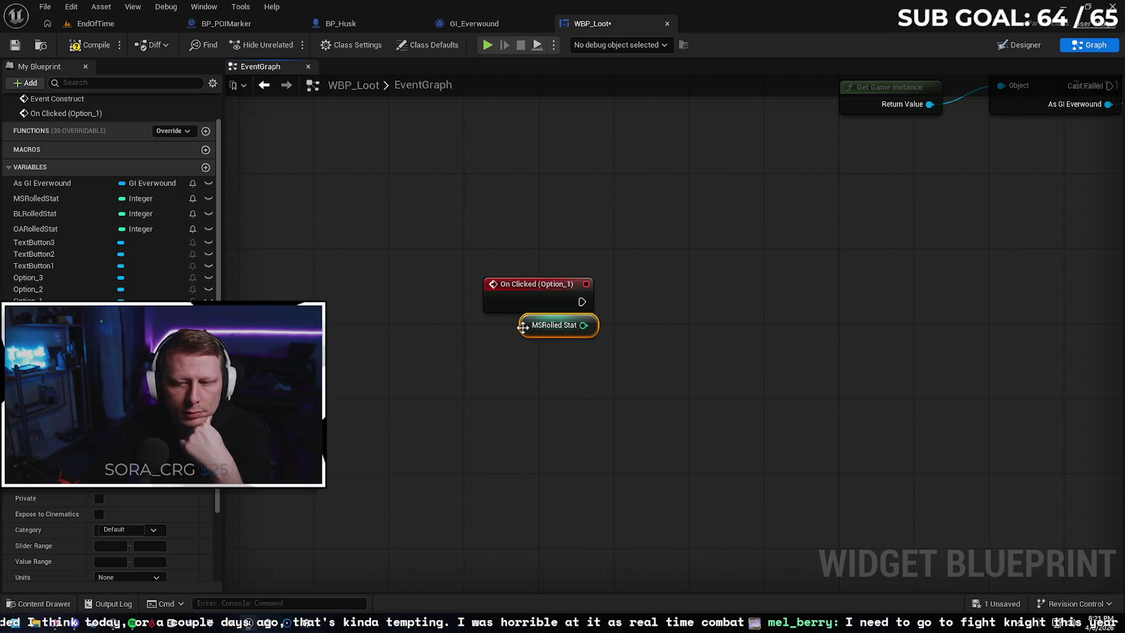
drag(590, 327, 638, 311)
text(swi)
key(Return)
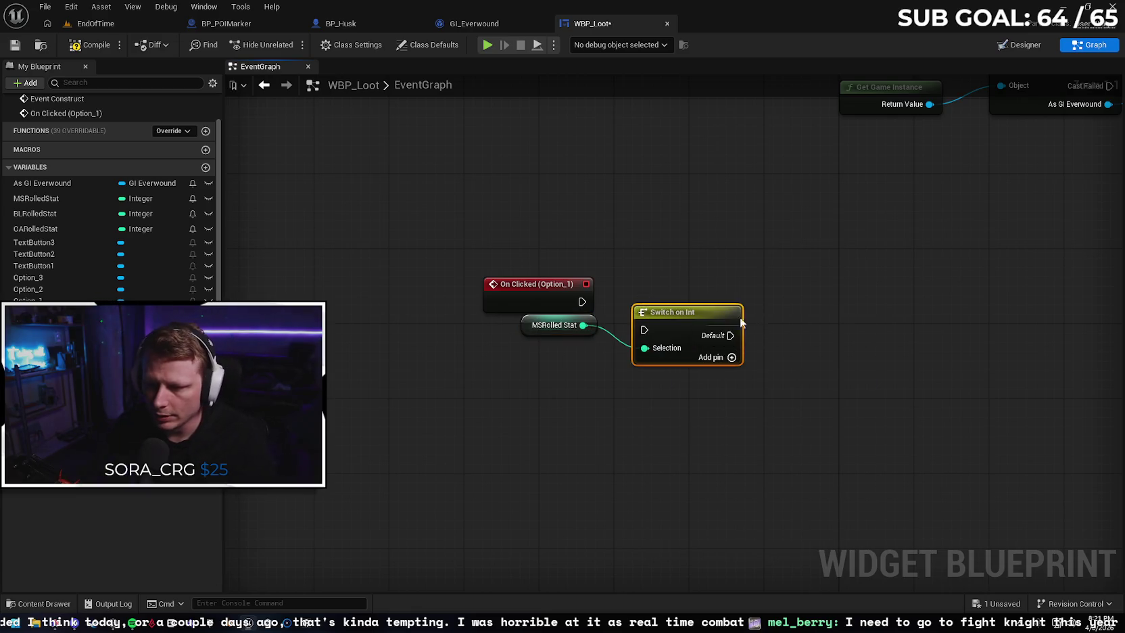
Connect On Clicked (Option_1) to the switch and add outputs 0, 1 and 2
drag(690, 321, 690, 292)
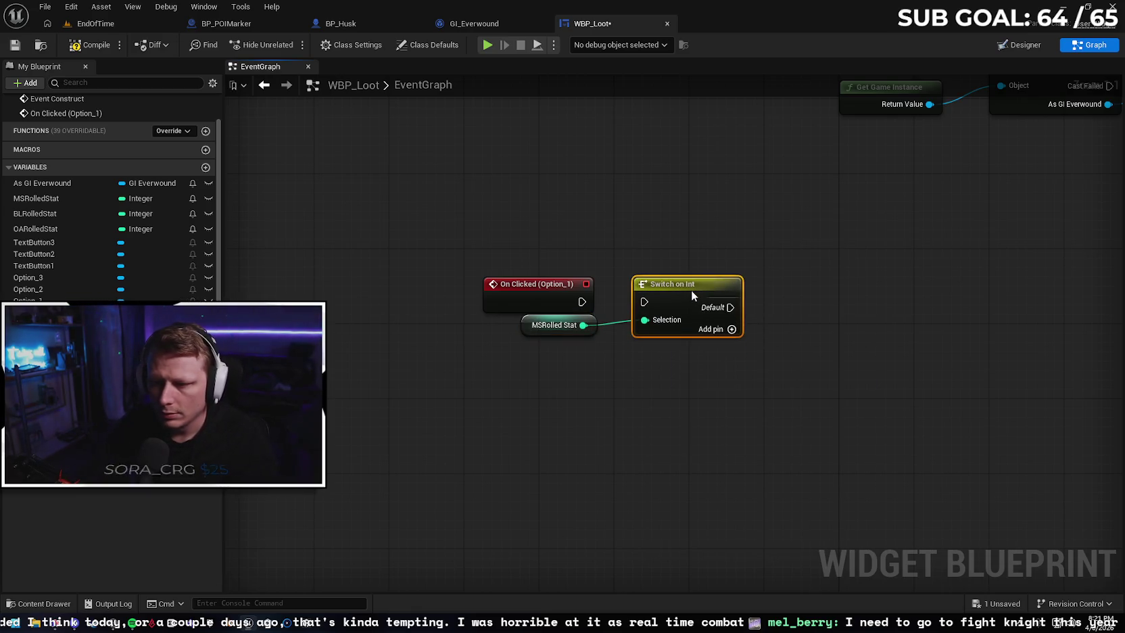
click(591, 304)
drag(580, 302, 699, 286)
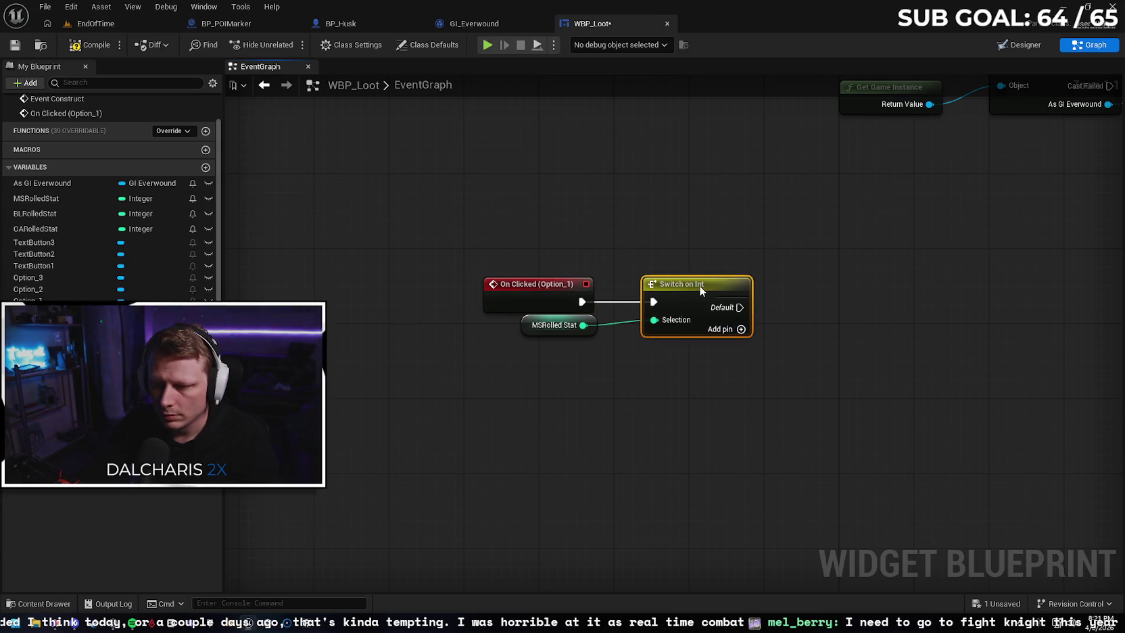
click(741, 330)
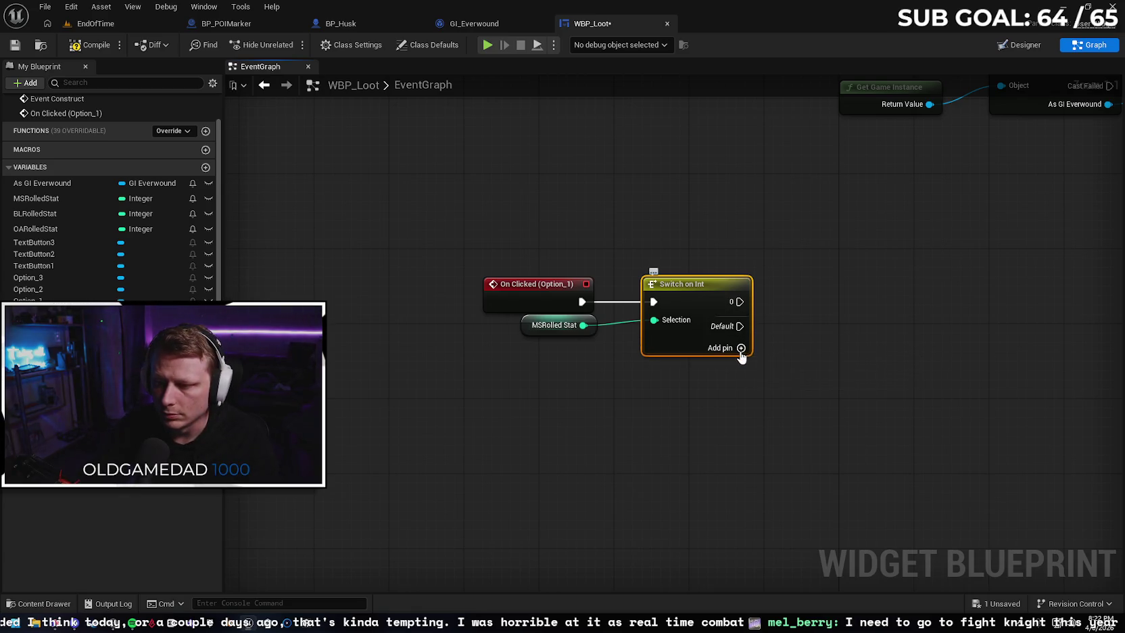
click(741, 348)
click(741, 366)
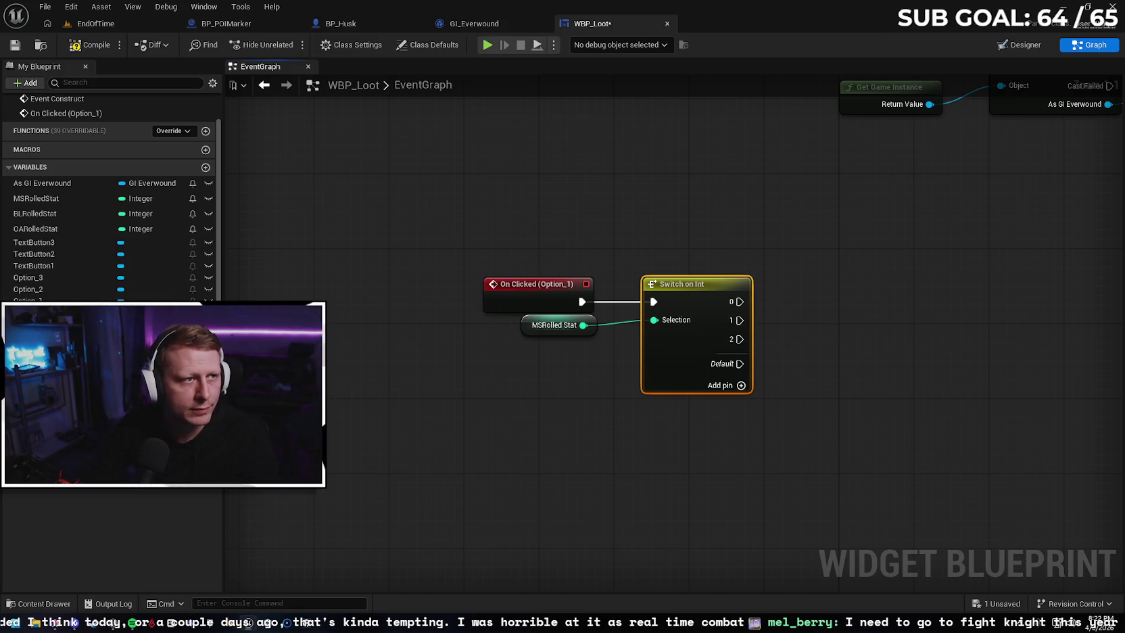
Add a Cast To BP_Husk node off the switch's output 0
drag(605, 290, 681, 291)
text(cast)
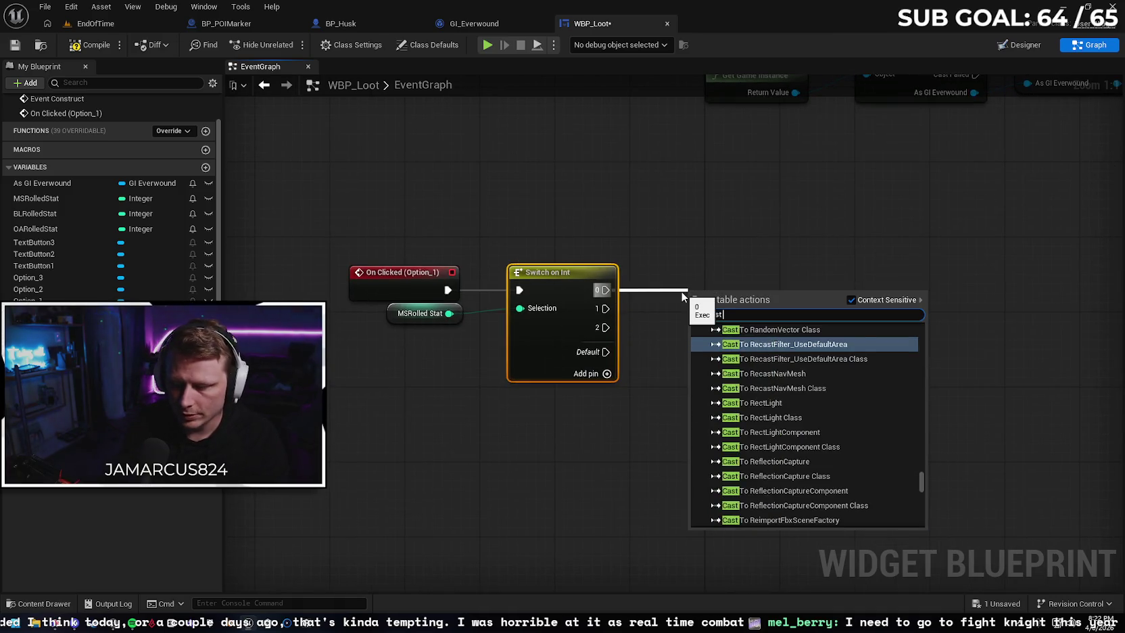
text( tobp)
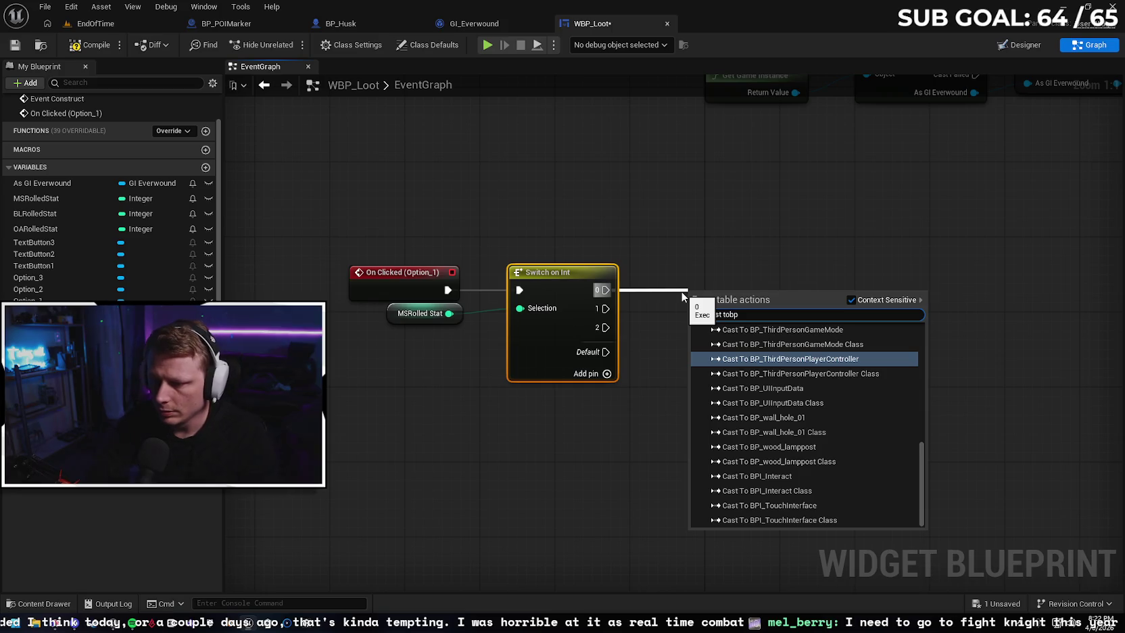
key(BackSpace)
key(BackSpace)
text(bp hus)
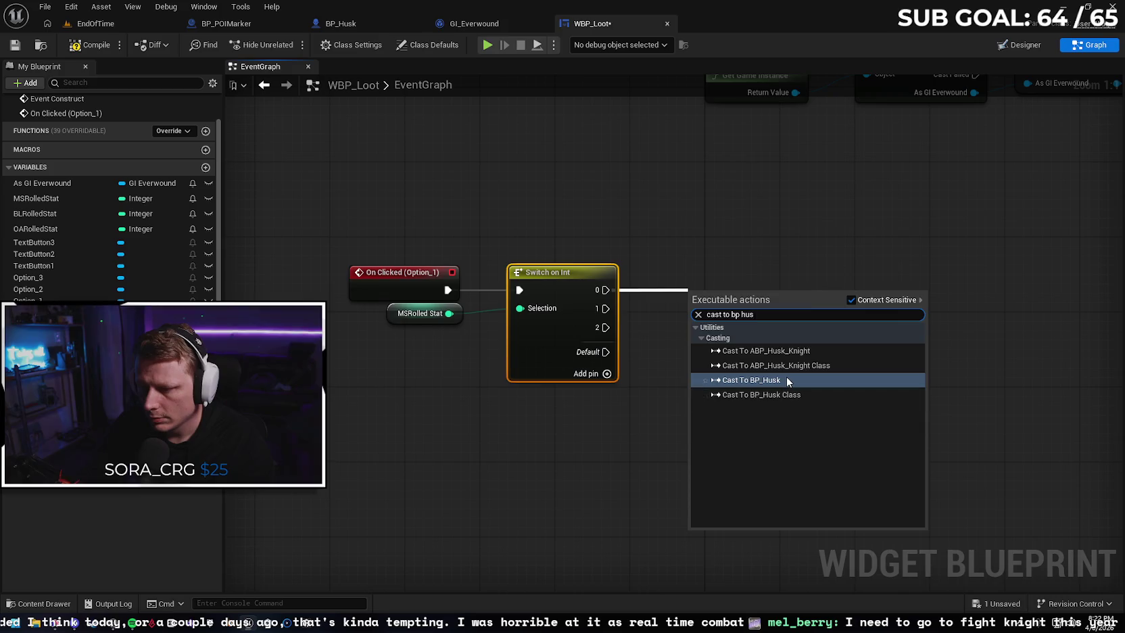
click(787, 378)
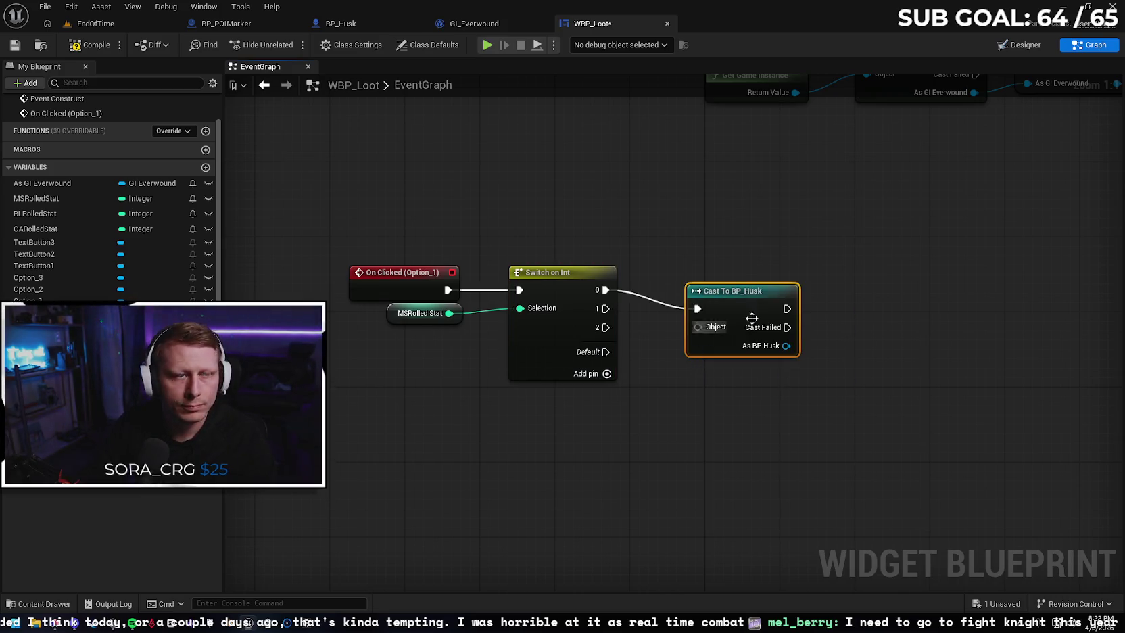
drag(736, 307, 737, 287)
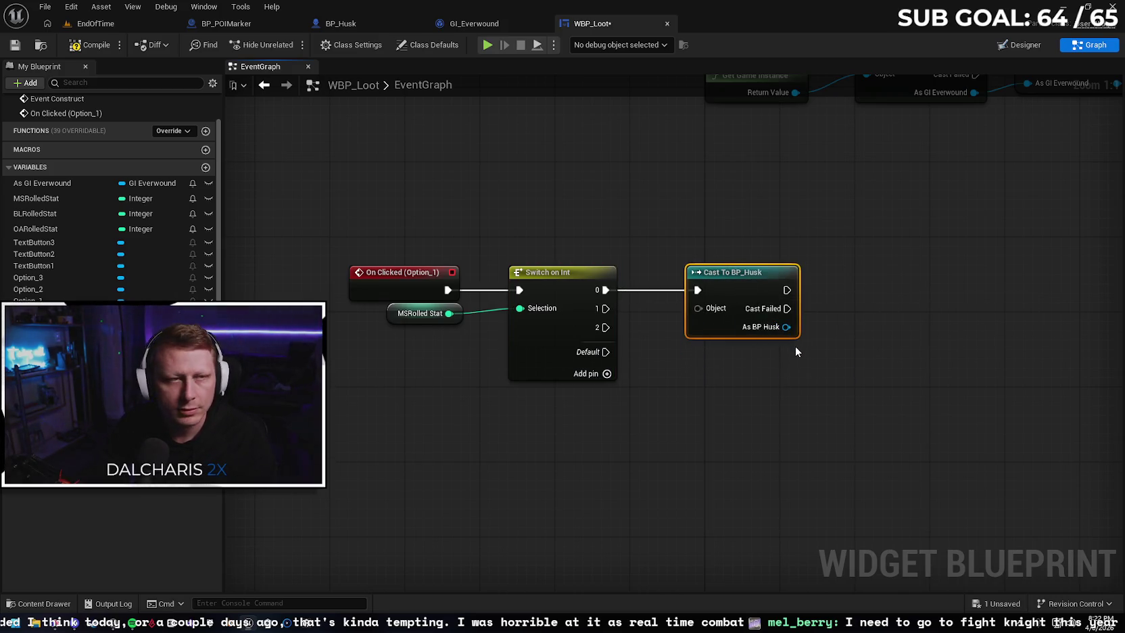
drag(840, 357, 781, 355)
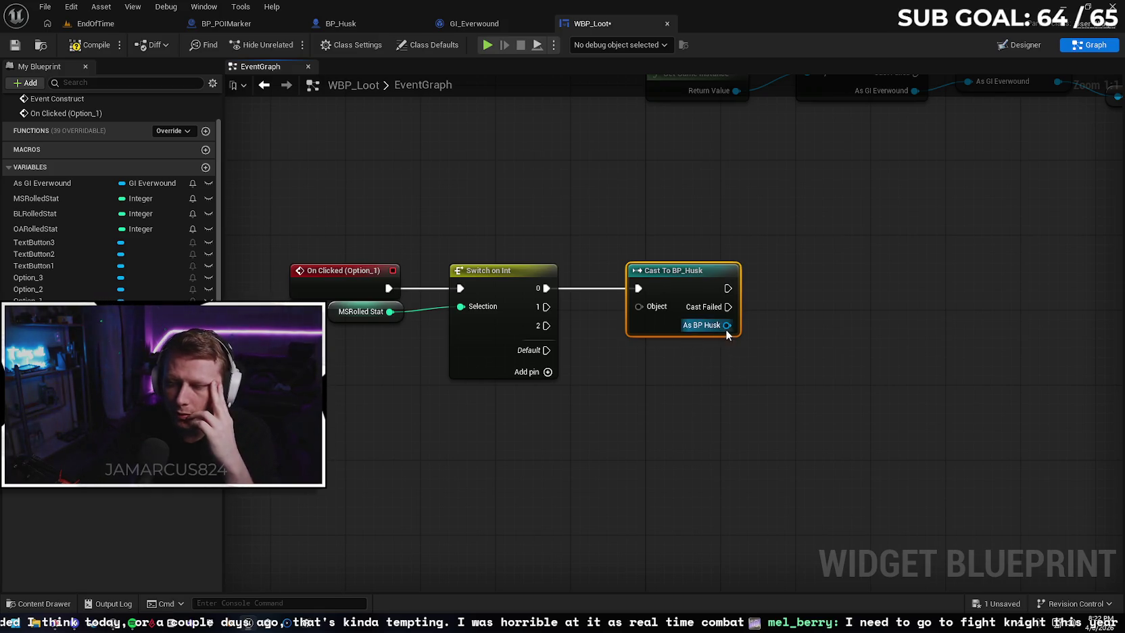
Search 'get' from the As BP Husk output, cancel, and open BP_Husk instead
drag(727, 325, 763, 325)
text(get)
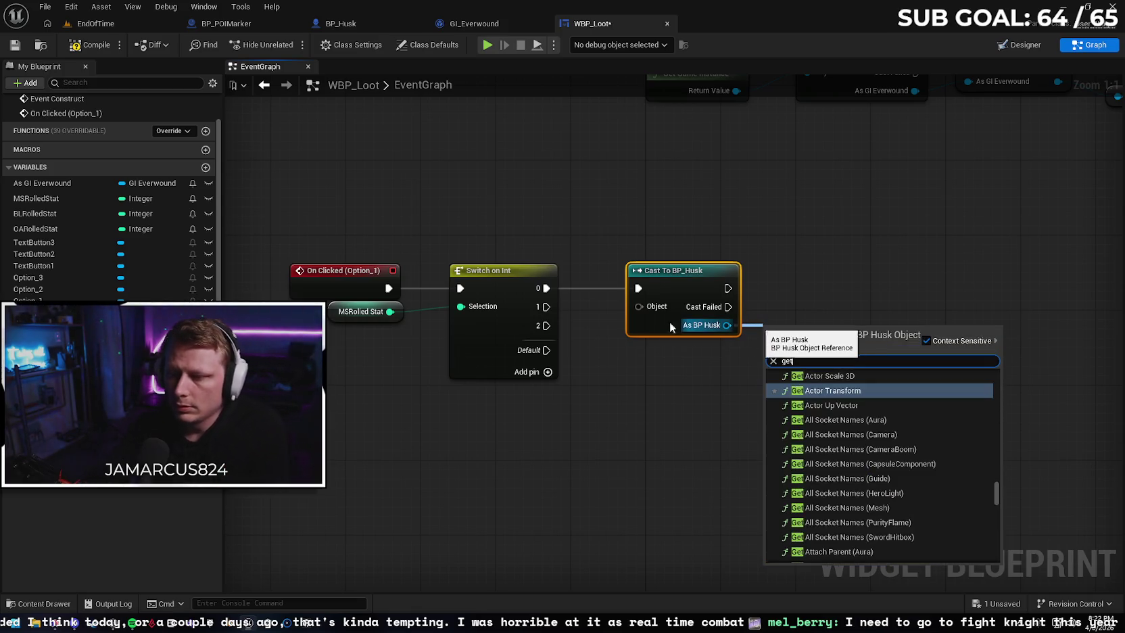
key(Escape)
click(348, 23)
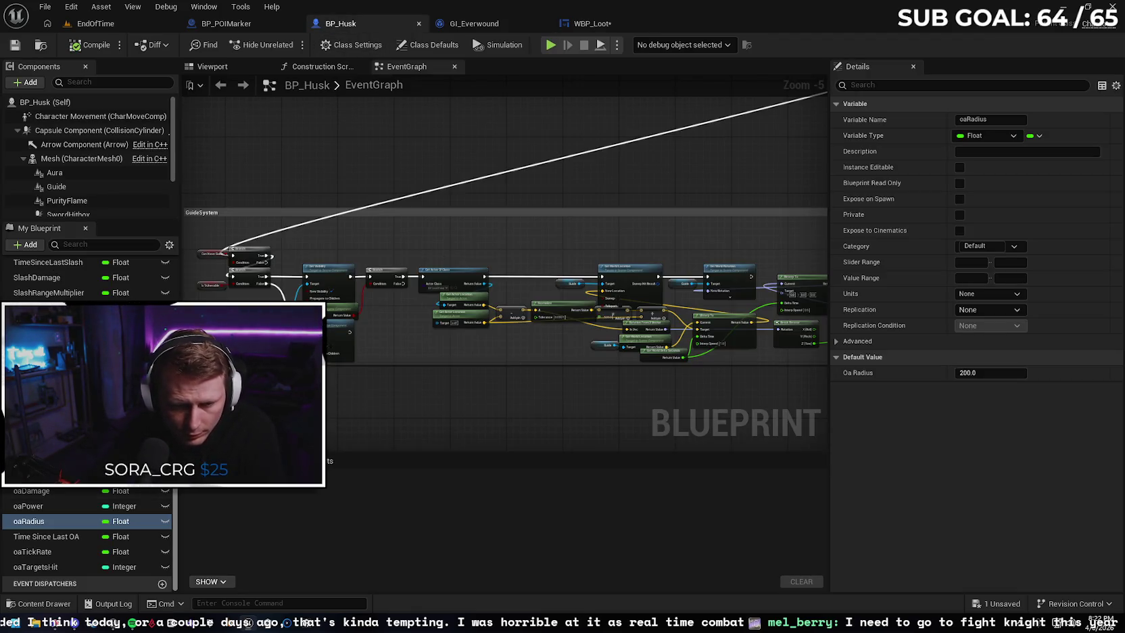
Scroll through BP_Husk's variables list, then go back to the WBP_Loot graph
scroll(88, 534, up, 10)
scroll(88, 534, up, 3)
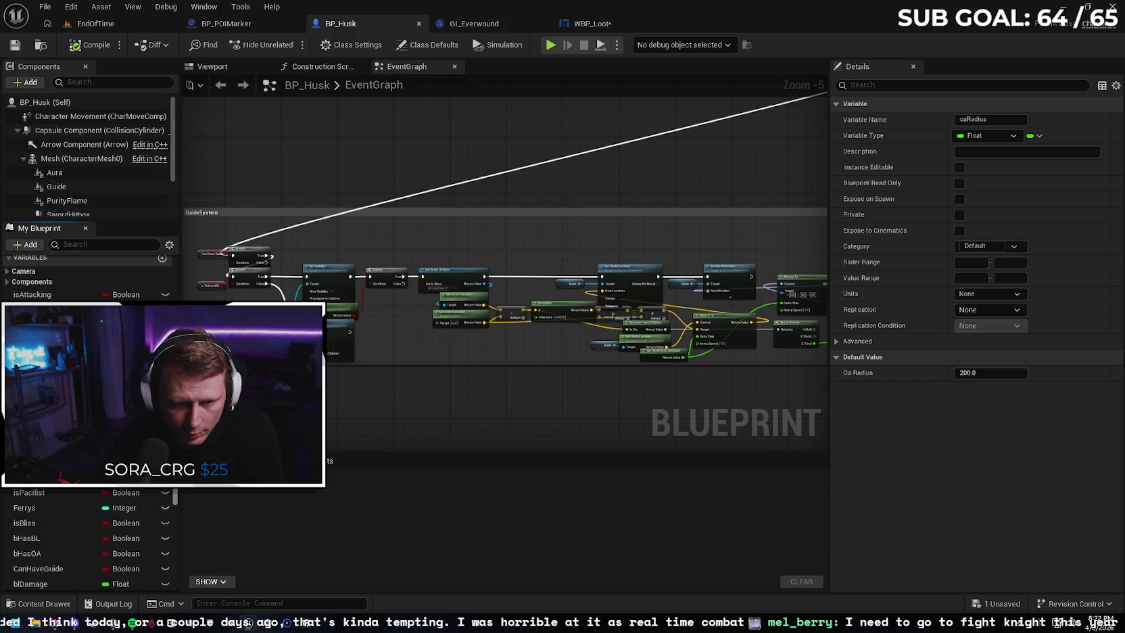
scroll(88, 534, down, 1)
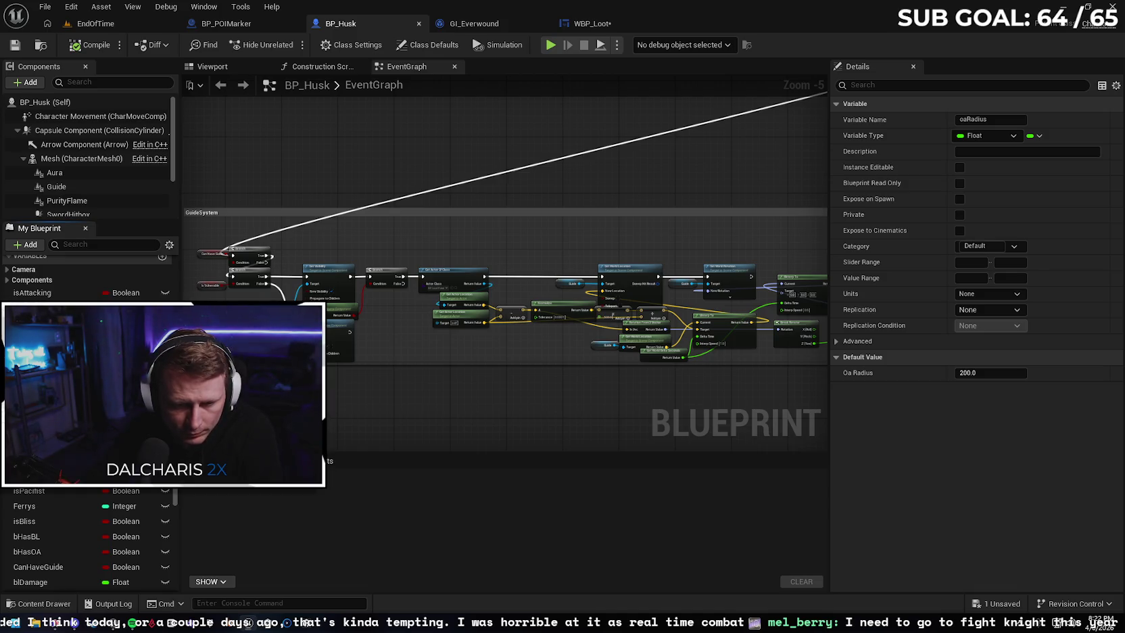
click(600, 25)
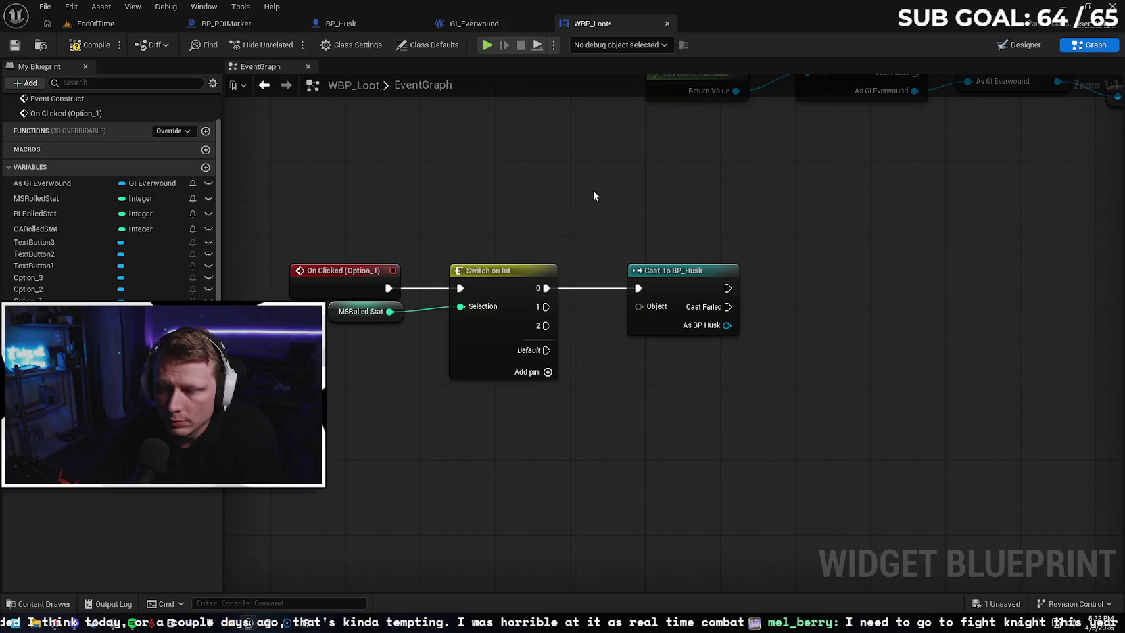
Search 'get slash' in the action list dragged from the cast's As BP Husk output
scroll(797, 278, down, 3)
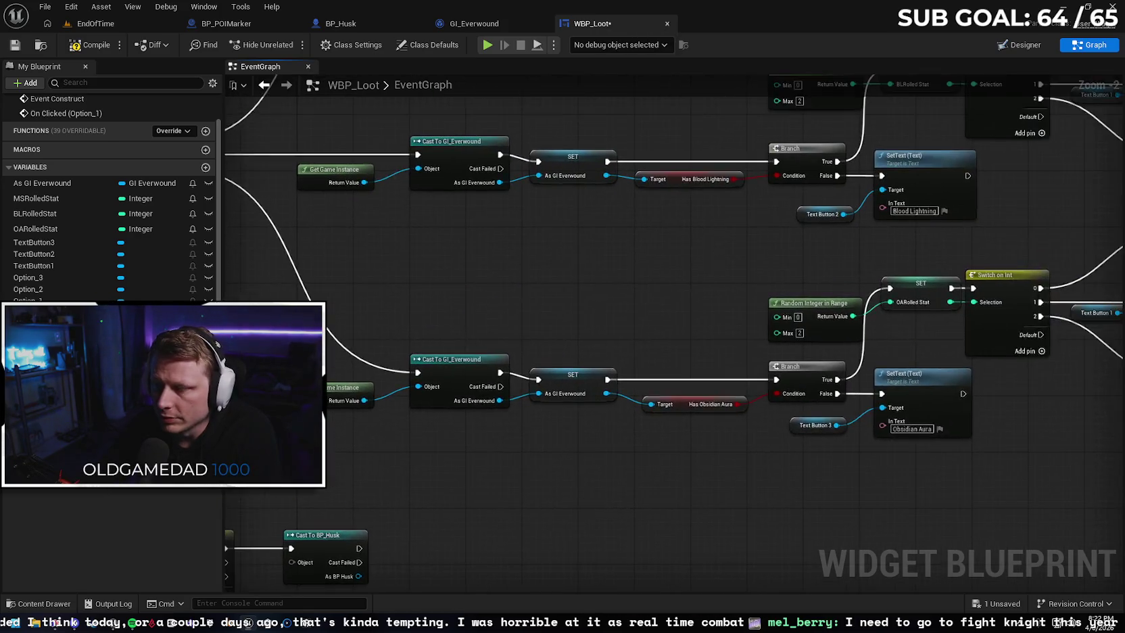
scroll(632, 207, up, 1)
mouse_move(632, 211)
mouse_down()
mouse_move(595, 317)
mouse_move(697, 133)
mouse_move(671, 295)
mouse_move(616, 369)
mouse_up()
scroll(495, 320, up, 2)
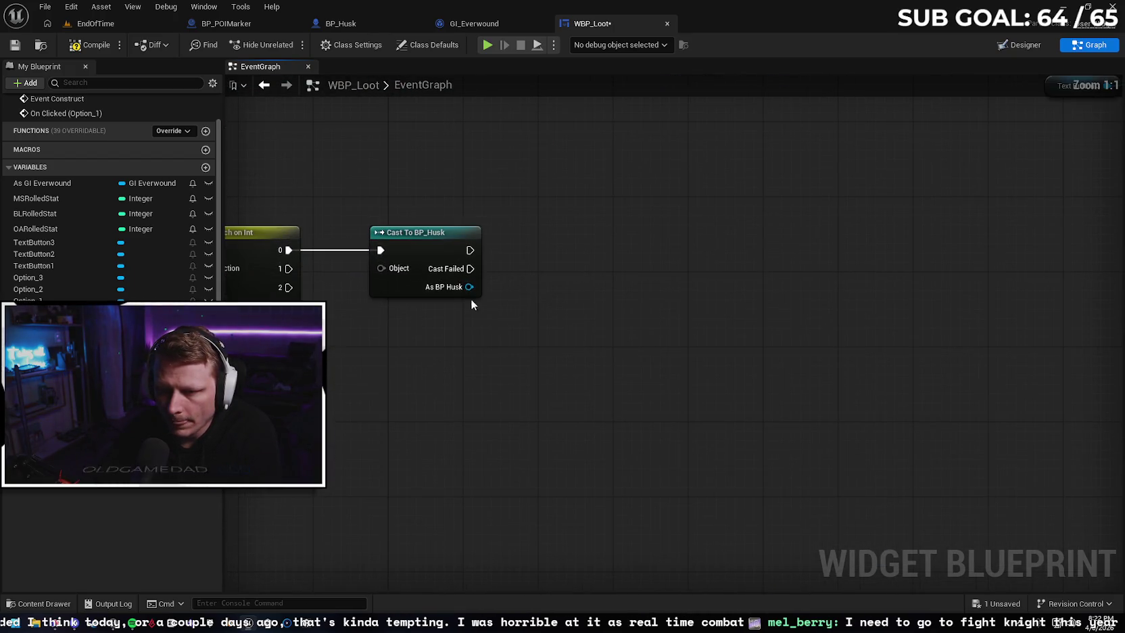
drag(493, 290, 512, 288)
text(get)
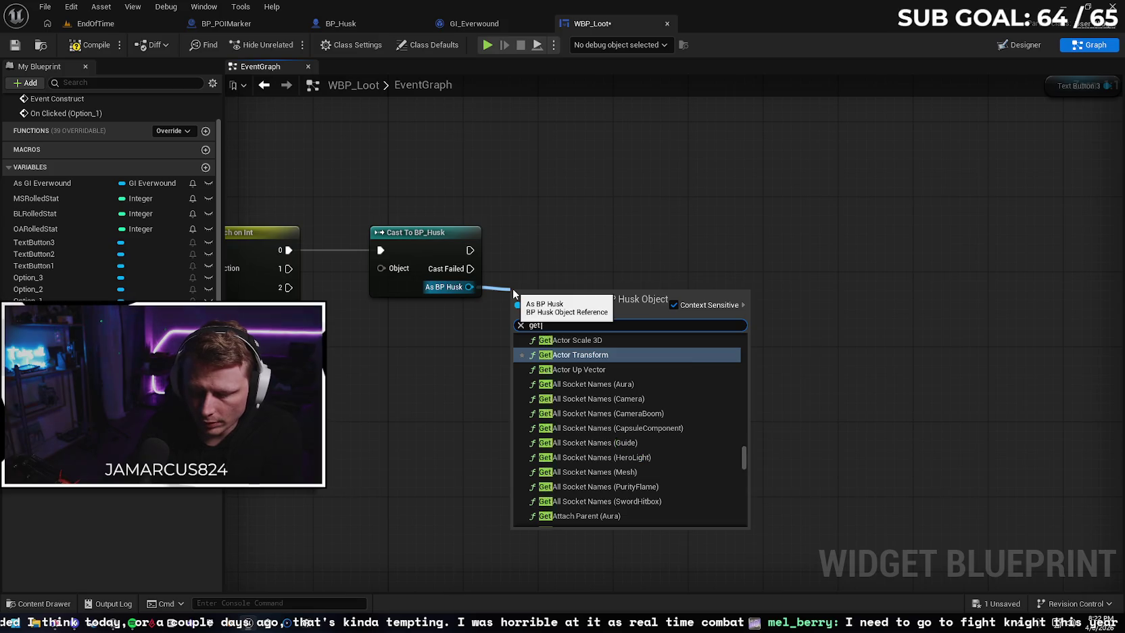
text( slash)
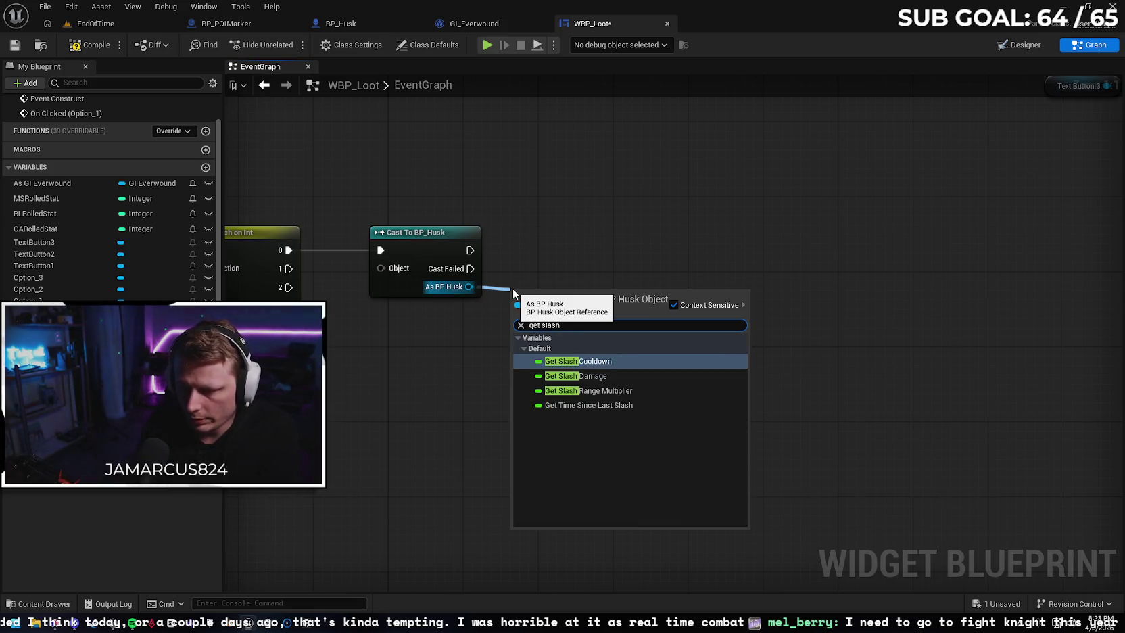
Add a Get Slash Damage node from As BP Husk and feed it into a float Add node
key(Down)
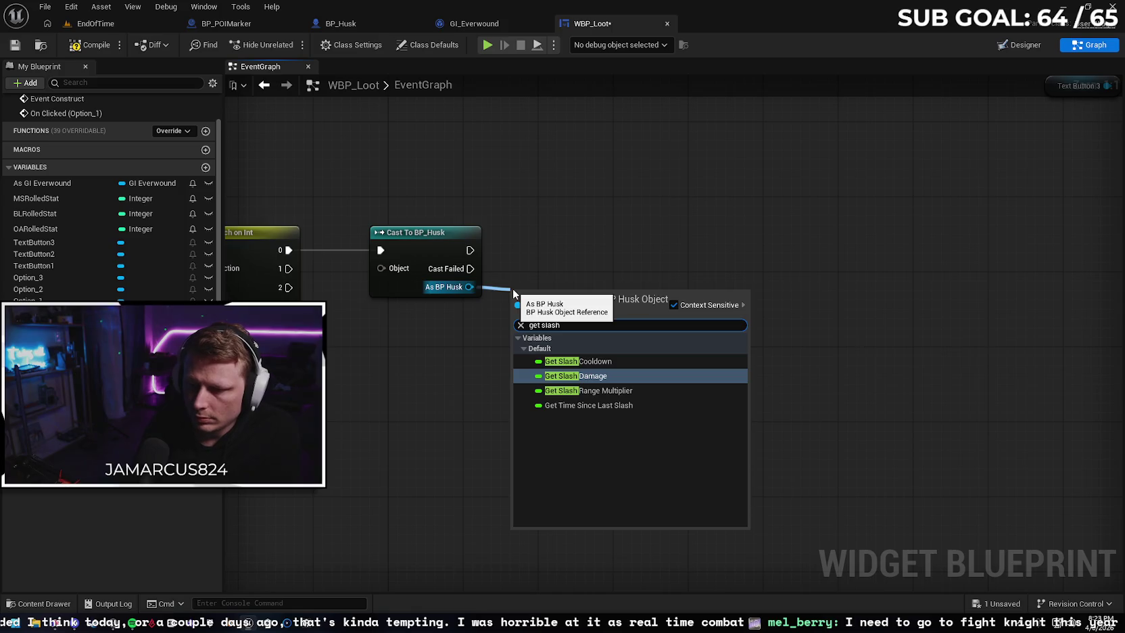
key(Return)
drag(626, 292, 651, 290)
text(add)
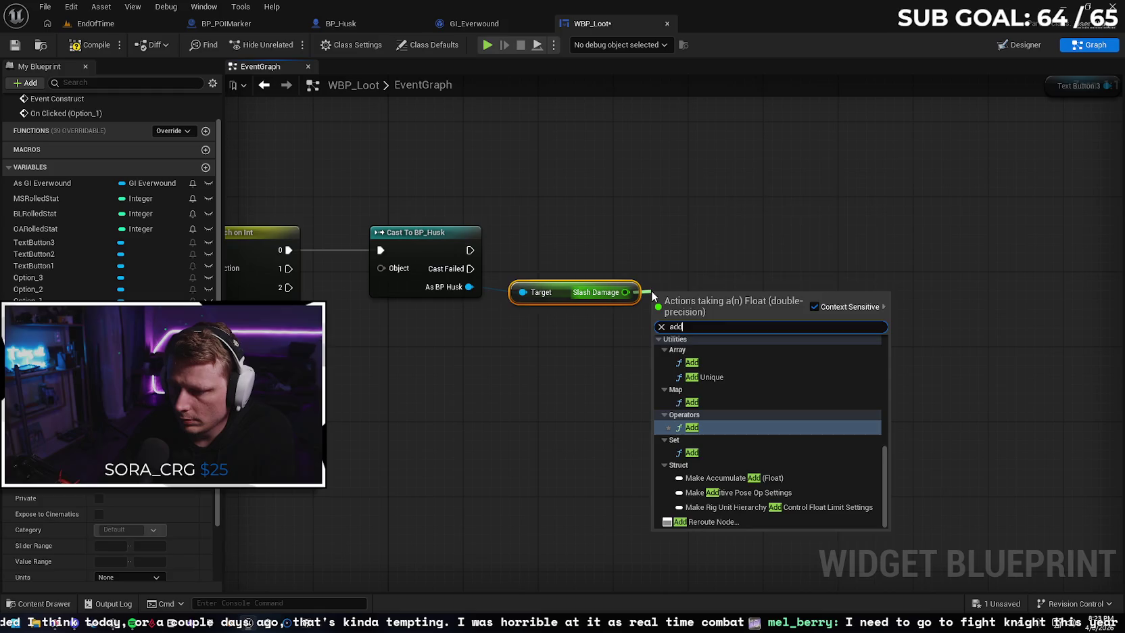
key(Return)
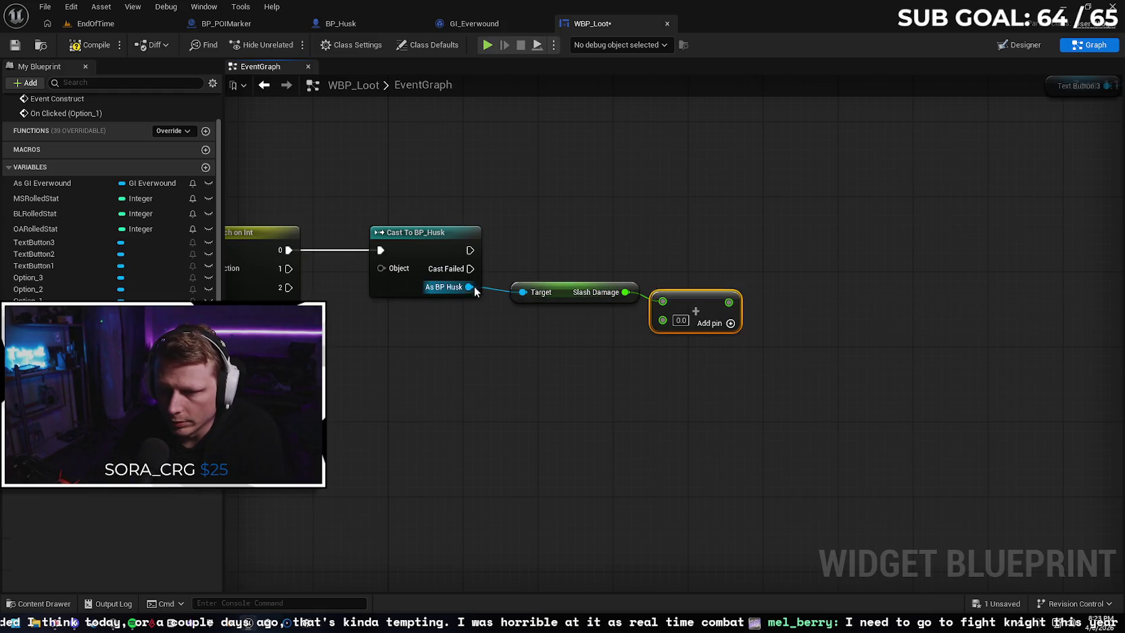
Add a SET Slash Damage node on BP_Husk and wire the Add result into it
drag(474, 288, 650, 232)
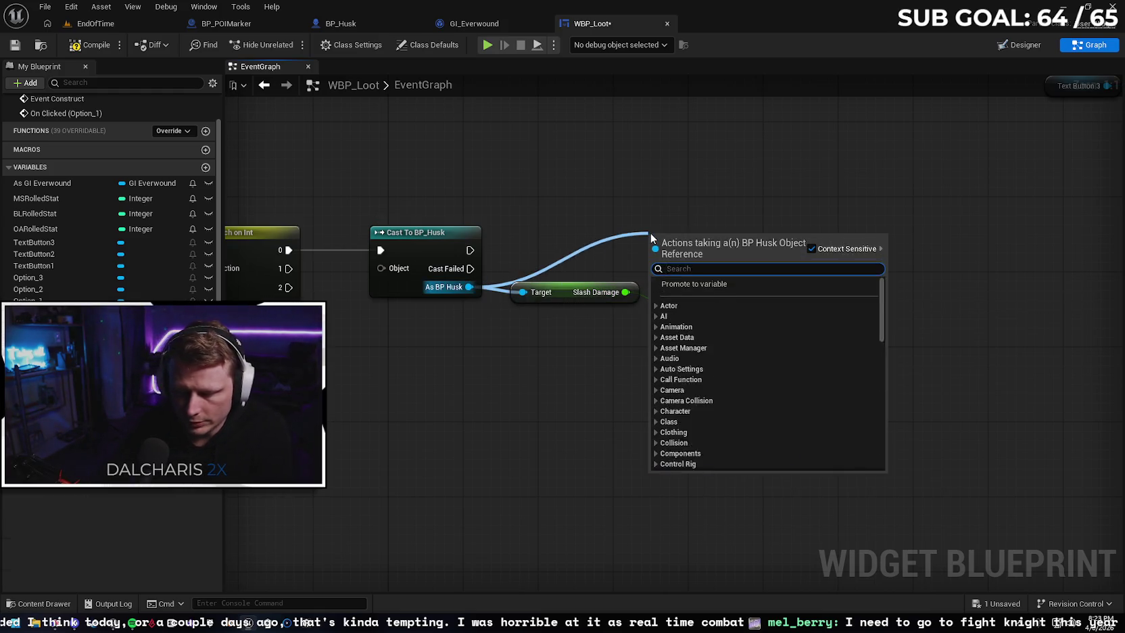
text(set slash)
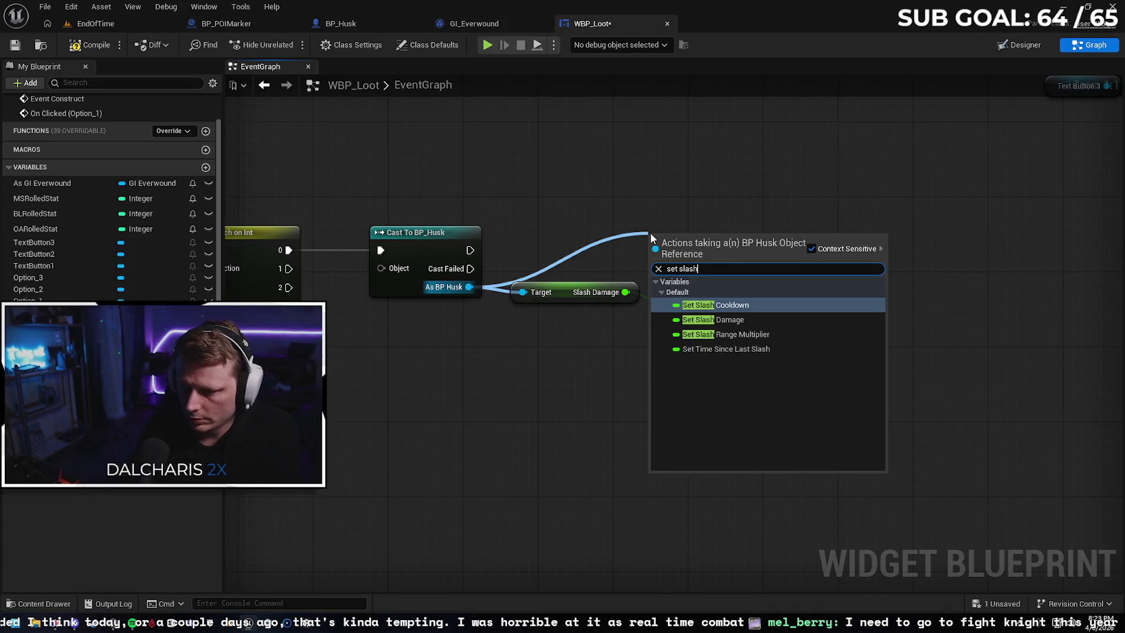
key(Down)
key(Return)
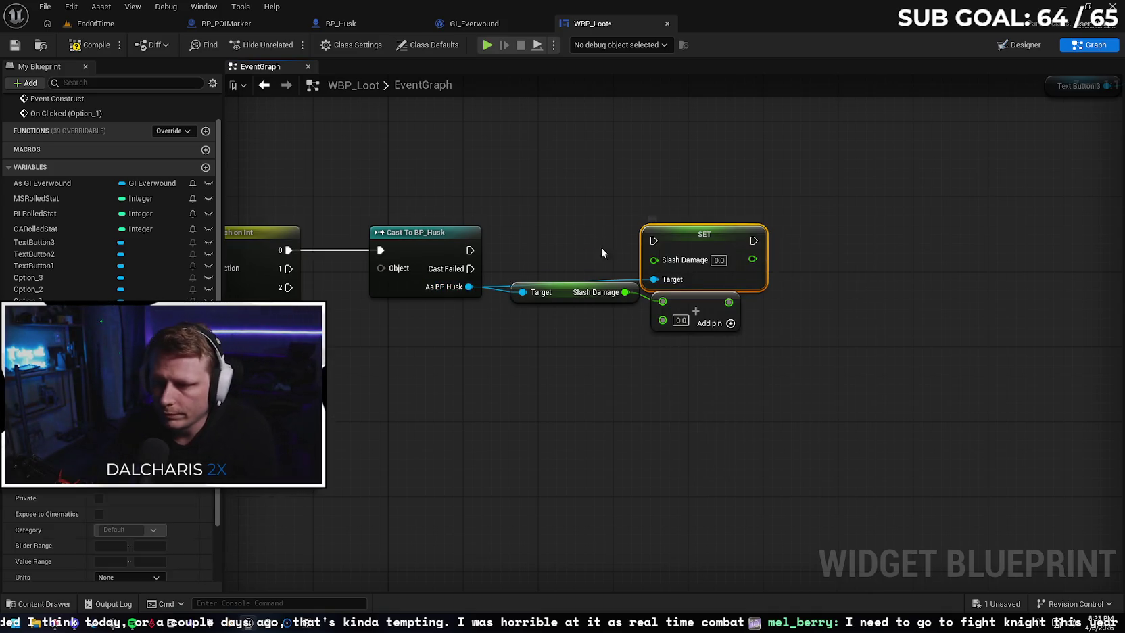
mouse_move(683, 242)
mouse_down()
mouse_move(780, 230)
mouse_move(785, 242)
mouse_up()
mouse_move(728, 302)
mouse_down()
mouse_move(757, 260)
mouse_move(815, 259)
mouse_up()
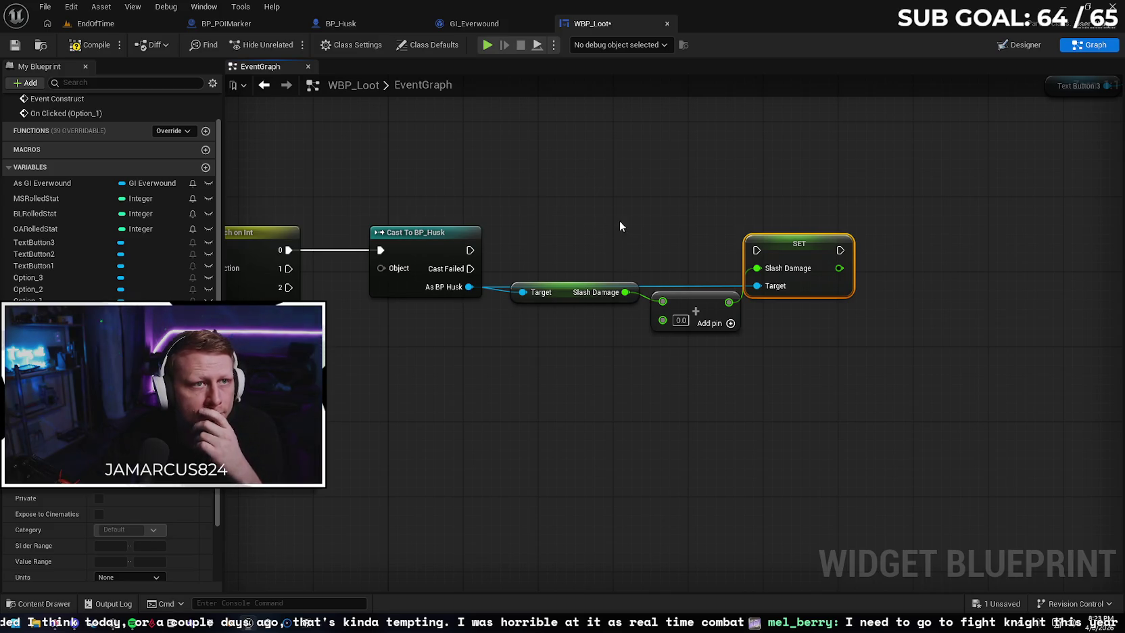
Wire the BP_Husk cast's exec output into the SET node, then search for Cast To GI_Everwound
scroll(625, 231, down, 1)
scroll(518, 244, up, 1)
mouse_move(425, 249)
mouse_down()
mouse_move(450, 261)
mouse_move(703, 244)
mouse_up()
click(565, 266)
drag(425, 248, 801, 244)
text(st to)
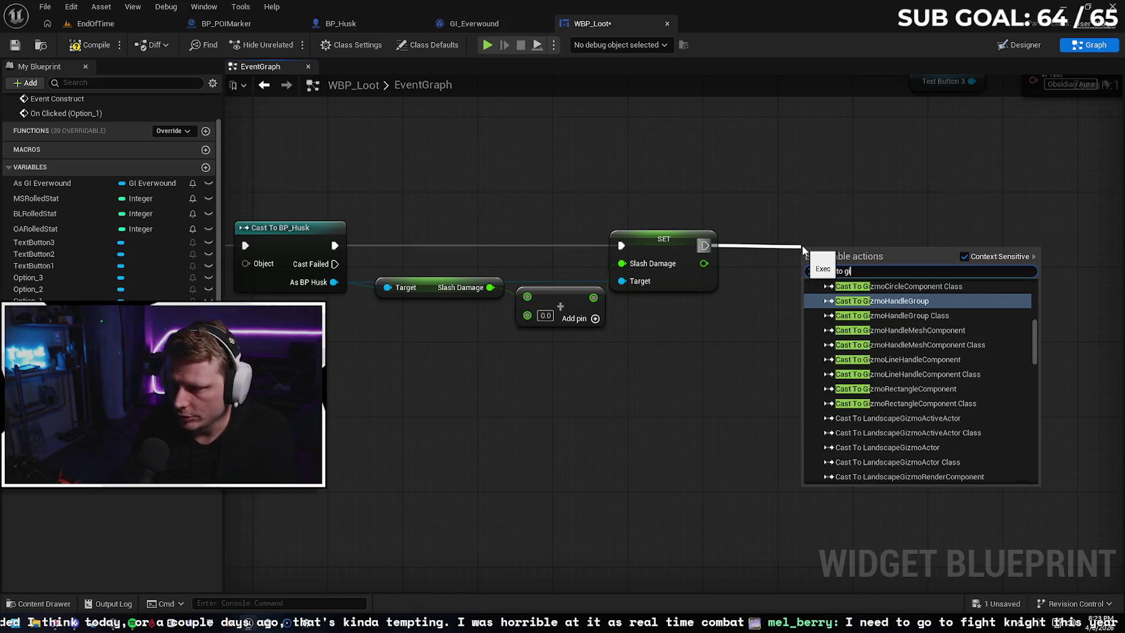
text( gi ever)
Place the Cast To GI_Everwound node after the SET and check GI_Everwound's variables
key(Return)
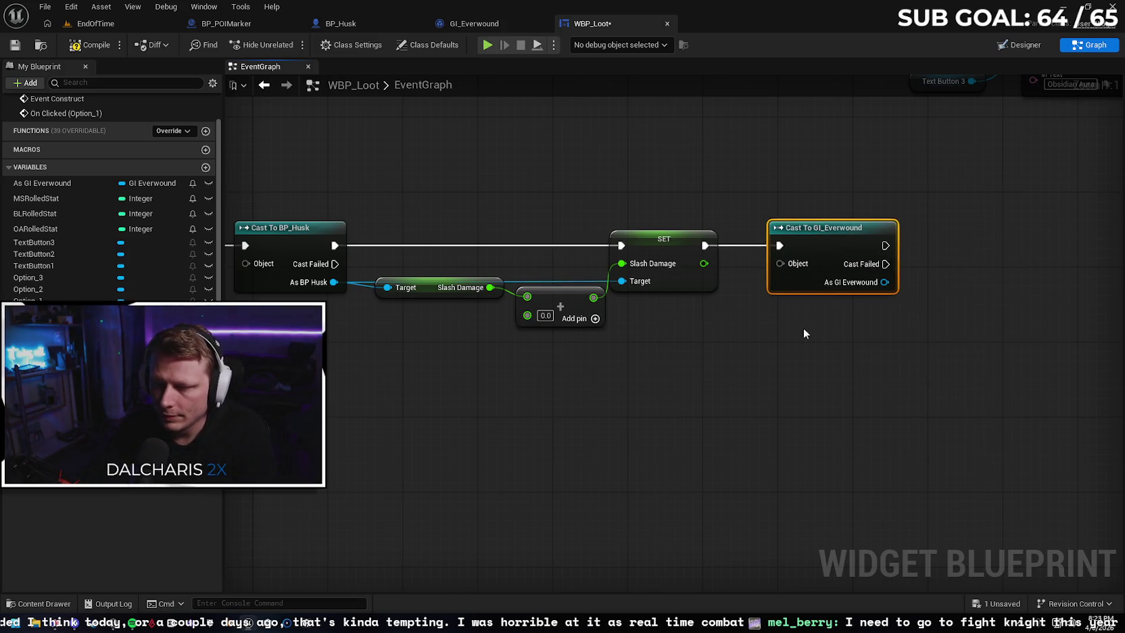
drag(803, 334, 648, 339)
drag(715, 284, 759, 283)
text(set)
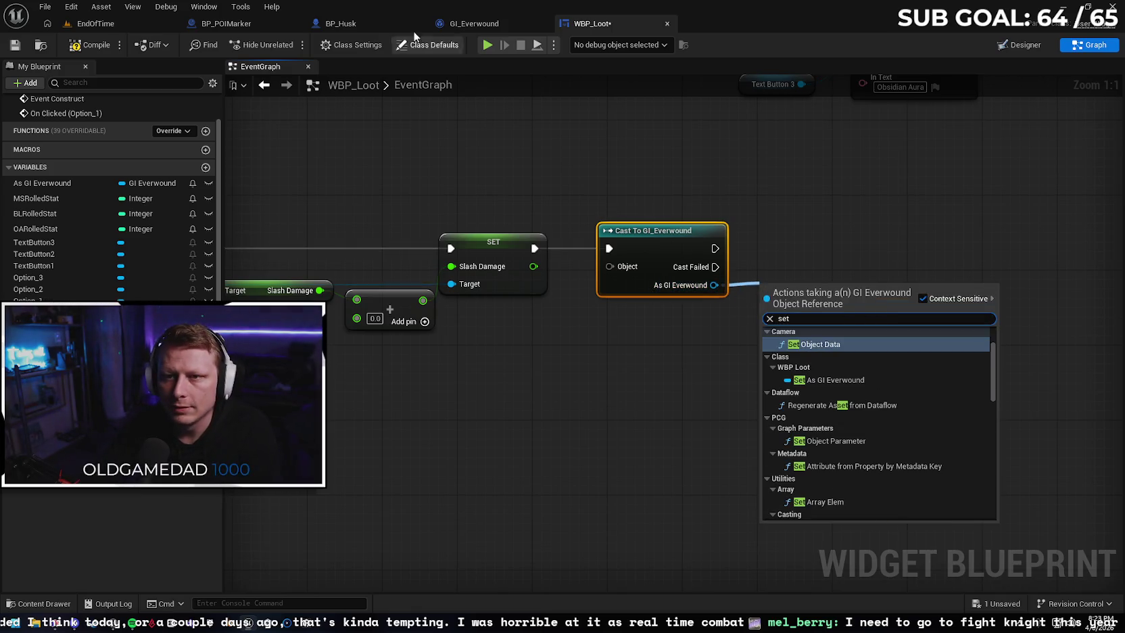
click(467, 25)
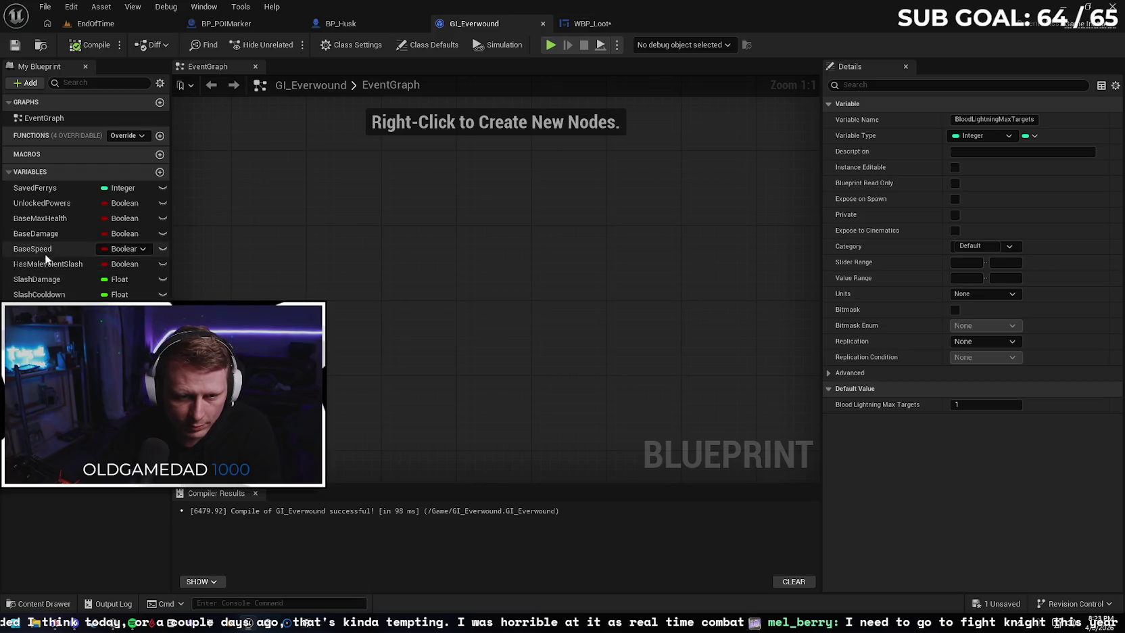
click(590, 25)
Add GI_Everwound's SET Slash Damage, fed by the first SET's value and the cast's exec
drag(714, 284, 776, 292)
text(set slash)
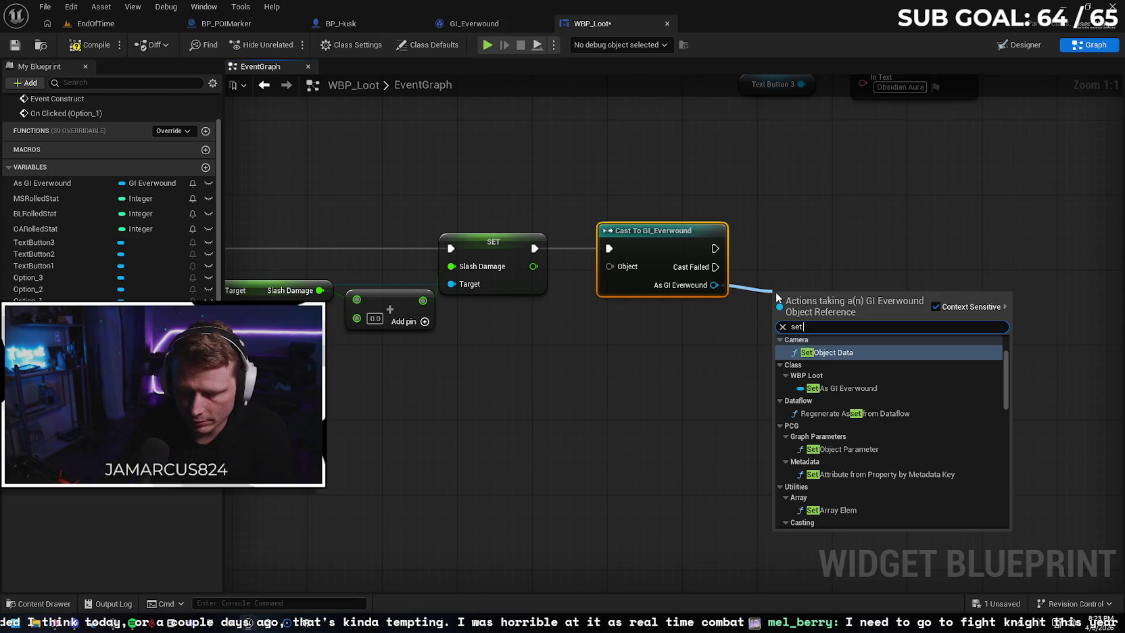
key(Return)
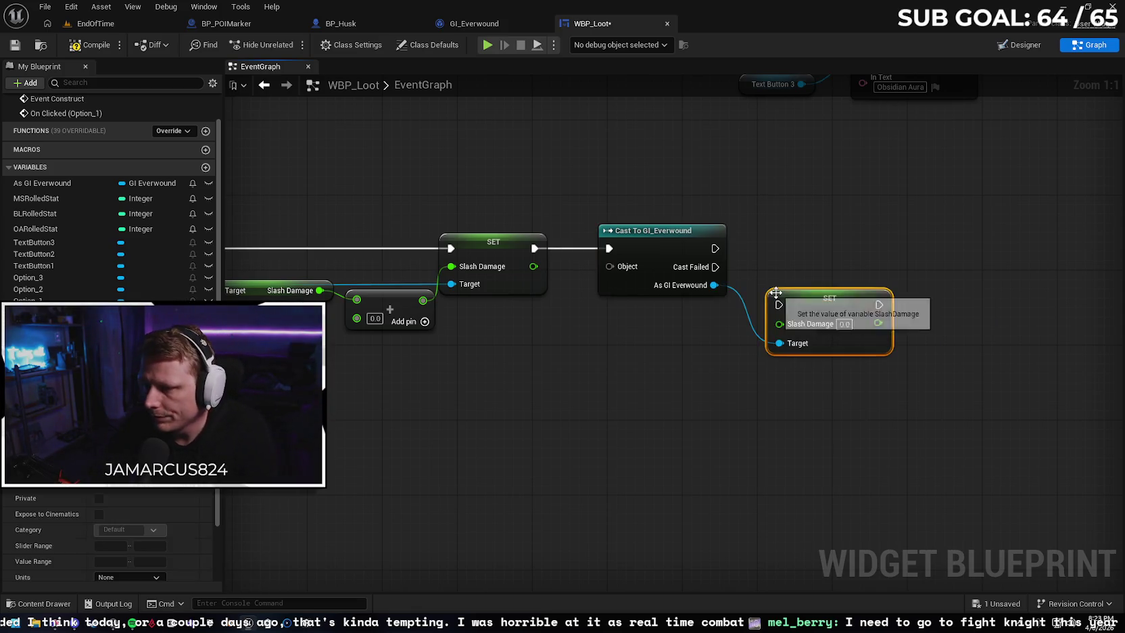
drag(809, 301, 806, 246)
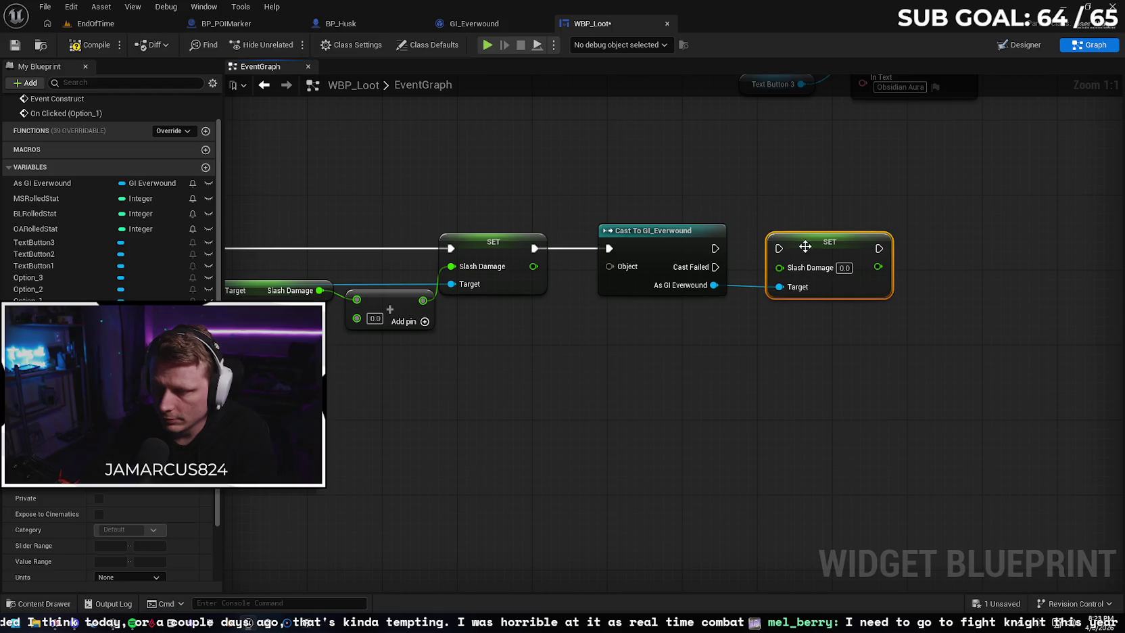
mouse_move(533, 267)
mouse_down()
mouse_move(780, 268)
mouse_move(802, 238)
mouse_move(802, 248)
mouse_up()
drag(715, 248, 779, 249)
drag(721, 380, 842, 360)
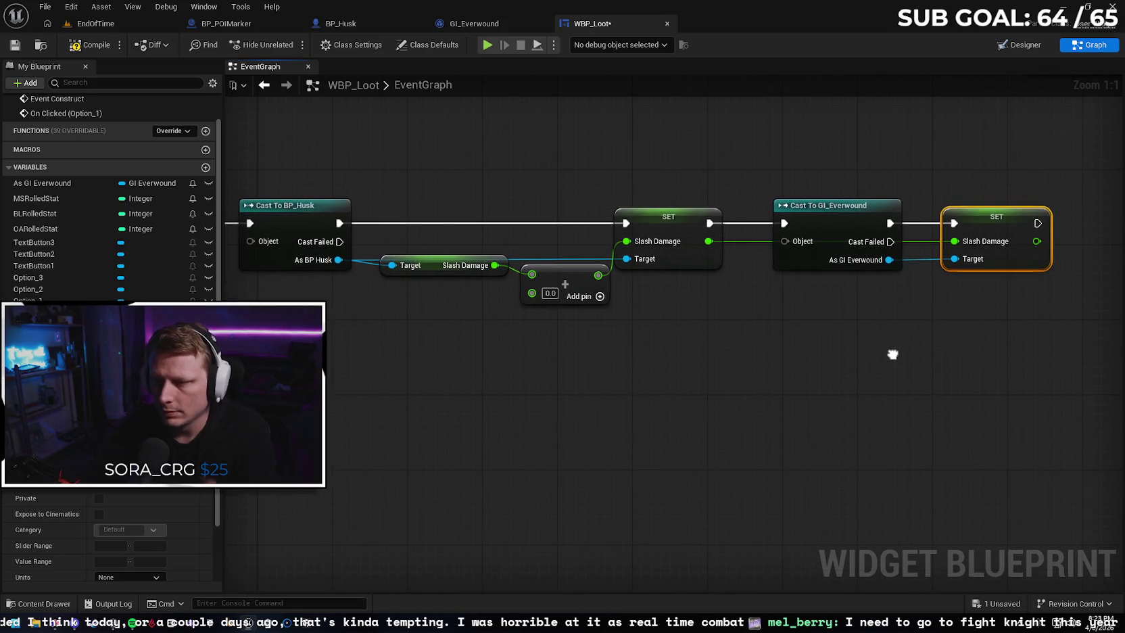
scroll(709, 338, down, 1)
mouse_move(710, 351)
mouse_down()
mouse_move(715, 369)
mouse_move(848, 361)
mouse_up()
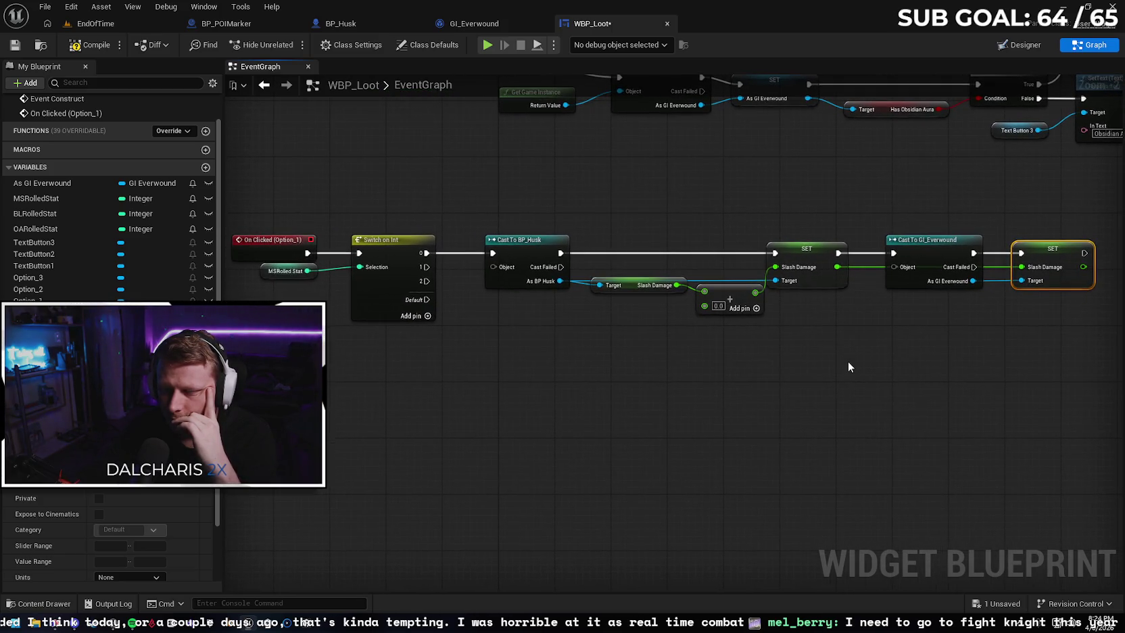
Feed Get Game Instance into the Cast To GI_Everwound Object pin and recompile WBP_Loot
click(85, 49)
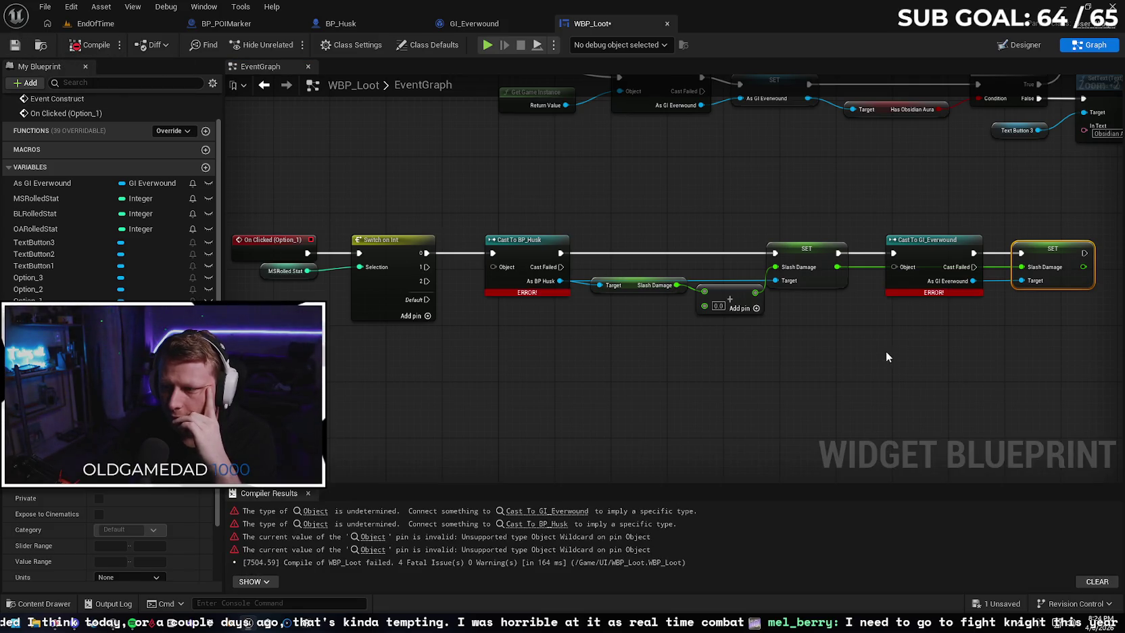
drag(887, 356, 670, 356)
scroll(665, 332, up, 2)
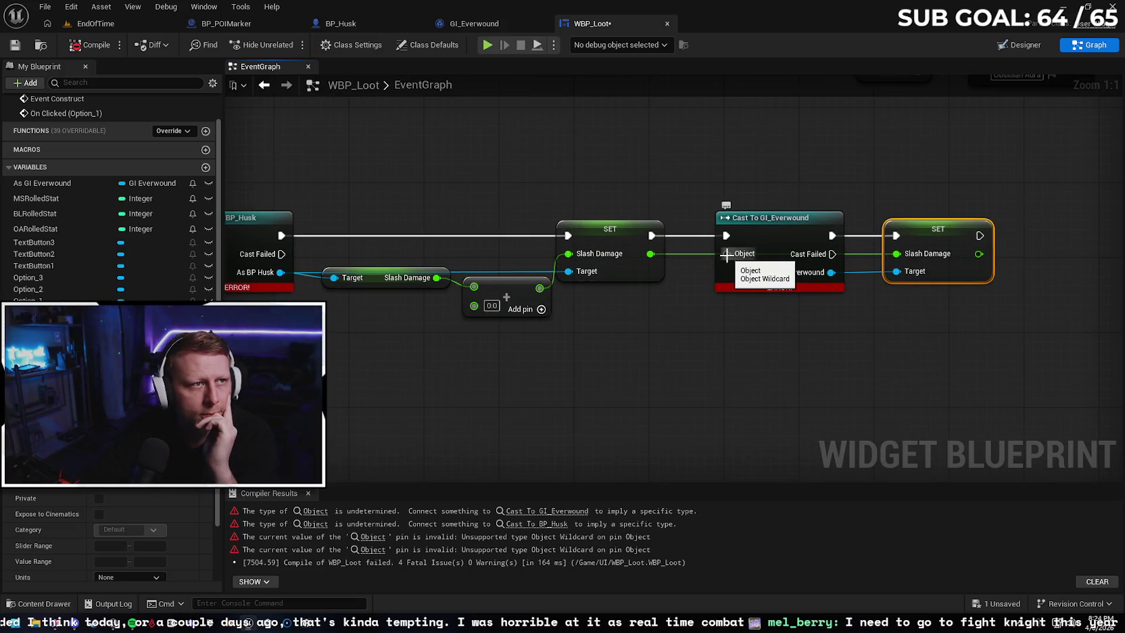
mouse_move(725, 255)
mouse_down()
mouse_move(575, 482)
mouse_move(622, 293)
mouse_up()
scroll(621, 297, down, 4)
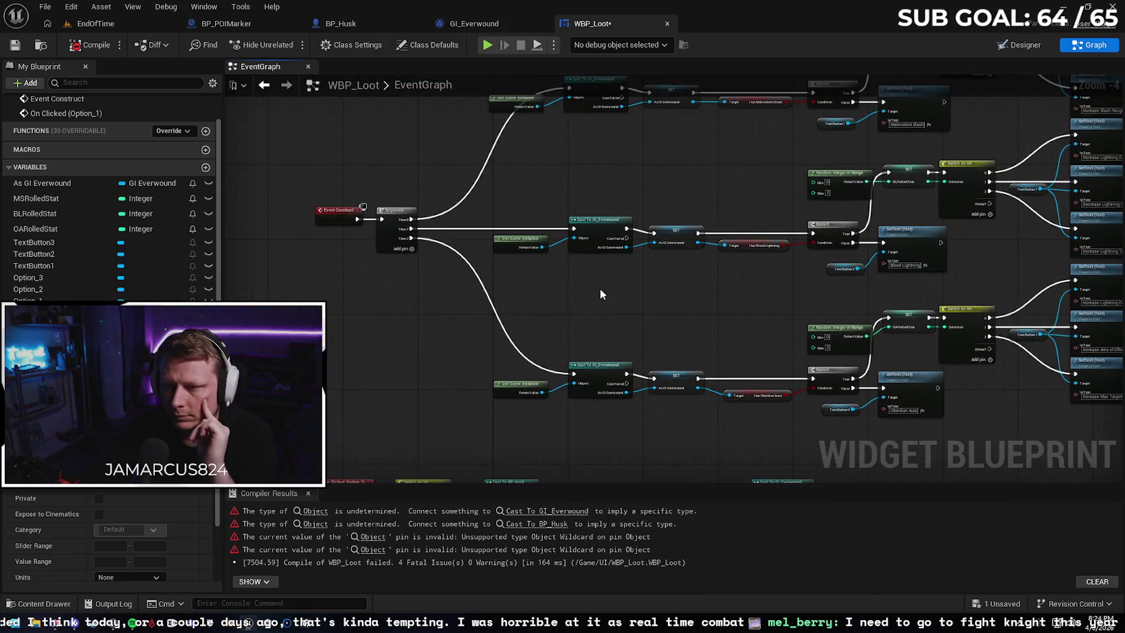
scroll(599, 294, up, 1)
scroll(598, 307, up, 1)
drag(781, 352, 727, 401)
text(get game instance)
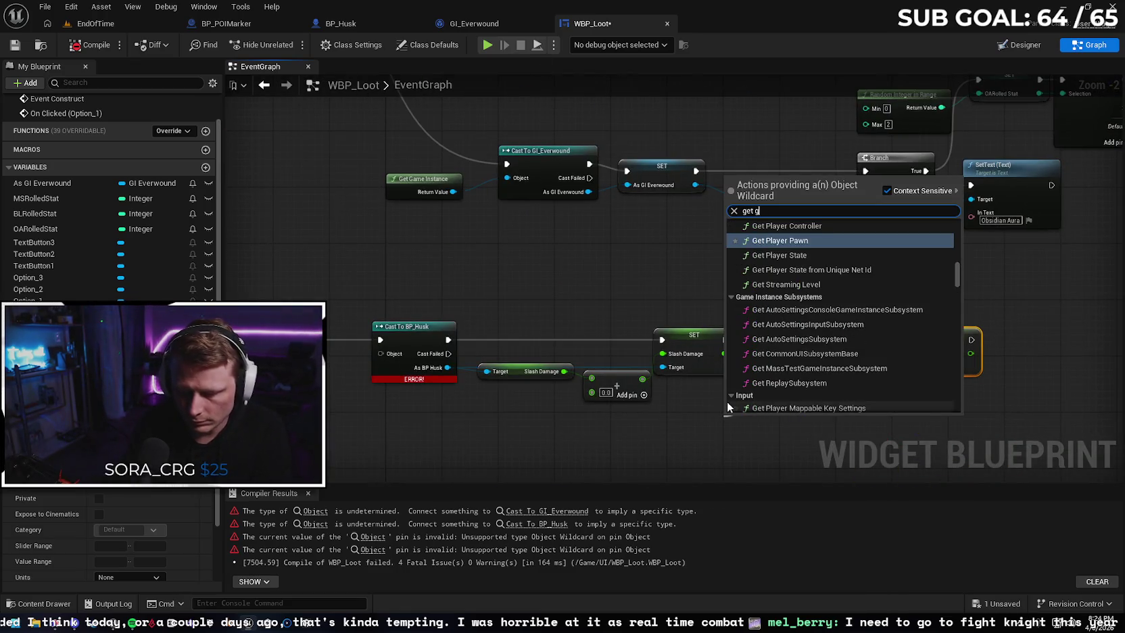
key(Return)
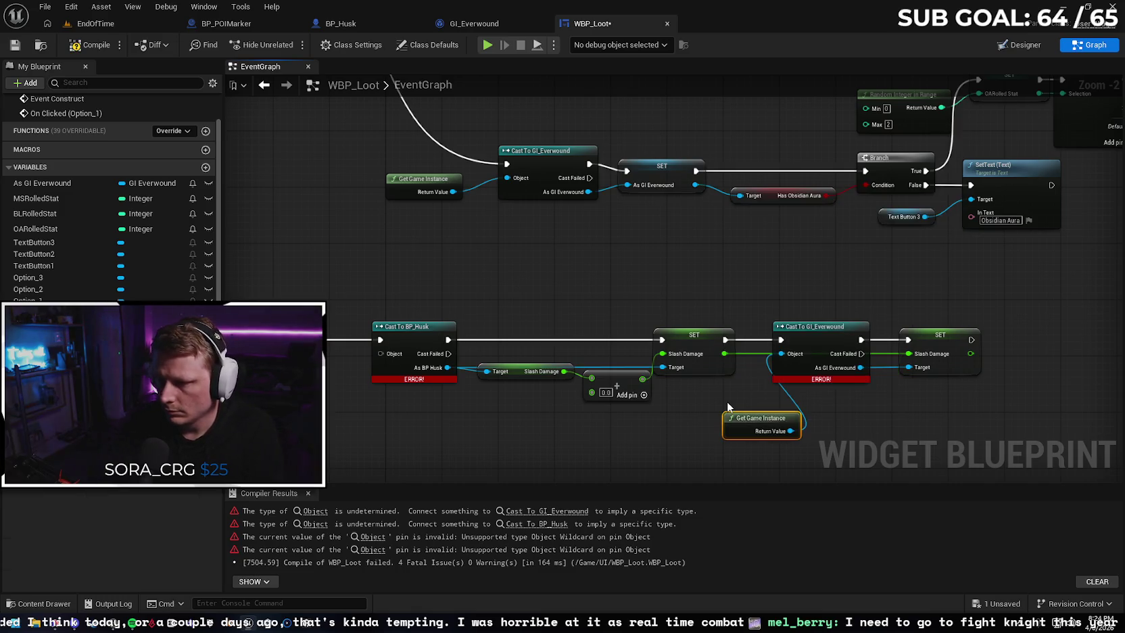
click(90, 45)
drag(662, 322, 656, 308)
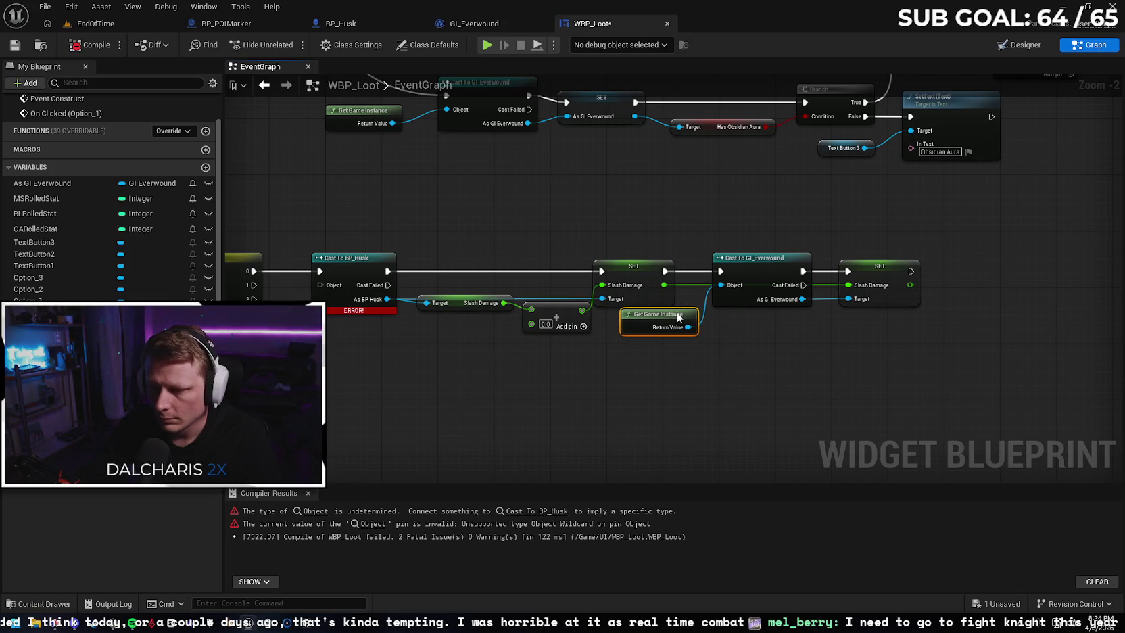
click(784, 341)
drag(805, 343, 870, 332)
click(90, 45)
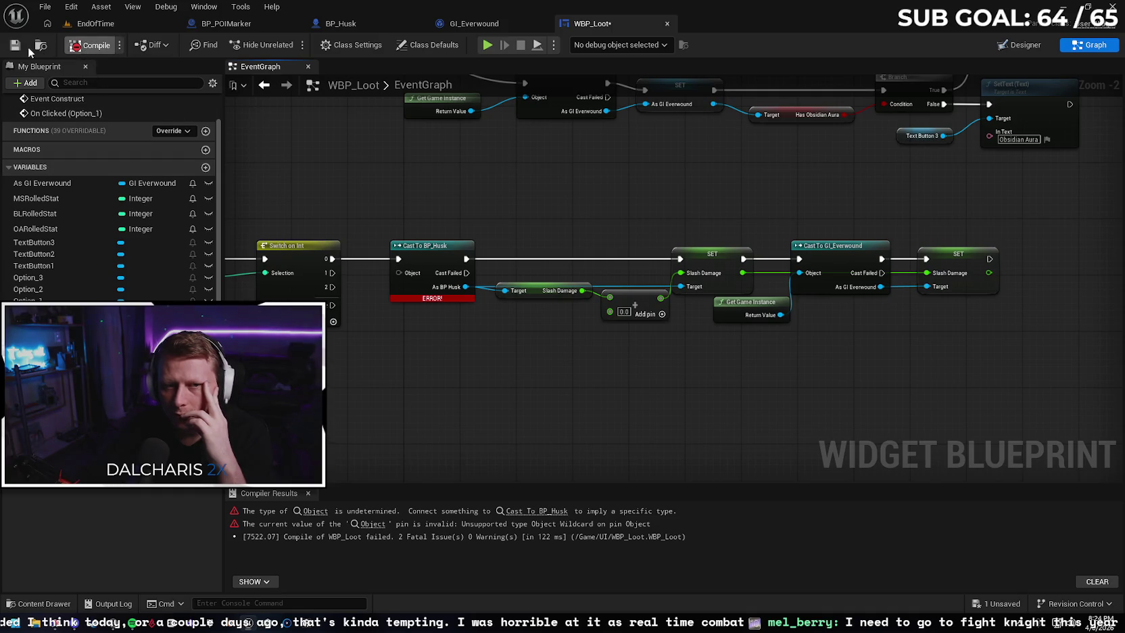
Try Get Player Controller as the Cast To BP_Husk Object, then delete it
mouse_move(383, 308)
mouse_down()
mouse_move(542, 305)
mouse_move(536, 296)
mouse_up()
mouse_move(554, 334)
mouse_down()
mouse_move(533, 500)
mouse_move(551, 317)
mouse_up()
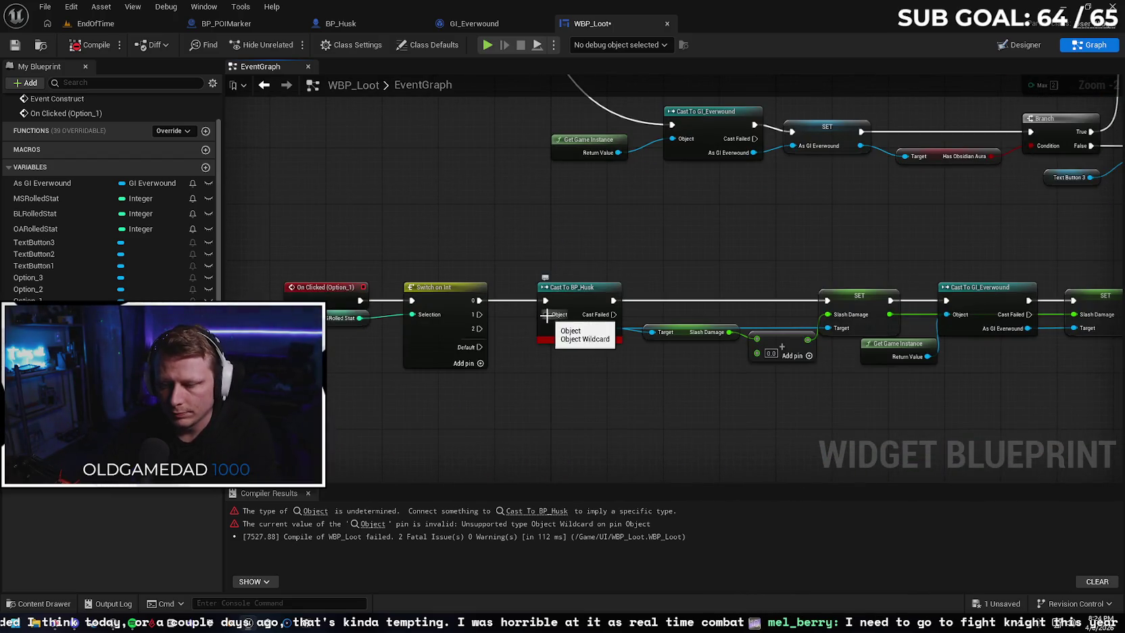
scroll(749, 226, down, 1)
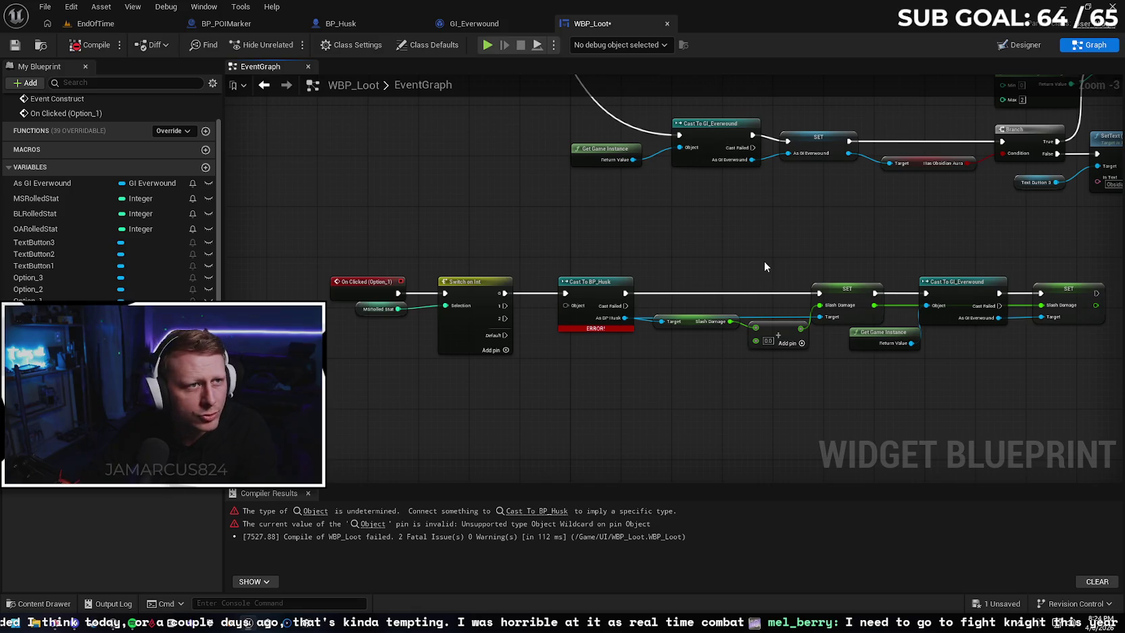
key(Home)
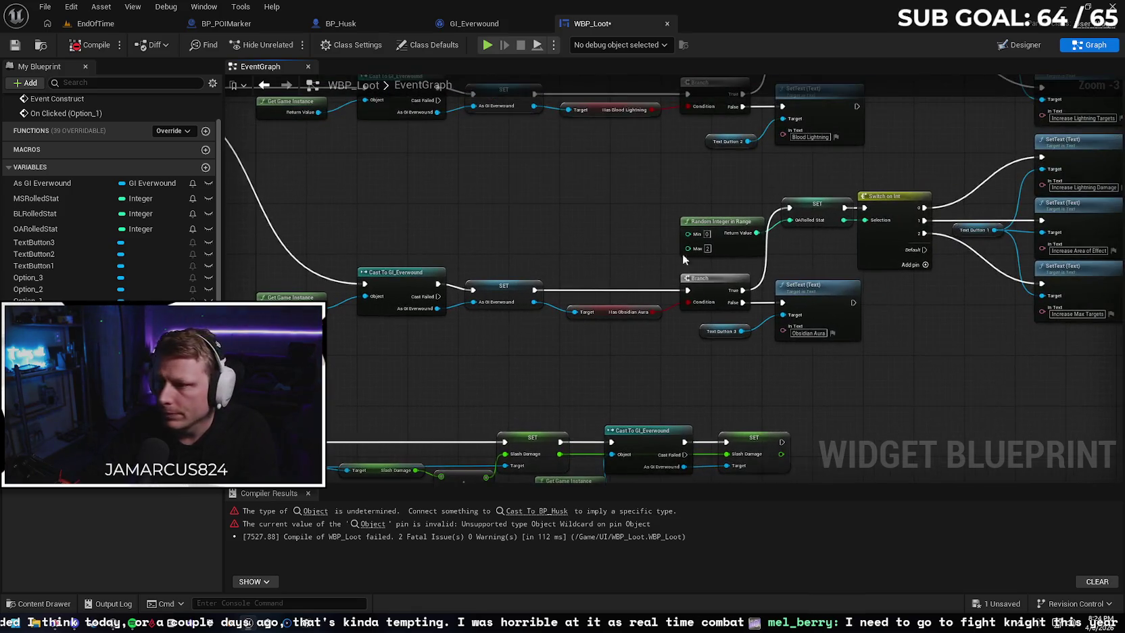
drag(594, 240, 796, 77)
drag(551, 233, 523, 317)
text(get player)
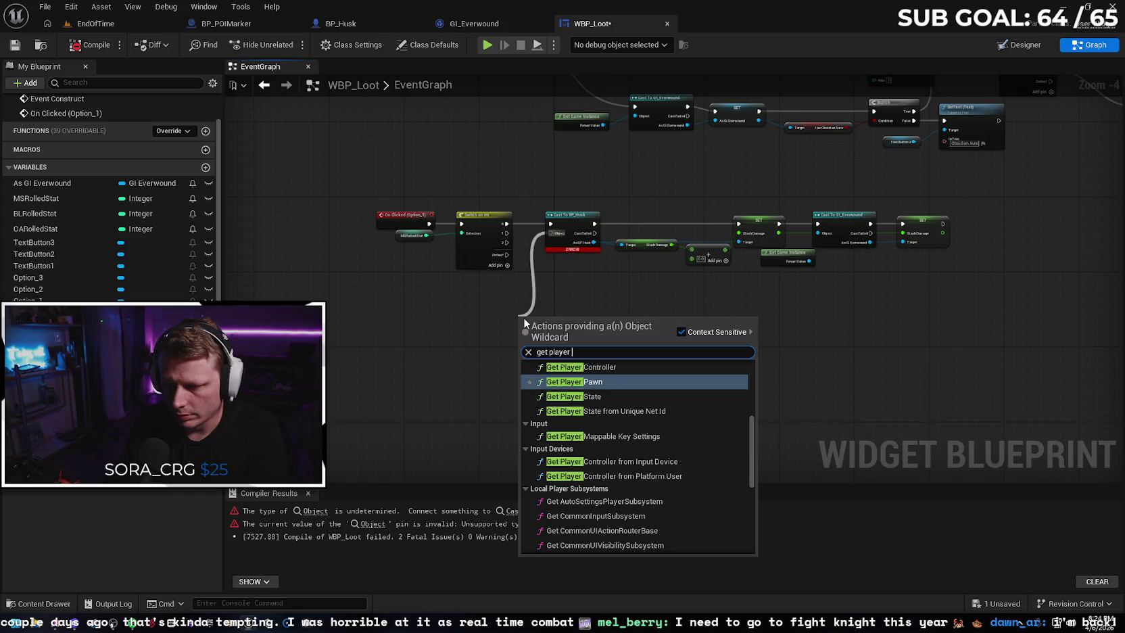
key(Return)
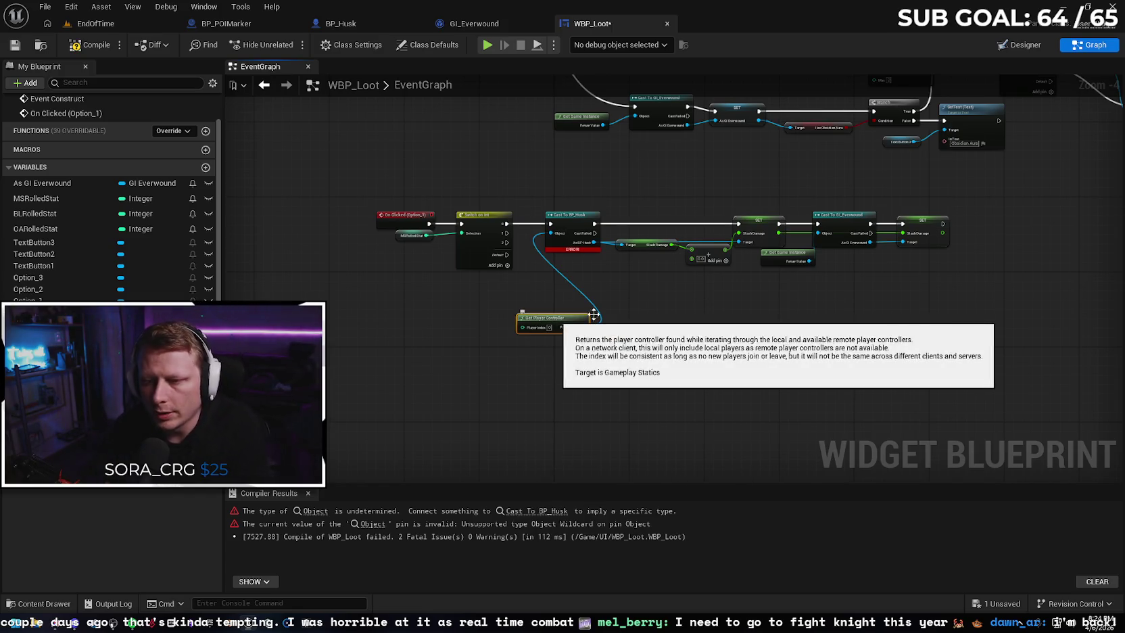
click(90, 45)
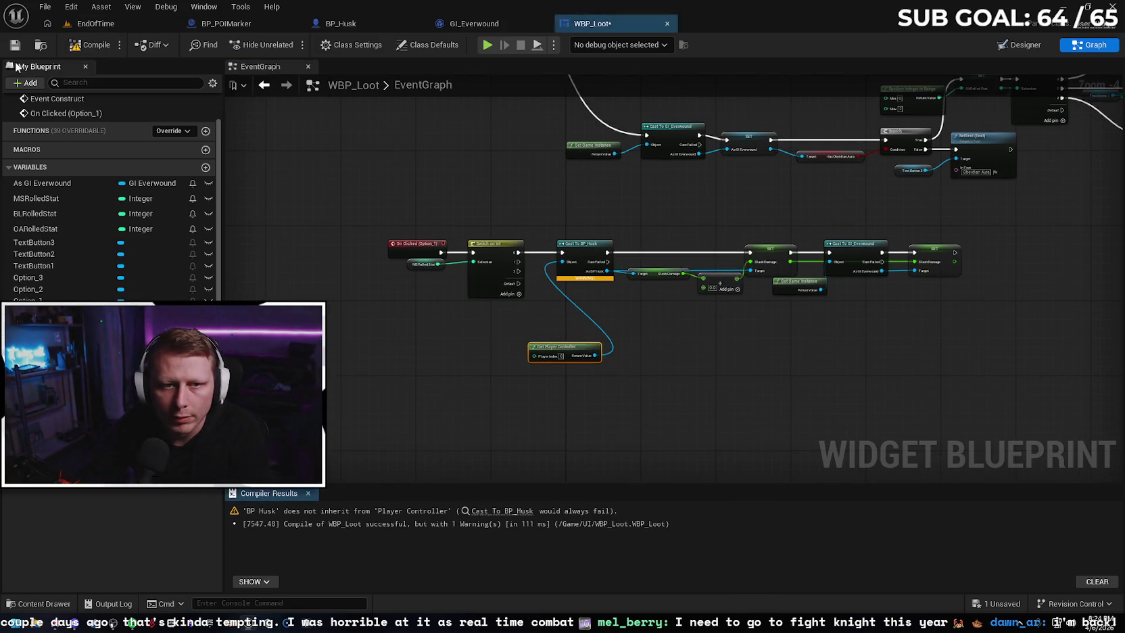
drag(580, 398, 545, 359)
key(Delete)
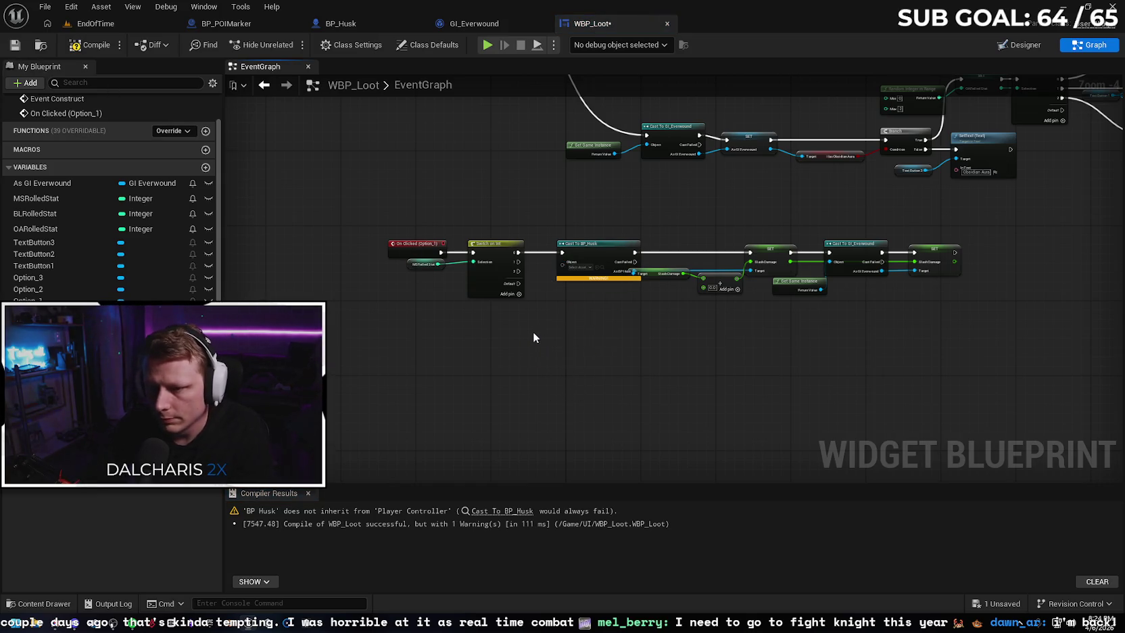
Feed Get Player Character into Cast To BP_Husk, compile and save WBP_Loot, and open BP_Husk
drag(562, 262, 542, 300)
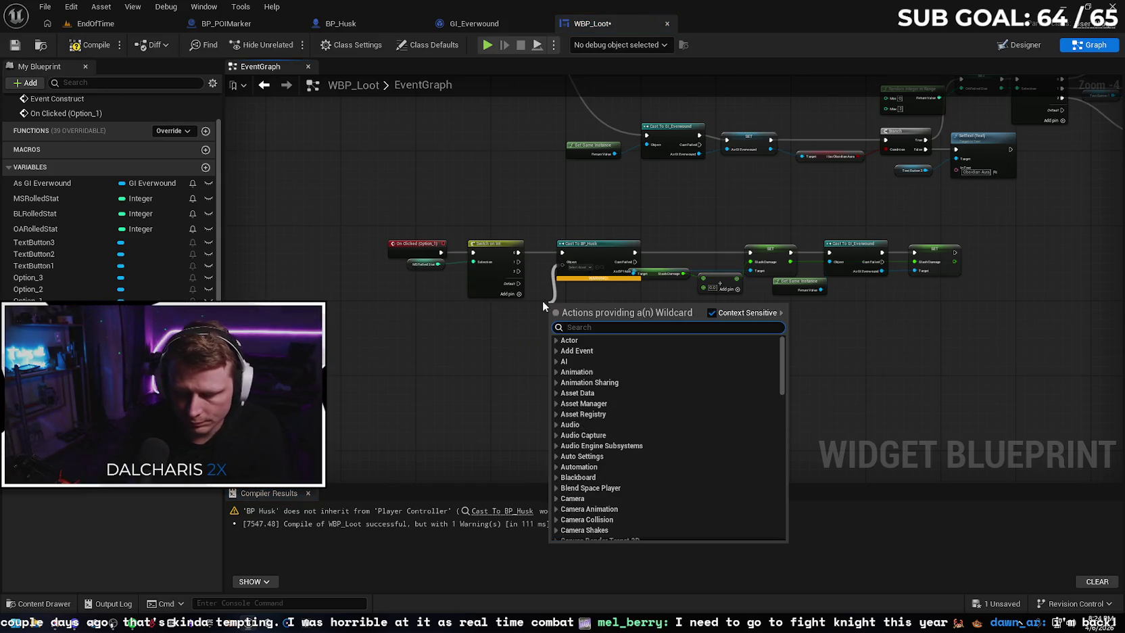
text(get player char)
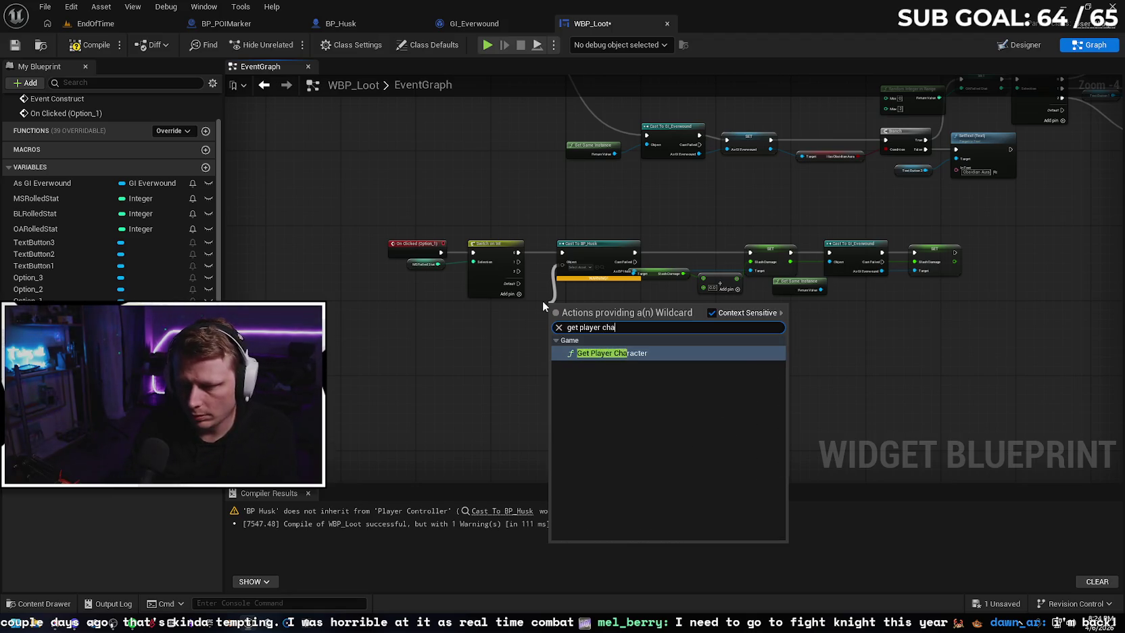
key(Return)
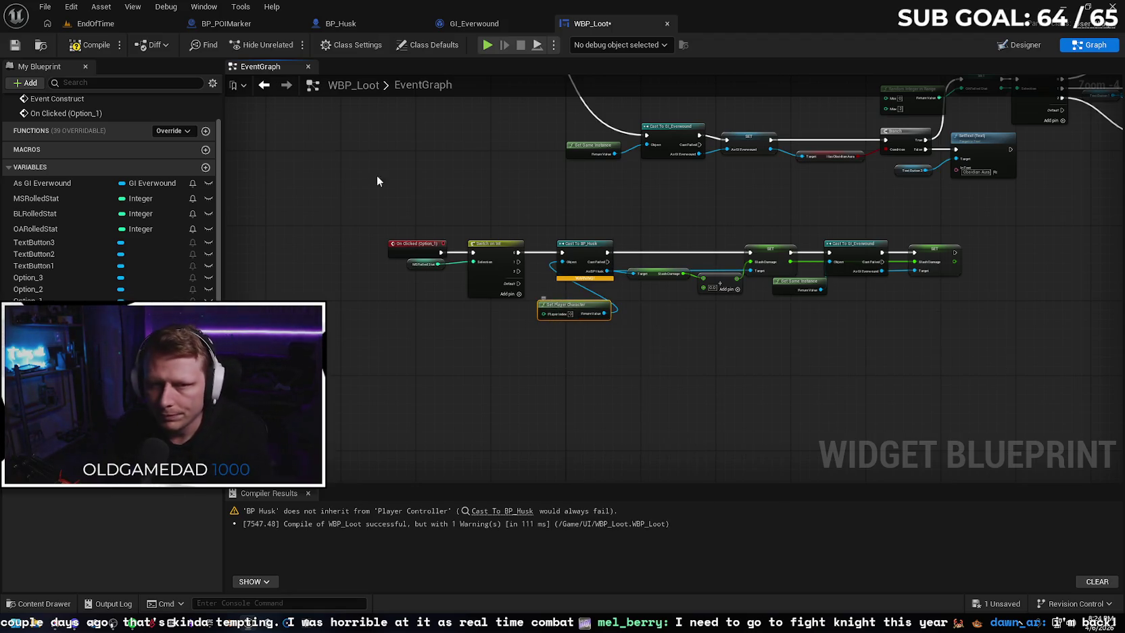
click(94, 46)
click(15, 46)
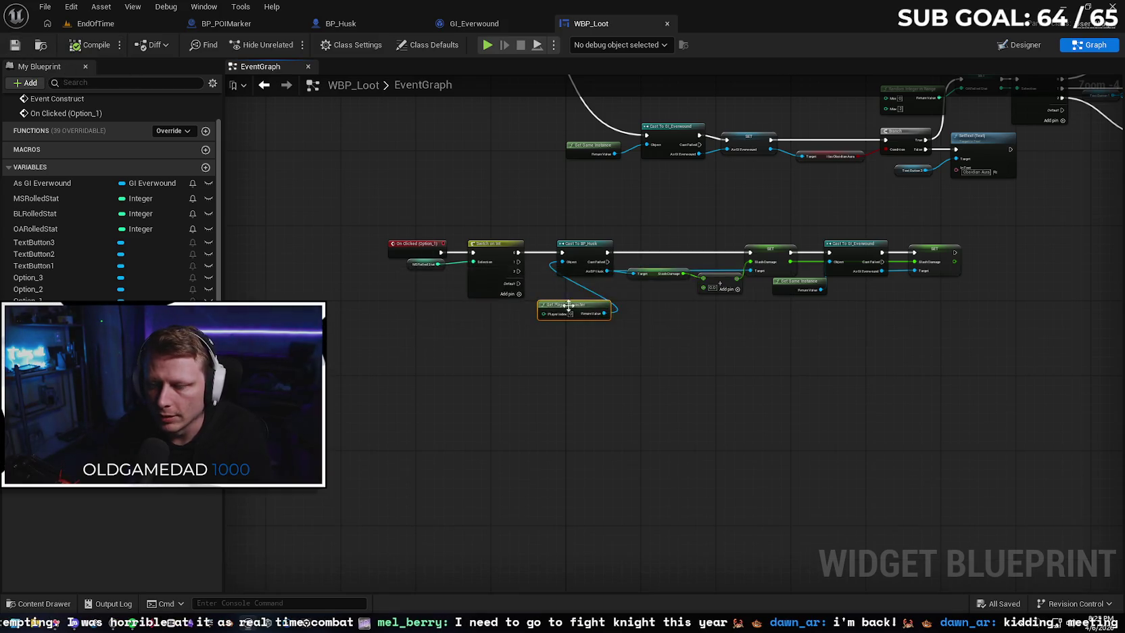
scroll(599, 316, up, 2)
drag(584, 299, 586, 264)
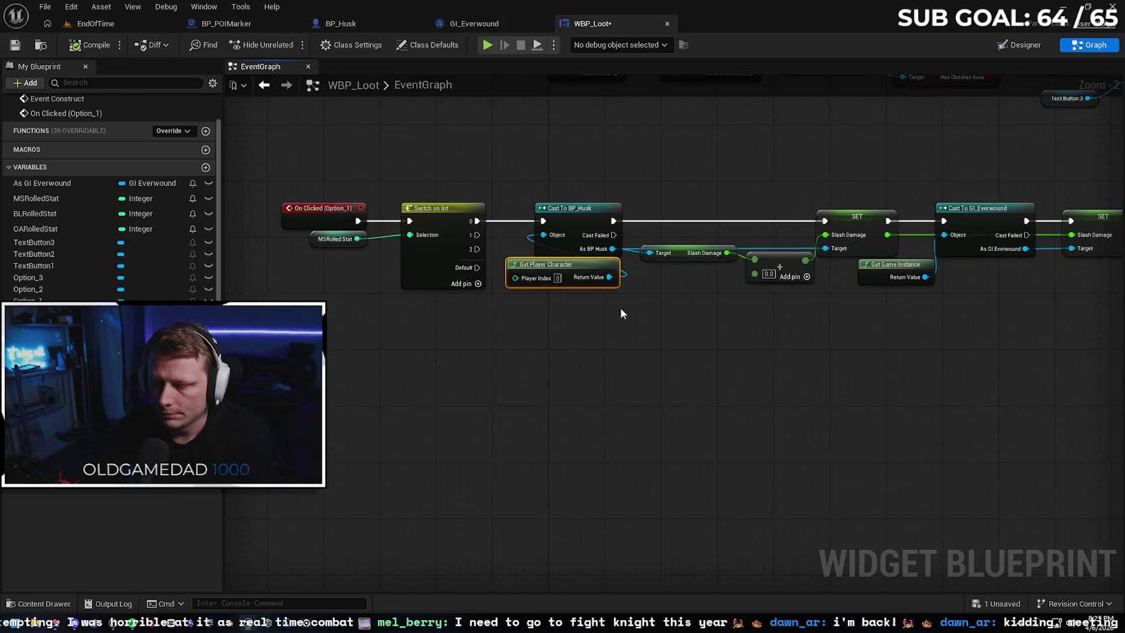
drag(704, 336, 600, 348)
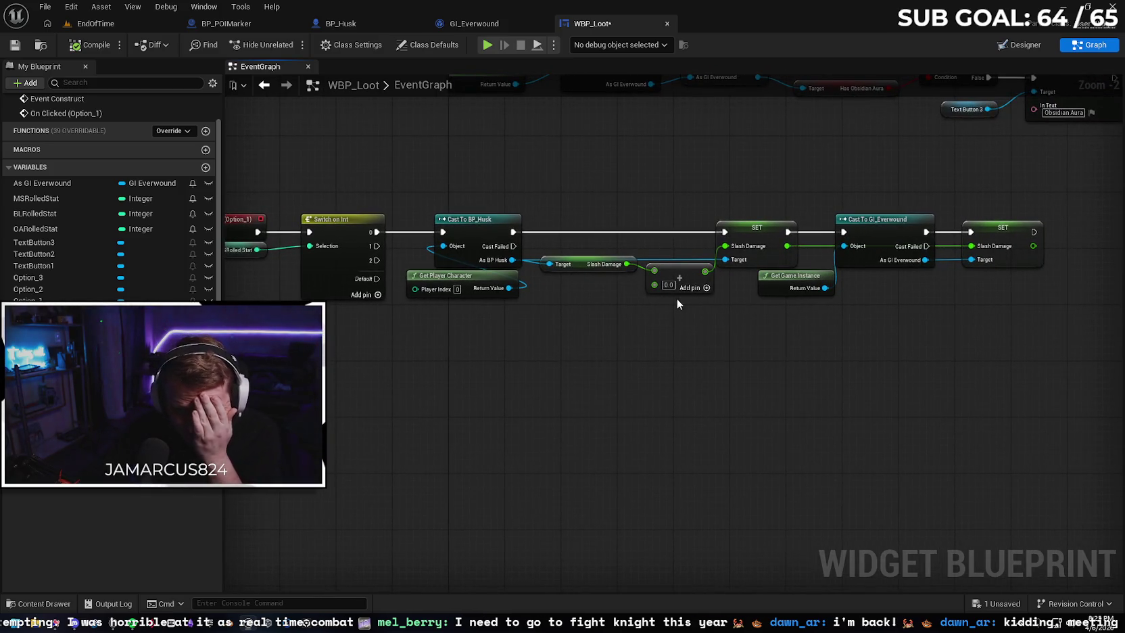
click(341, 23)
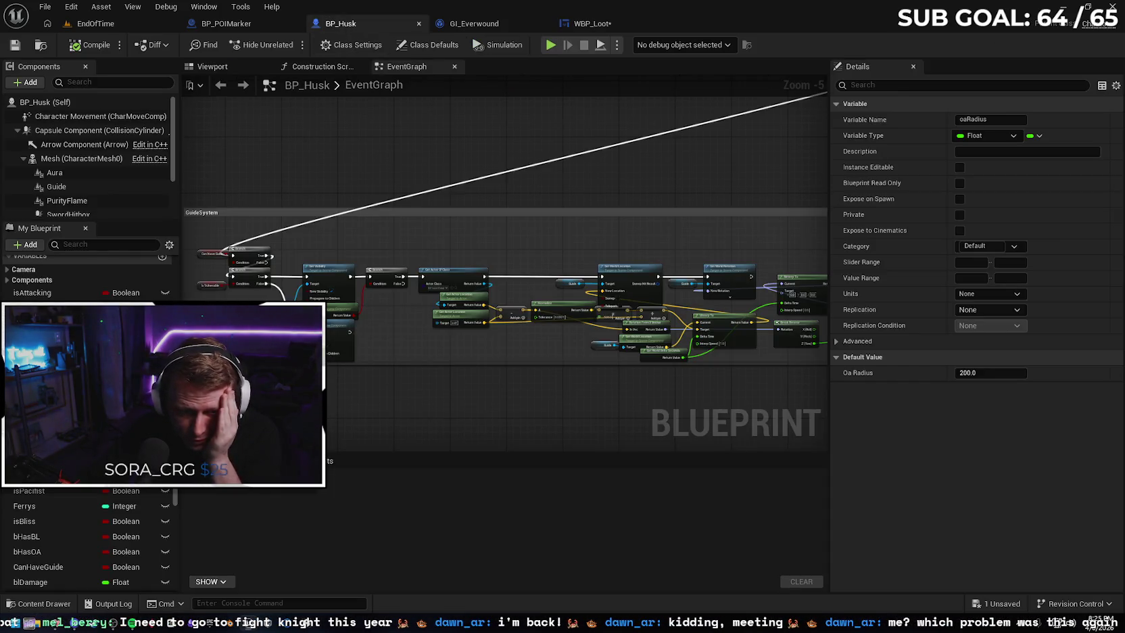
Check BP_Husk's Slash Damage default of 20.0 and browse BP_POIMarker's overlap graph
click(54, 405)
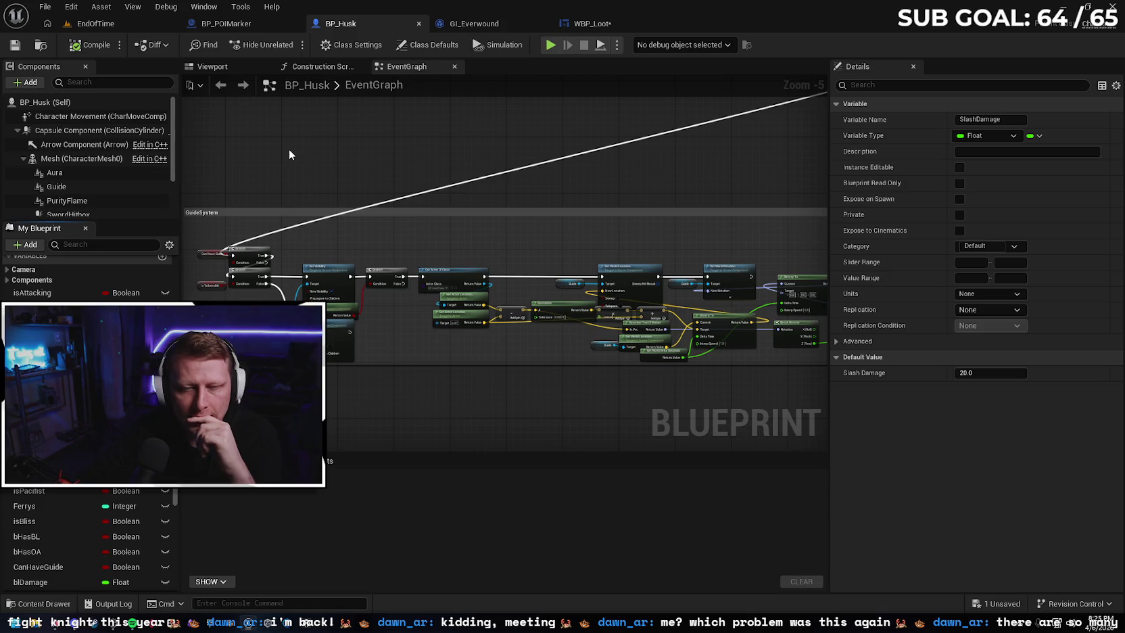
click(254, 22)
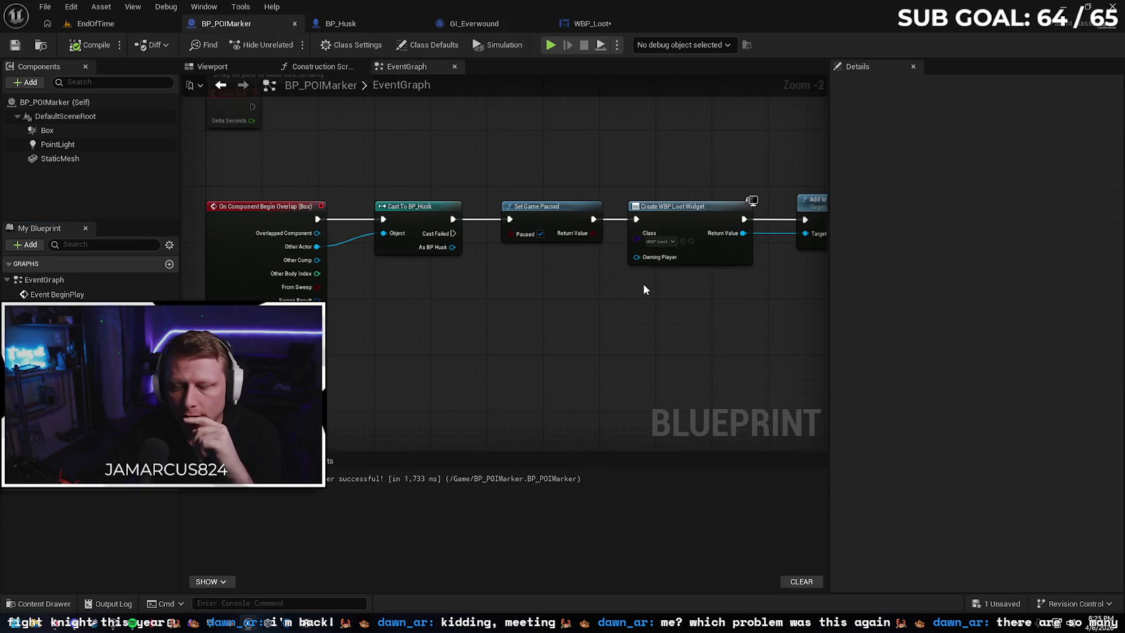
scroll(644, 284, up, 2)
scroll(655, 306, down, 3)
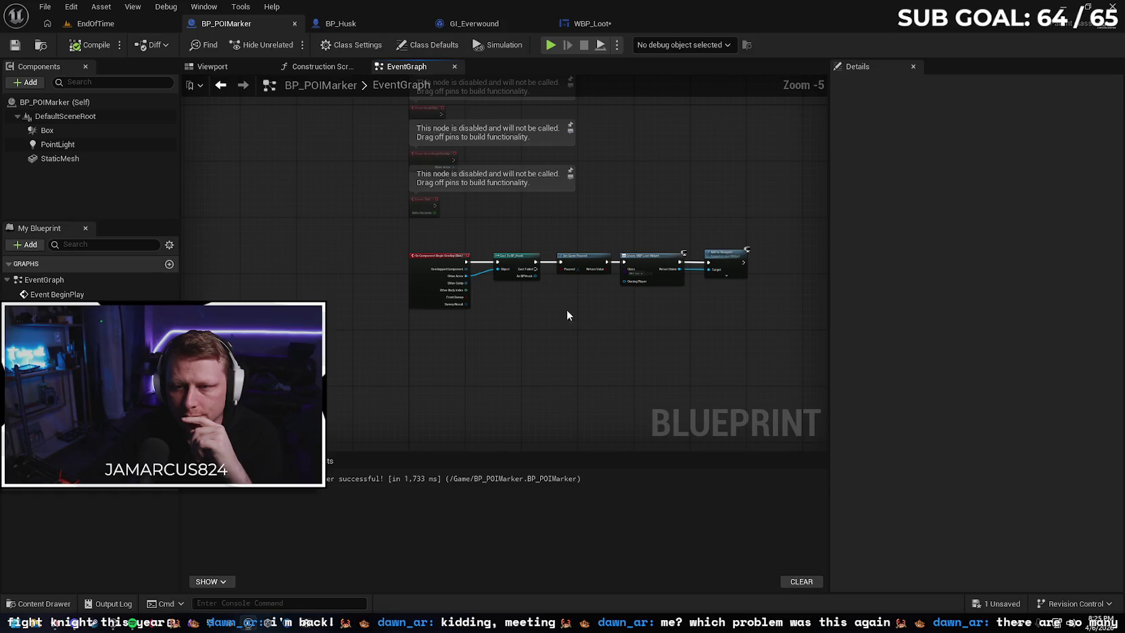
scroll(566, 310, up, 2)
Return to WBP_Loot's event graph and open the Windows Run prompt
click(366, 29)
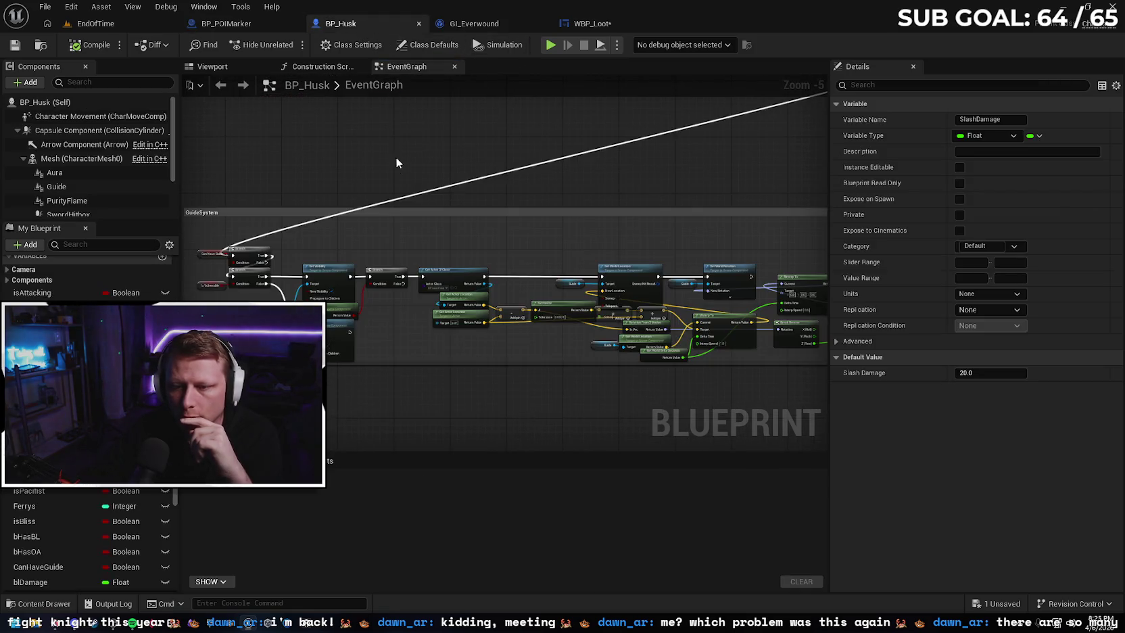
click(608, 23)
scroll(634, 338, up, 2)
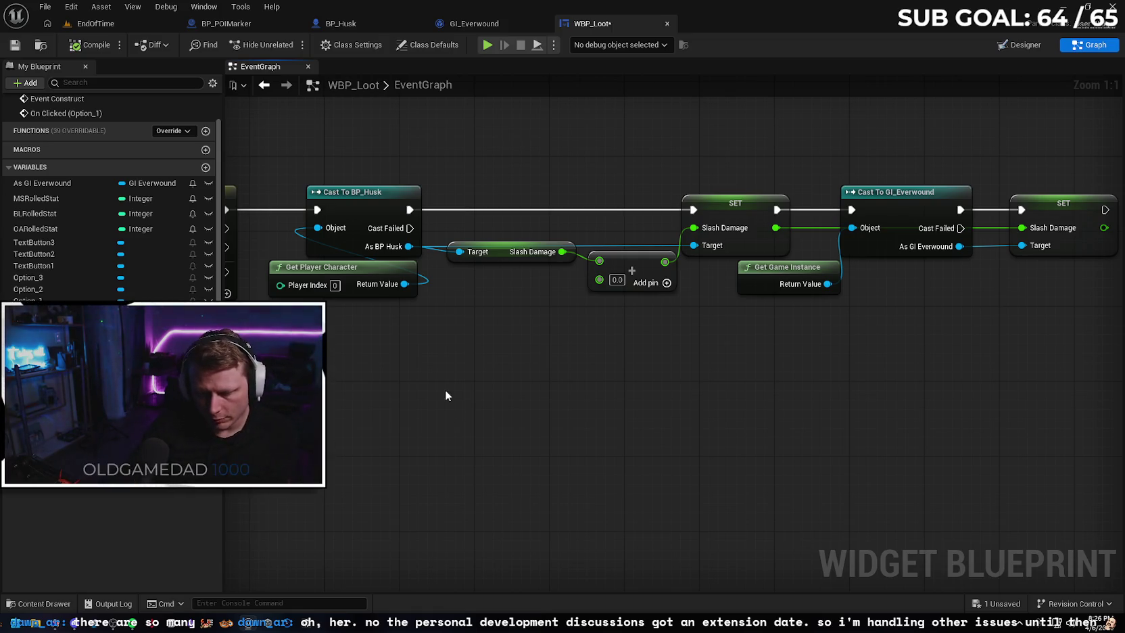
key(super+r)
Launch Calculator, compute 20 × 0.1, and clear the result
text(calc)
key(Return)
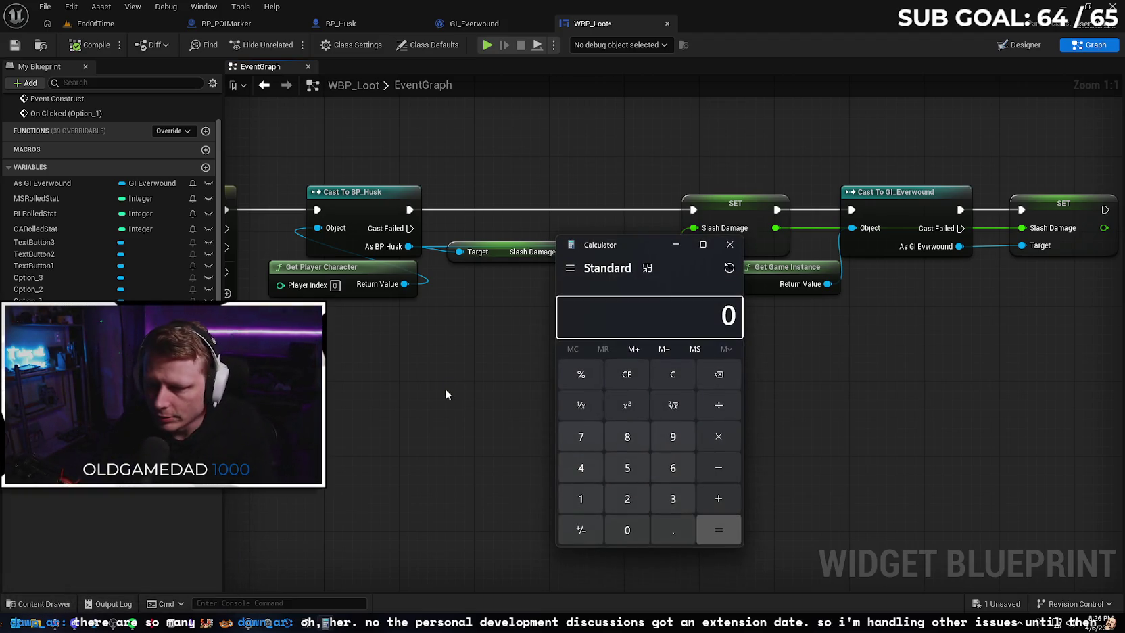
click(639, 508)
click(637, 516)
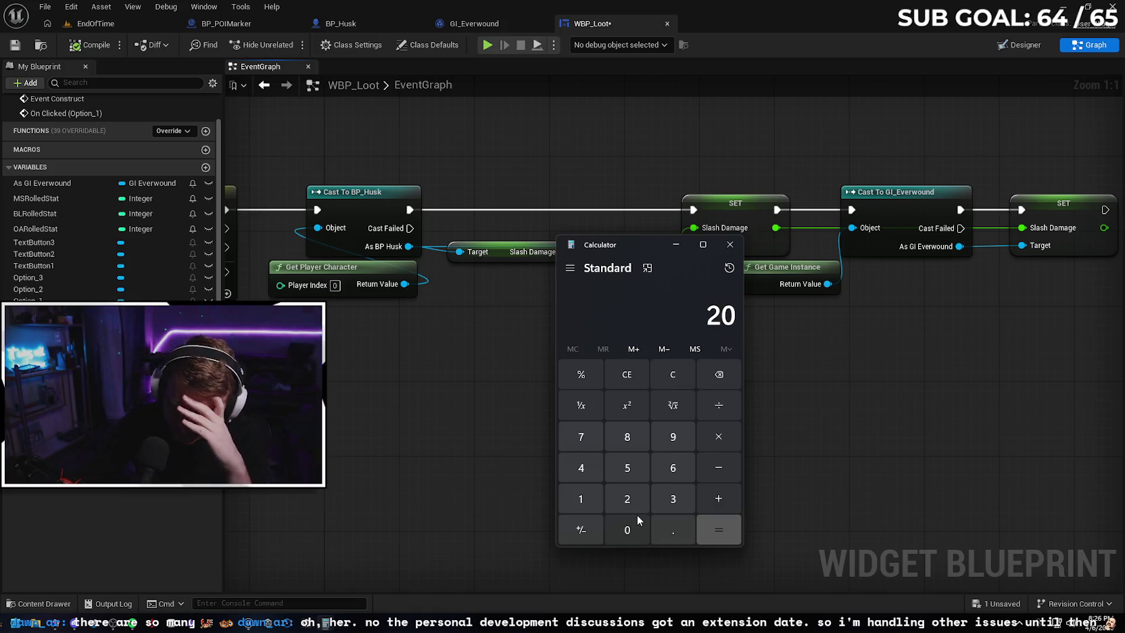
click(720, 438)
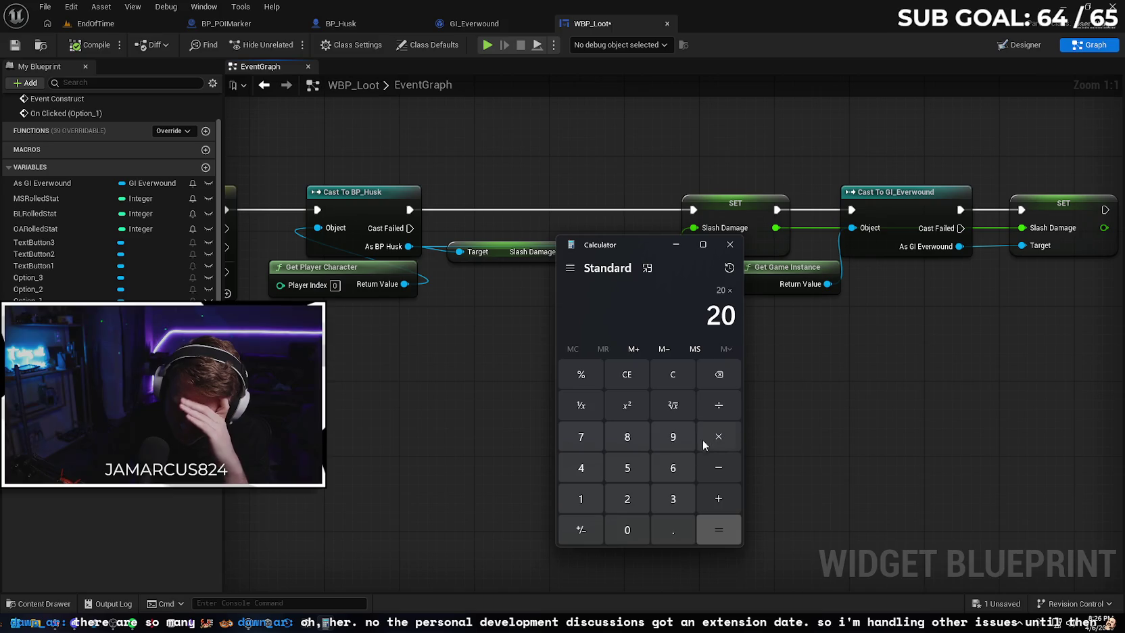
click(675, 533)
click(587, 497)
click(714, 529)
click(665, 386)
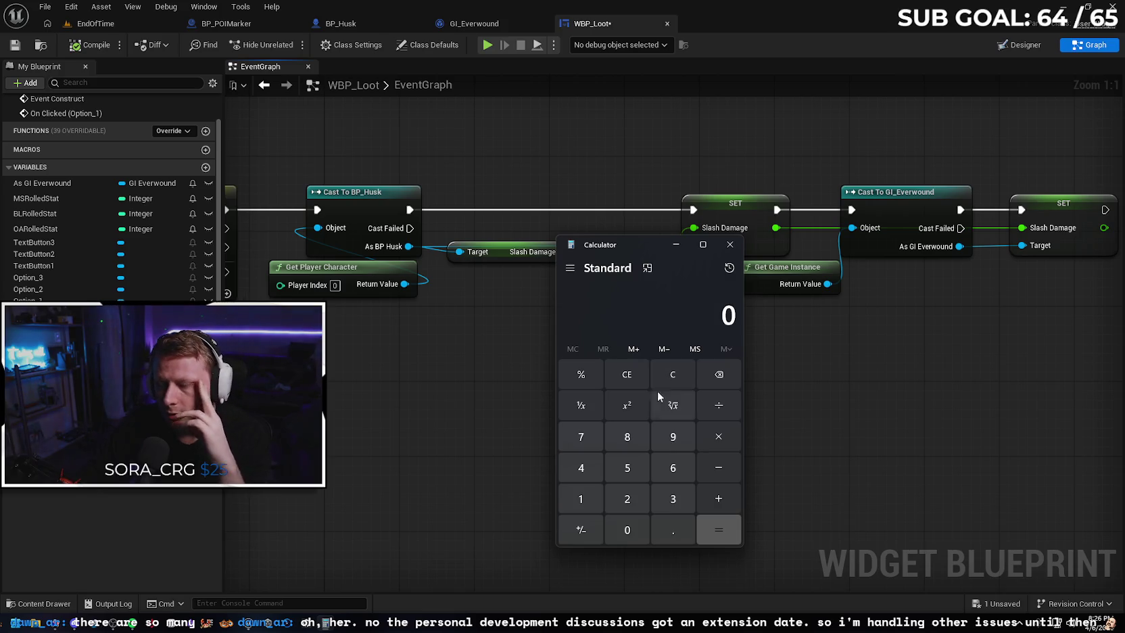
Compute 22 × 0.1 to get 2.2, then clear the display
click(632, 499)
click(632, 499)
click(719, 438)
click(670, 528)
click(581, 502)
click(713, 531)
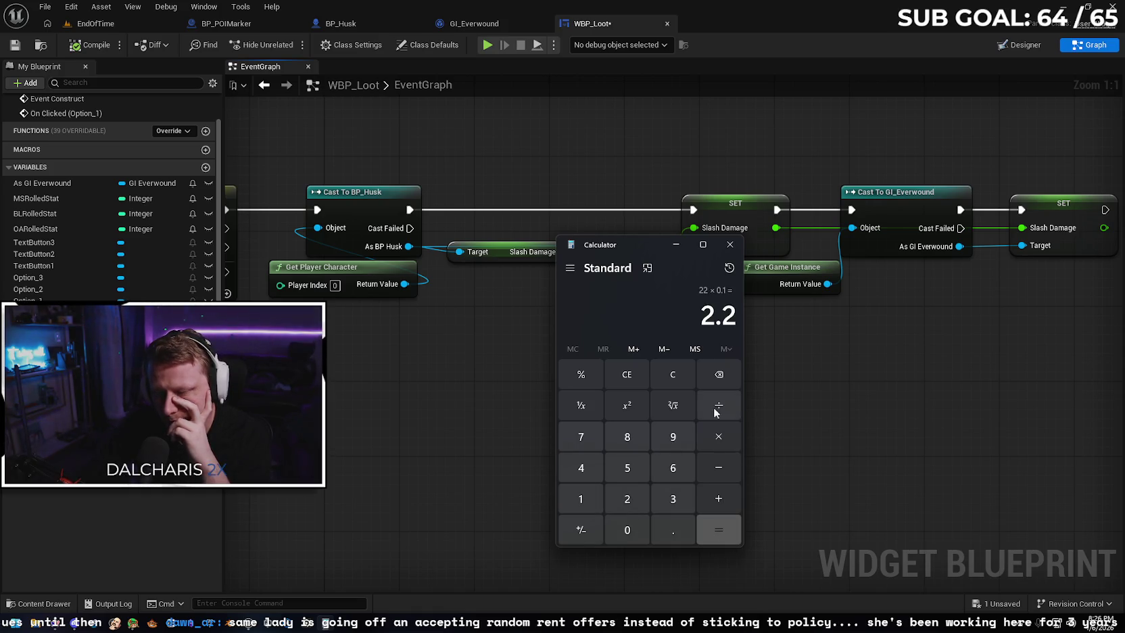
click(681, 367)
Compute 22 + 2.2 for a total of 24.2
click(635, 499)
click(635, 499)
click(717, 373)
click(717, 373)
click(626, 499)
click(626, 499)
click(718, 498)
click(627, 499)
click(673, 530)
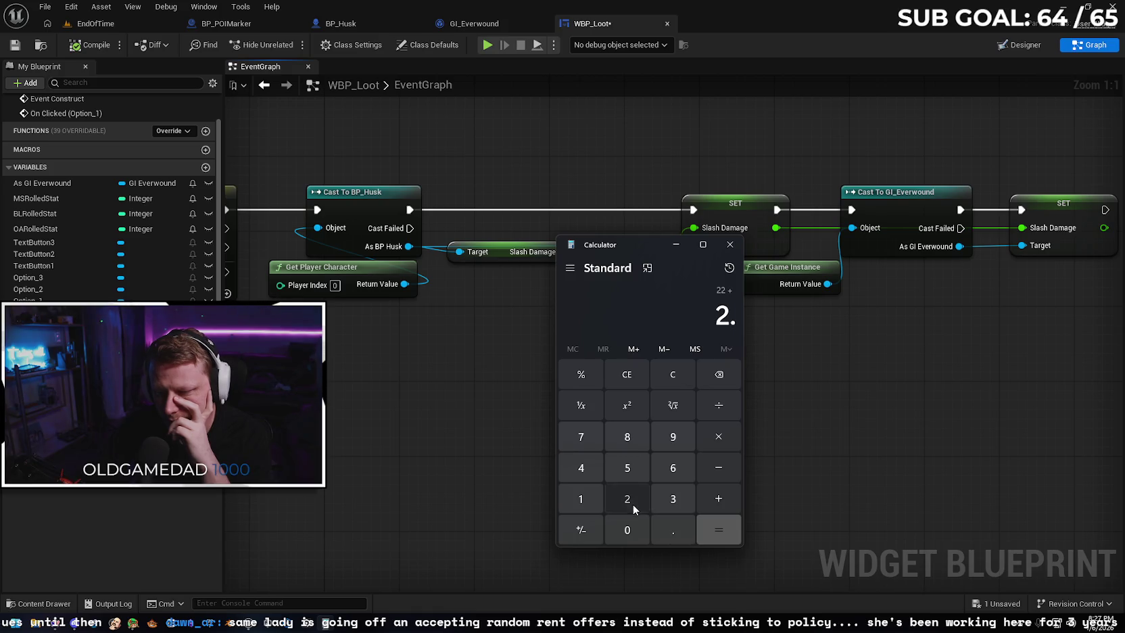
click(626, 499)
click(718, 529)
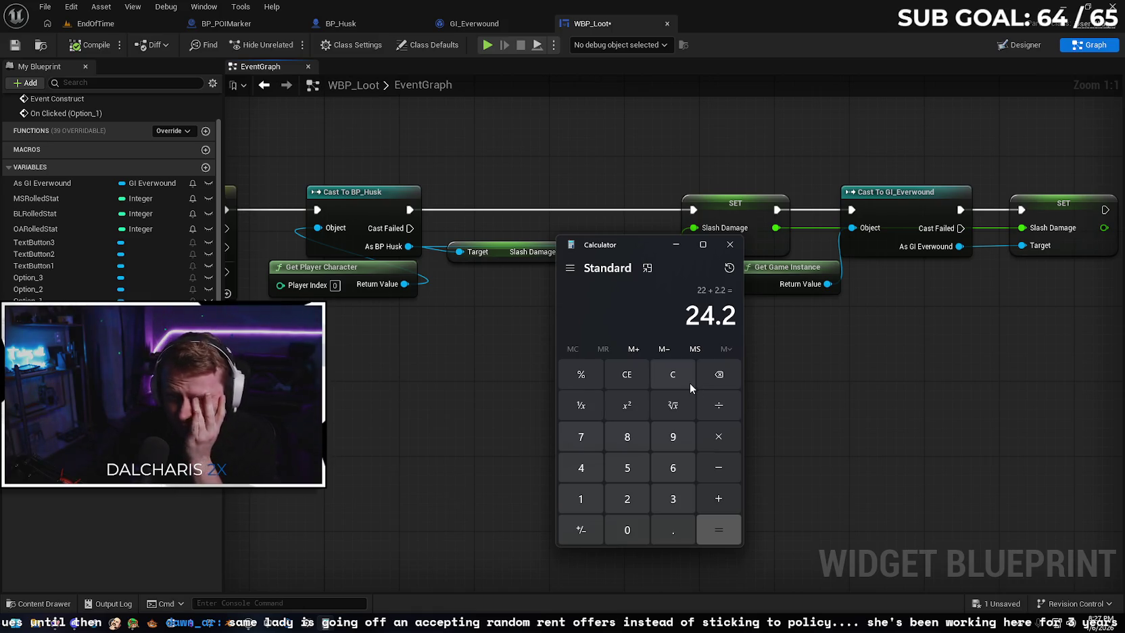
Move Calculator aside to reveal the graph and clear the 24.2 result
mouse_move(639, 248)
mouse_down()
mouse_move(519, 289)
mouse_move(467, 240)
mouse_move(367, 296)
mouse_move(466, 305)
mouse_move(490, 295)
mouse_move(485, 265)
mouse_up()
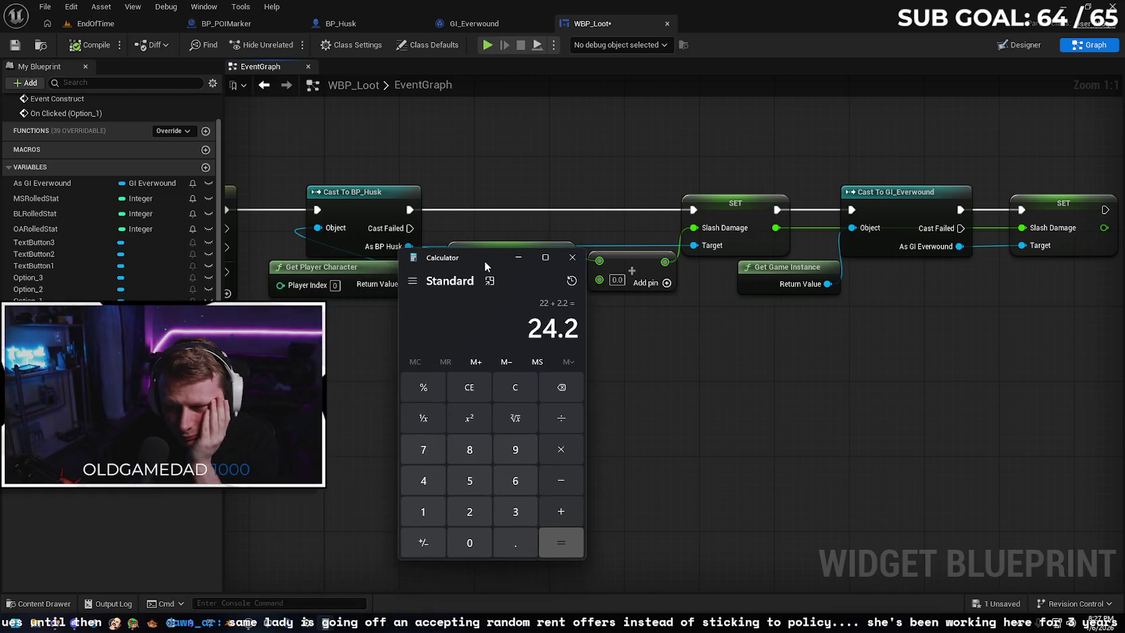
click(522, 388)
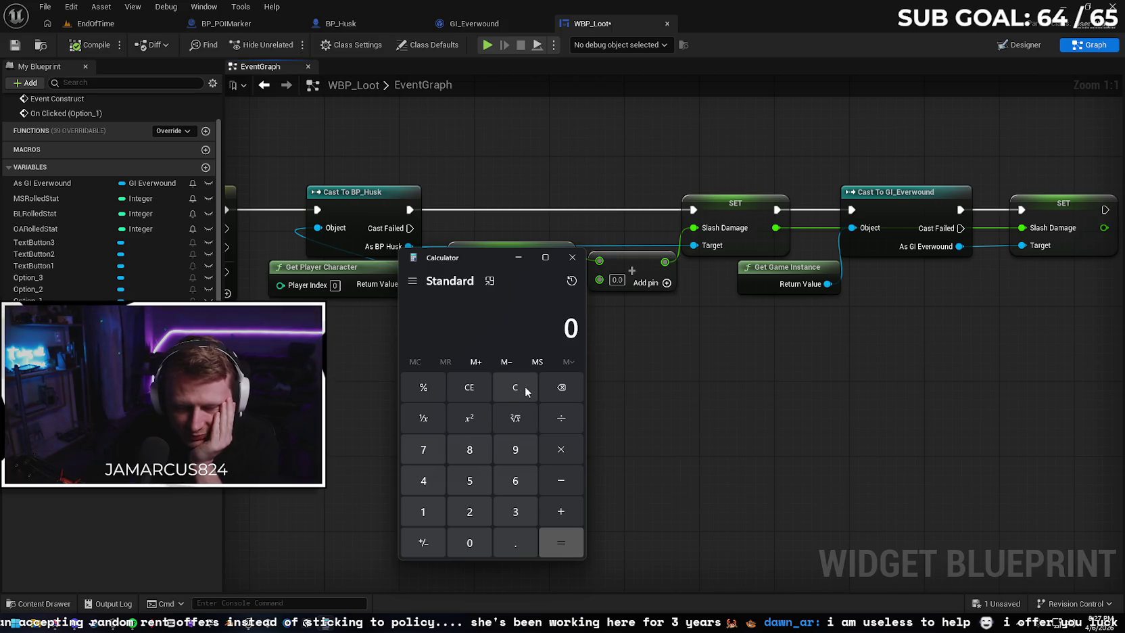
mouse_move(488, 260)
mouse_down()
mouse_move(476, 301)
mouse_move(487, 263)
mouse_move(504, 319)
mouse_move(475, 298)
mouse_move(471, 262)
mouse_up()
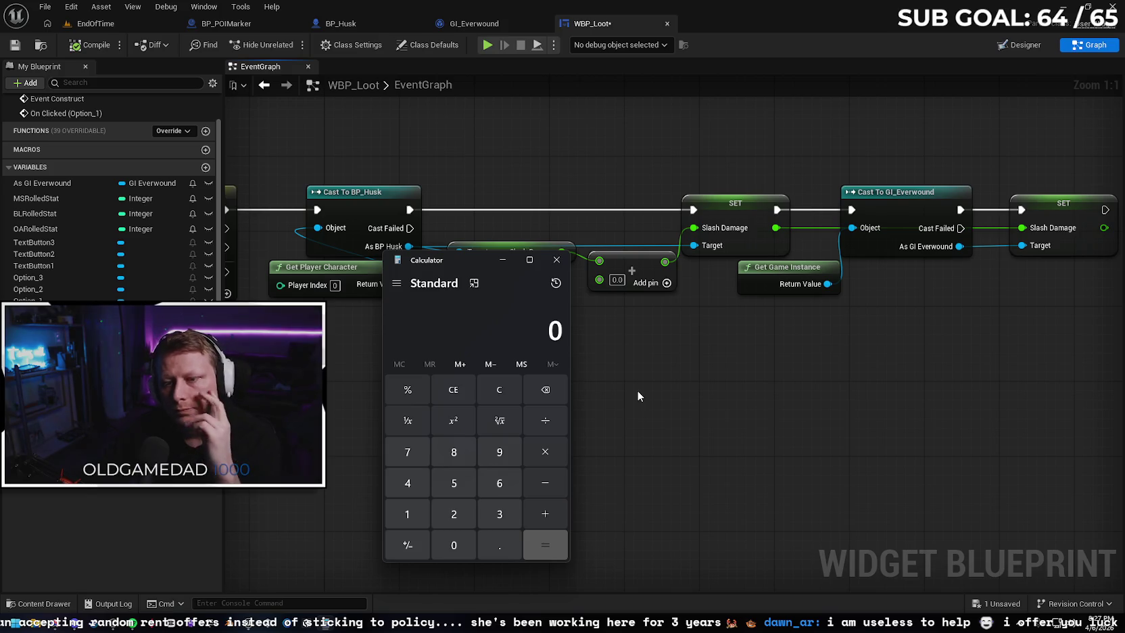
Close Calculator and set the Add node's second value to 10.0
click(551, 264)
click(613, 281)
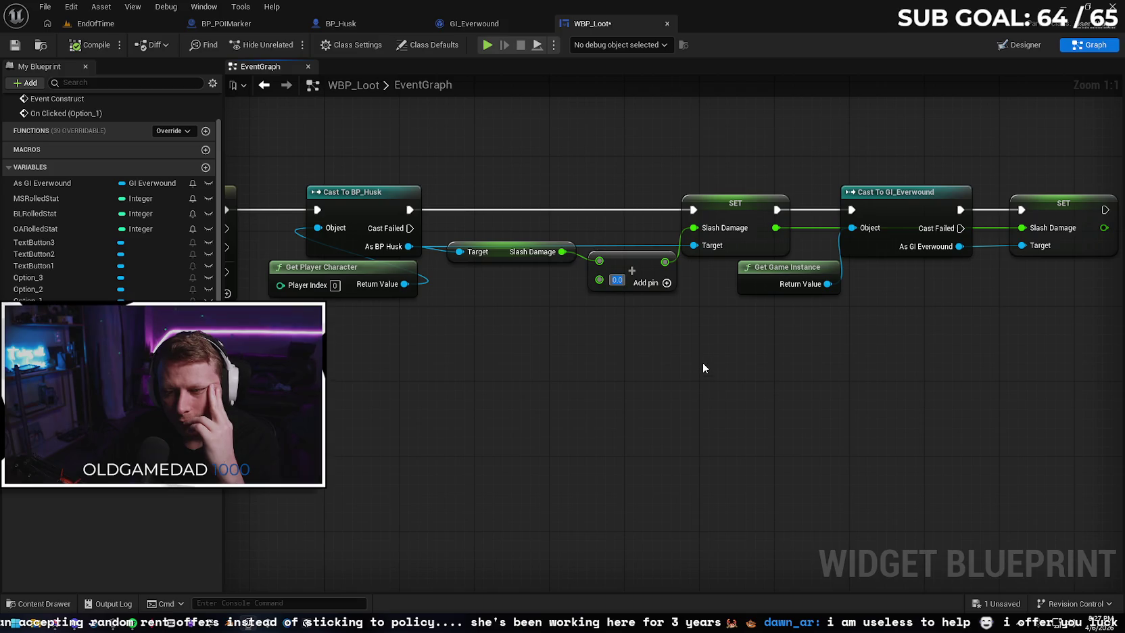
text(10)
key(Return)
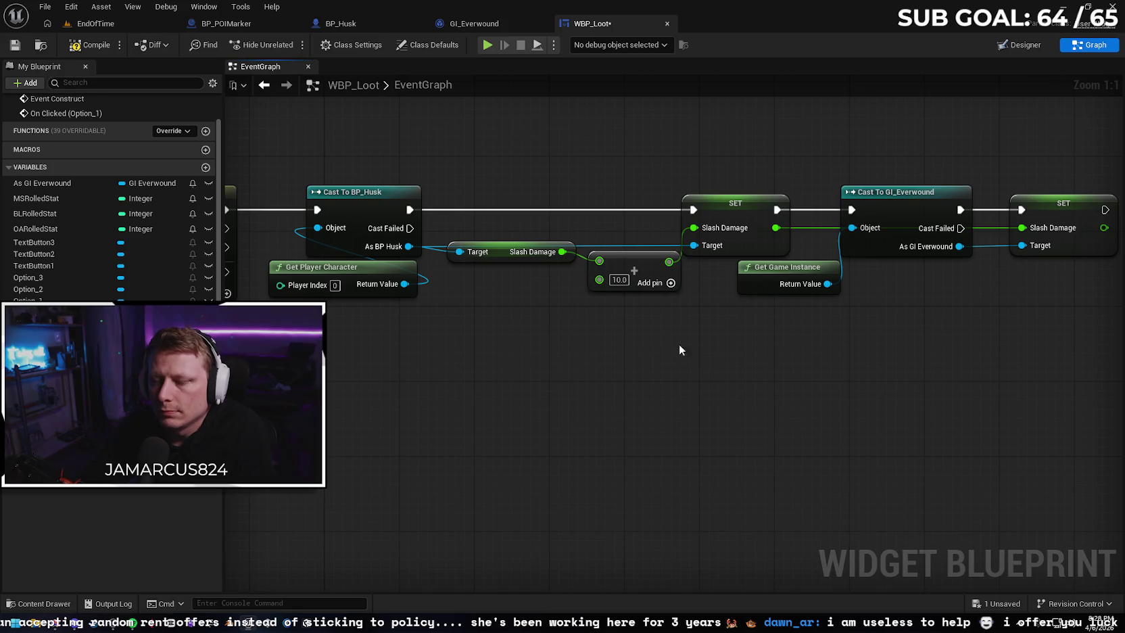
mouse_move(676, 332)
mouse_down()
mouse_move(647, 317)
mouse_move(652, 336)
mouse_up()
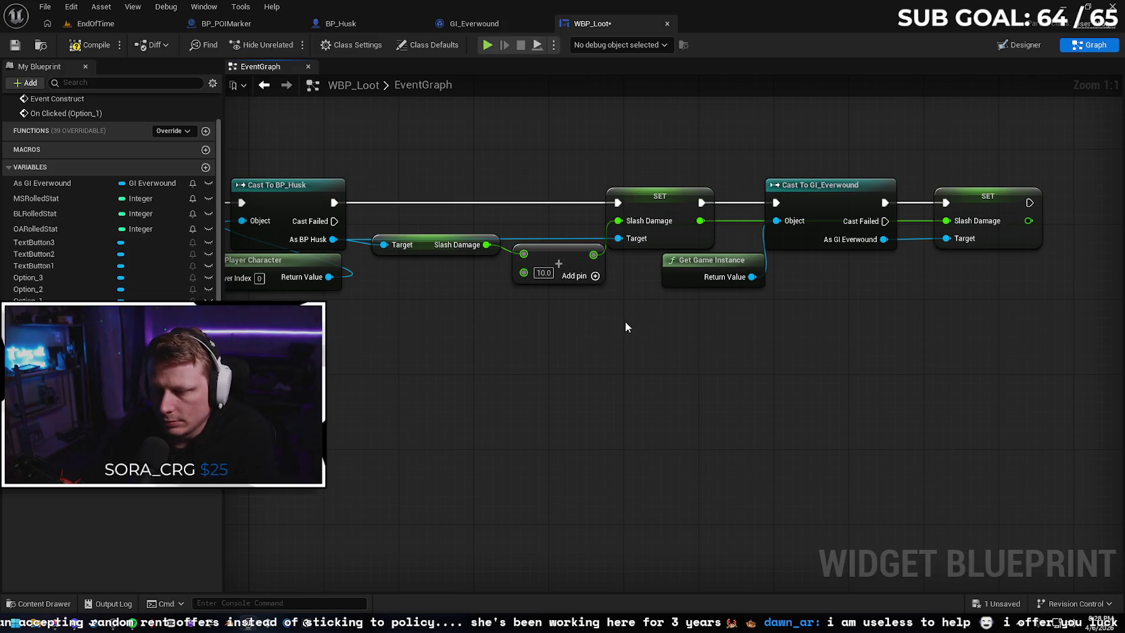
drag(611, 340, 605, 342)
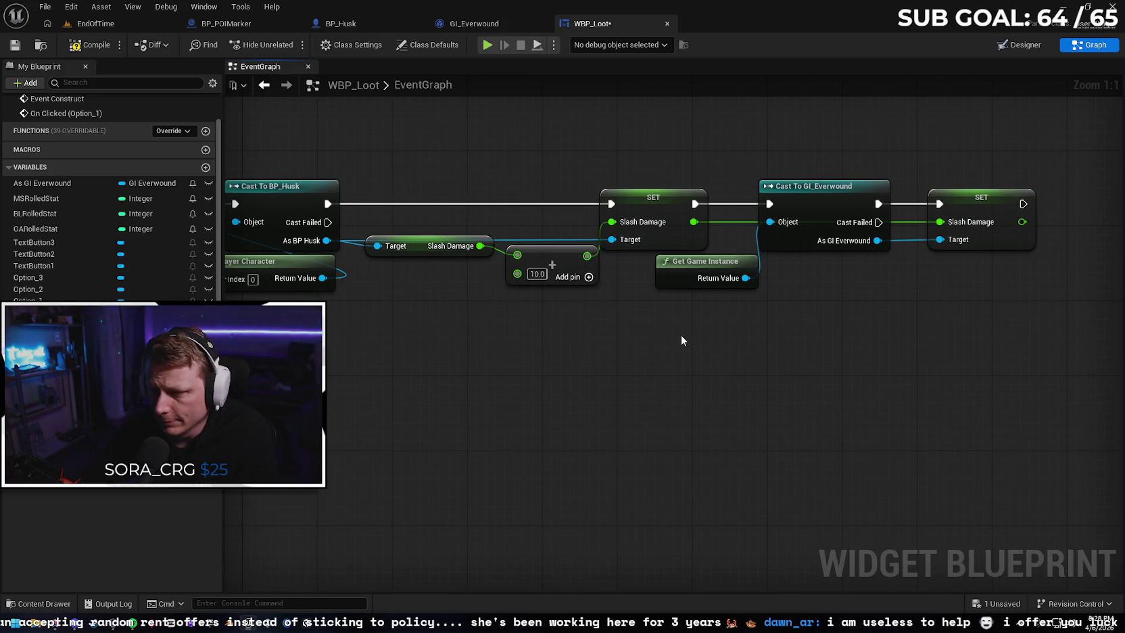
Save WBP_Loot and pan along the chain to the GI_Everwound set nodes
click(17, 47)
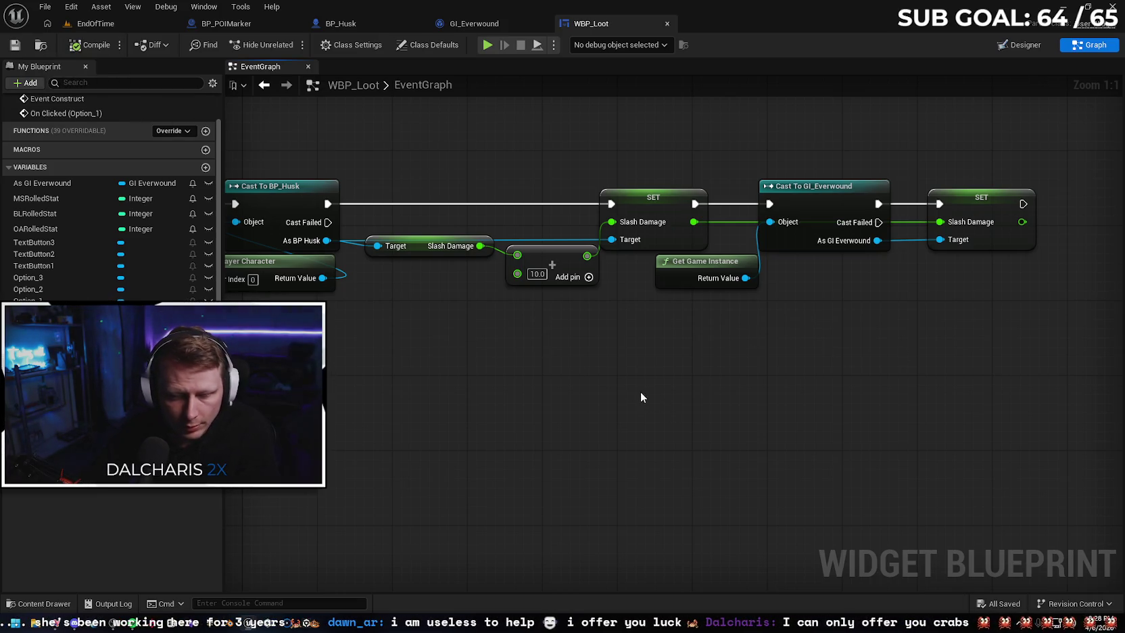
drag(637, 392, 632, 405)
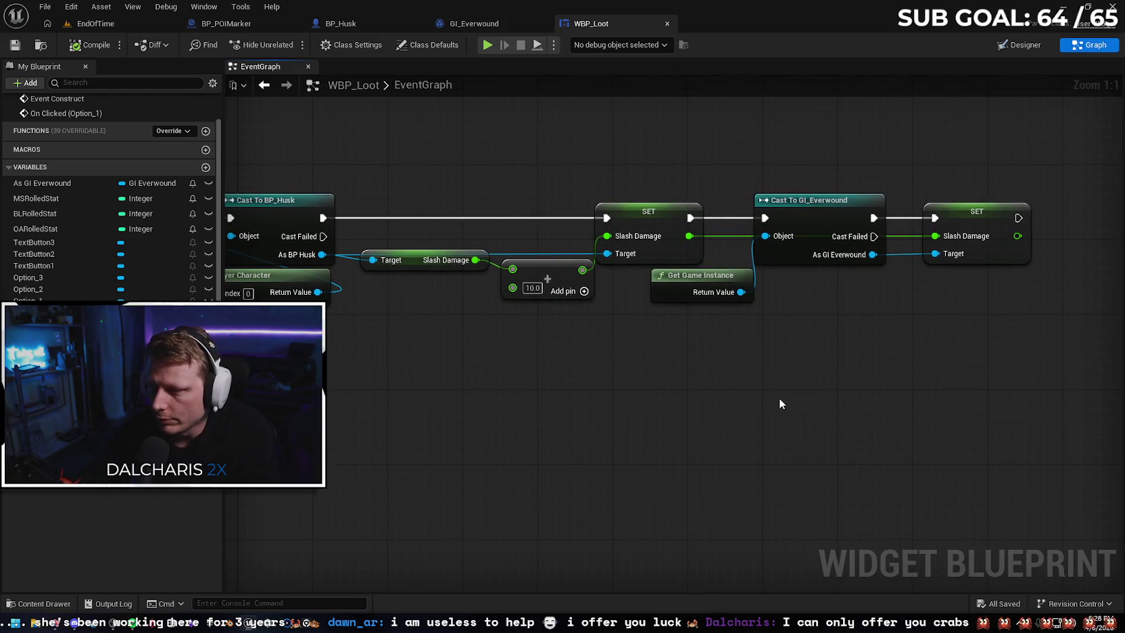
drag(922, 362, 832, 361)
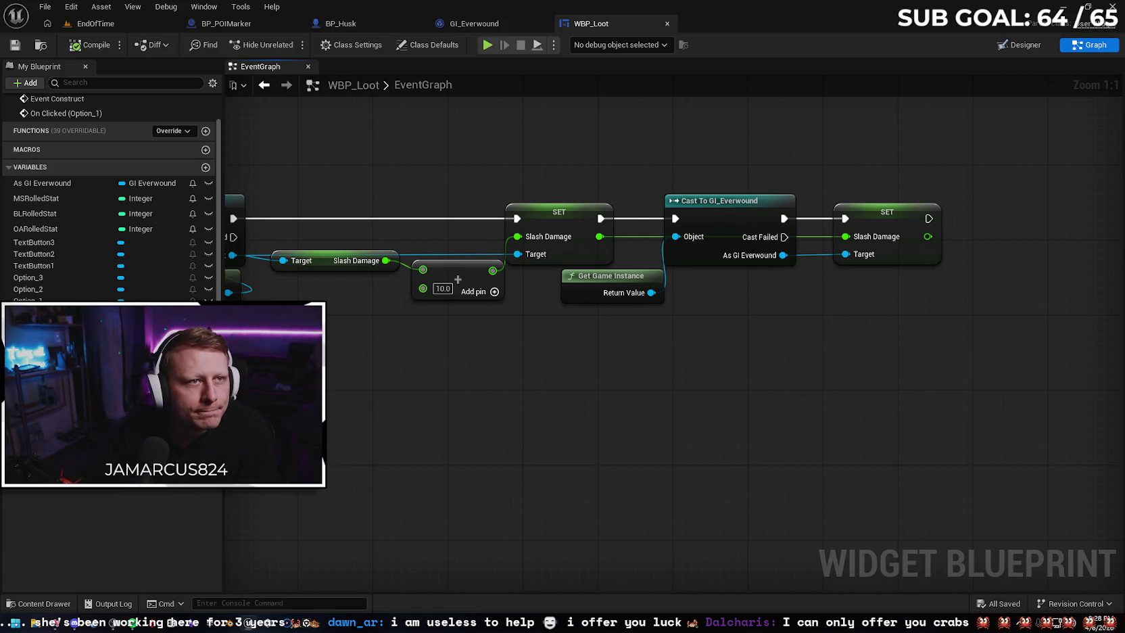
drag(692, 374, 594, 376)
mouse_move(661, 385)
mouse_down()
mouse_move(767, 364)
mouse_move(685, 376)
mouse_up()
drag(586, 358, 831, 369)
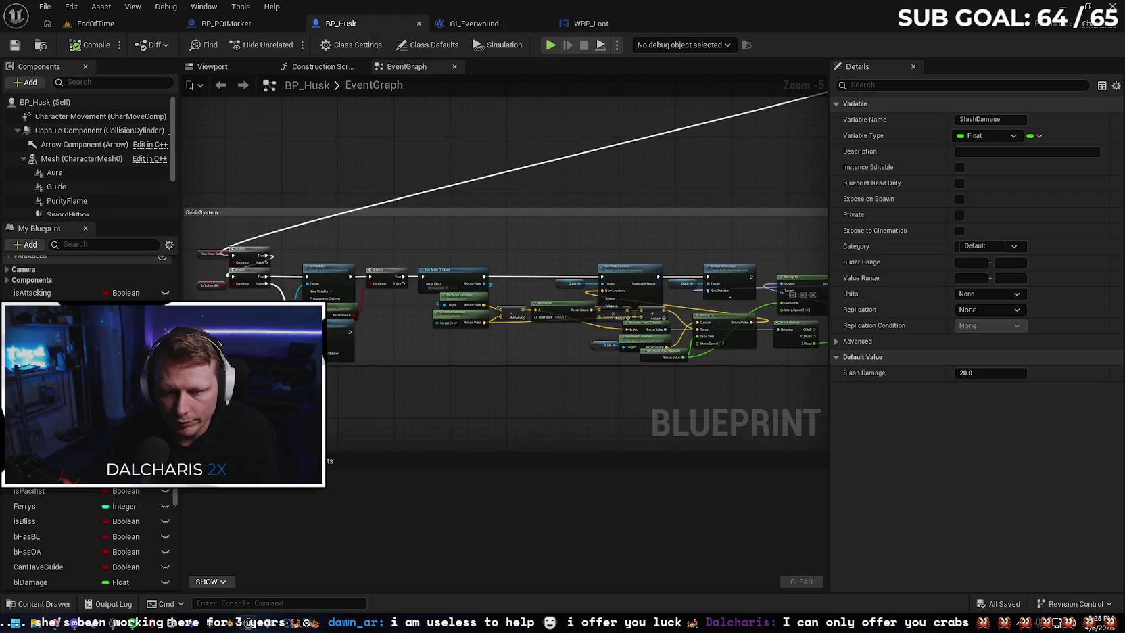
Search BP_Husk's graph for Slash Damage references and jump to the Get SlashDamage node
mouse_move(457, 327)
mouse_down()
mouse_move(377, 319)
mouse_move(382, 424)
mouse_up()
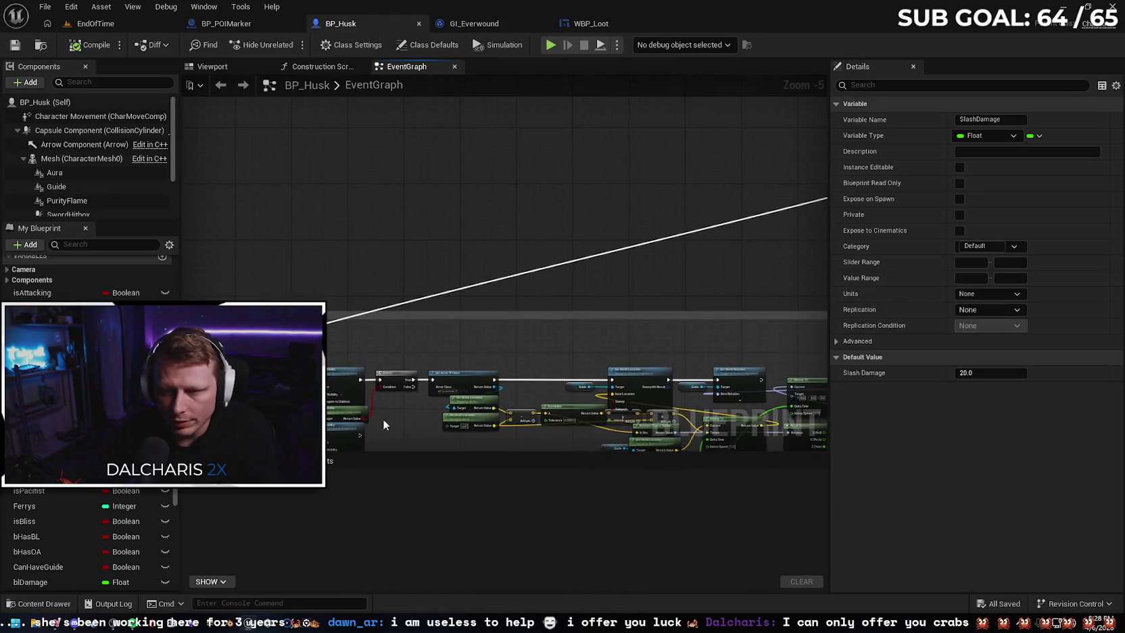
scroll(382, 424, down, 4)
drag(566, 194, 252, 211)
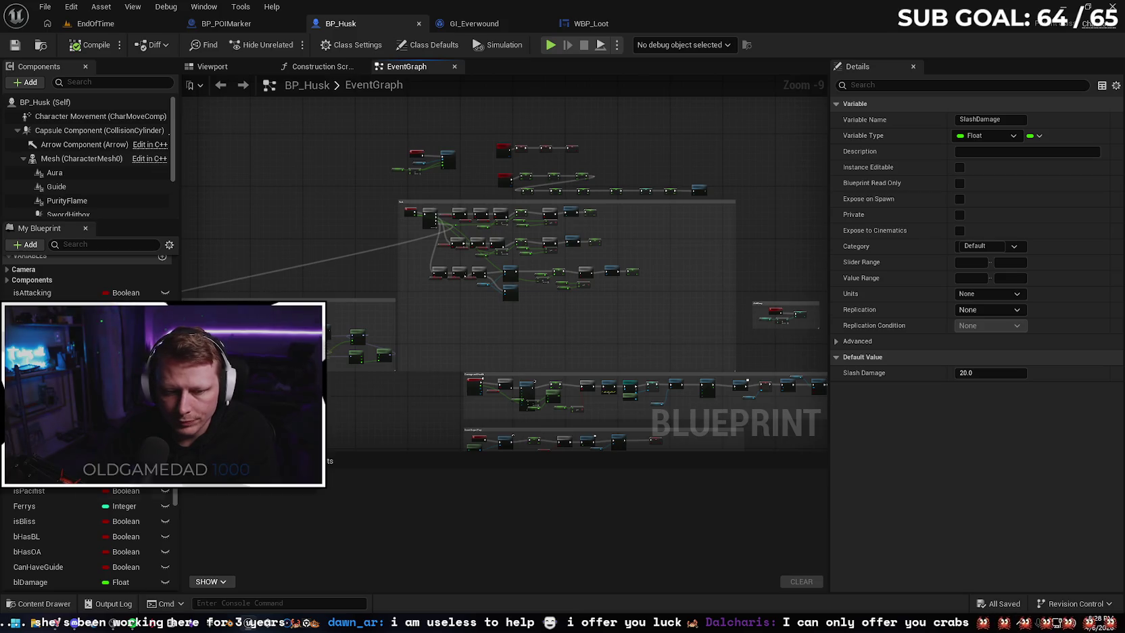
key(ctrl+f)
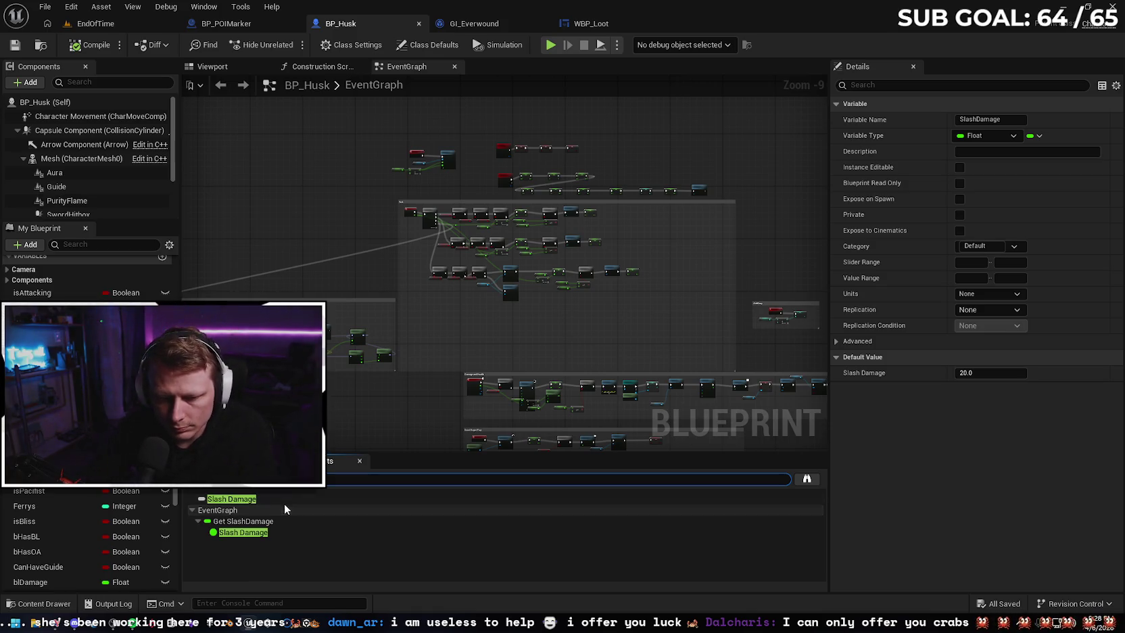
click(285, 496)
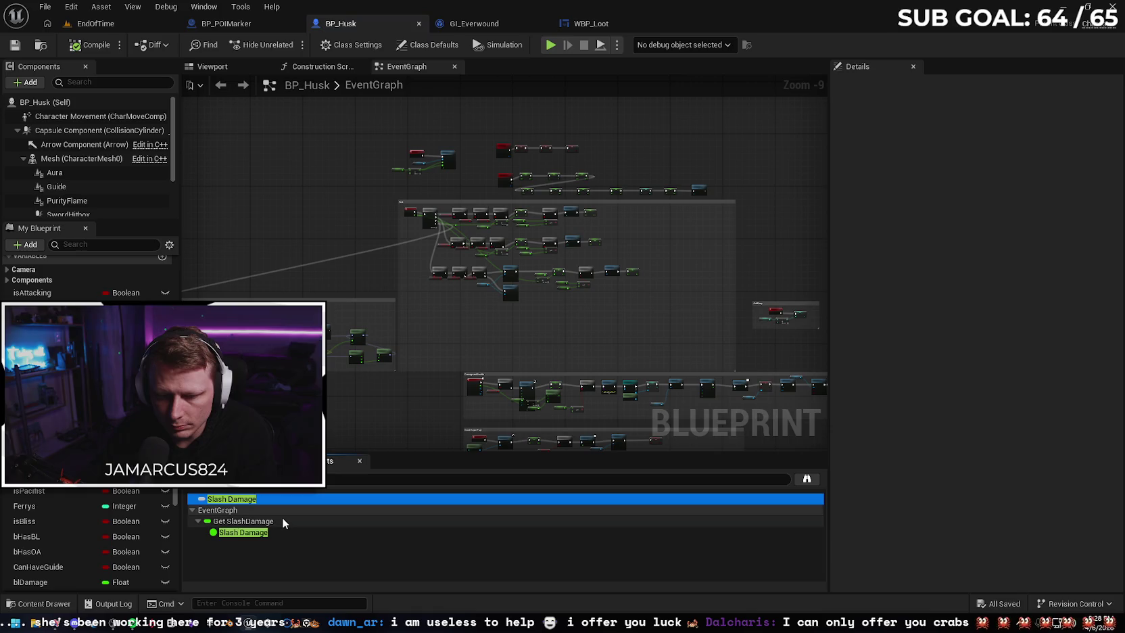
double_click(284, 518)
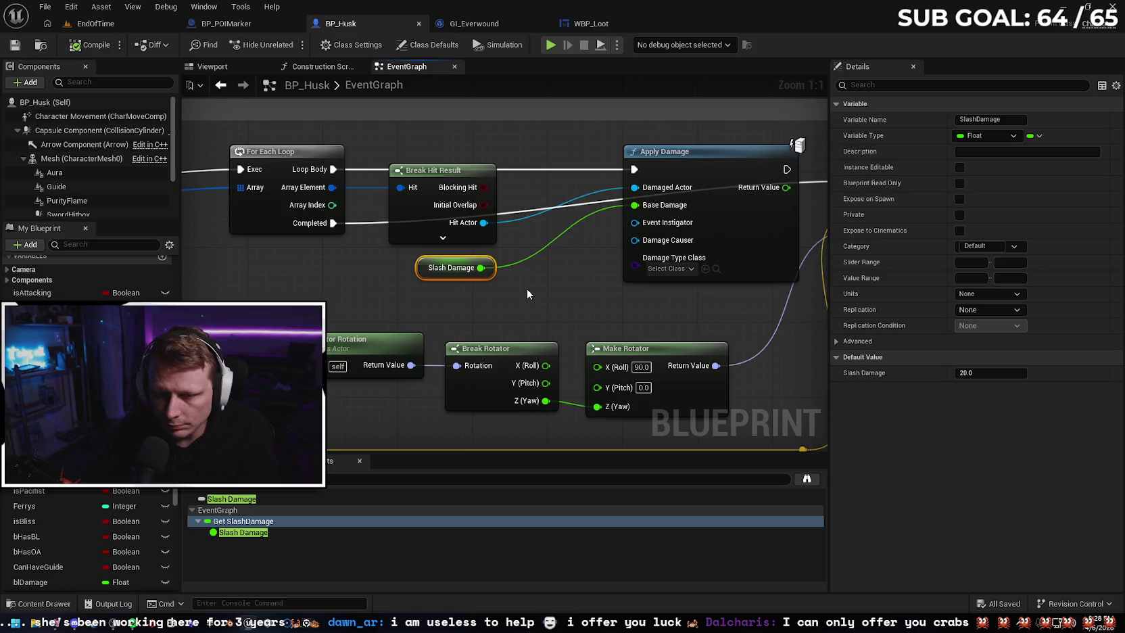
Inspect the getter feeding Apply Damage's Base Damage, then go back to WBP_Loot
click(319, 533)
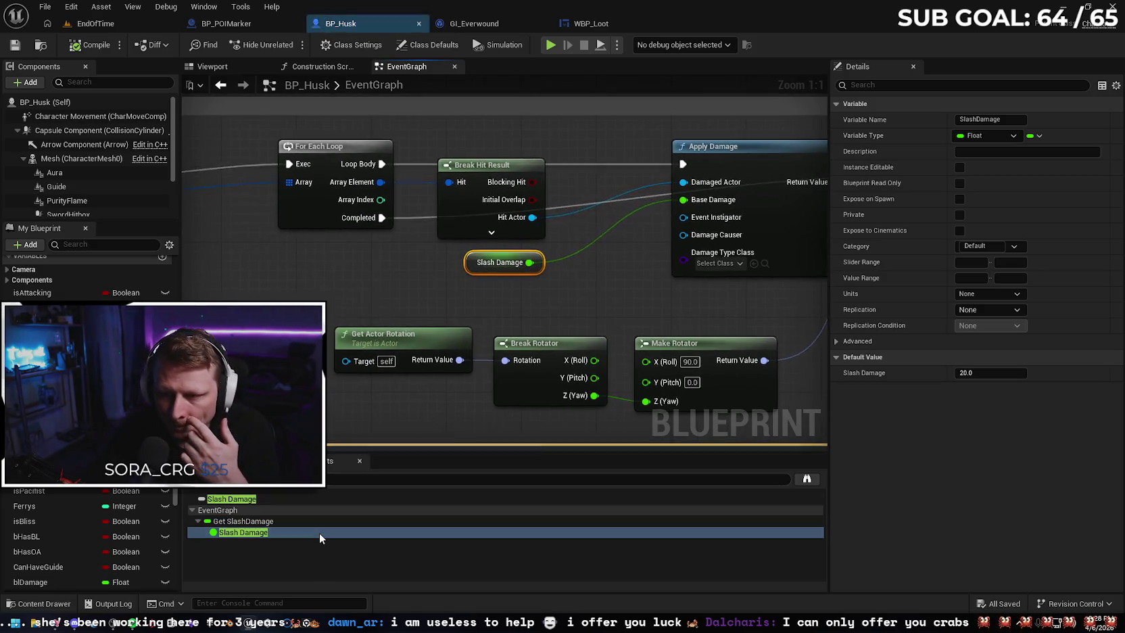
click(319, 521)
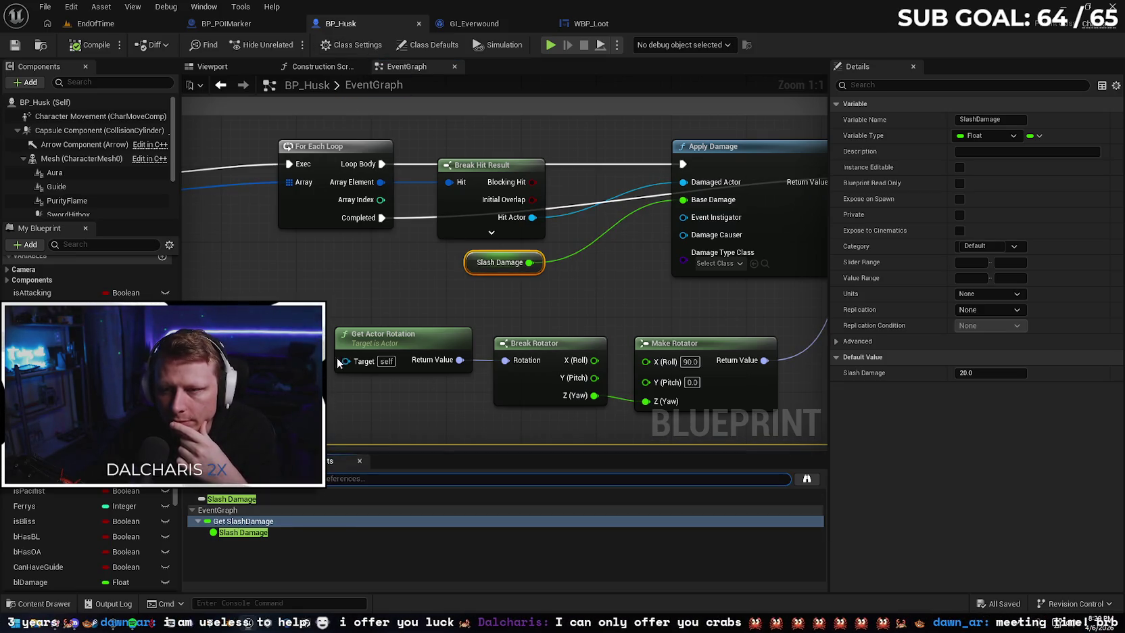
click(468, 23)
click(608, 22)
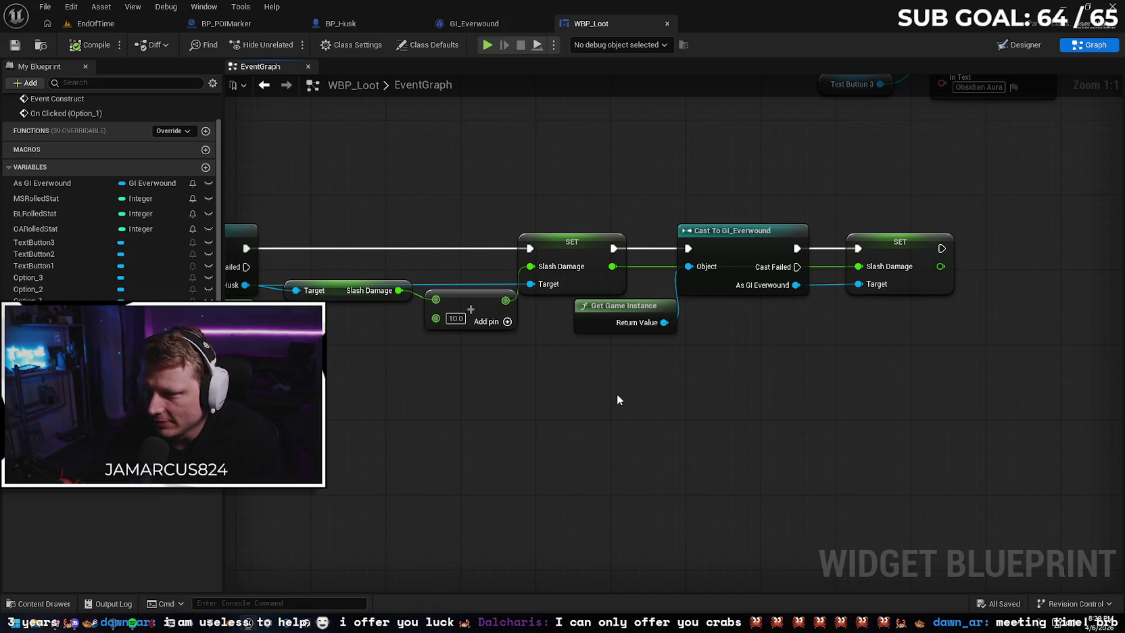
drag(562, 333, 620, 343)
drag(671, 471, 476, 460)
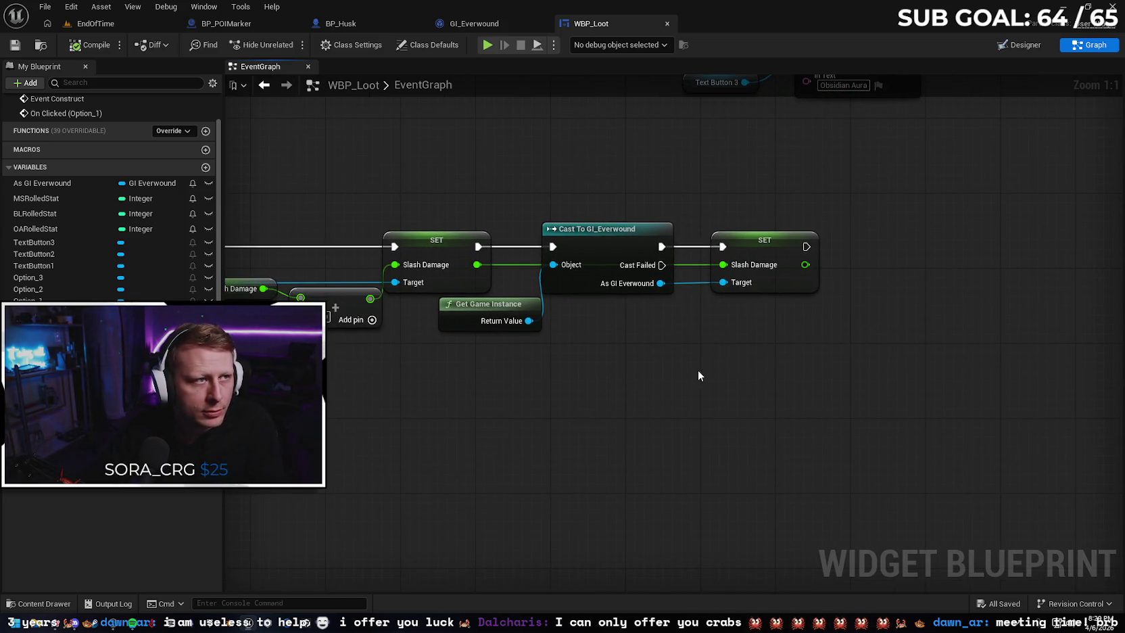
drag(806, 246, 840, 250)
text(unpa)
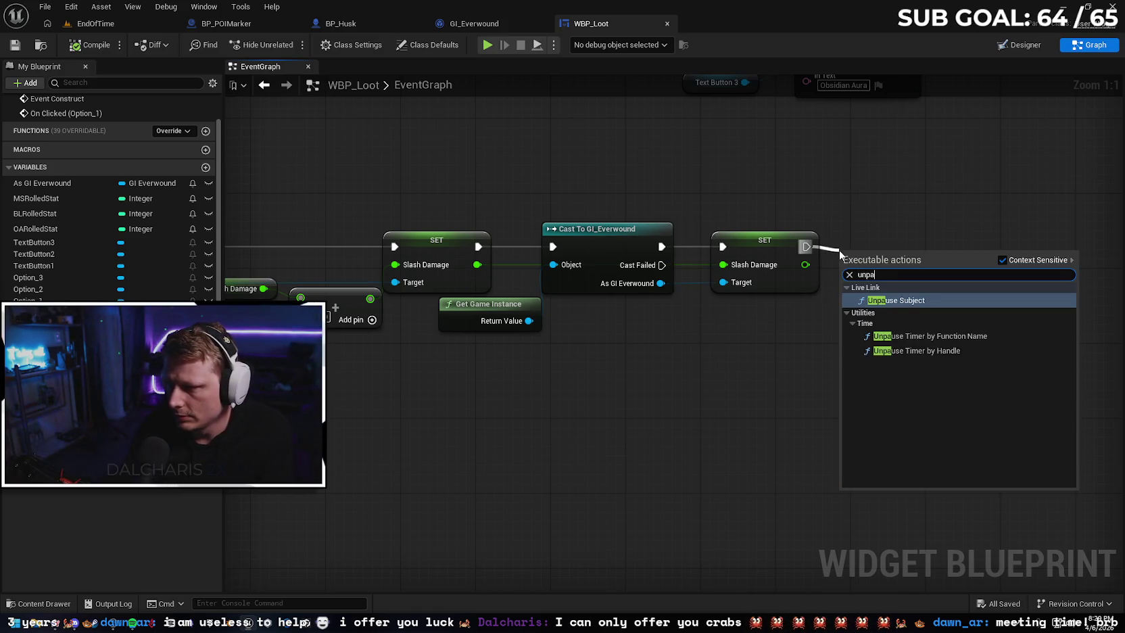
click(734, 322)
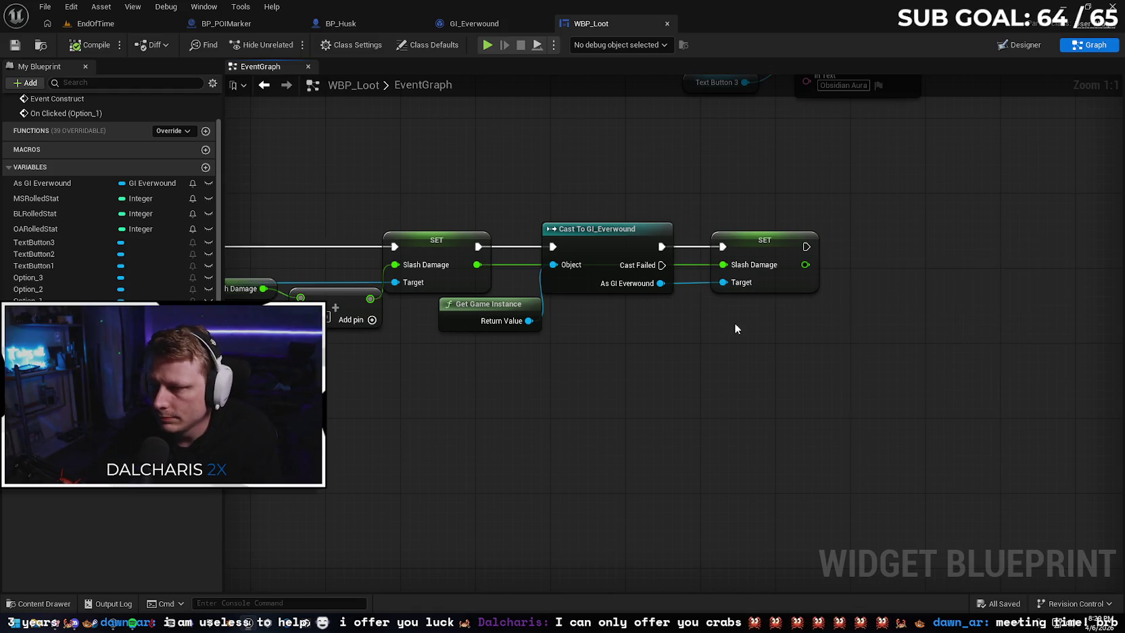
scroll(598, 160, down, 4)
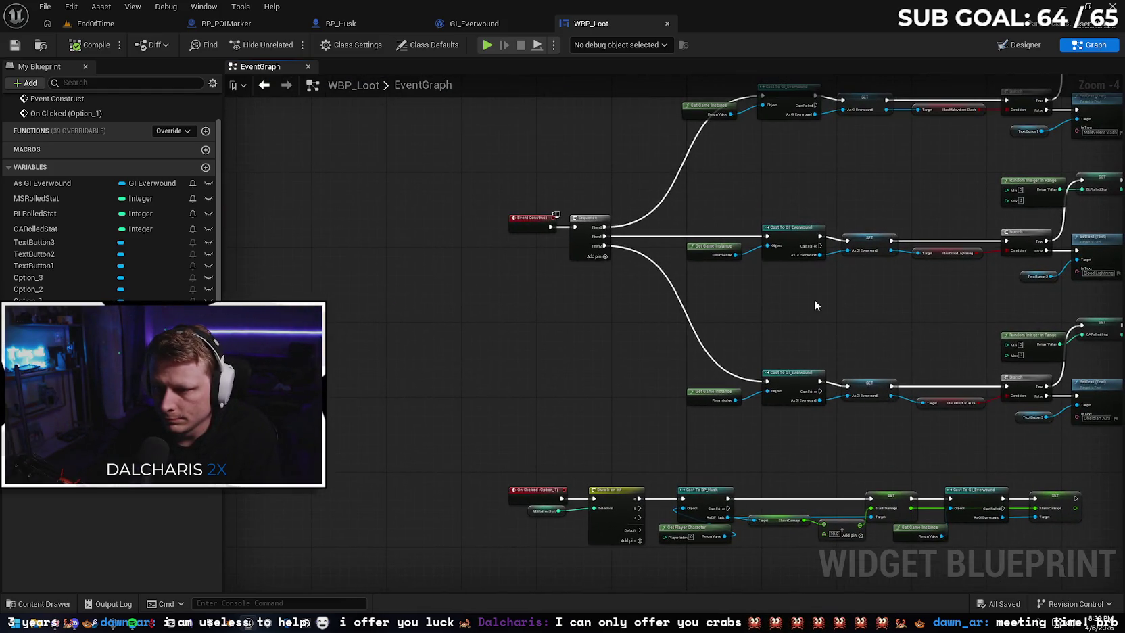
scroll(814, 299, down, 2)
drag(667, 324, 613, 304)
scroll(607, 301, up, 3)
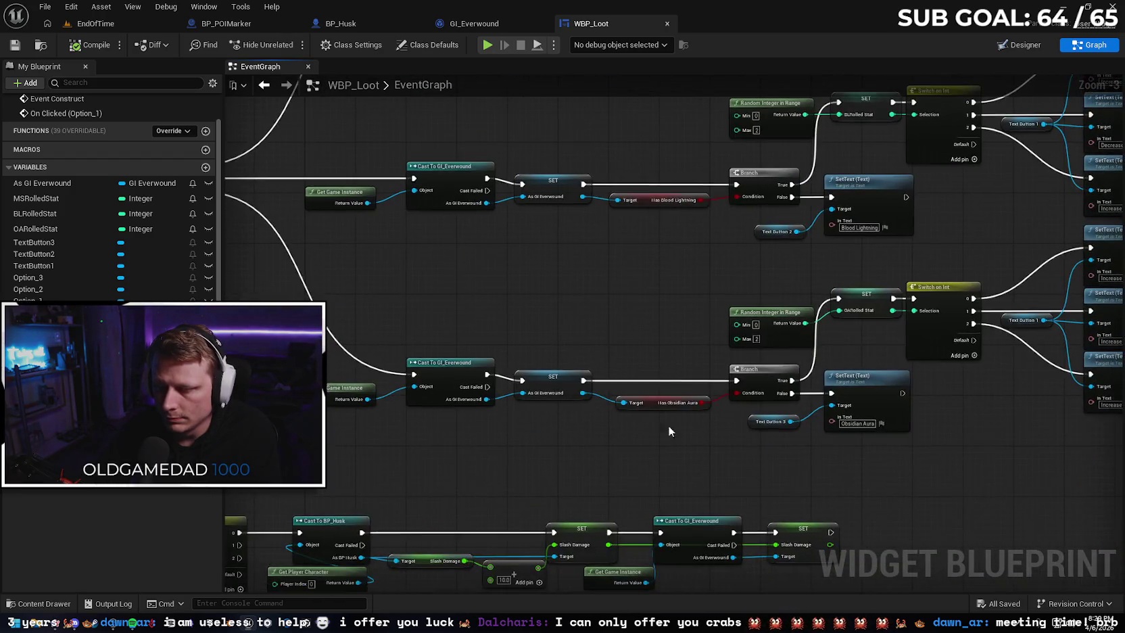
drag(669, 431, 637, 281)
drag(854, 367, 829, 334)
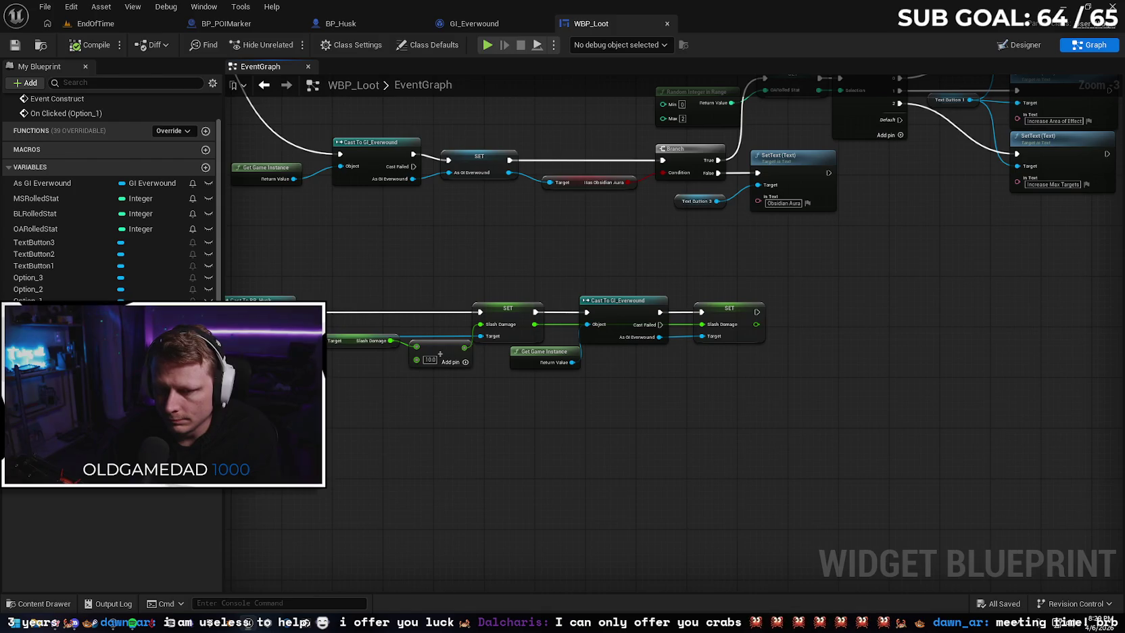
drag(323, 337, 808, 334)
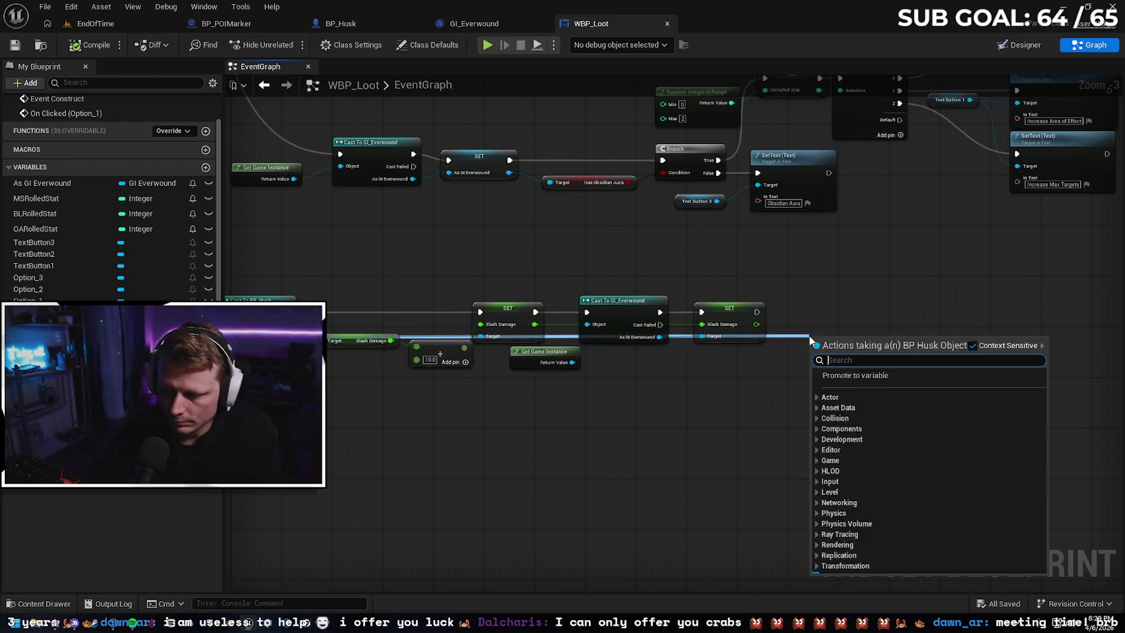
text(unpause)
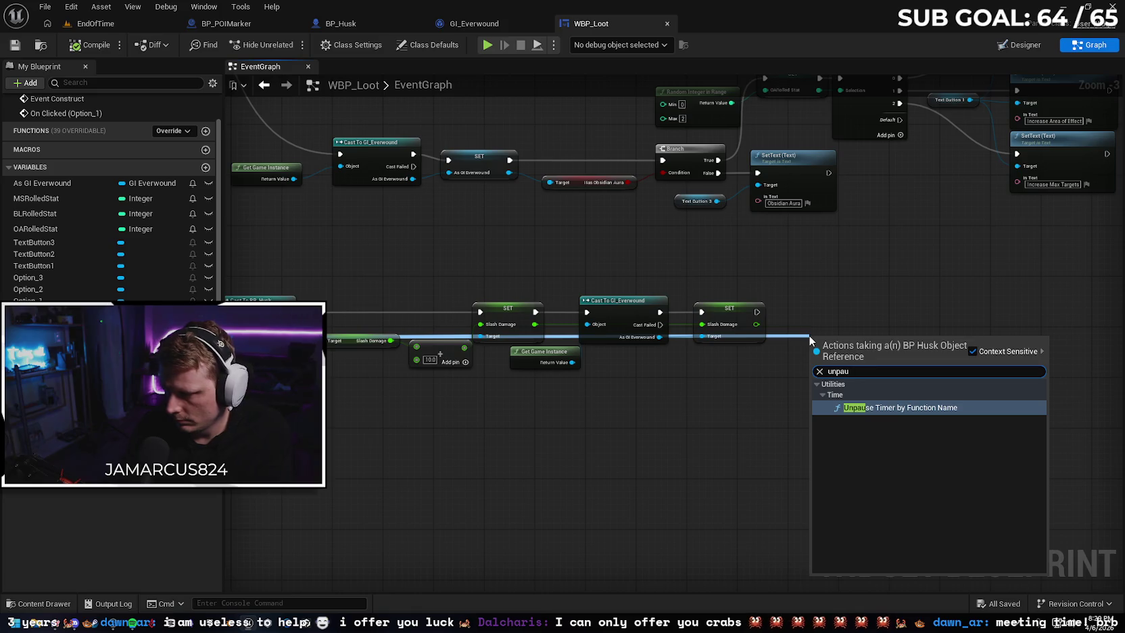
key(Escape)
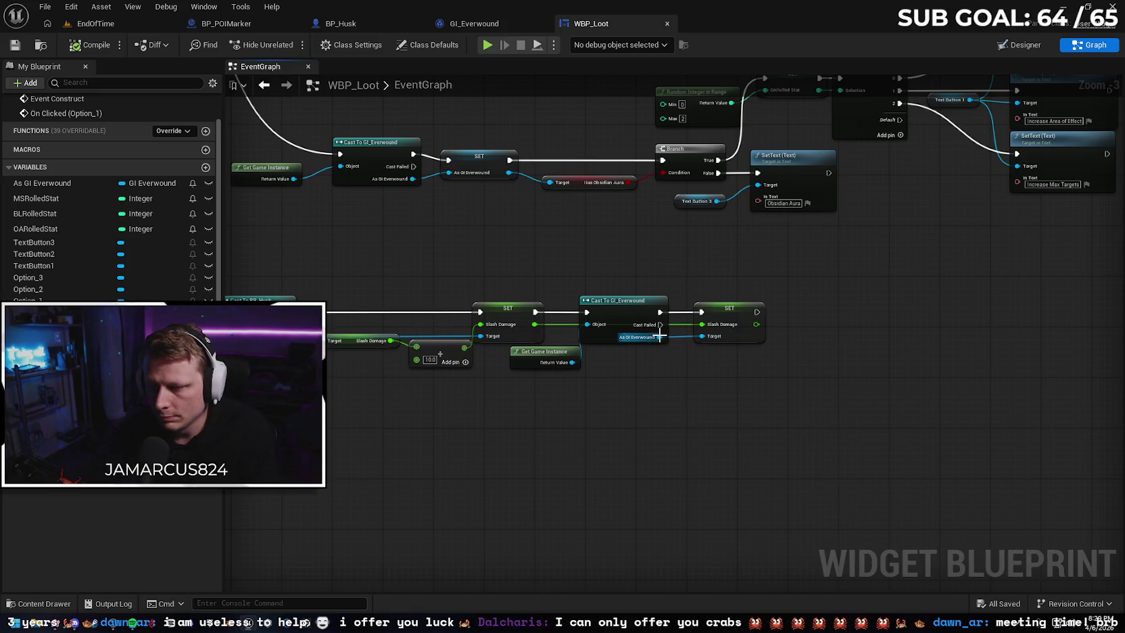
drag(659, 336, 826, 336)
text(unpas)
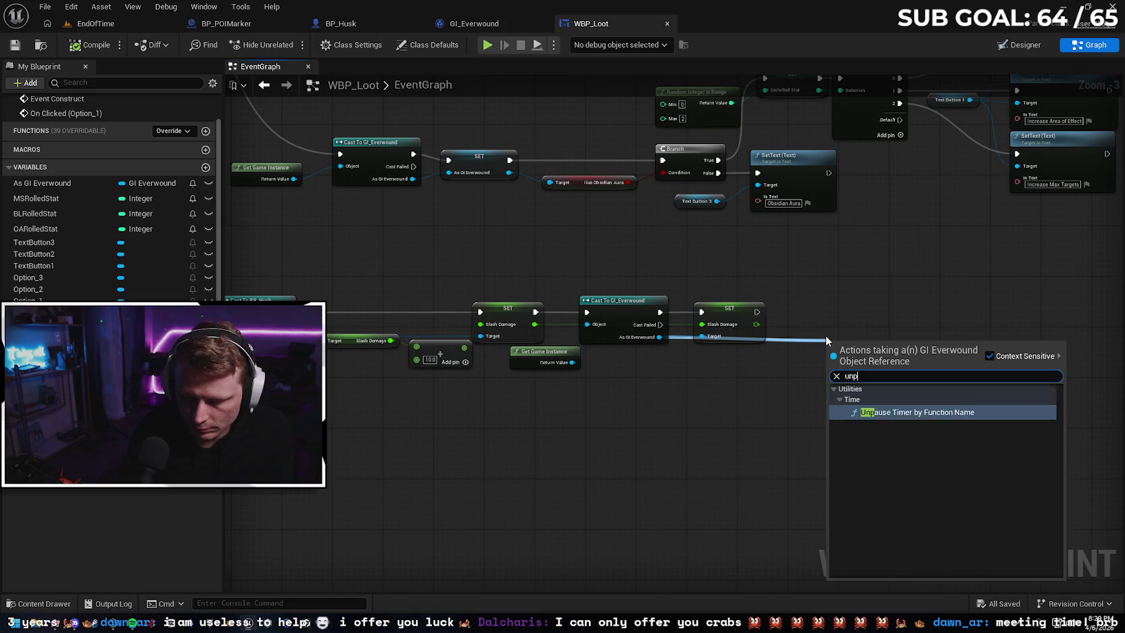
key(BackSpace)
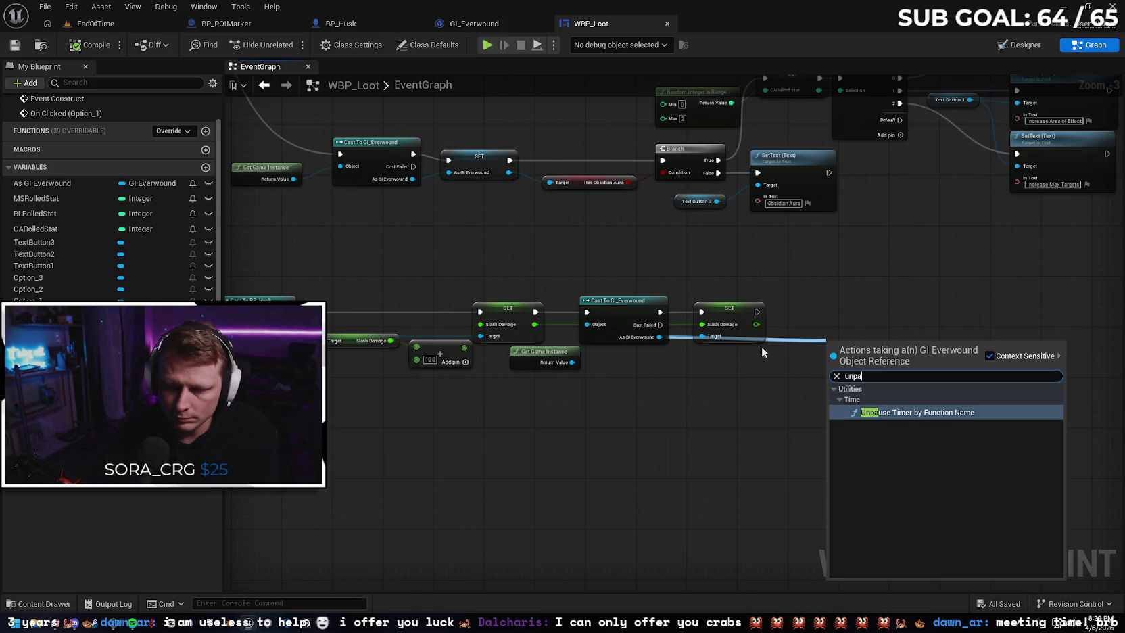
key(Escape)
drag(420, 442, 571, 404)
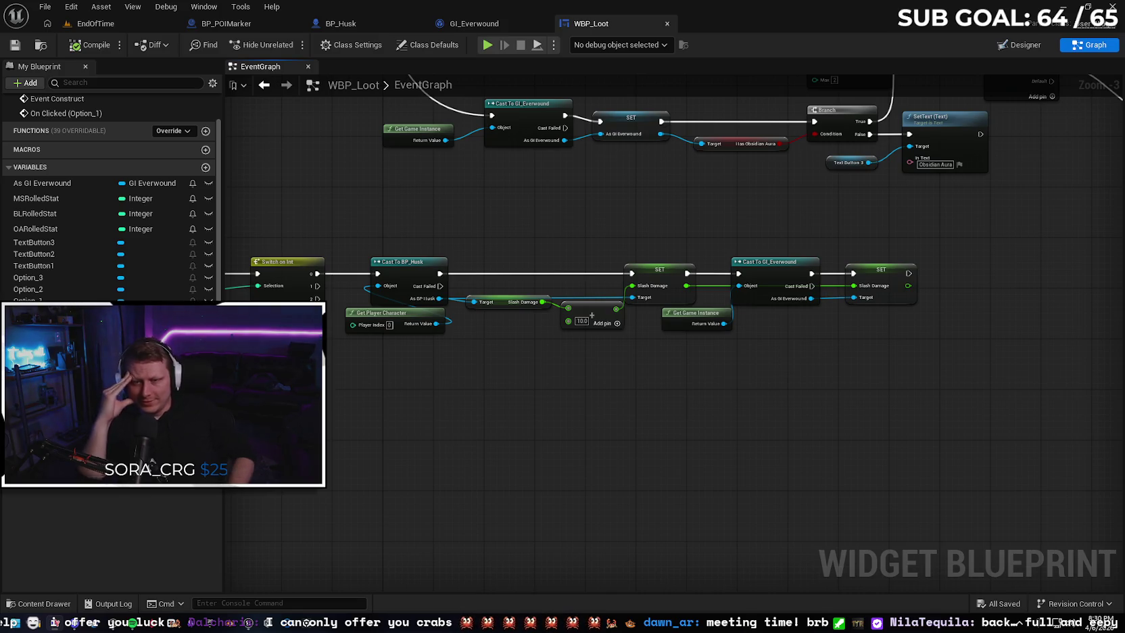
Duplicate the Cast To BP_Husk and Get Player Character nodes below the original
mouse_move(400, 243)
mouse_down()
mouse_move(401, 352)
mouse_move(365, 336)
mouse_up()
mouse_move(317, 286)
mouse_down()
mouse_move(811, 335)
mouse_move(349, 387)
mouse_up()
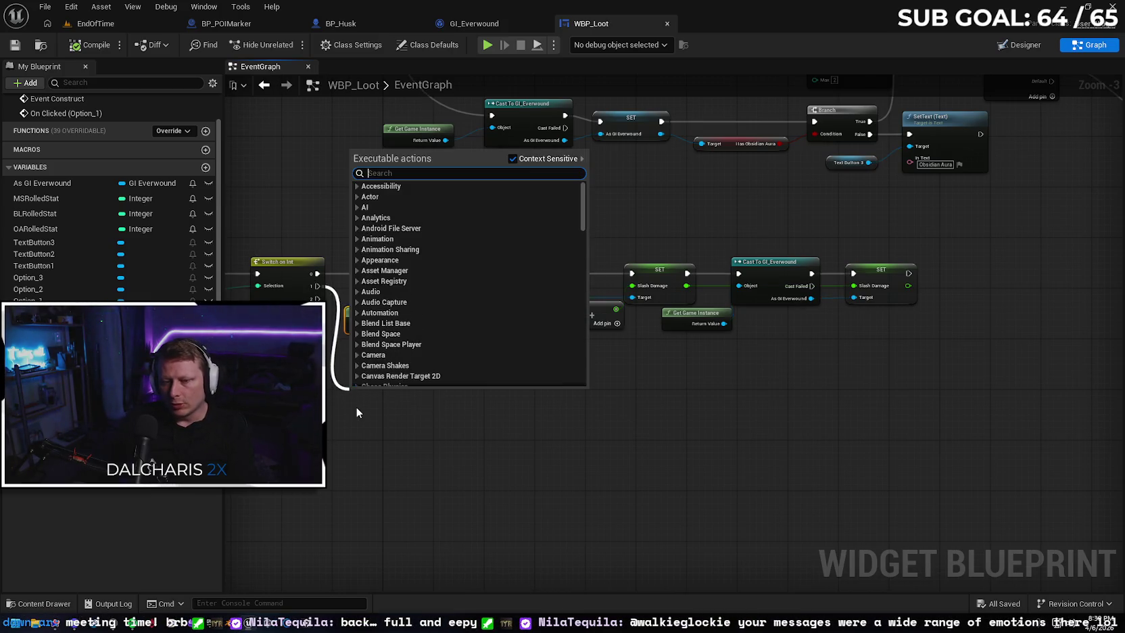
key(Escape)
key(ctrl+c)
key(ctrl+v)
mouse_move(439, 374)
mouse_down()
mouse_move(410, 350)
mouse_move(403, 359)
mouse_up()
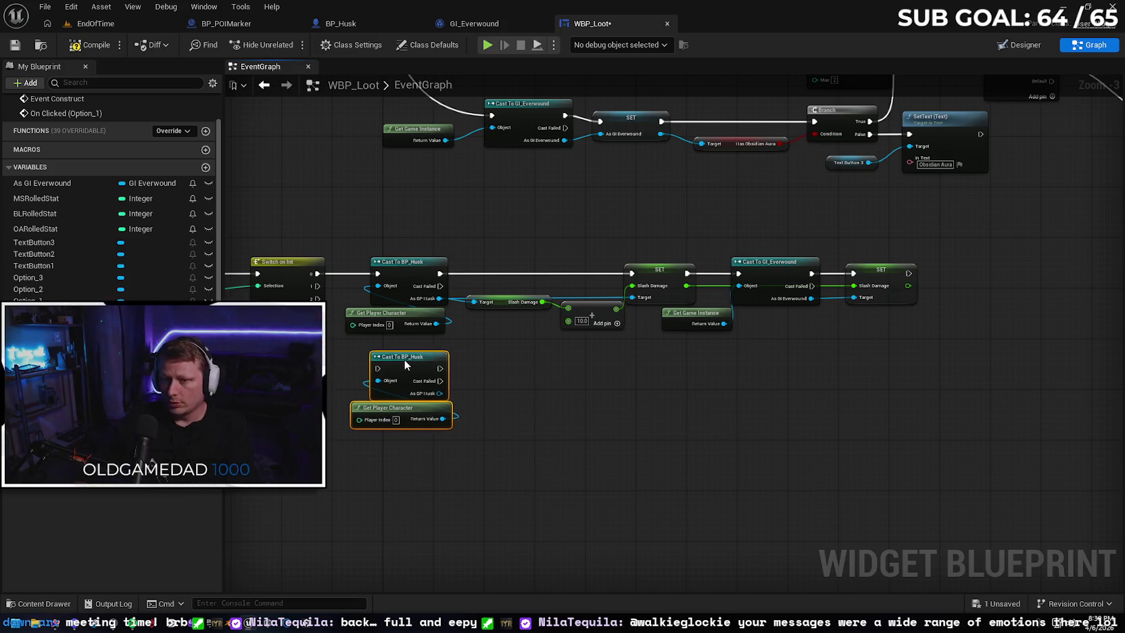
click(468, 386)
Connect Switch on Int output 1 to the copied cast and output 2 to the bottom cast
drag(317, 286, 378, 368)
mouse_move(488, 454)
mouse_down()
mouse_move(486, 412)
mouse_move(405, 413)
mouse_up()
key(ctrl+v)
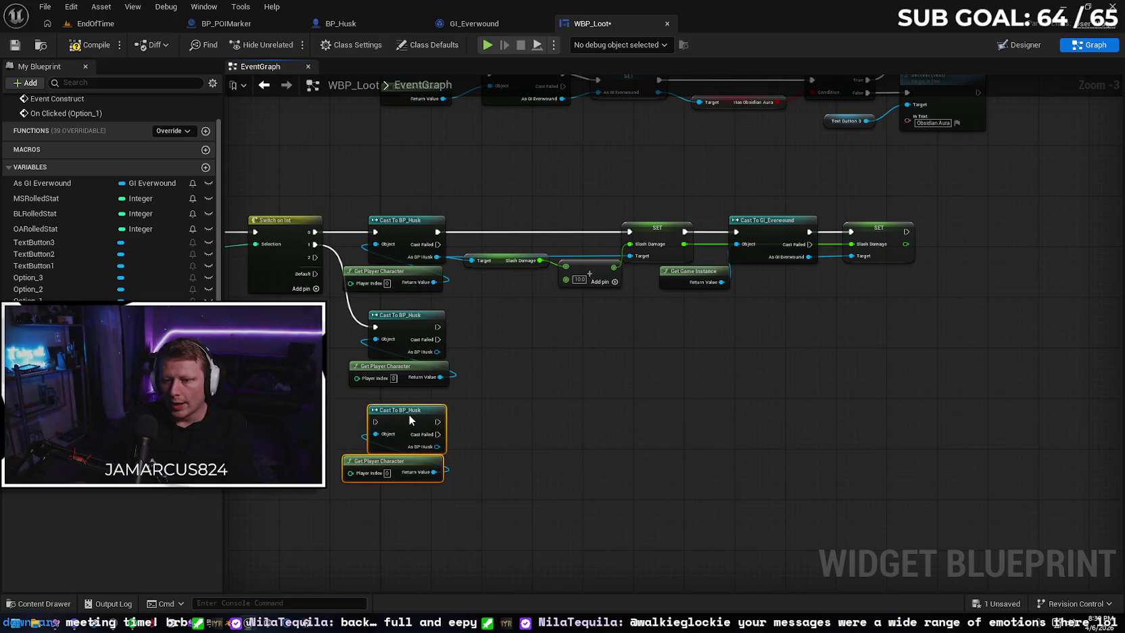
mouse_move(315, 258)
mouse_down()
mouse_move(351, 325)
mouse_move(376, 421)
mouse_up()
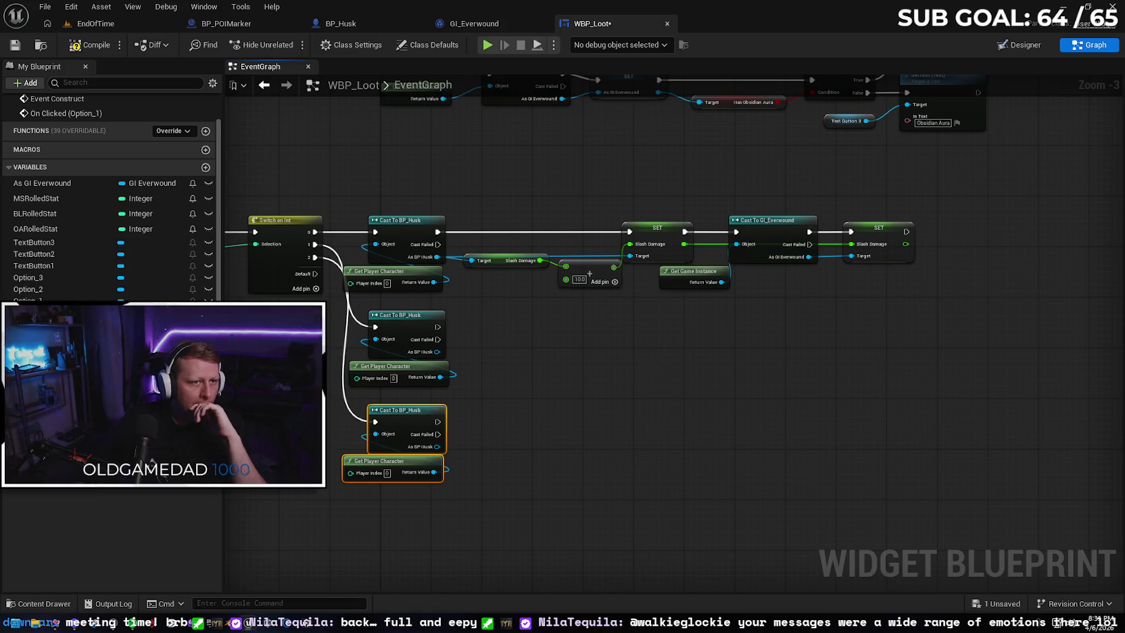
mouse_move(486, 249)
mouse_down()
mouse_move(627, 338)
mouse_move(668, 348)
mouse_up()
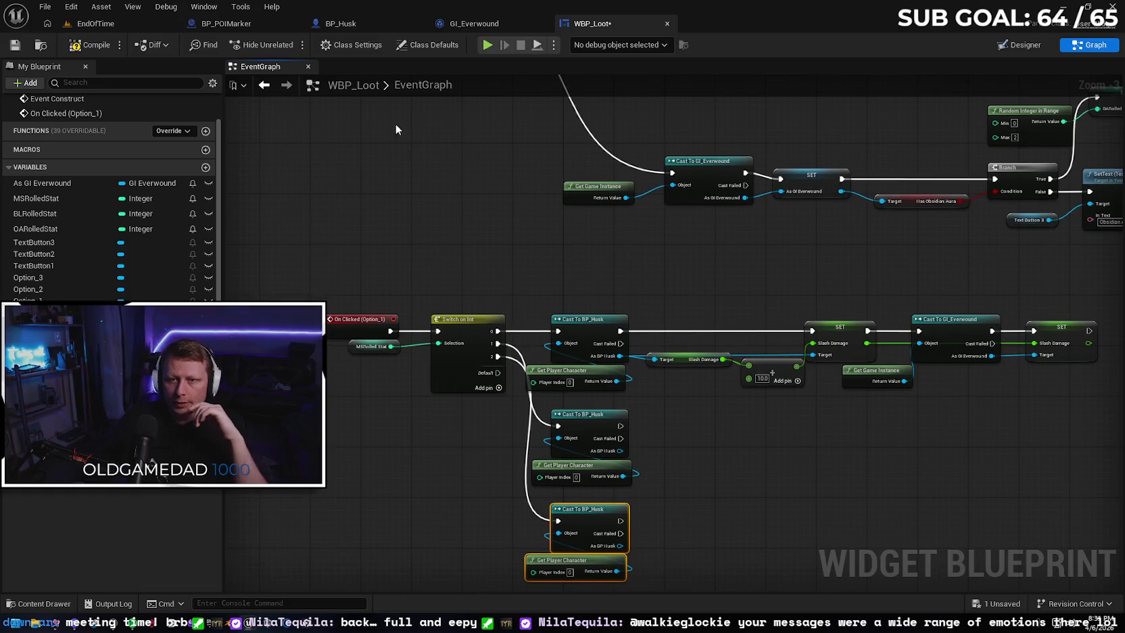
Delete the Set Game Paused node from BP_POIMarker's overlap event chain
click(226, 23)
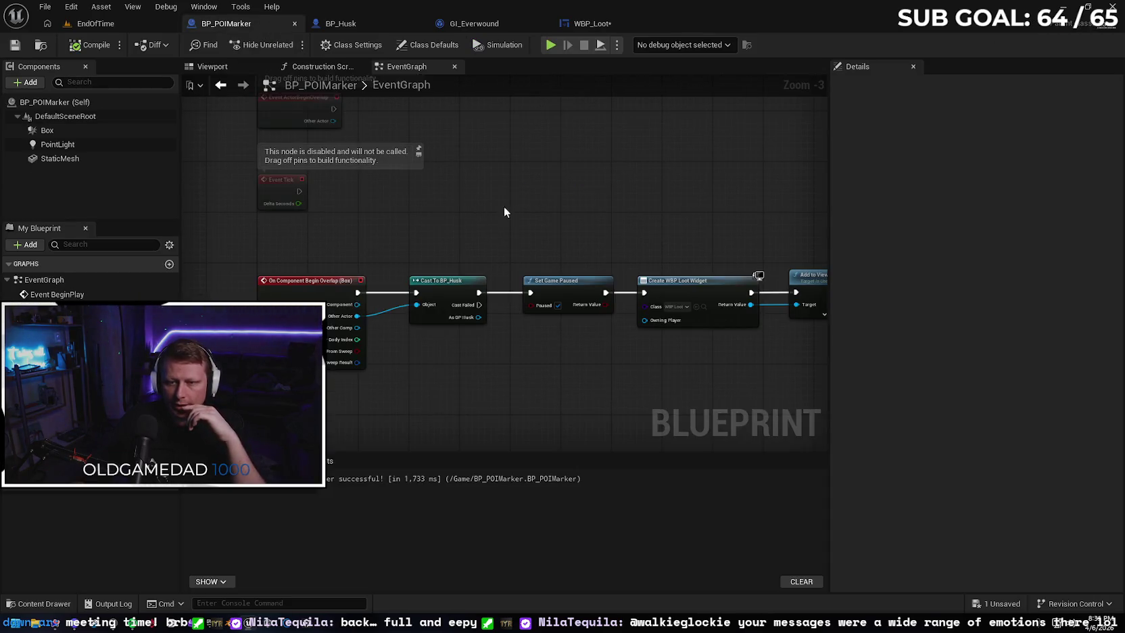
drag(503, 212, 420, 181)
click(467, 238)
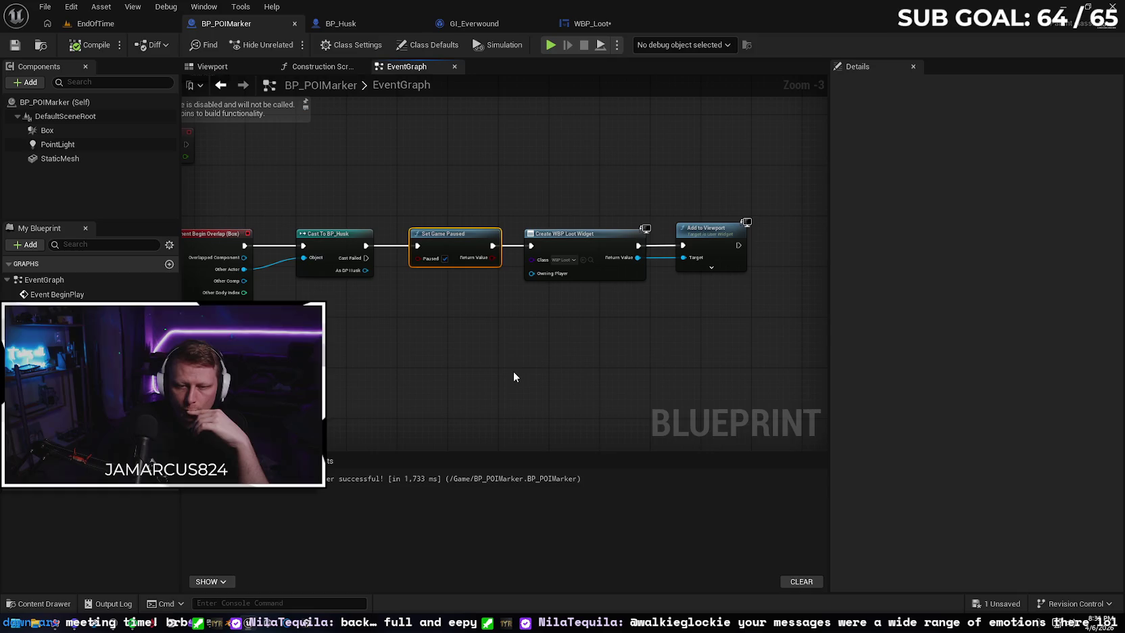
key(Delete)
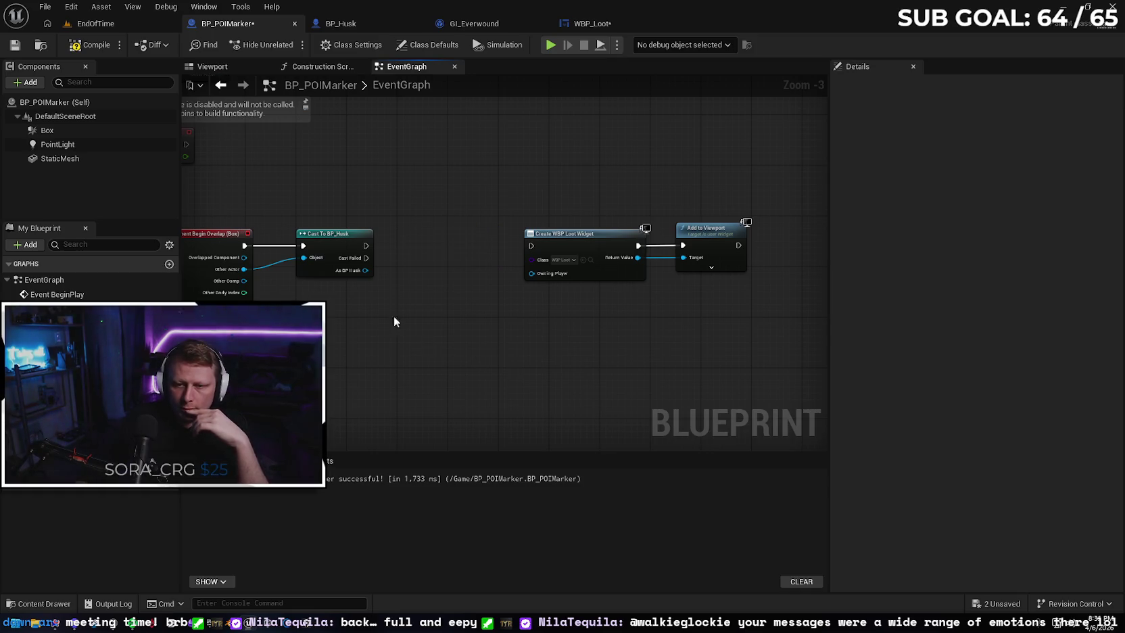
Wire Cast To BP_Husk straight into Create WBP Loot Widget, tidy the nodes, and compile
drag(366, 246, 530, 248)
mouse_move(365, 269)
mouse_down()
mouse_move(541, 274)
mouse_move(450, 307)
mouse_up()
click(355, 381)
drag(356, 381, 388, 392)
drag(578, 196, 721, 292)
drag(607, 243, 480, 242)
click(84, 46)
click(113, 24)
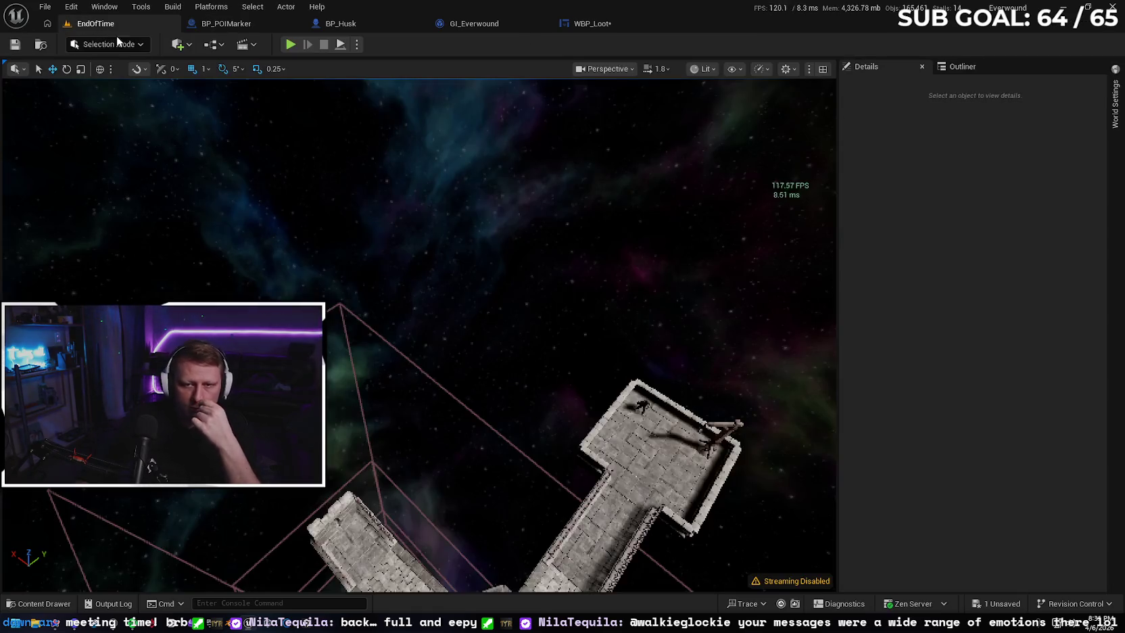
Open the Bliss level from the File menu's Recent Levels
click(44, 7)
mouse_move(71, 6)
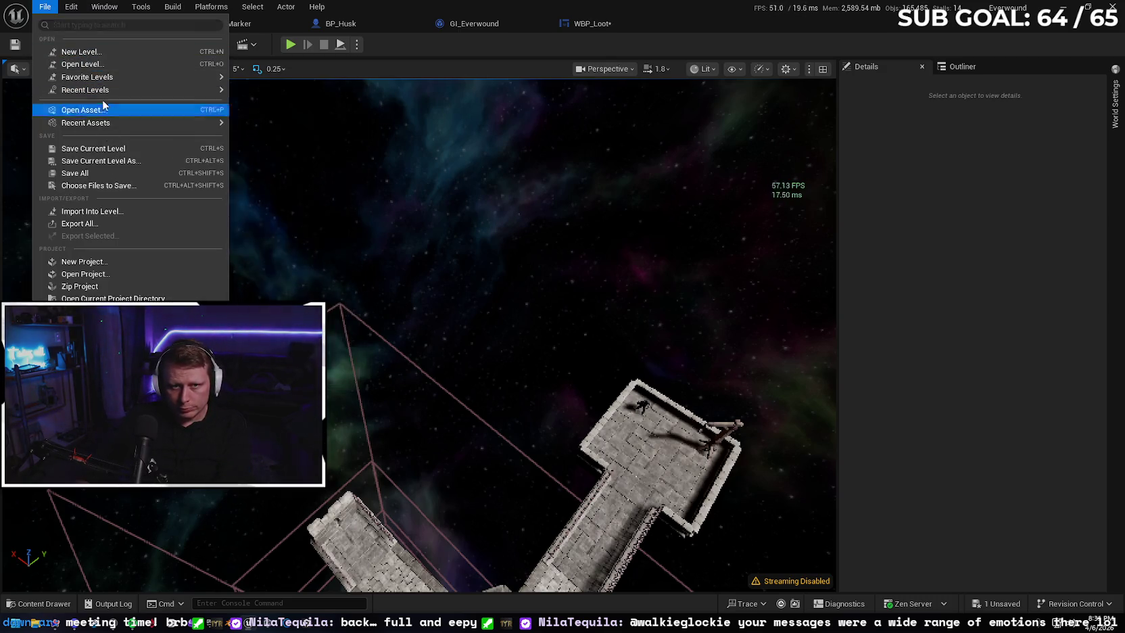
mouse_move(103, 91)
click(504, 293)
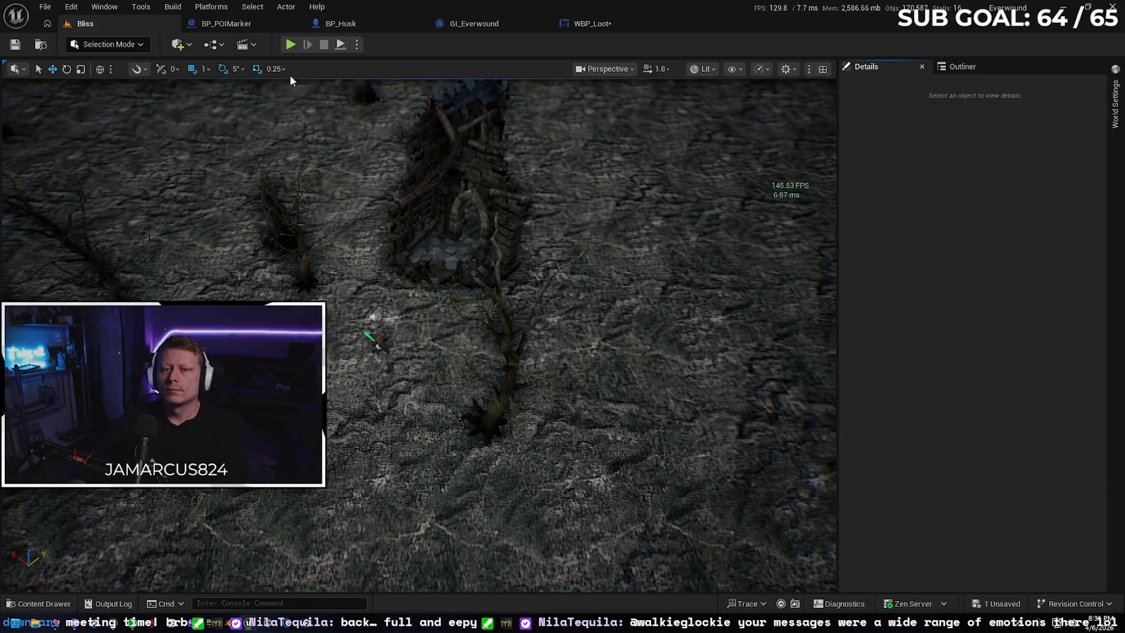
Playtest walking onto the chest to trigger the loot cards, then return to WBP_Loot's graph
key(alt+p)
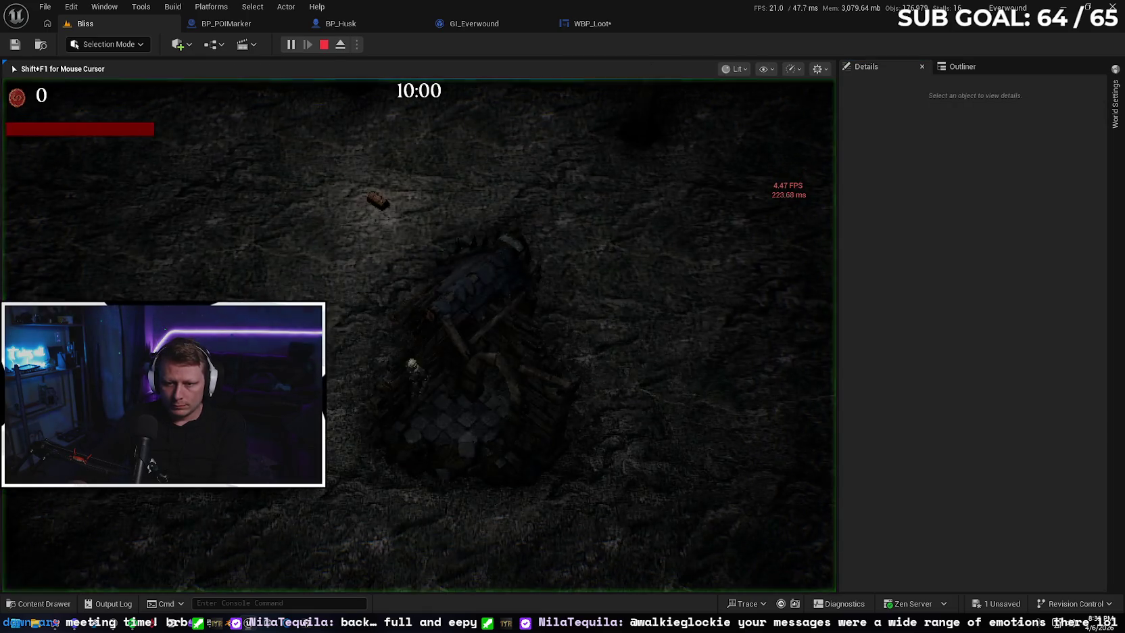
key(w)
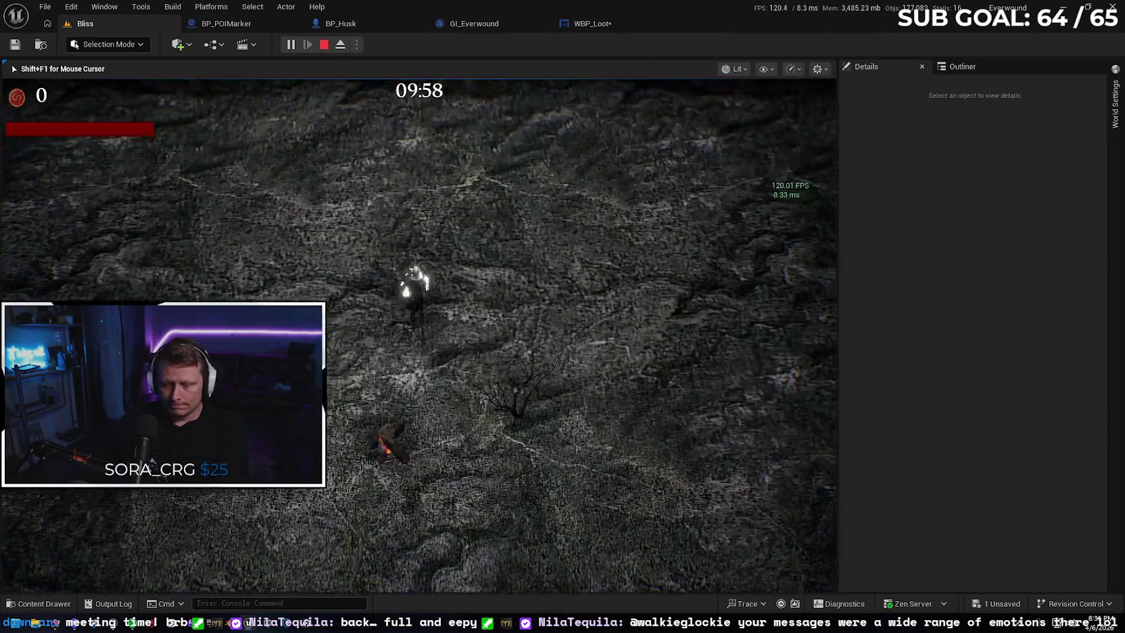
key(w)
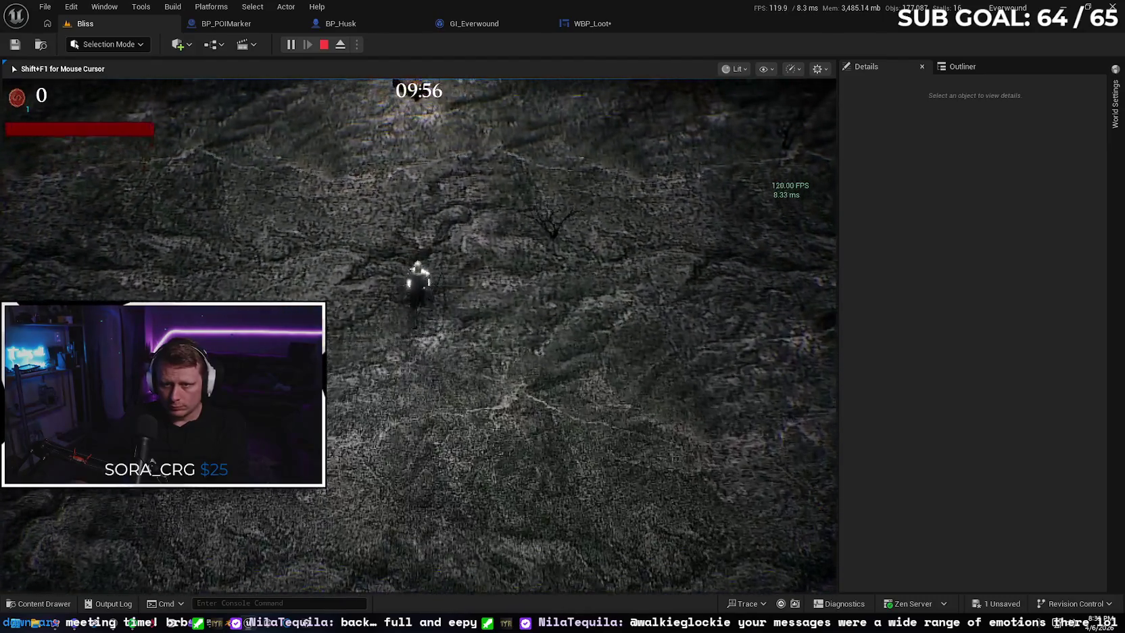
key(w)
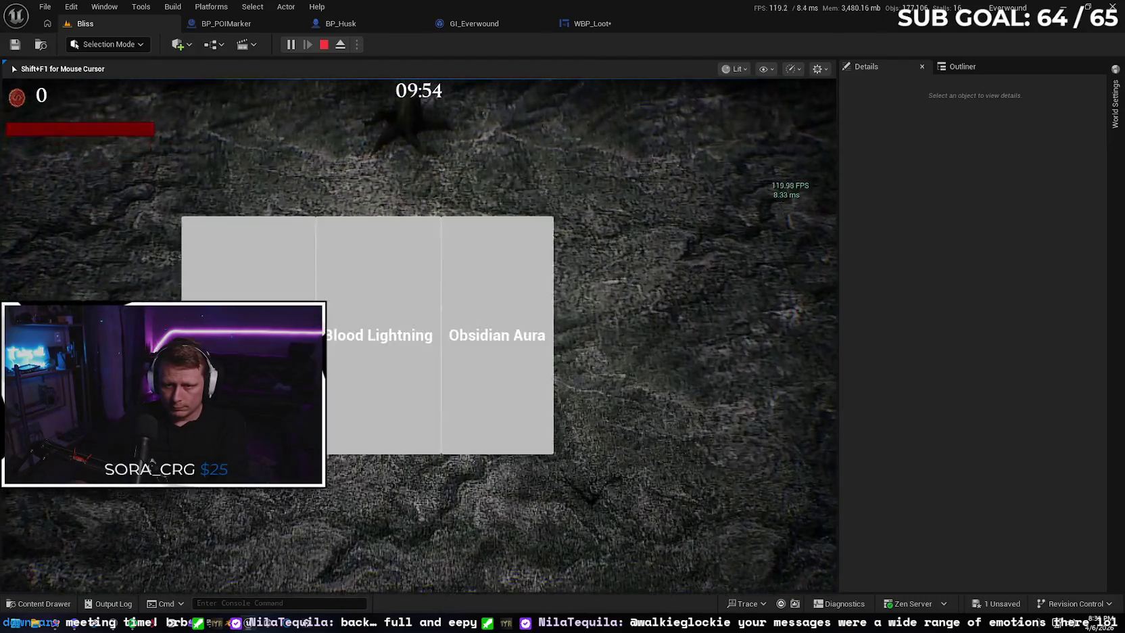
key(Escape)
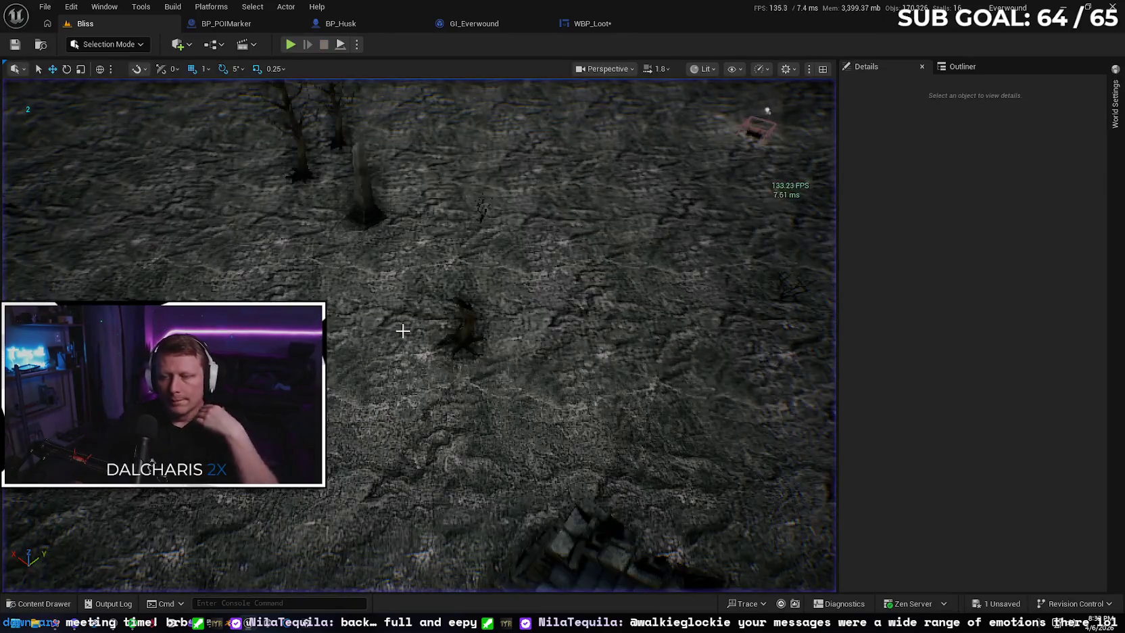
click(592, 23)
mouse_move(410, 235)
mouse_down()
mouse_move(423, 225)
mouse_move(444, 338)
mouse_move(515, 376)
mouse_move(484, 337)
mouse_move(513, 353)
mouse_move(378, 315)
mouse_move(469, 324)
mouse_up()
Insert Set Game Paused with Paused ticked between Event Construct and Sequence, then save WBP_Loot
text(set game paused)
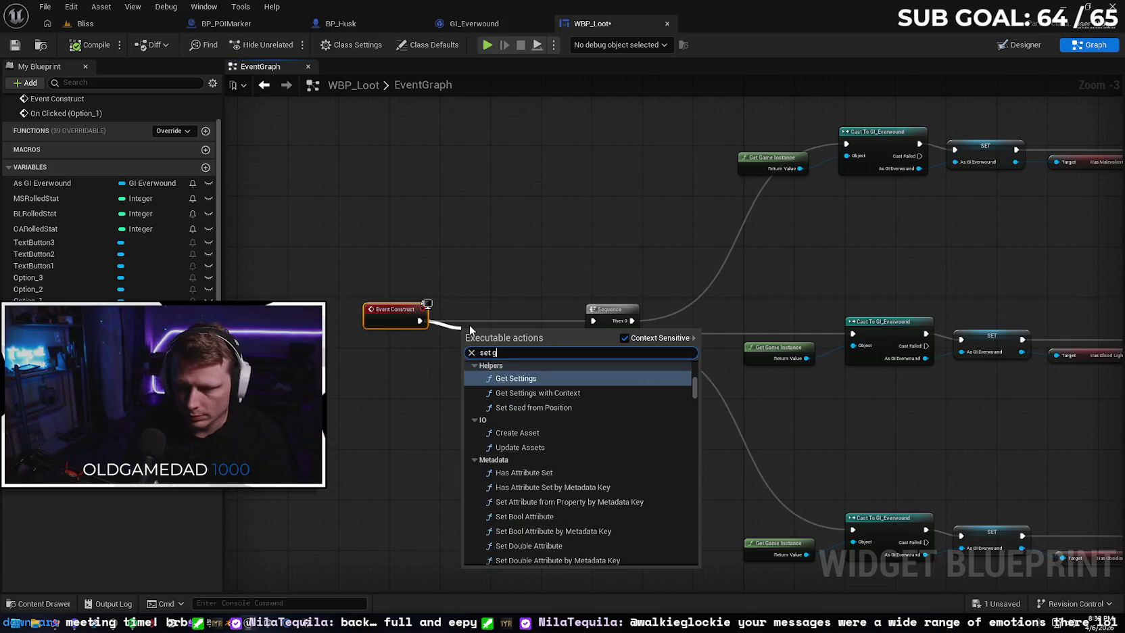
key(Return)
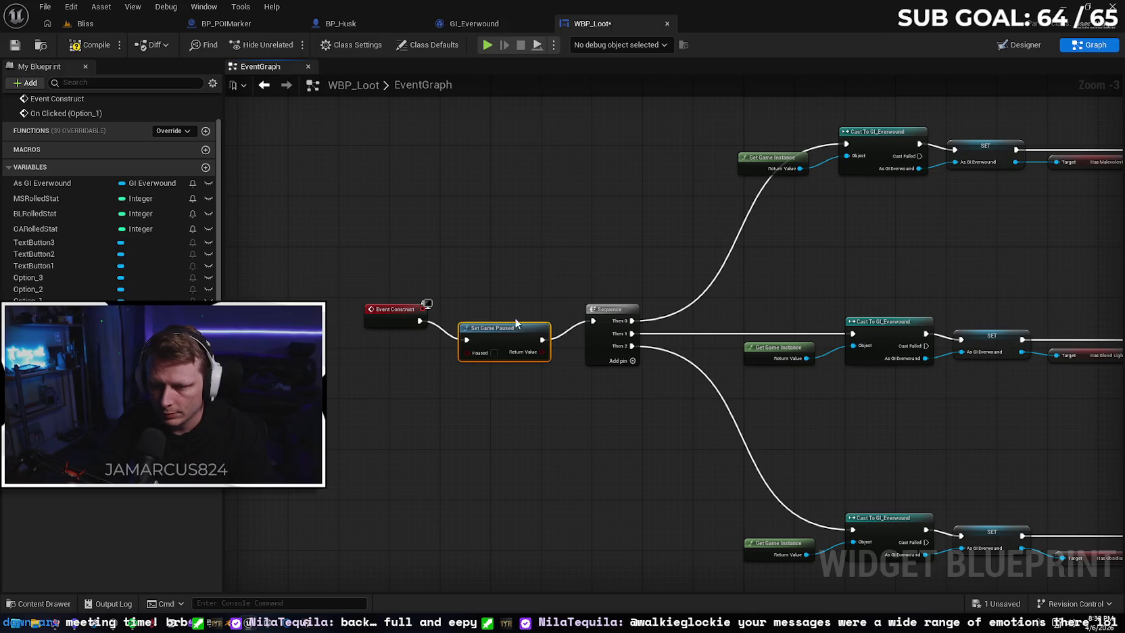
drag(469, 325, 469, 307)
click(492, 333)
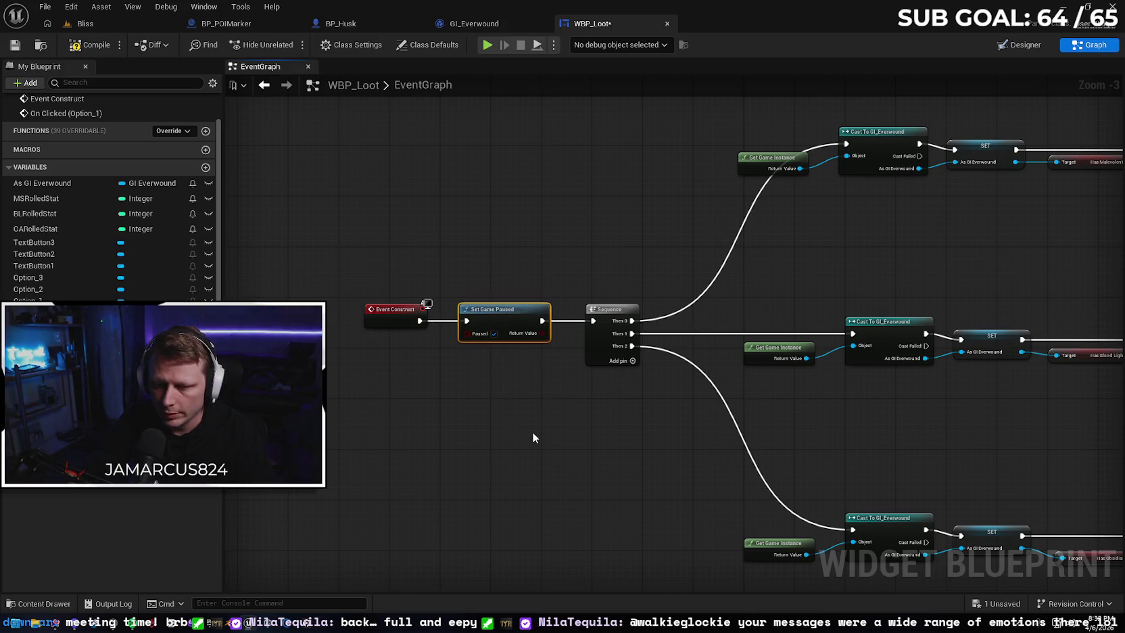
drag(533, 438, 524, 412)
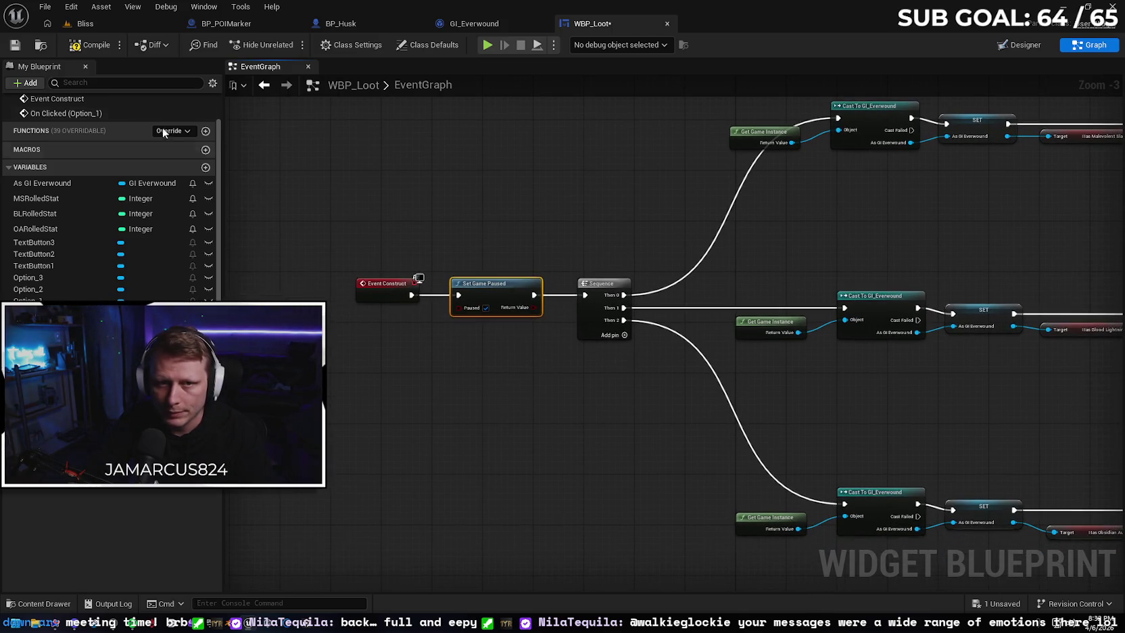
click(15, 44)
mouse_move(599, 506)
mouse_down()
mouse_move(327, 286)
mouse_move(422, 226)
mouse_move(452, 231)
mouse_move(437, 189)
mouse_up()
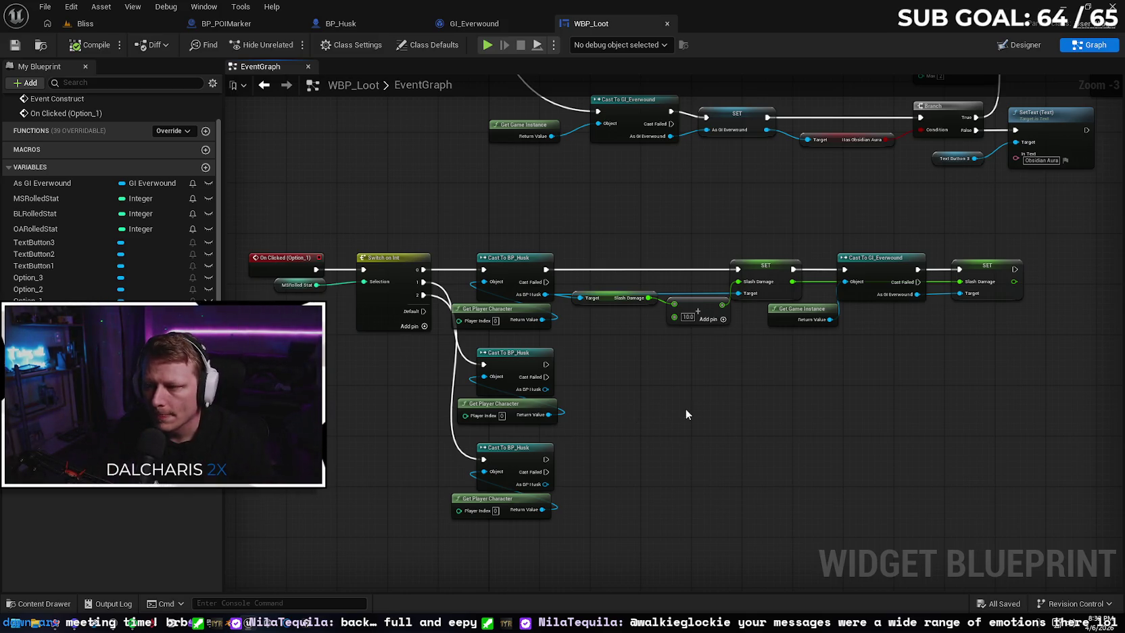
Add Set Game Paused with Paused off after the last GI_Everwound Slash Damage SET
drag(686, 408, 492, 425)
drag(877, 289, 890, 292)
text(set game)
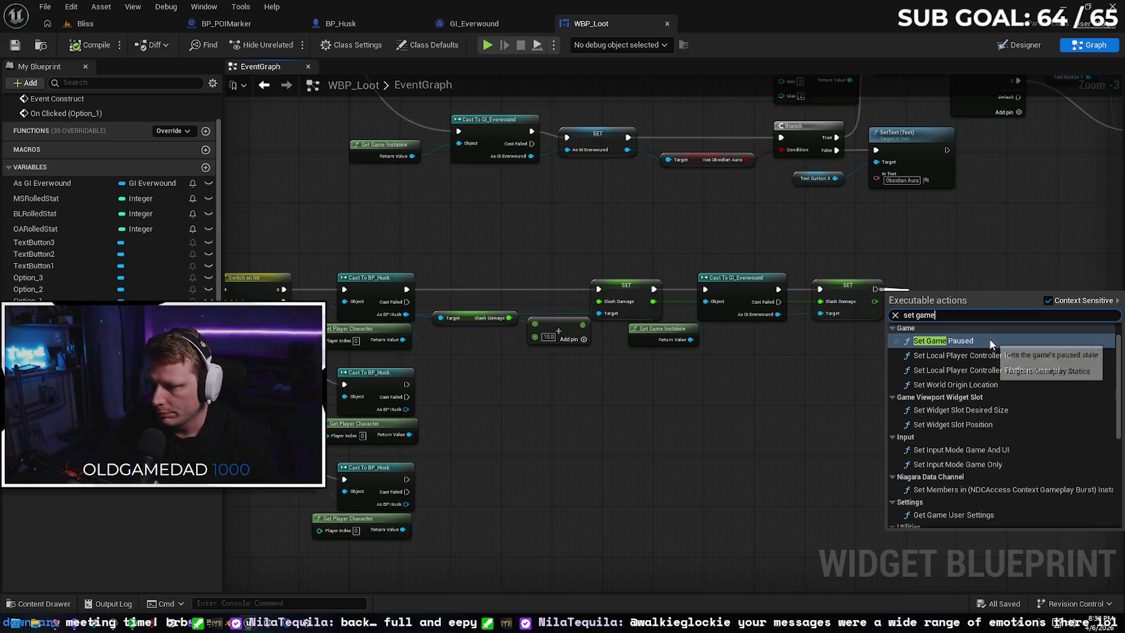
click(988, 338)
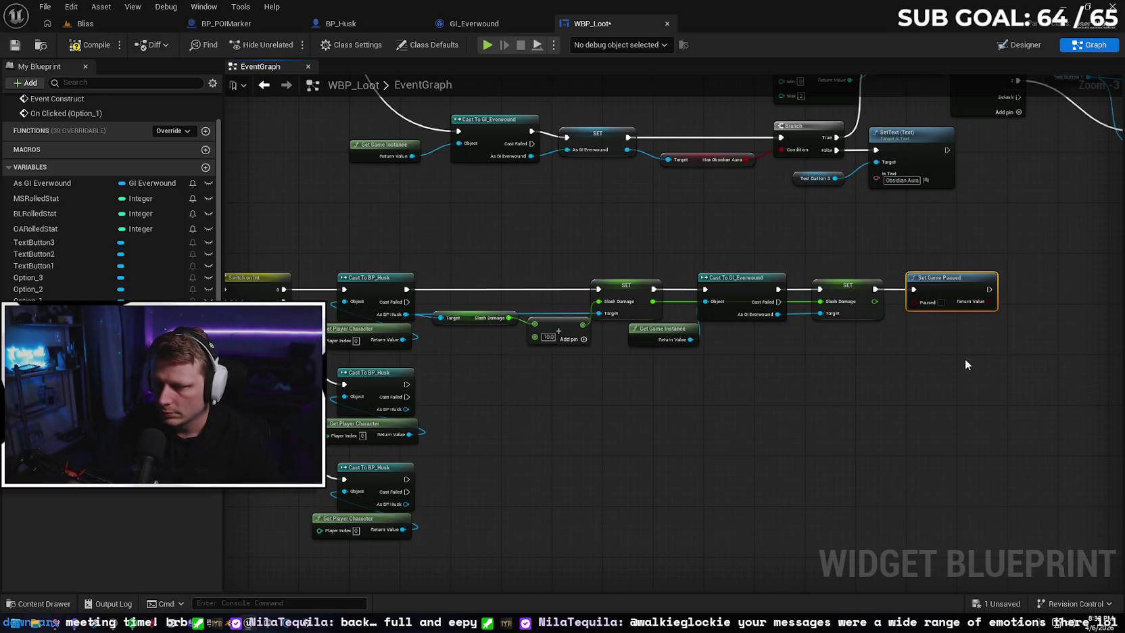
drag(964, 358, 815, 351)
Add a Remove All Widgets node after Set Game Paused, then delete it again
drag(855, 300, 891, 298)
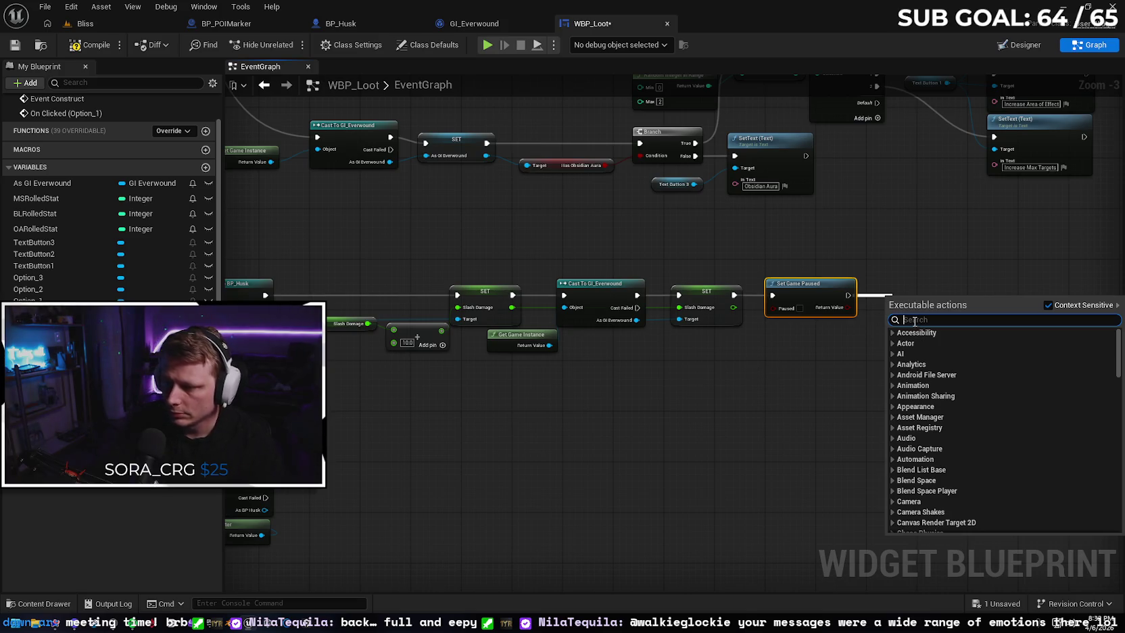
text(remove)
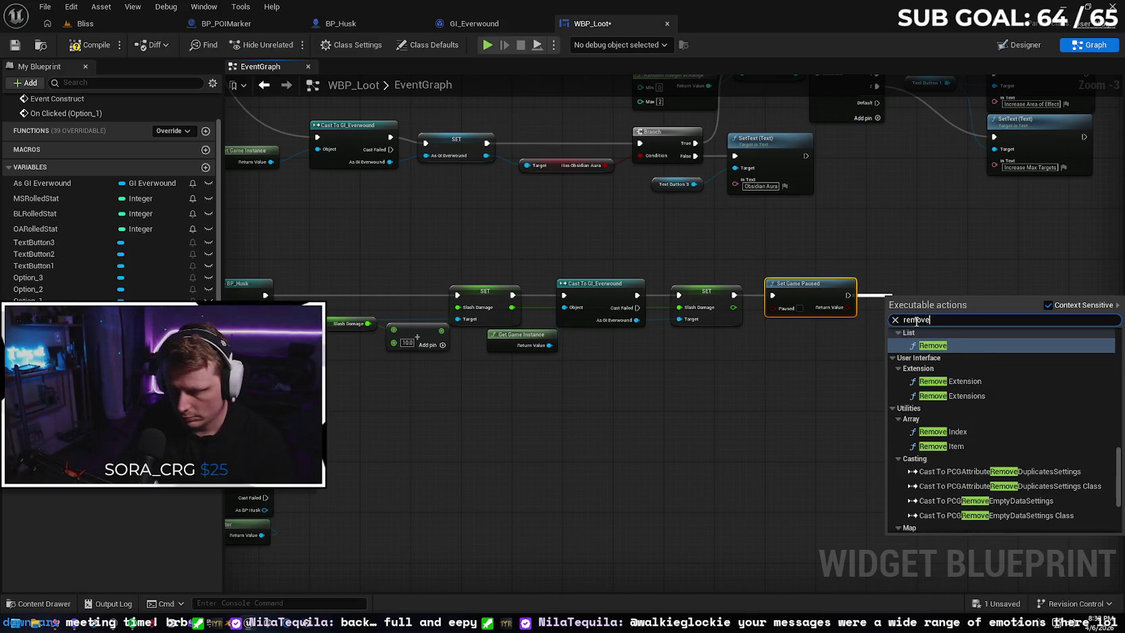
text( widge)
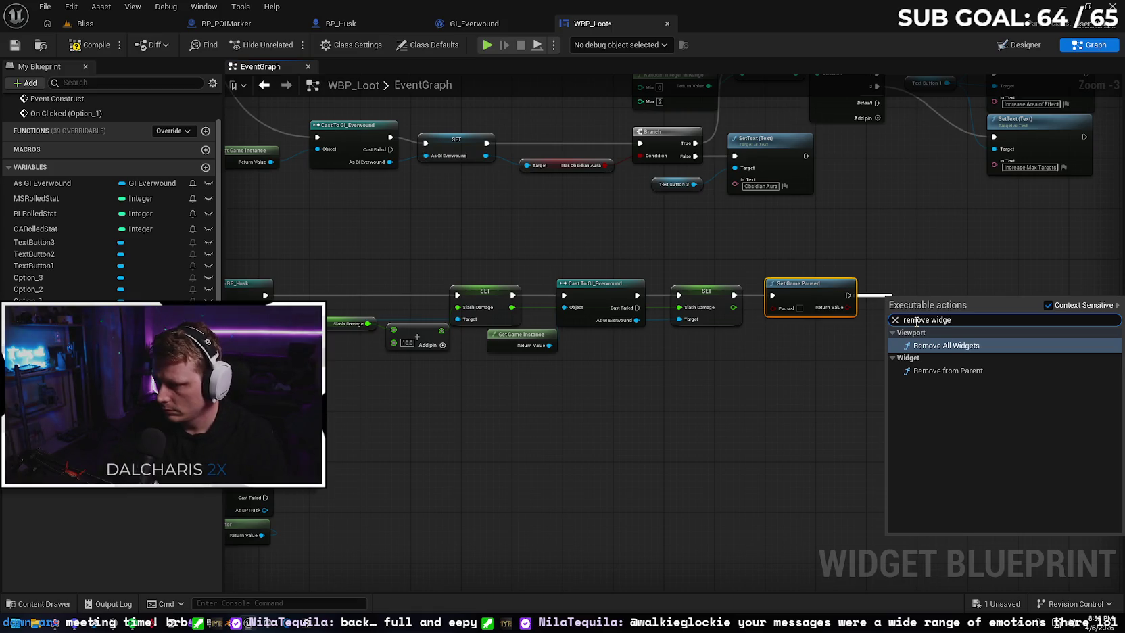
key(Return)
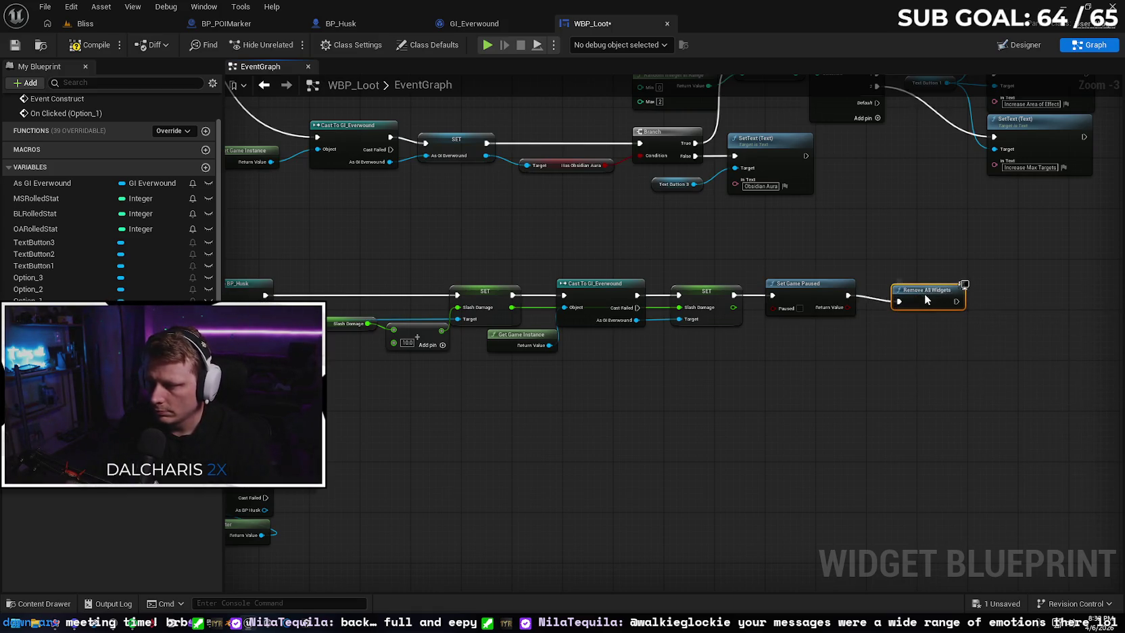
key(Delete)
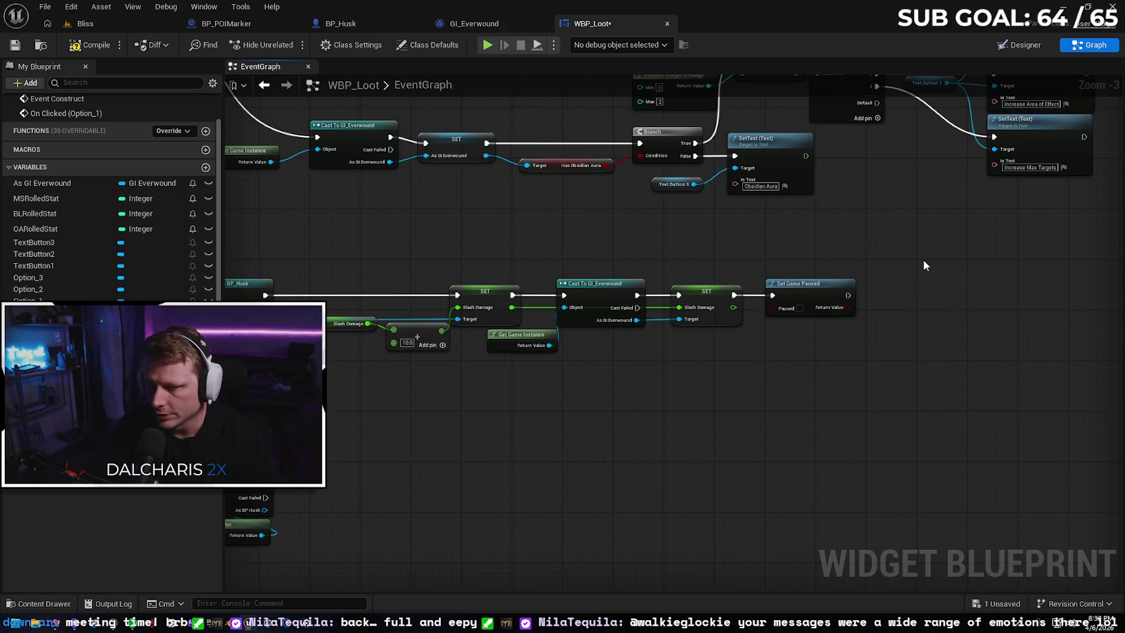
scroll(74, 235, up, 1)
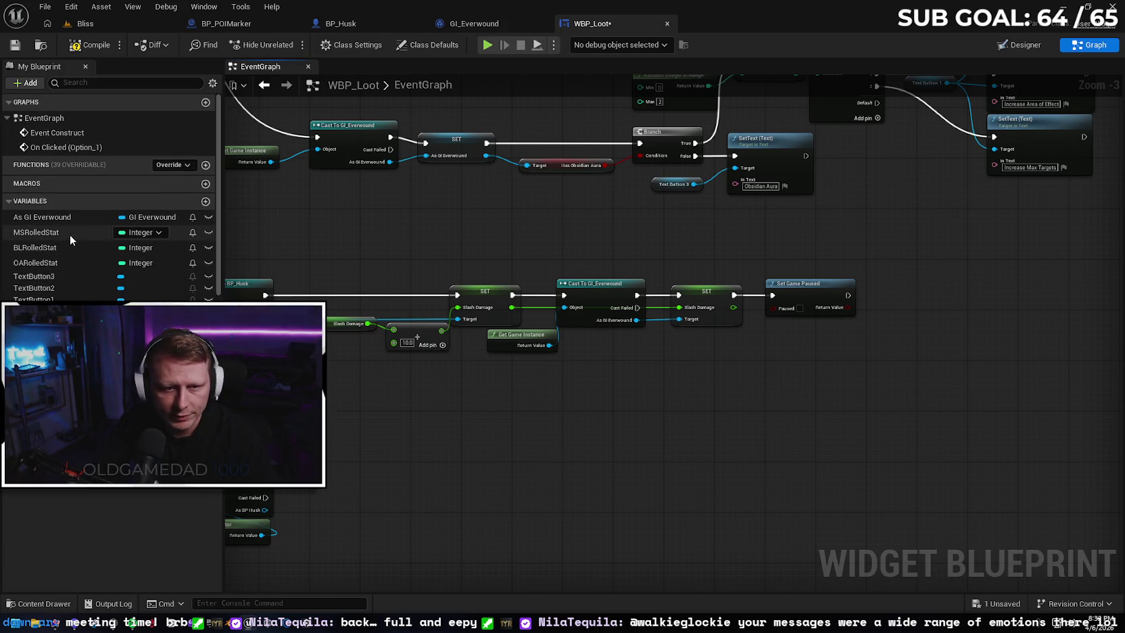
scroll(69, 235, down, 1)
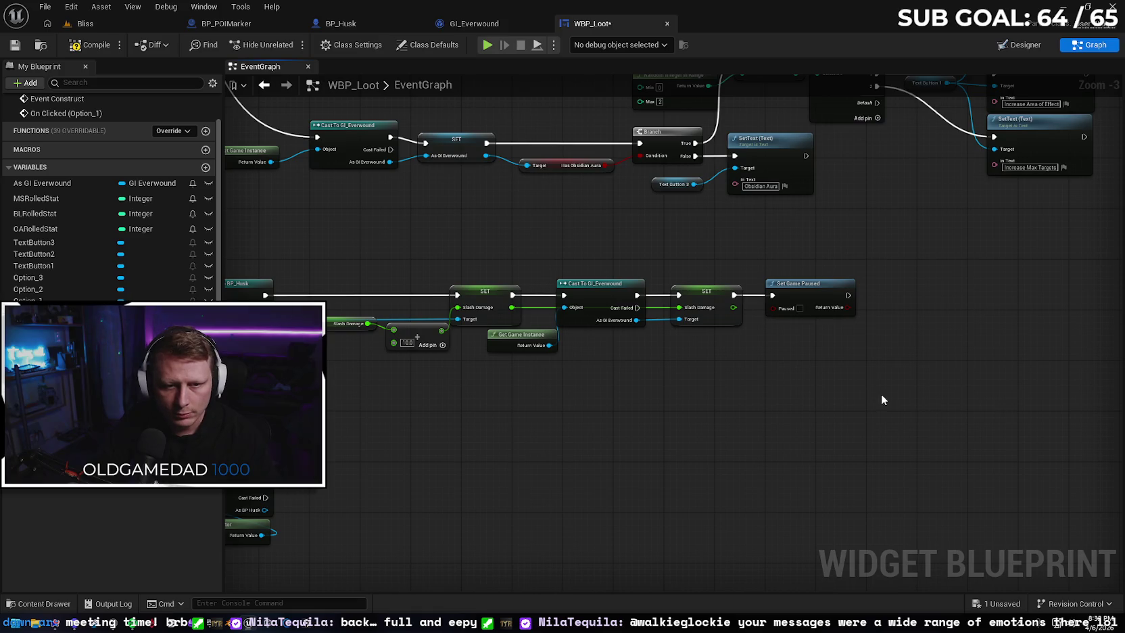